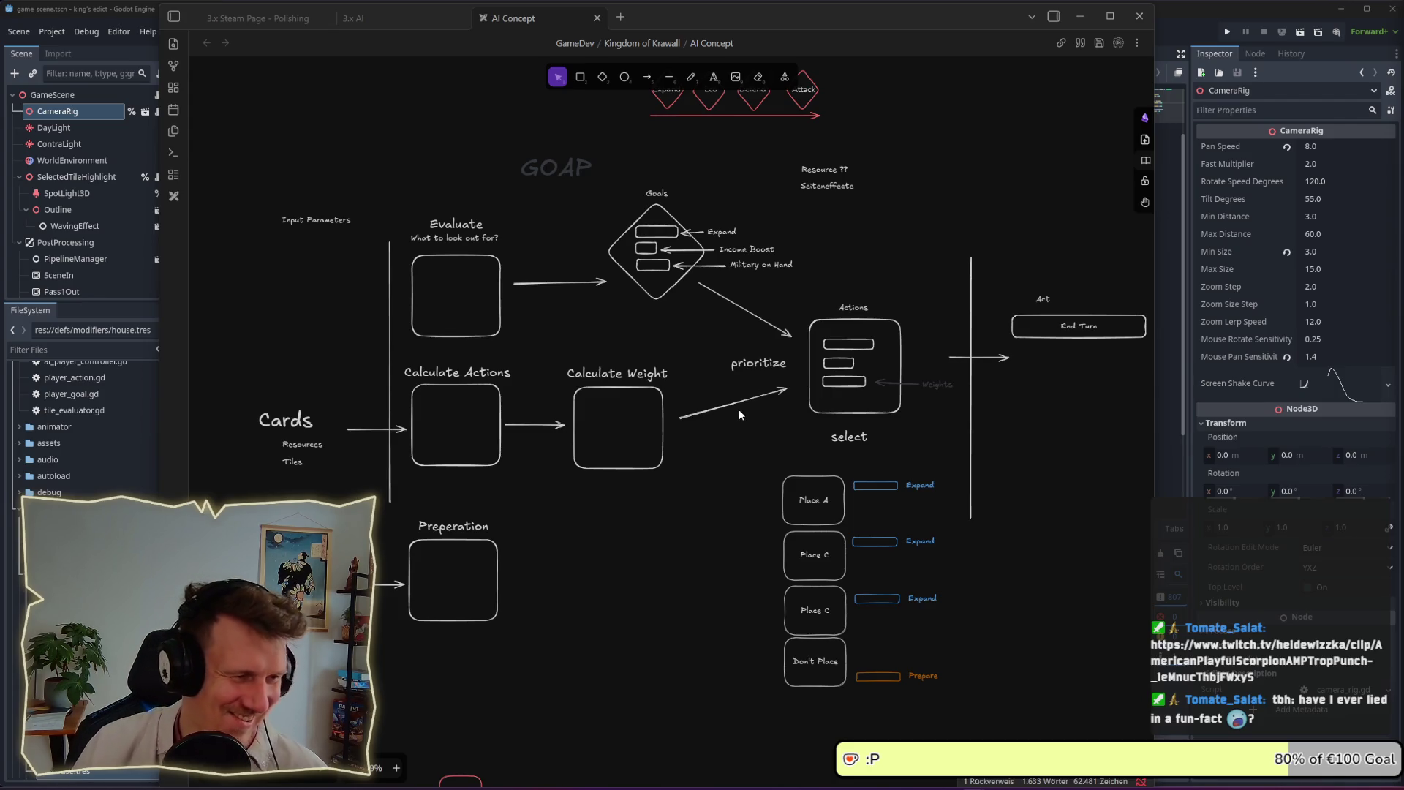
Pan the GOAP concept diagram, select the Calculate Weight and Evaluate boxes, then minimize Obsidian
drag(720, 453, 719, 466)
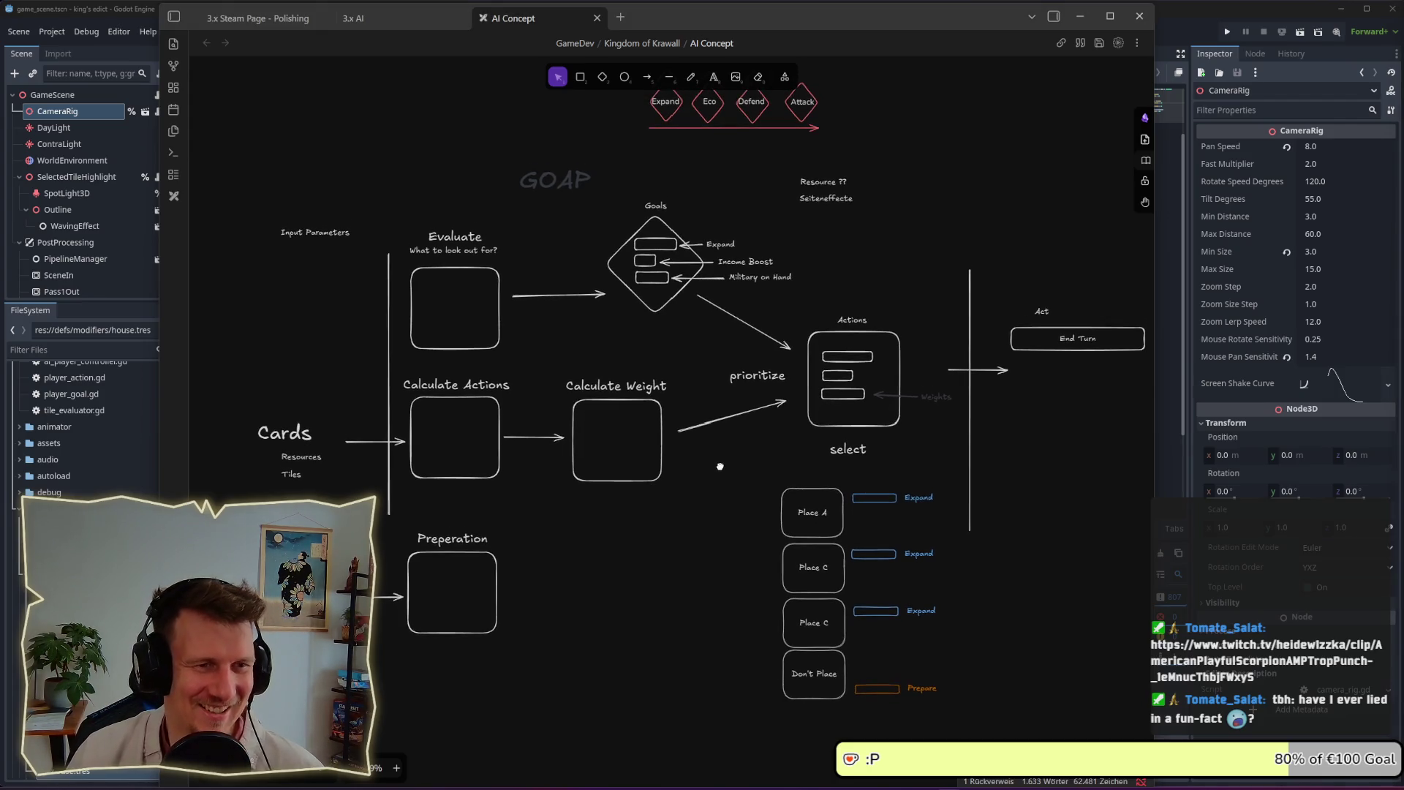
scroll(725, 463, up, 2)
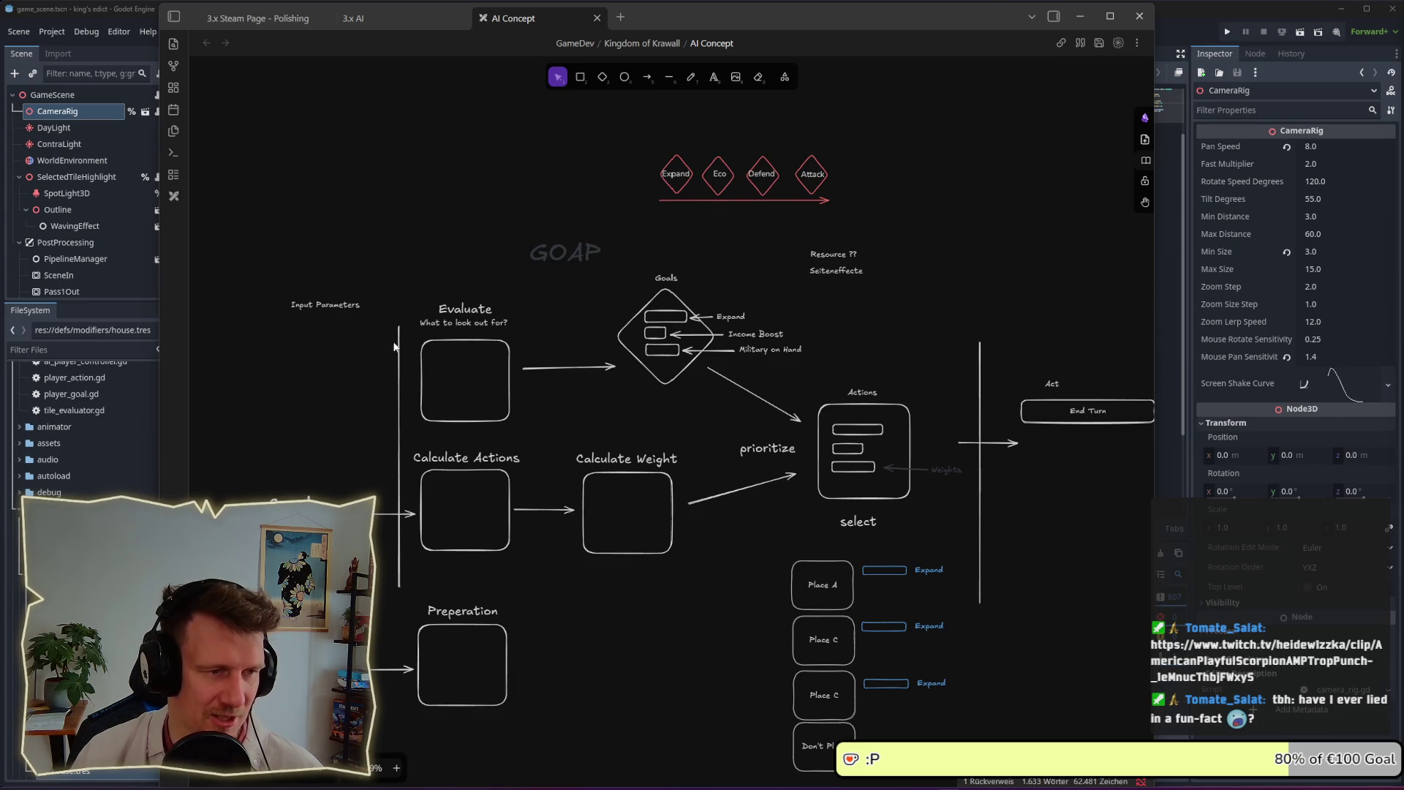
mouse_move(733, 615)
mouse_down()
mouse_move(680, 579)
mouse_move(553, 424)
mouse_move(729, 581)
mouse_up()
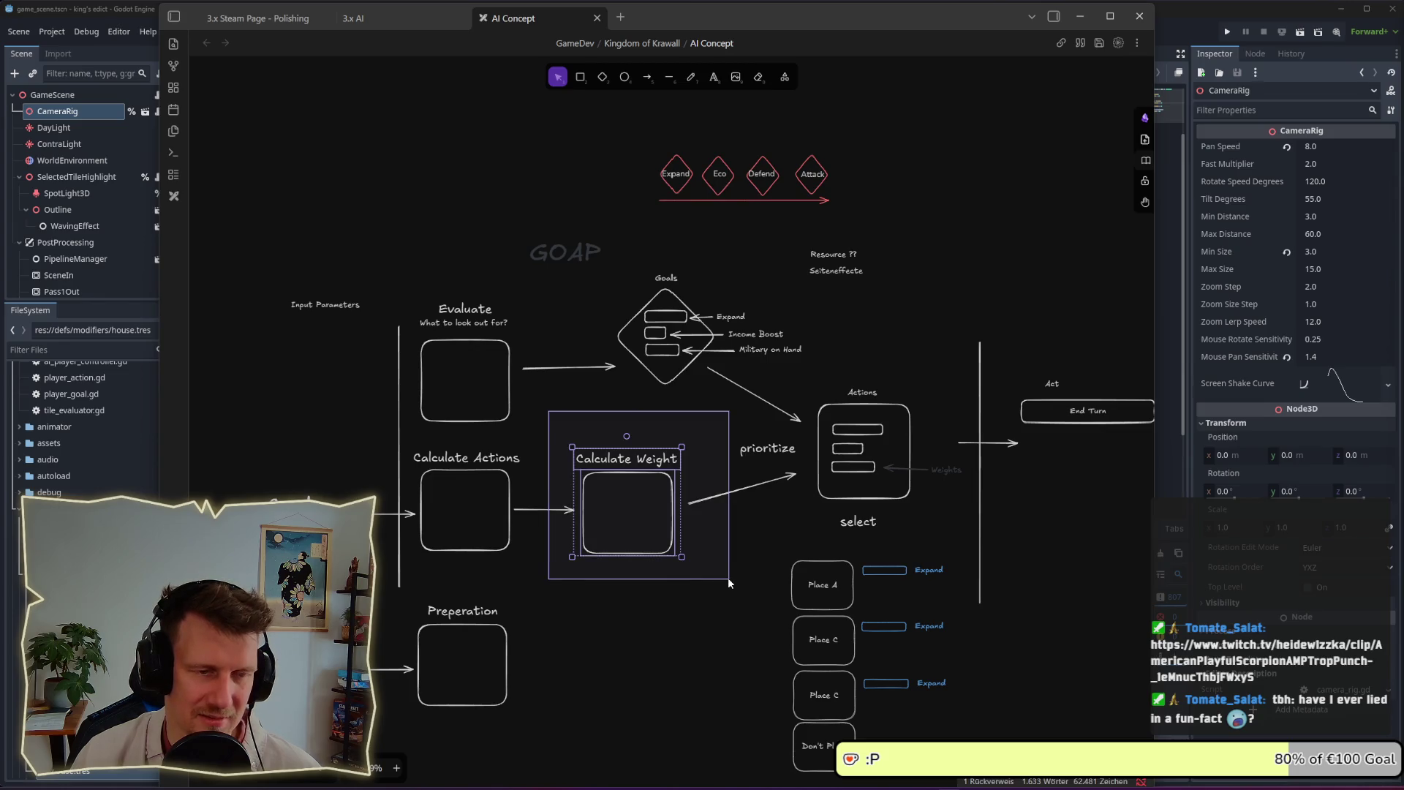
click(719, 571)
mouse_move(544, 437)
mouse_down()
mouse_move(432, 357)
mouse_move(404, 294)
mouse_up()
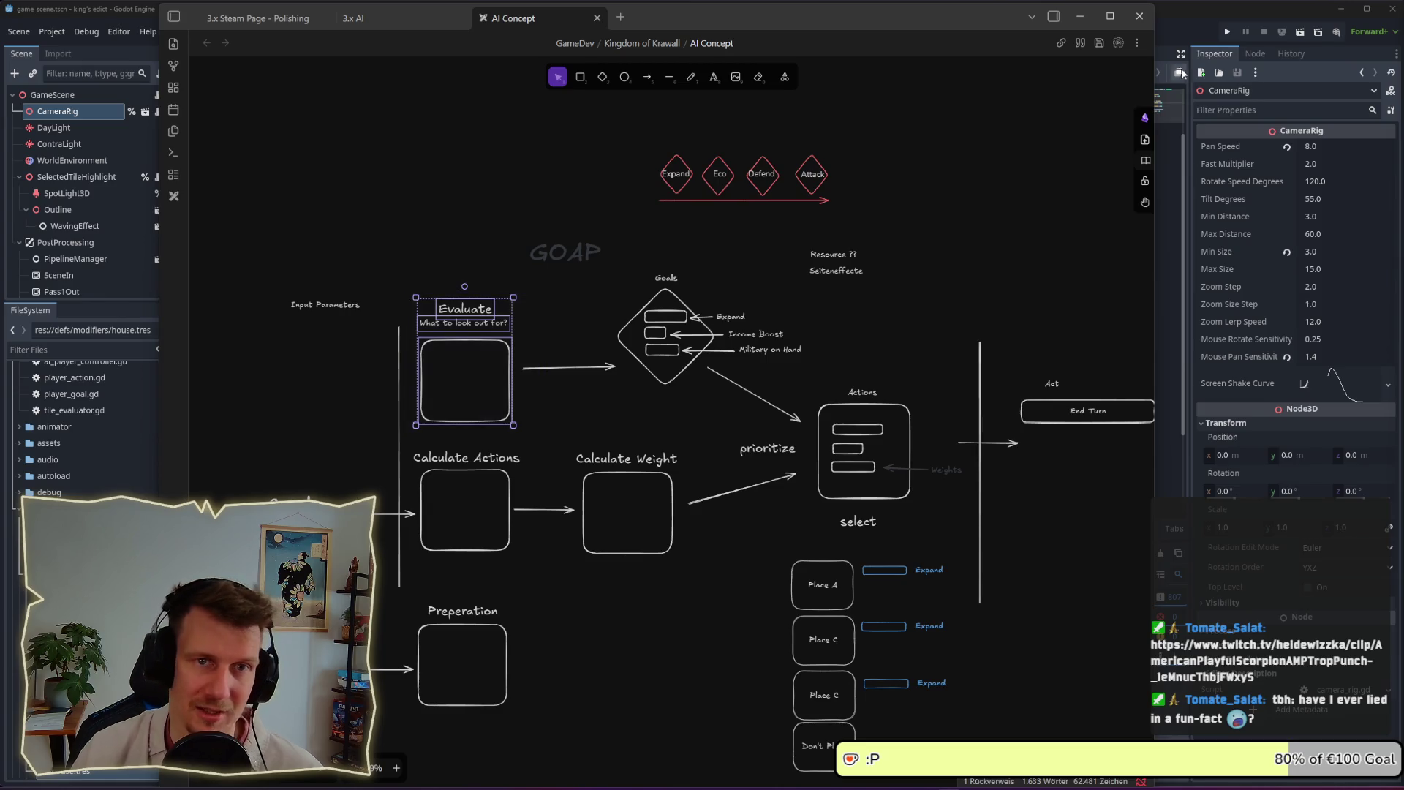
click(1080, 16)
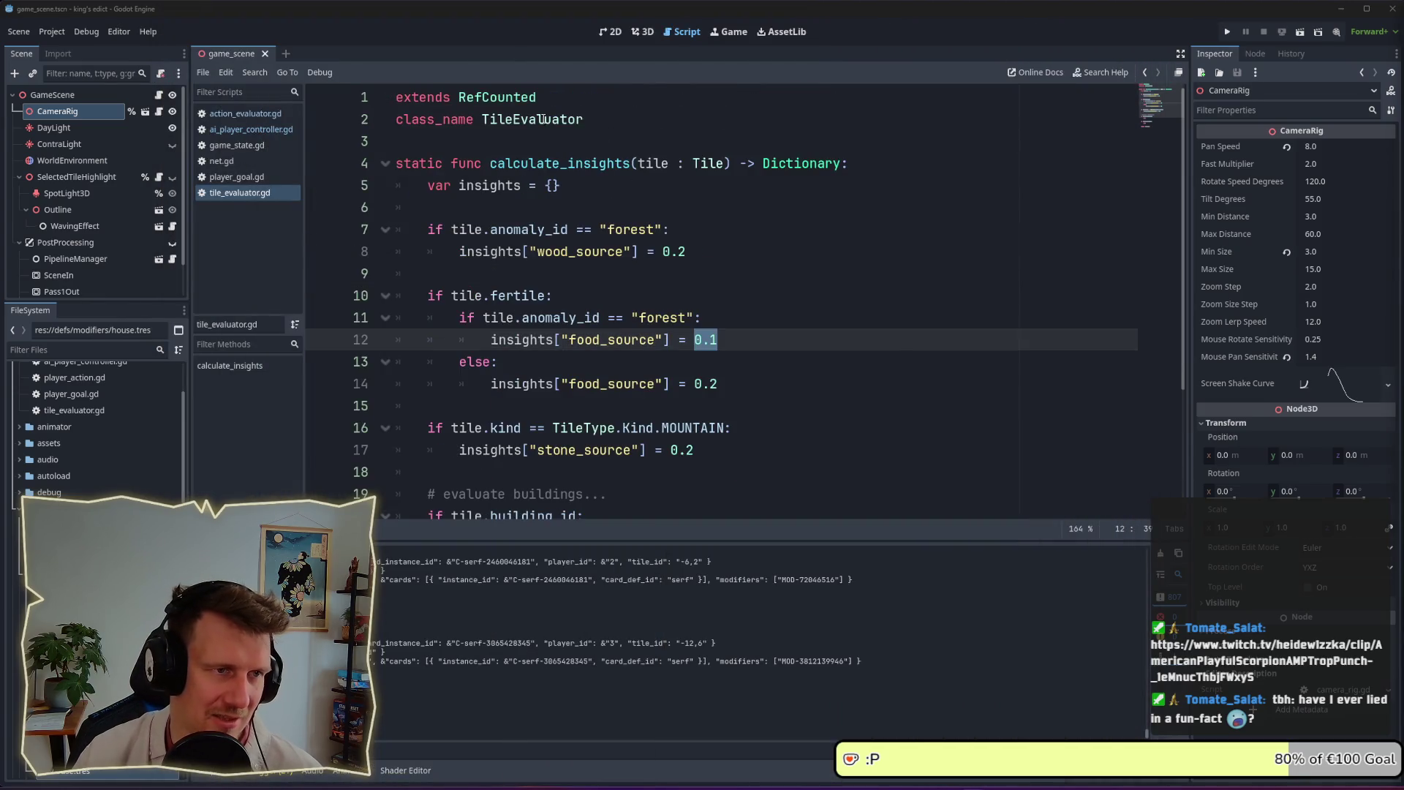
Scroll tile_evaluator.gd to the '# evaluate buildings' comment and put the caret after pass on line 21
double_click(534, 119)
scroll(566, 359, down, 3)
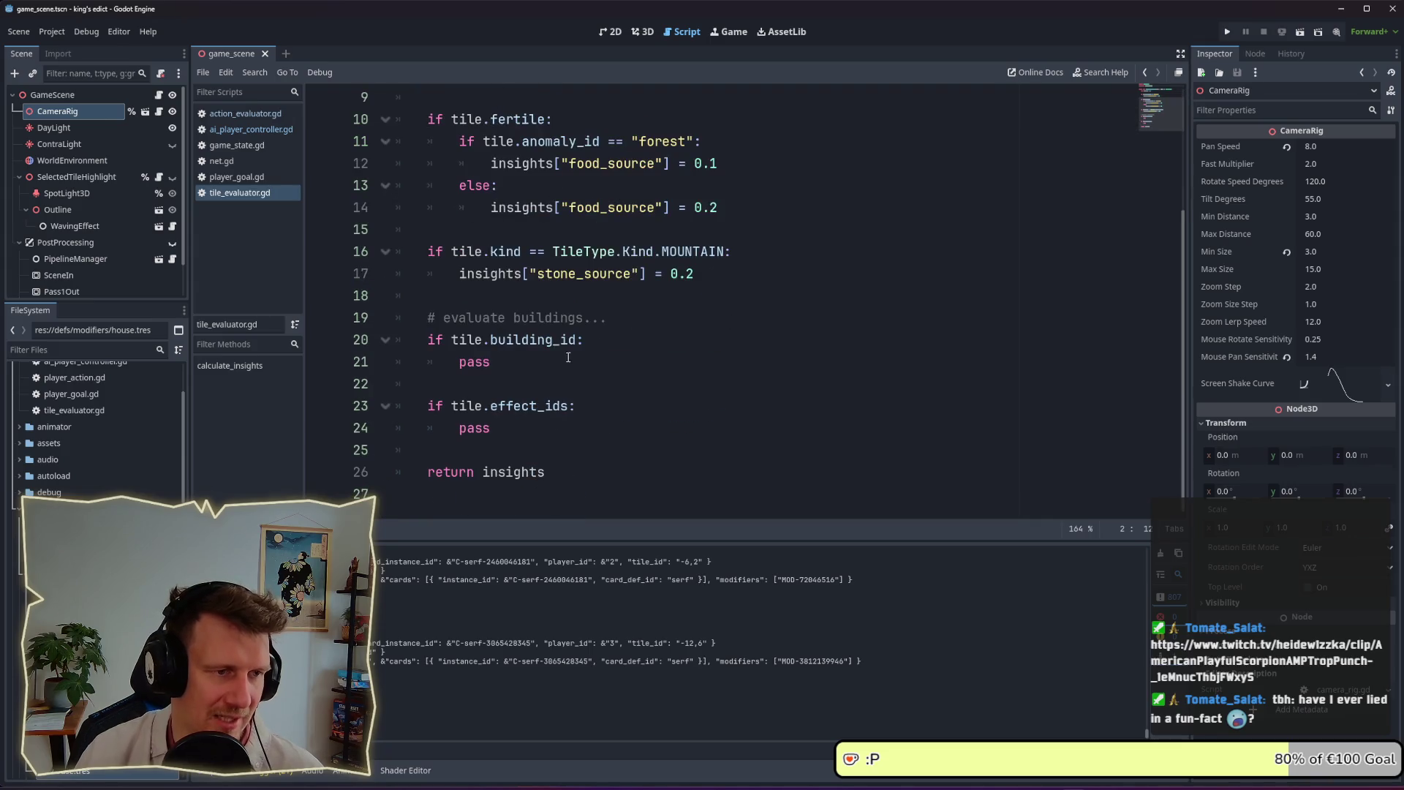
click(566, 359)
drag(598, 323, 437, 326)
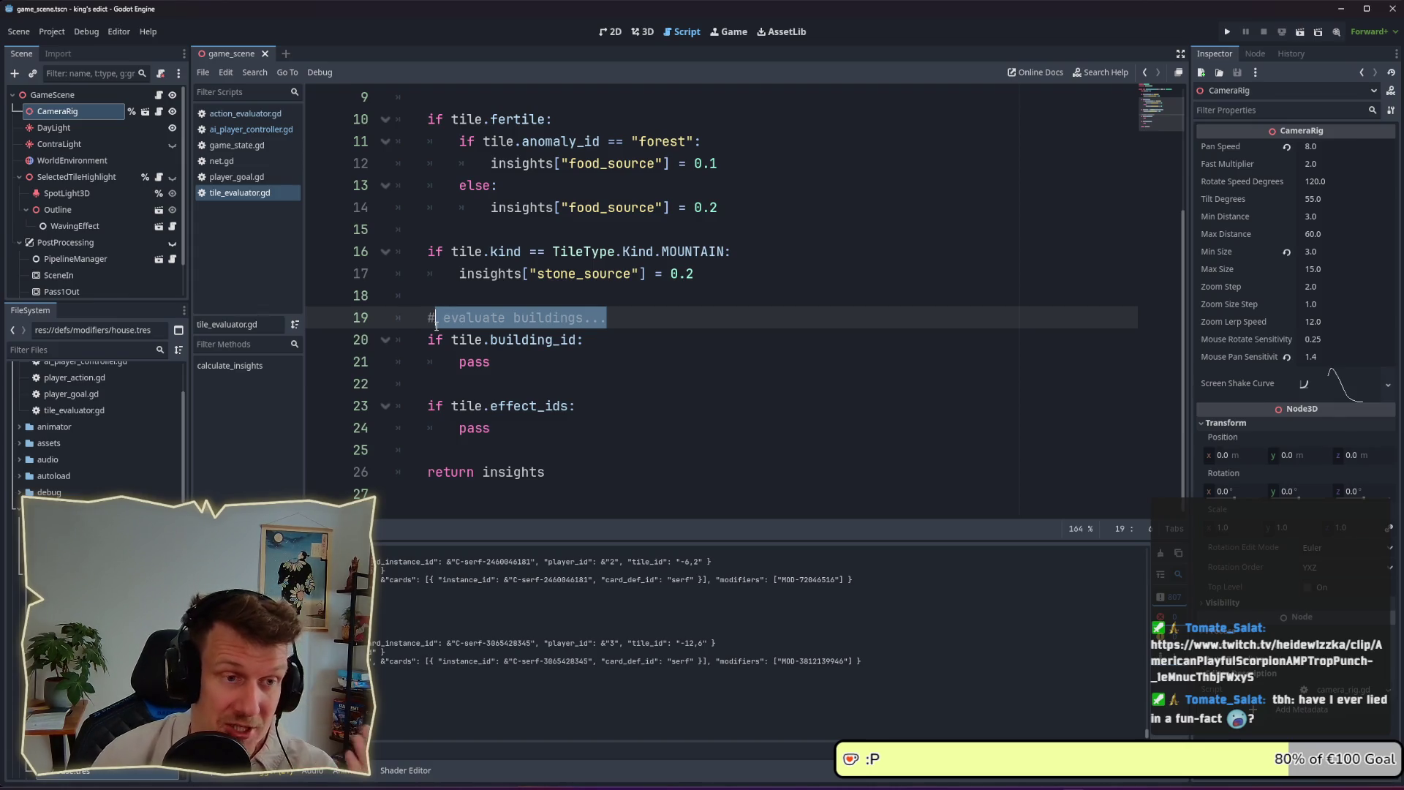
scroll(498, 311, up, 1)
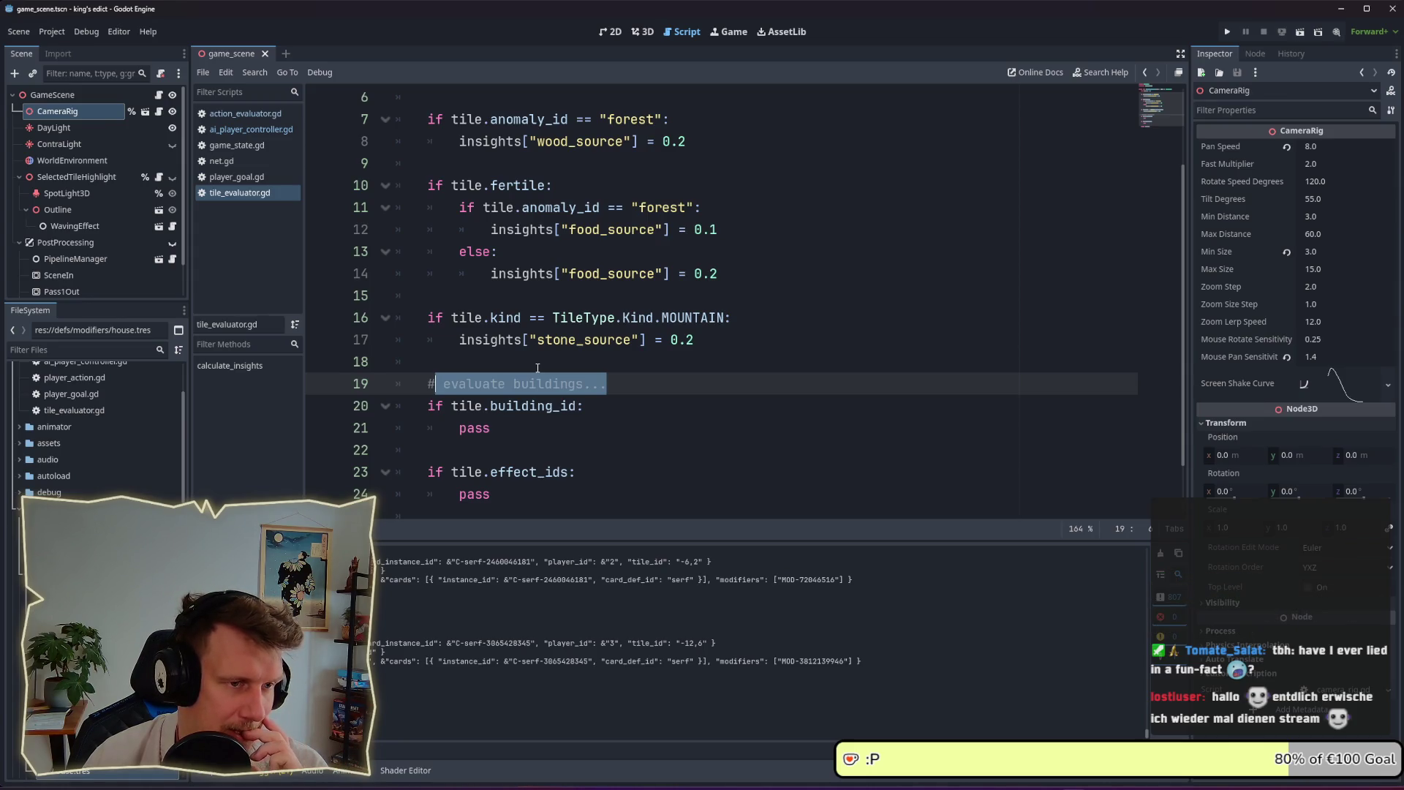
scroll(526, 369, down, 1)
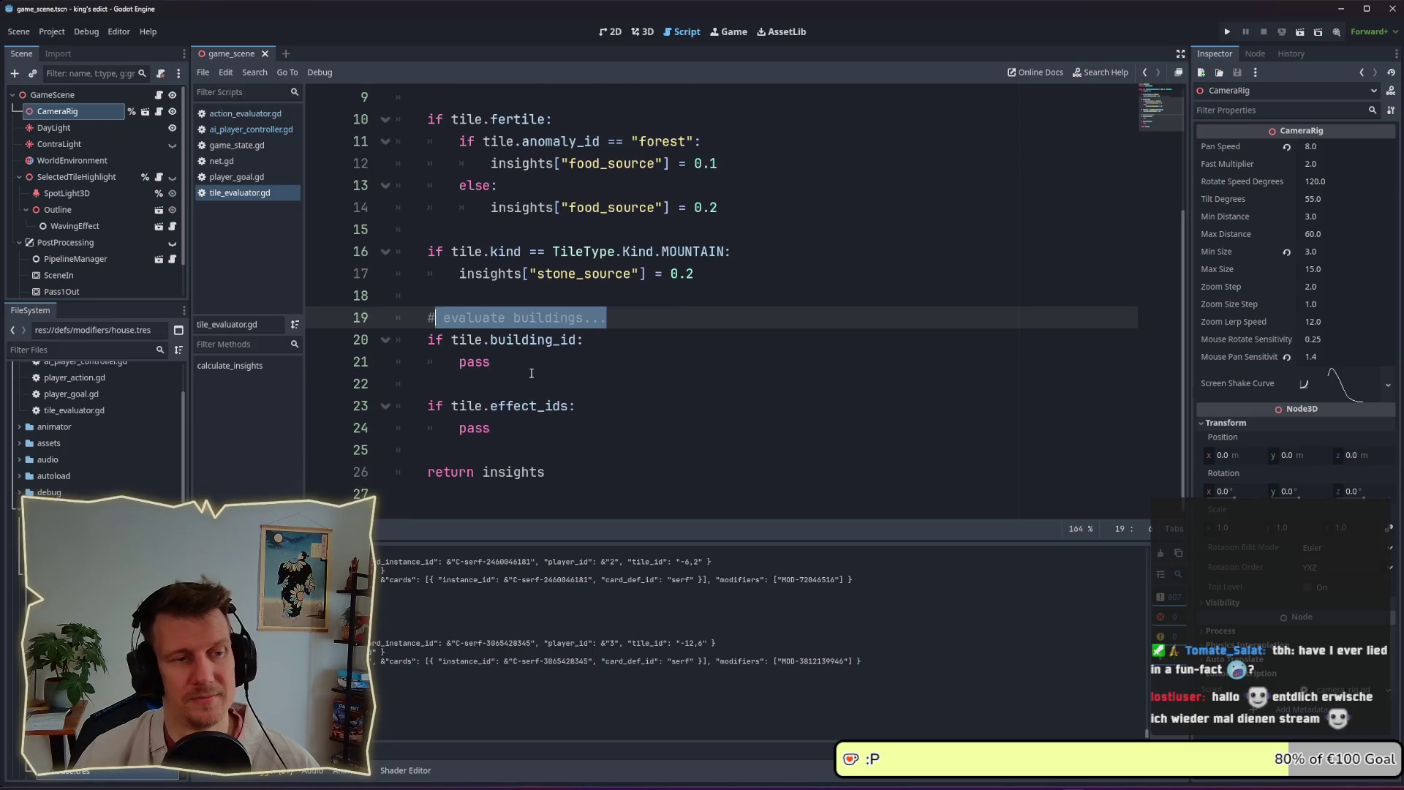
click(519, 361)
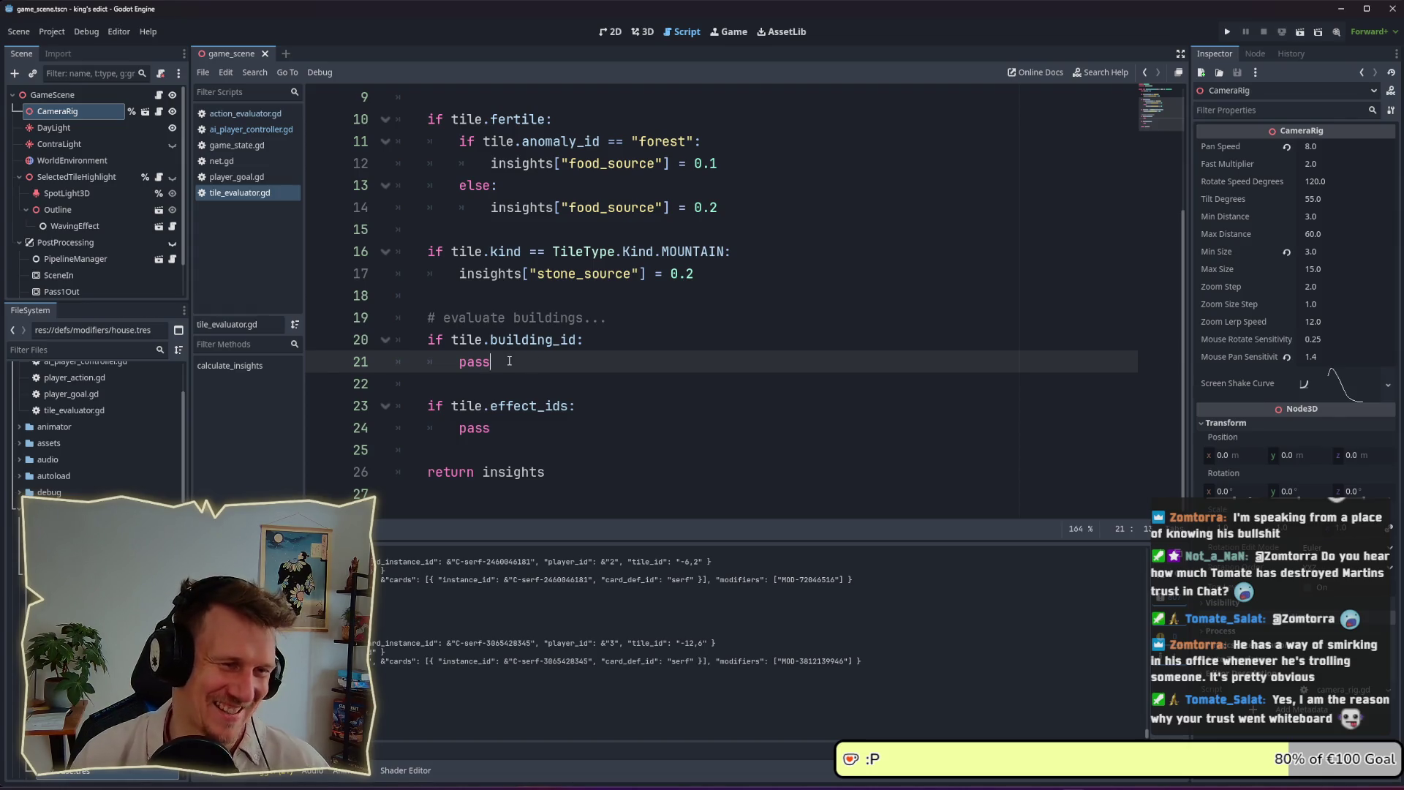
drag(468, 362, 462, 362)
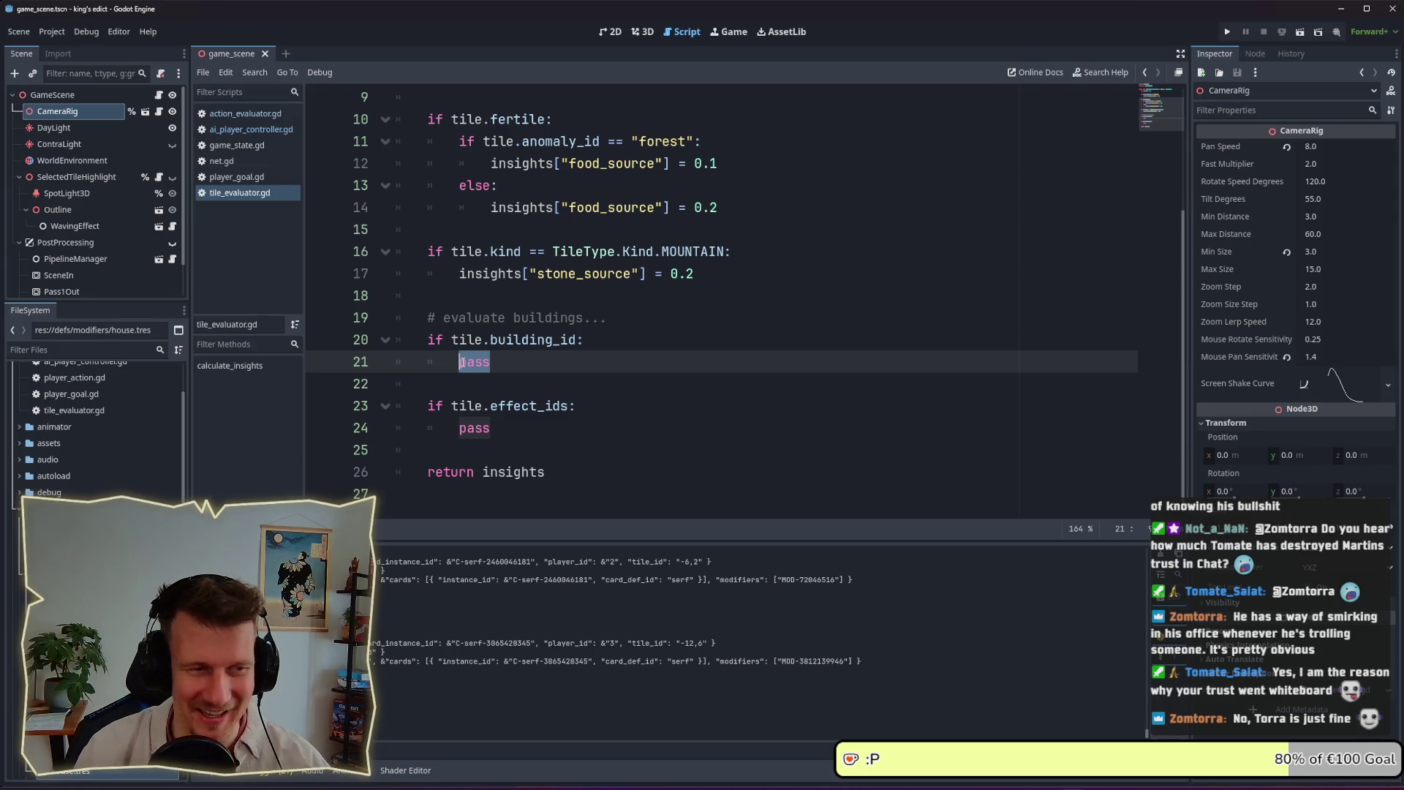
click(506, 359)
double_click(469, 361)
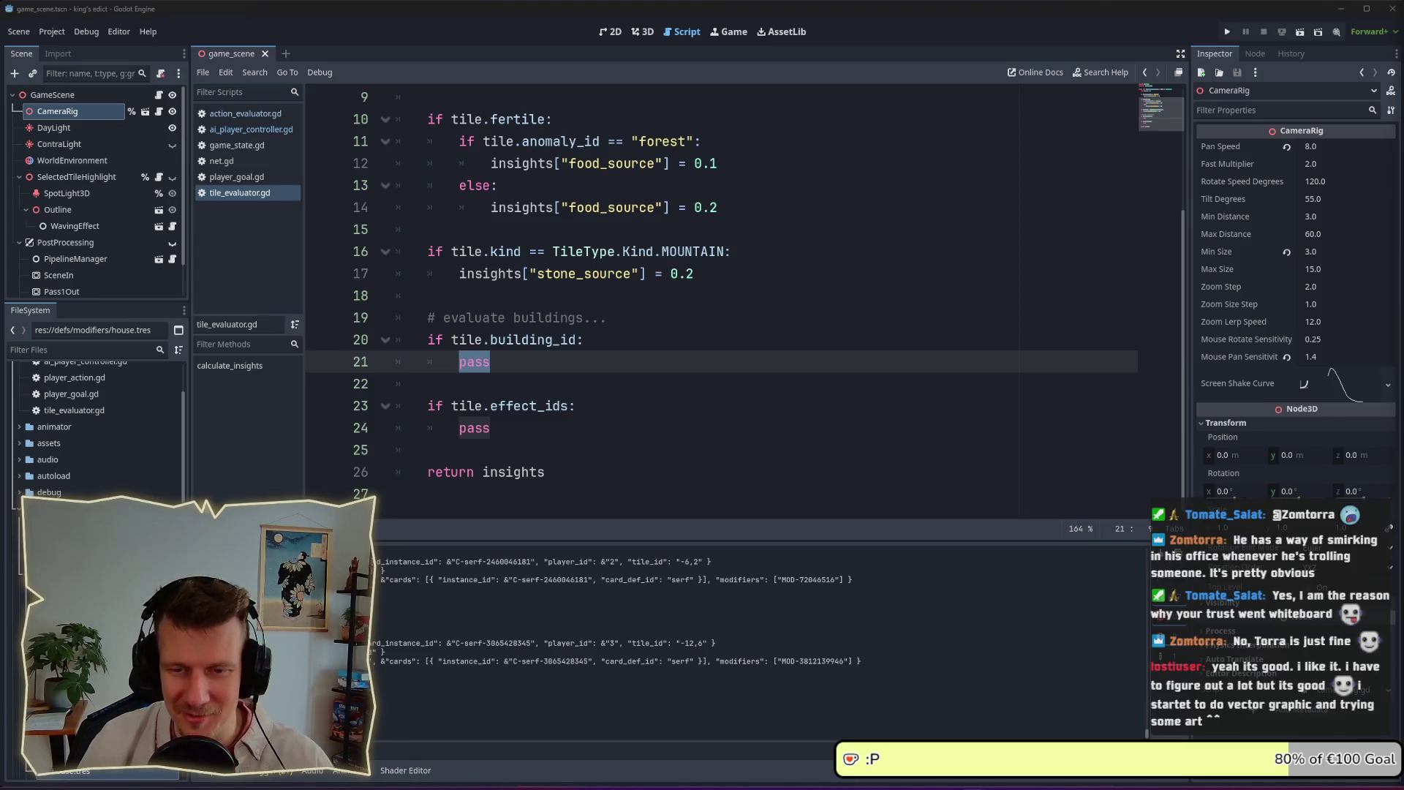
click(551, 355)
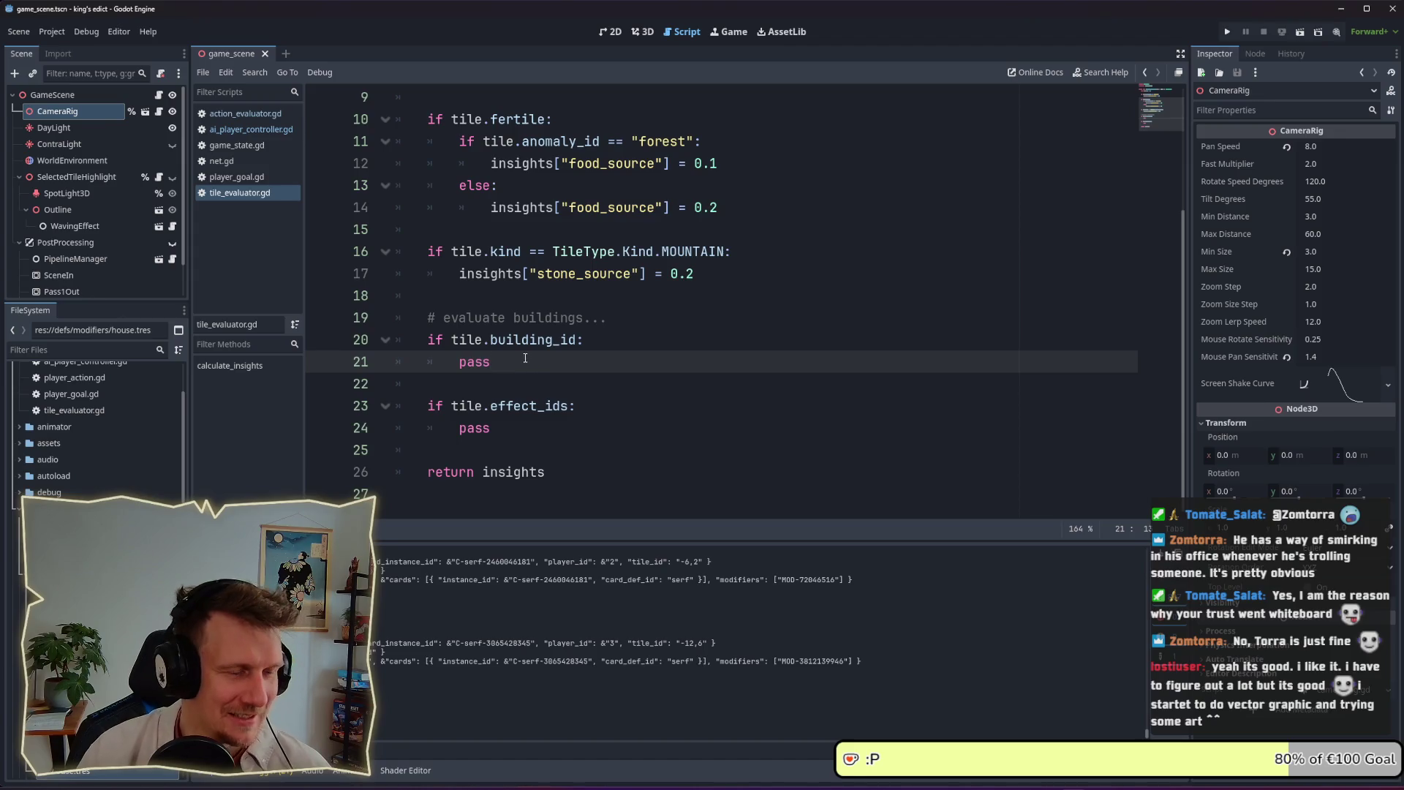
double_click(473, 361)
click(551, 355)
click(593, 341)
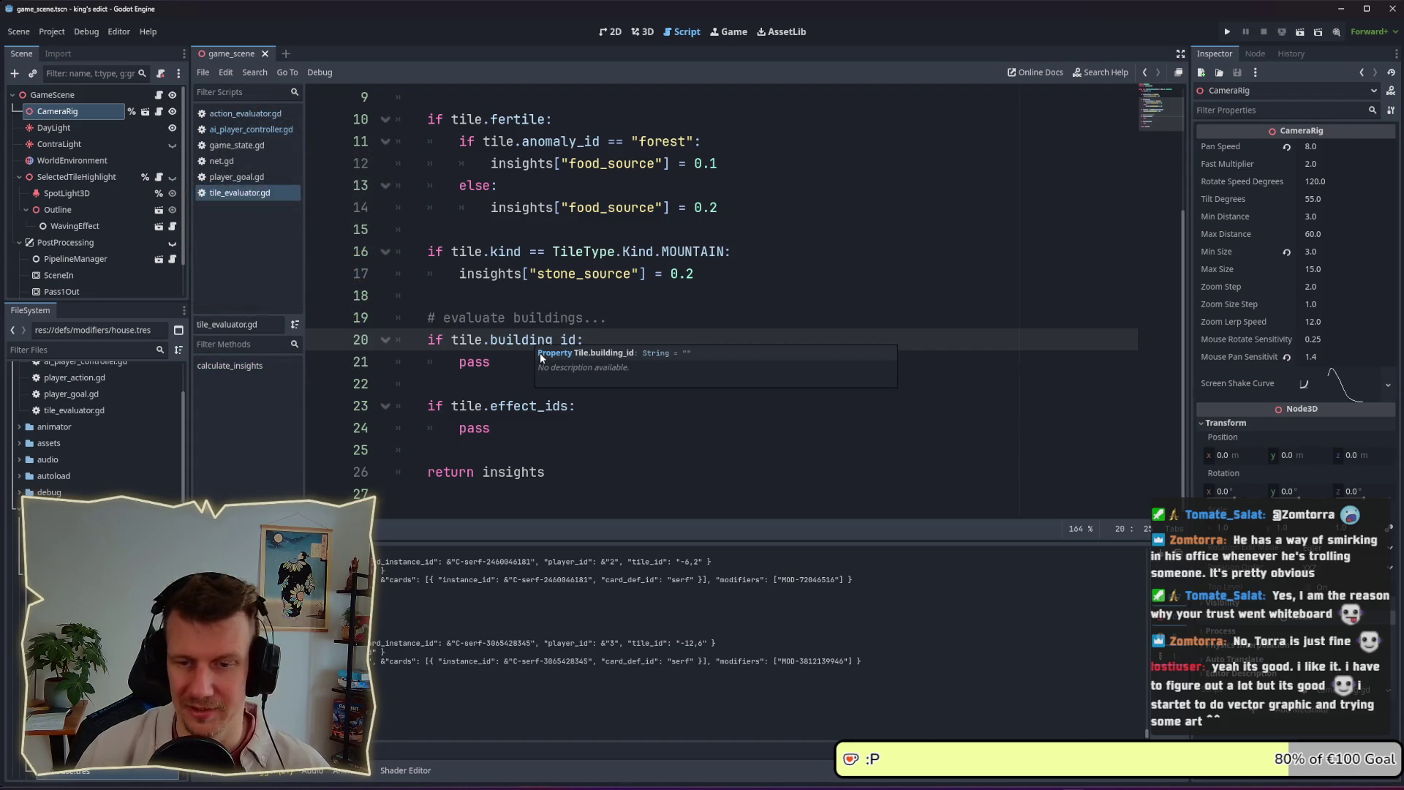
click(457, 361)
double_click(456, 361)
click(506, 361)
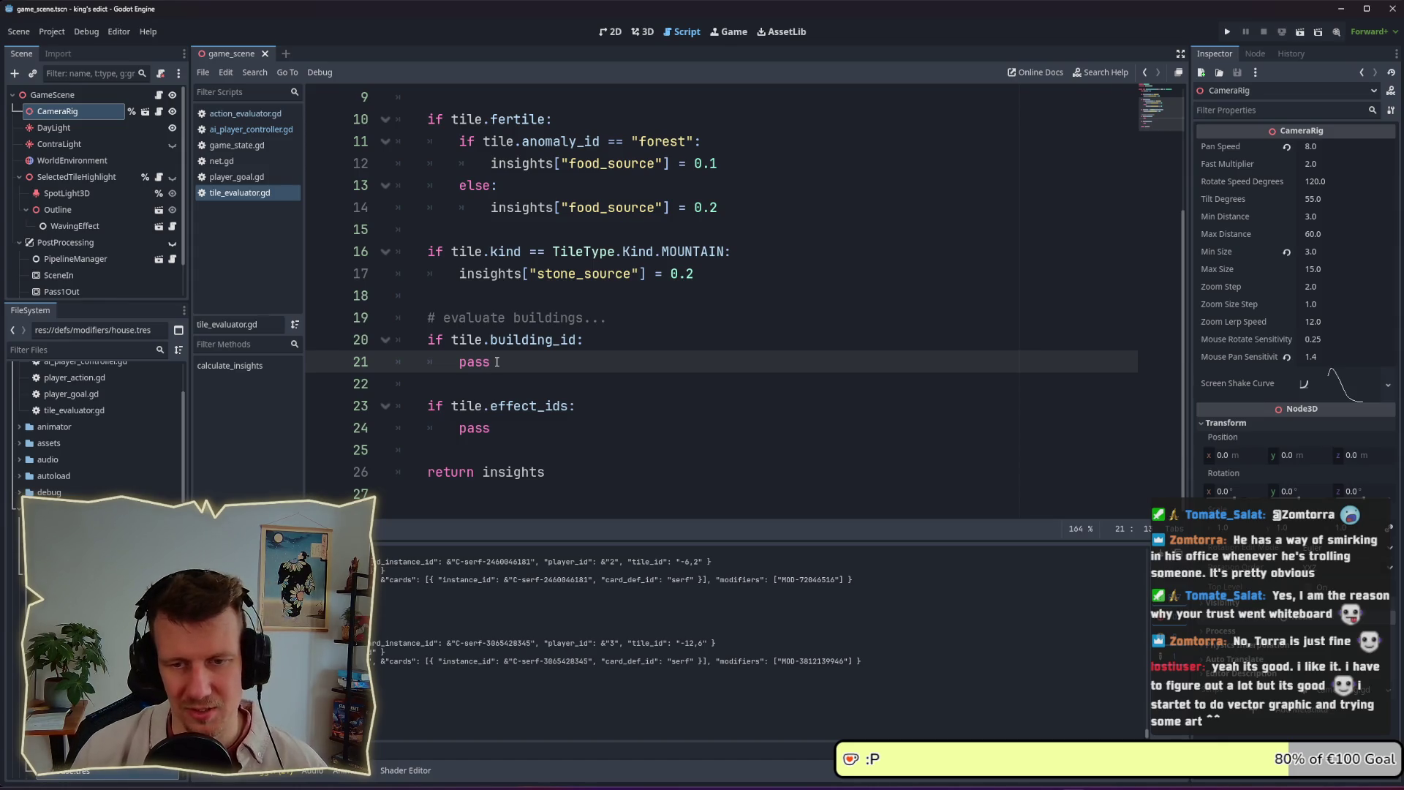
double_click(497, 362)
click(498, 363)
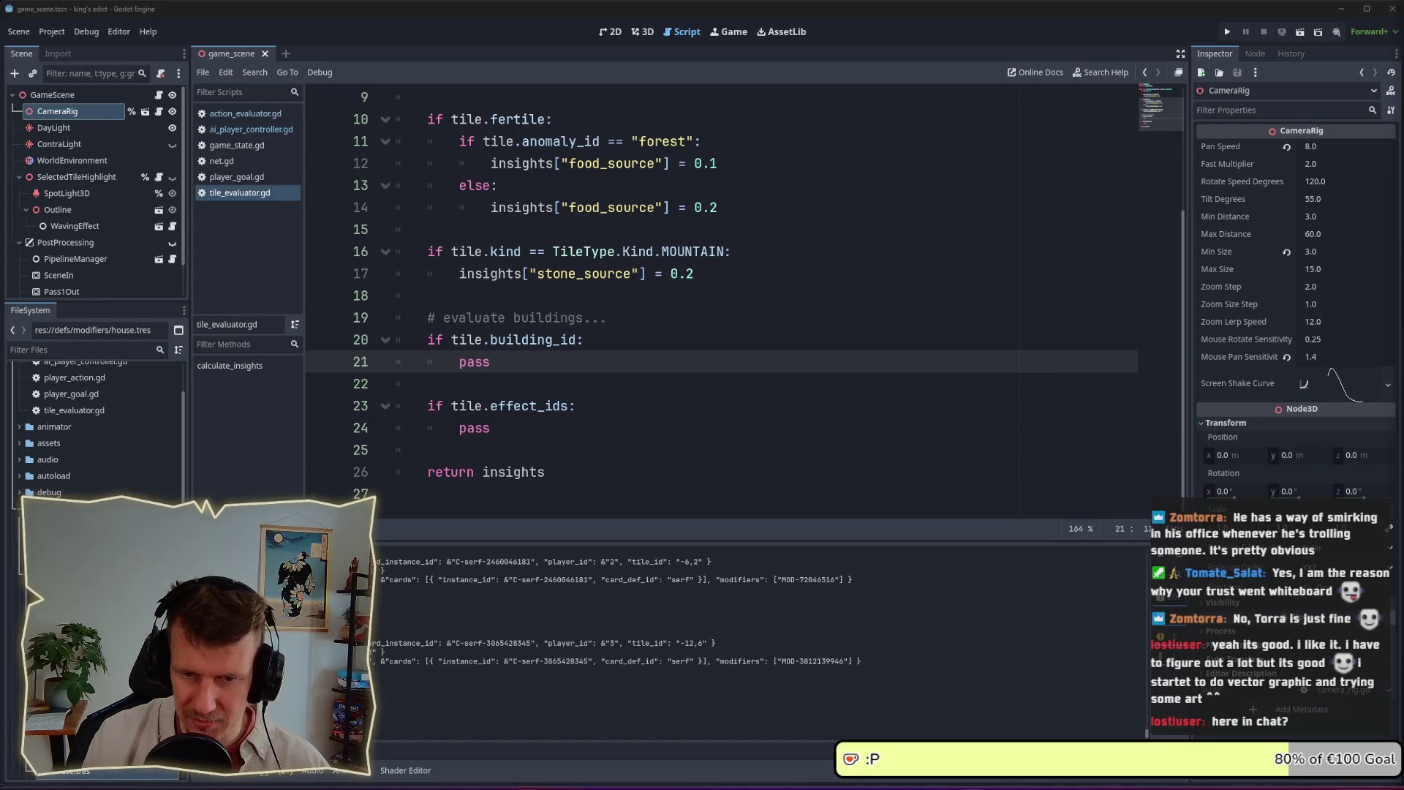
Move the caret to empty line 22, then back to the end of line 21's pass stub
click(1024, 388)
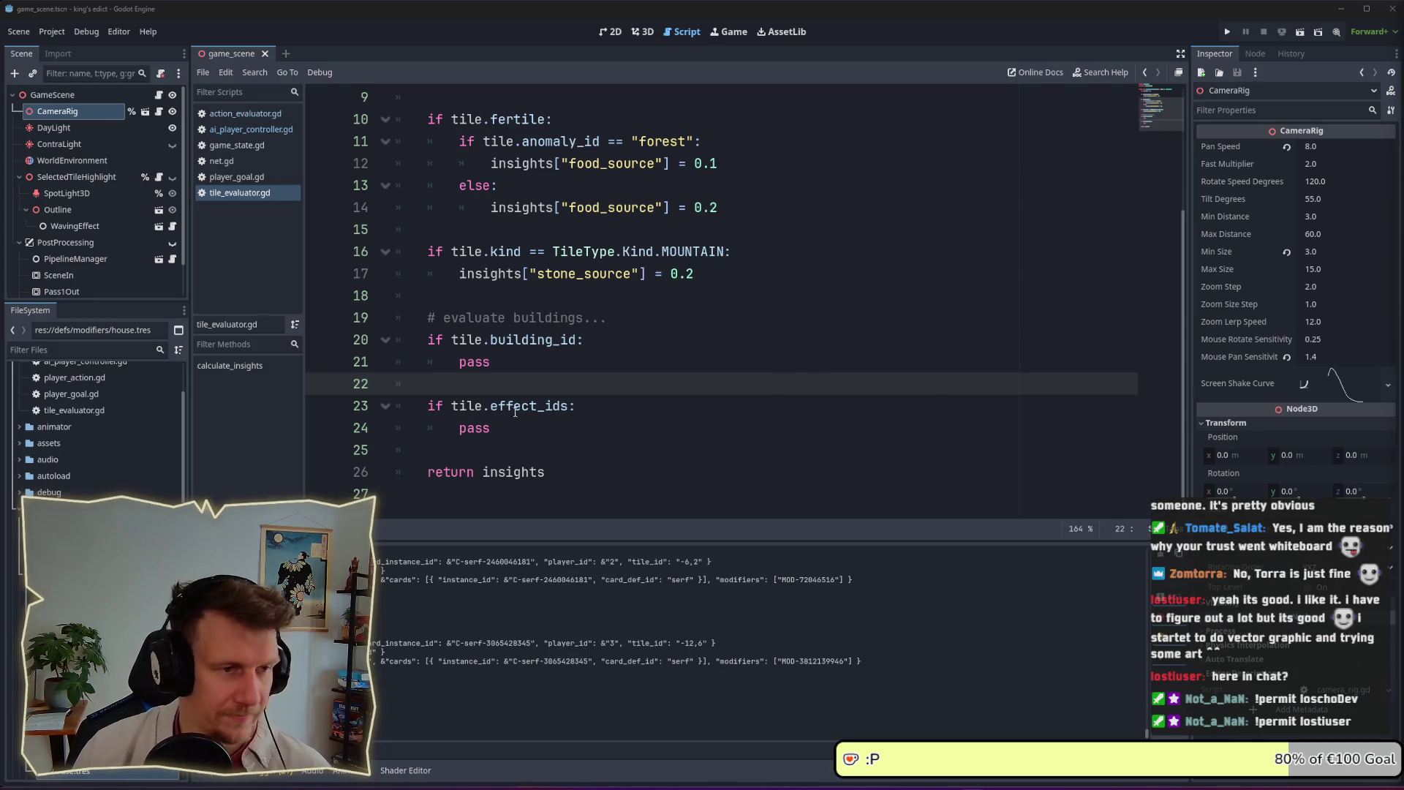
click(532, 367)
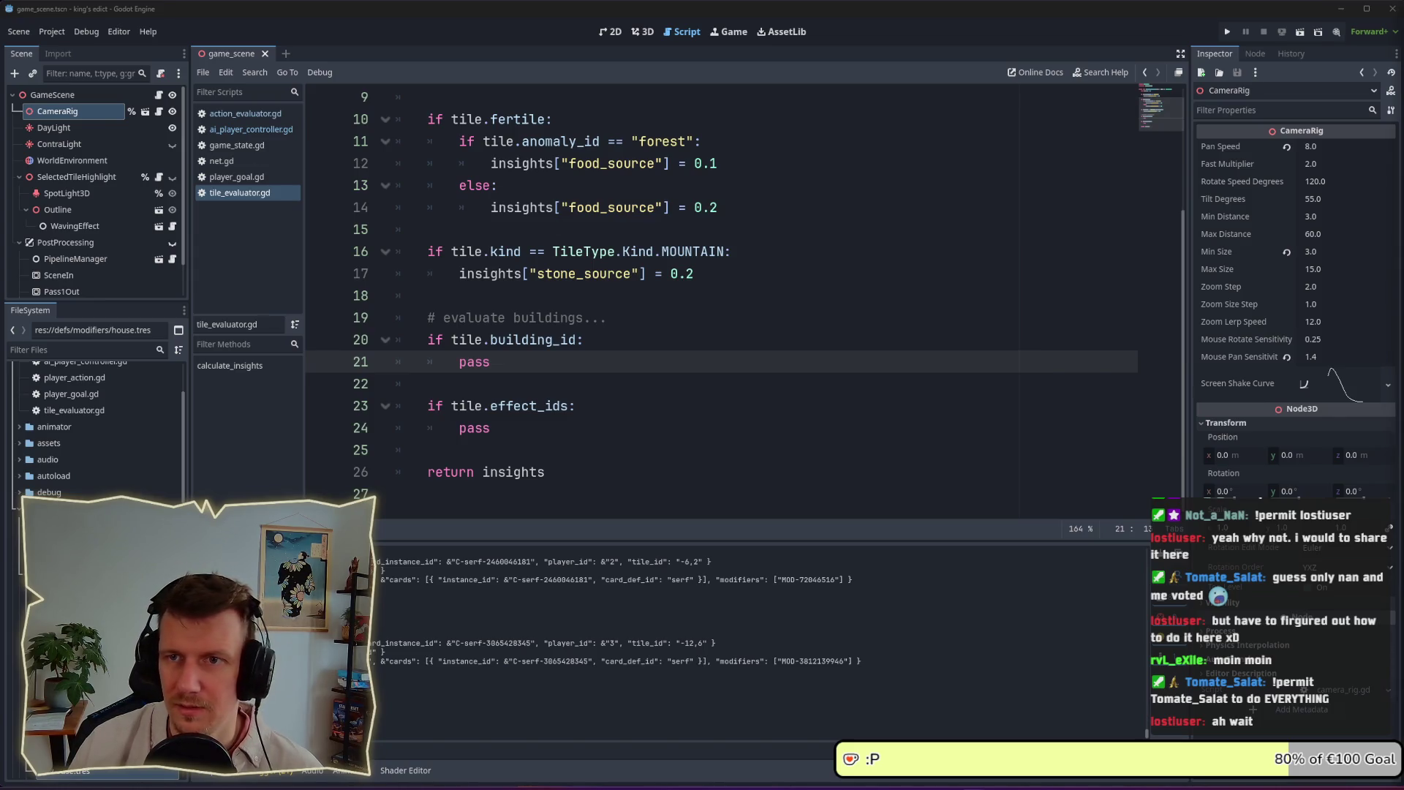
Scroll through the shared Discord screenshot and widen the Chrome window to enlarge it
scroll(615, 379, down, 8)
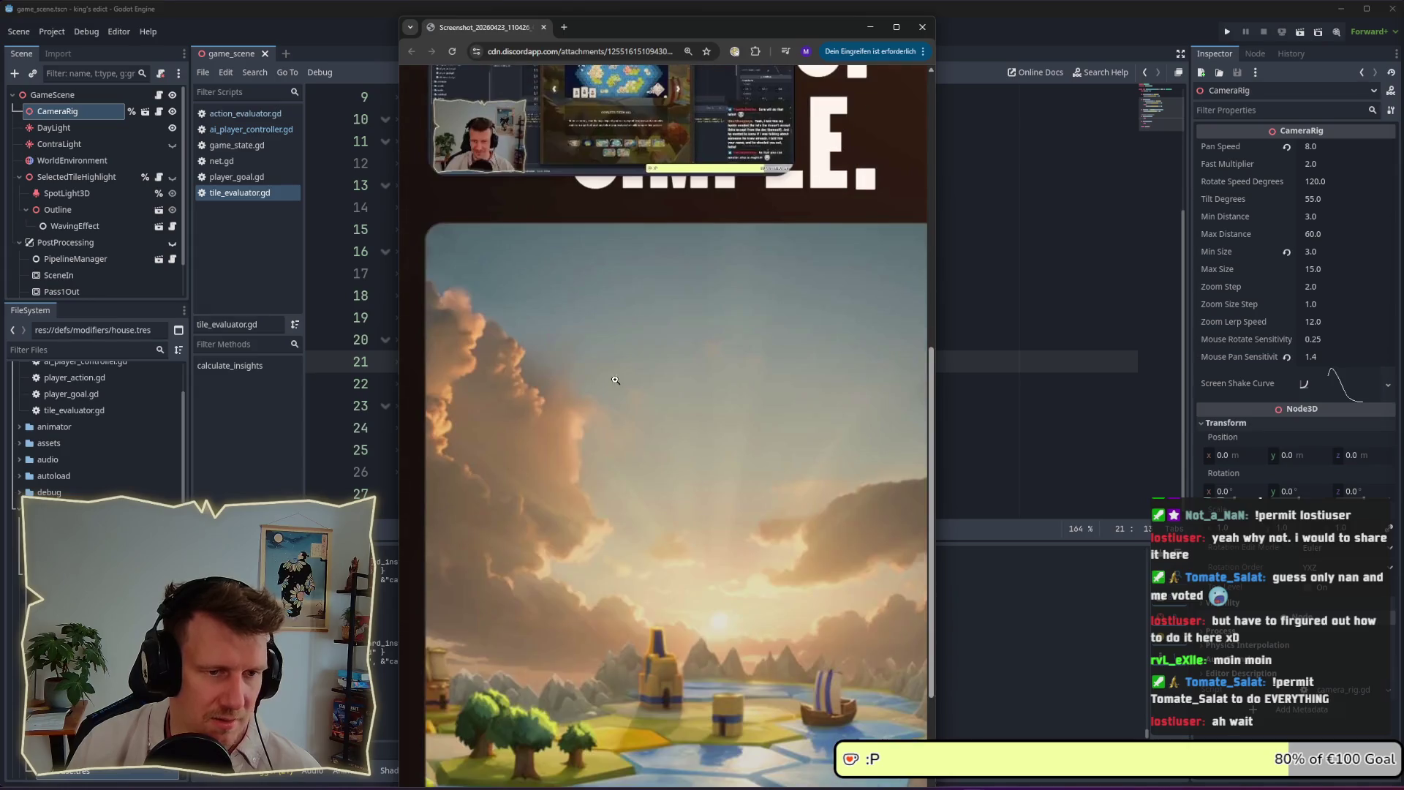
scroll(616, 380, down, 3)
scroll(799, 604, up, 5)
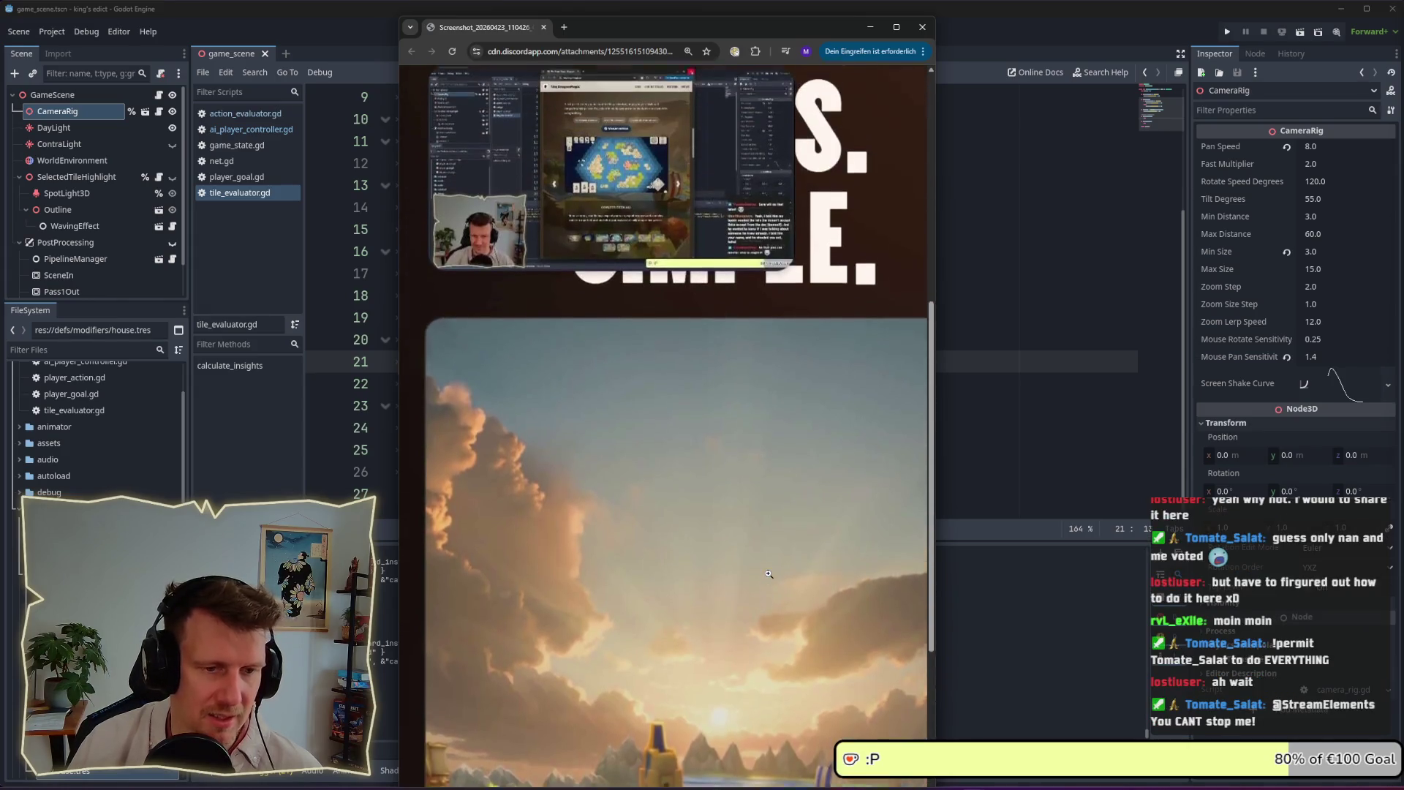
drag(936, 424, 1177, 418)
scroll(924, 418, down, 3)
scroll(914, 439, up, 8)
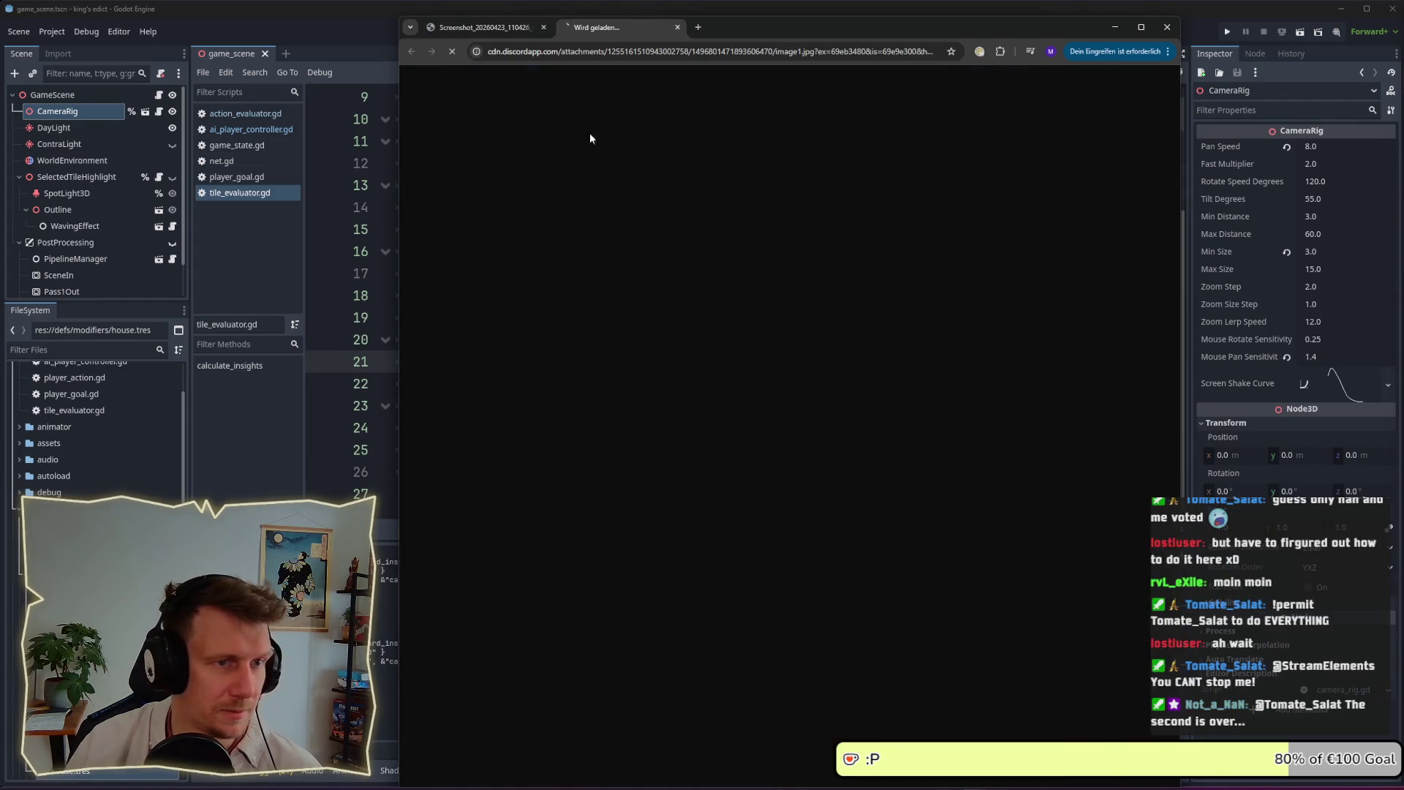
Scroll through image1.jpg's Bluesky, Twitch and Steam cards and TinyDragonMagic menu
scroll(730, 304, down, 7)
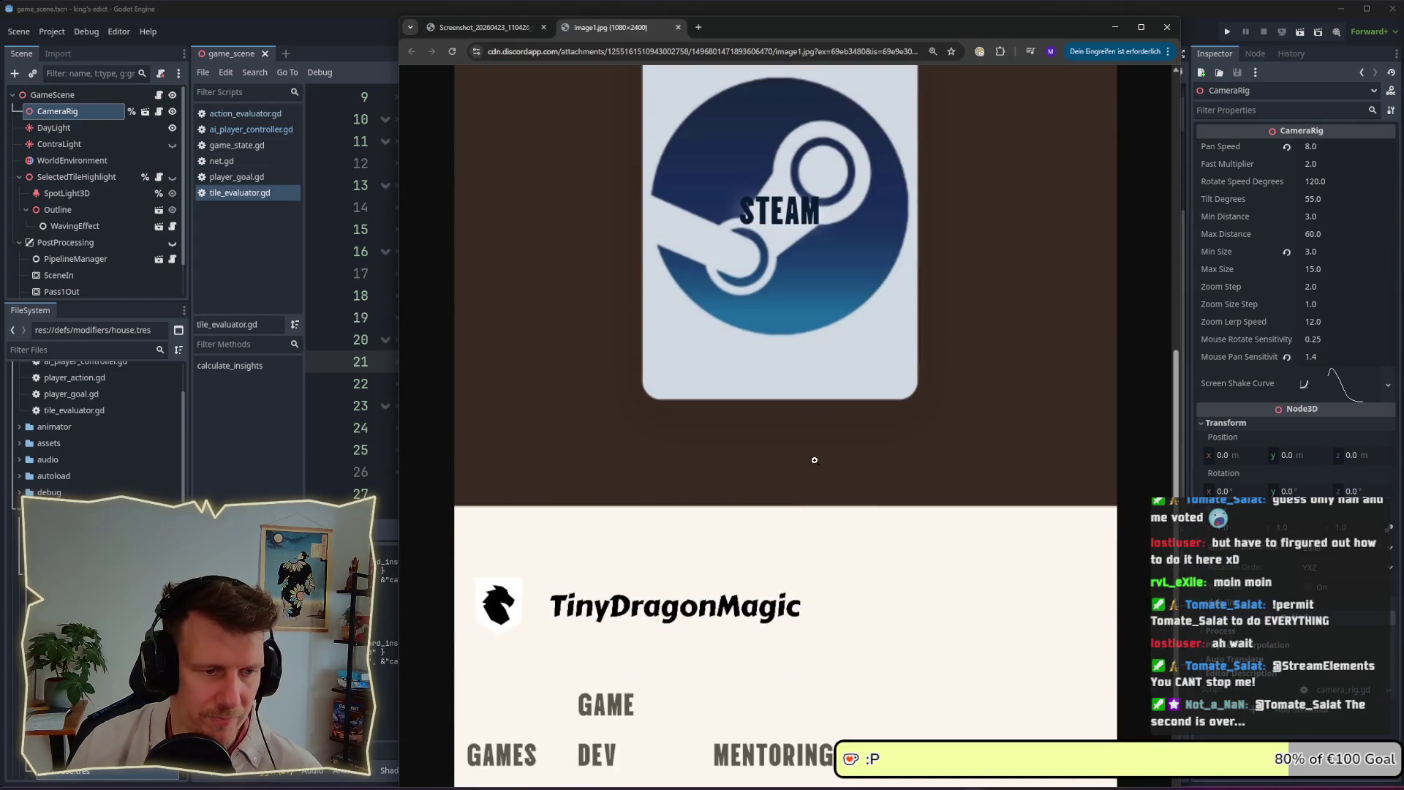
scroll(813, 463, down, 3)
scroll(832, 661, up, 5)
scroll(802, 574, up, 5)
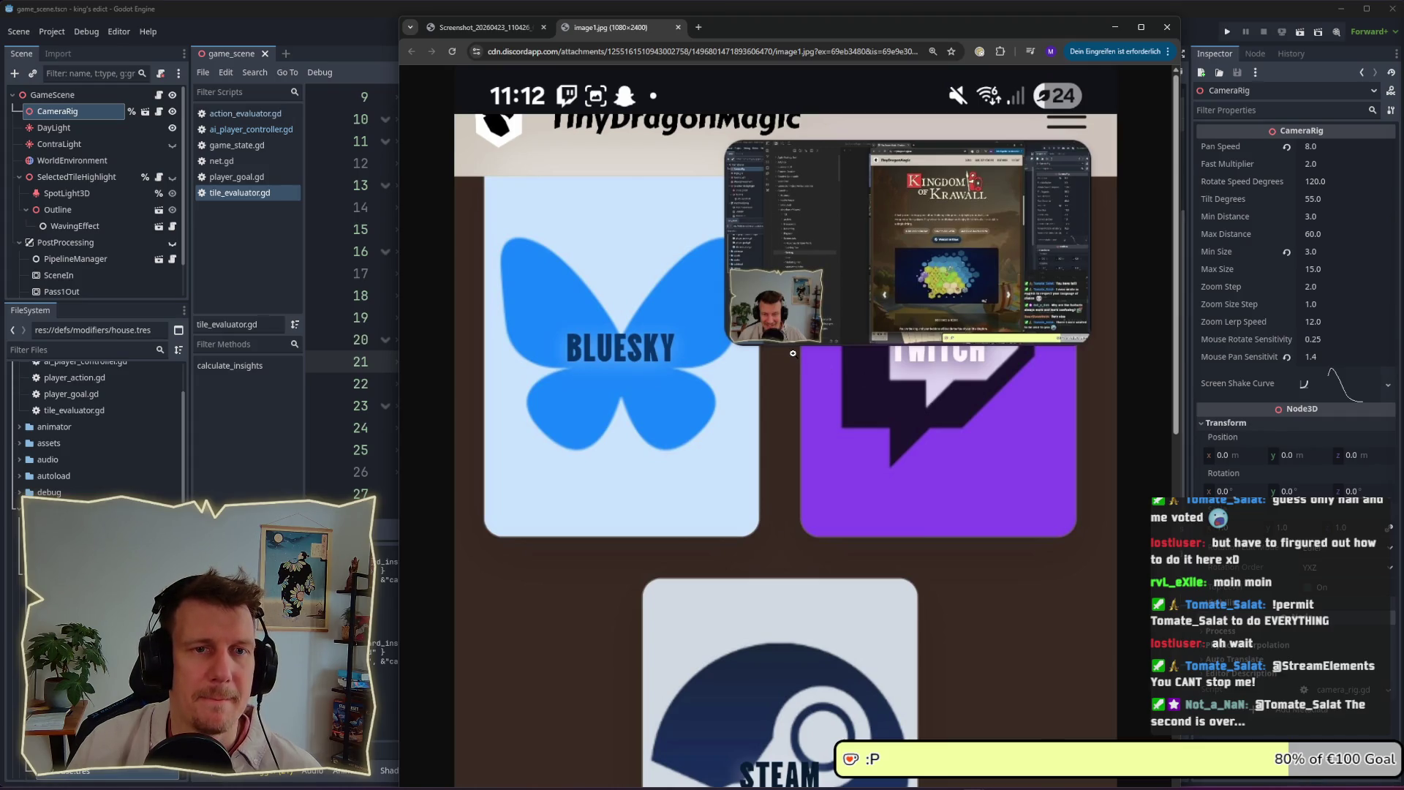
scroll(792, 353, down, 8)
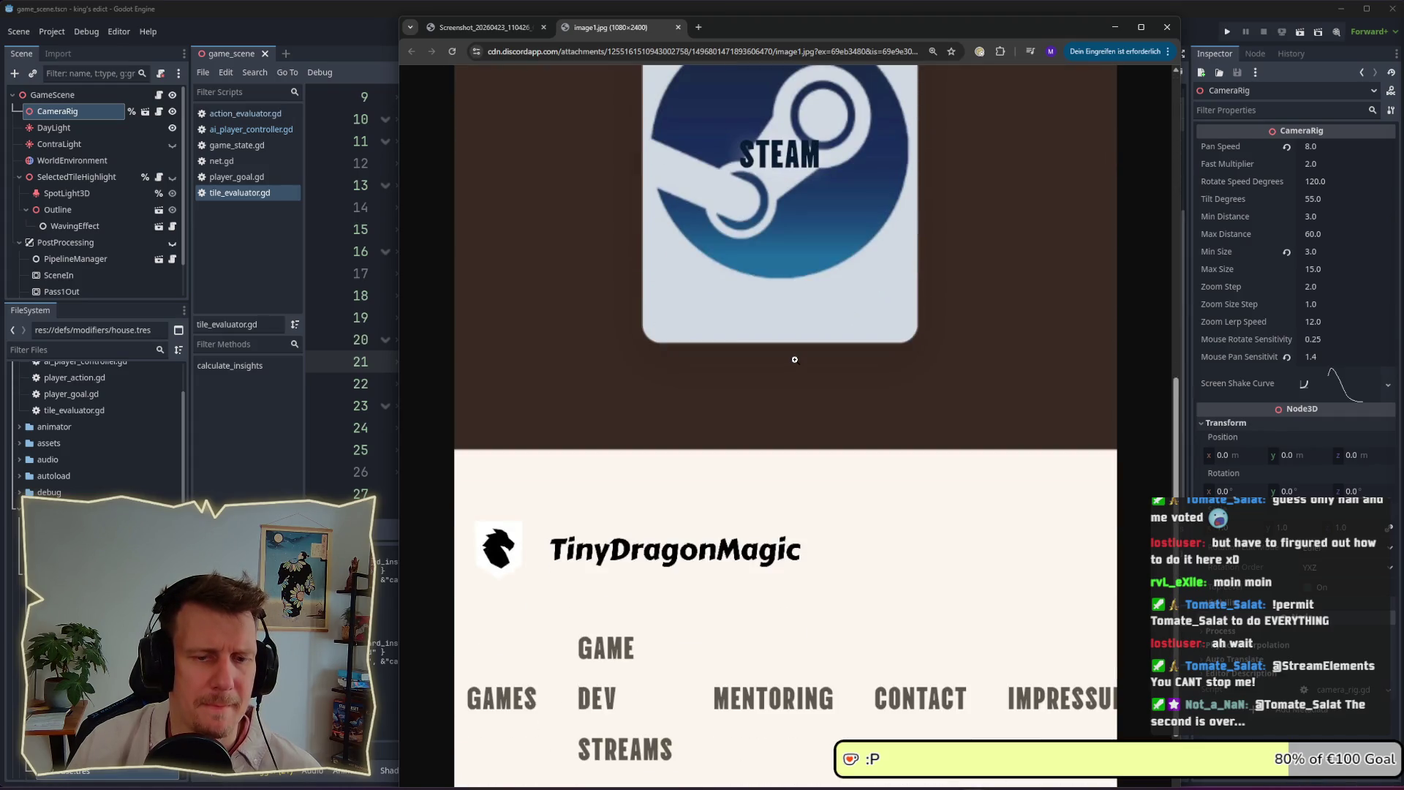
scroll(795, 359, up, 7)
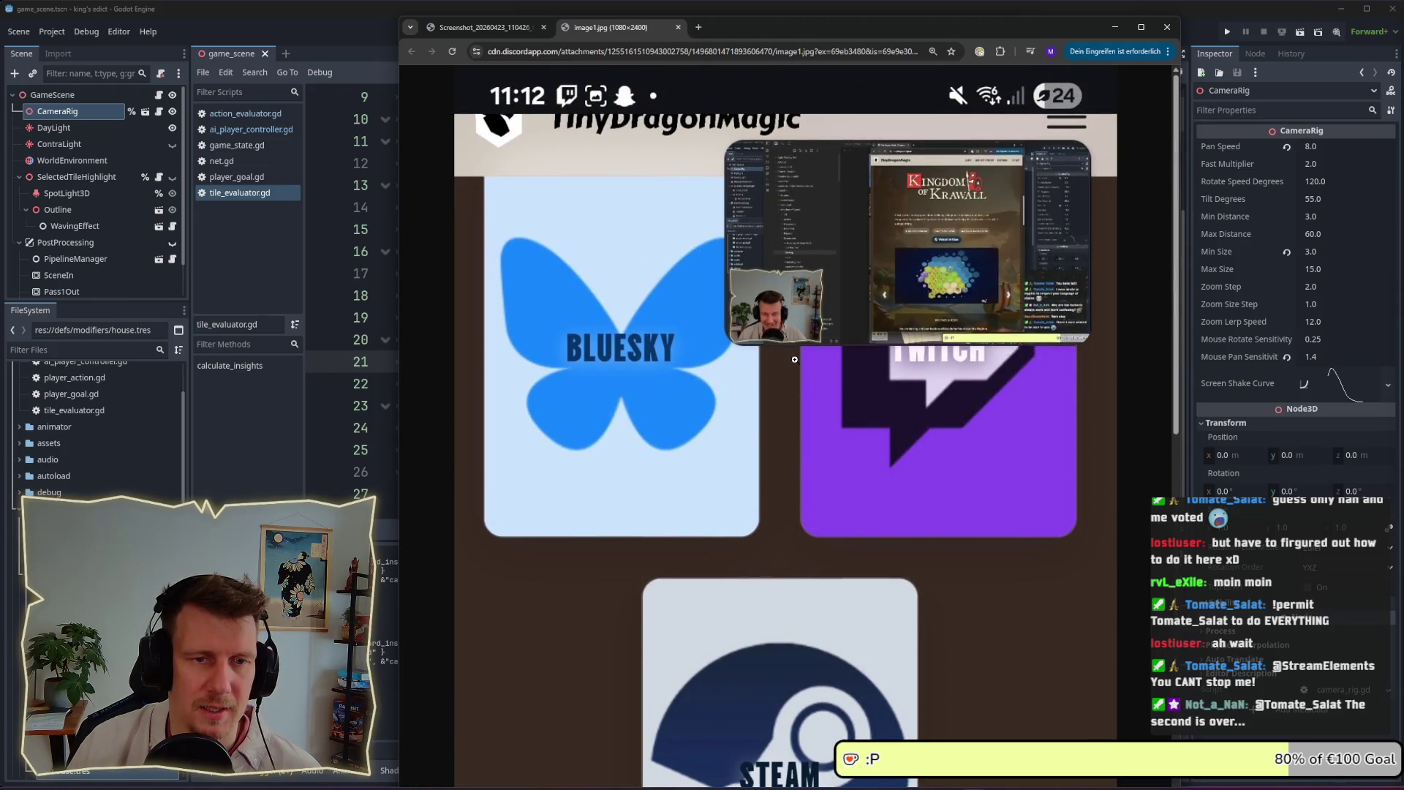
scroll(795, 359, down, 8)
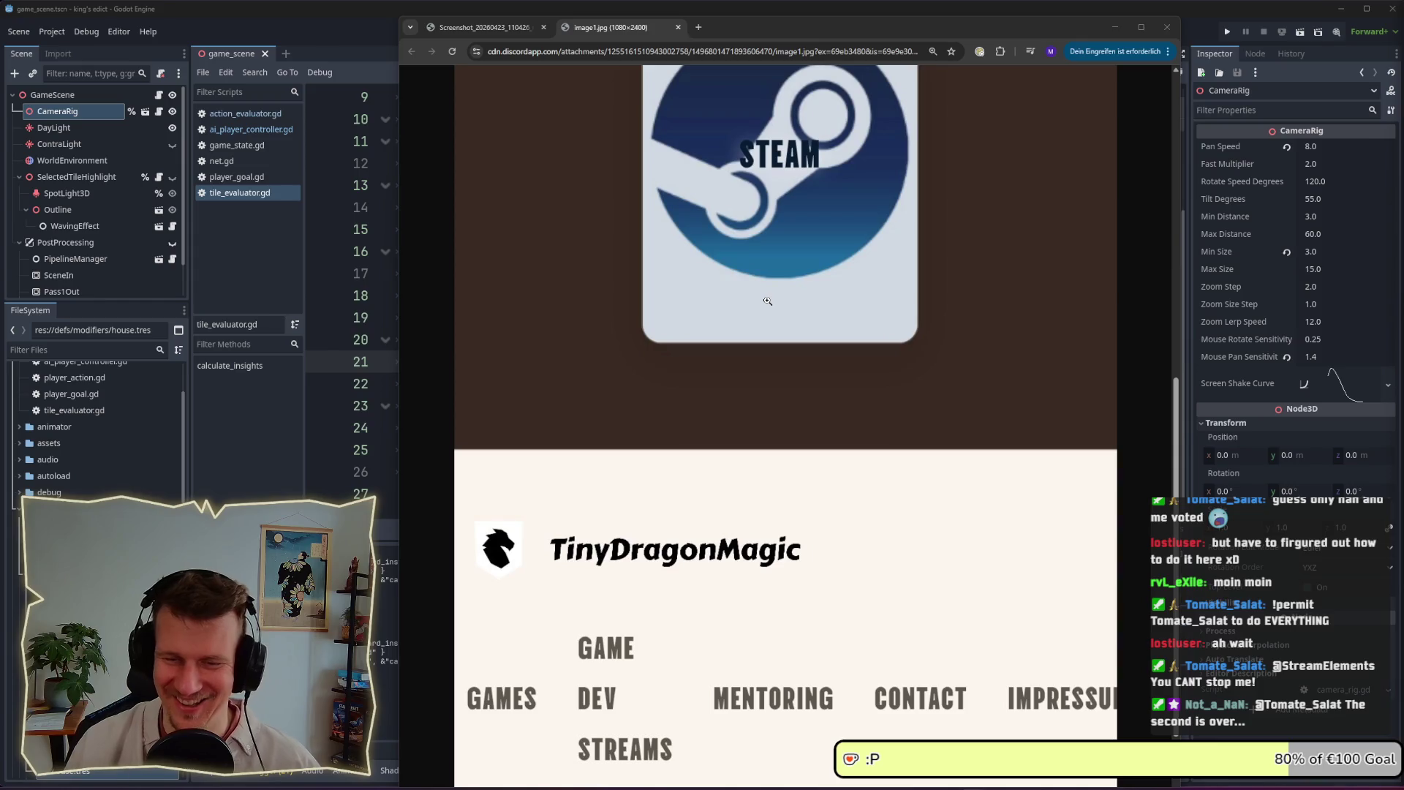
Return to the first screenshot tab and scroll through the website capture
click(515, 28)
scroll(757, 281, down, 10)
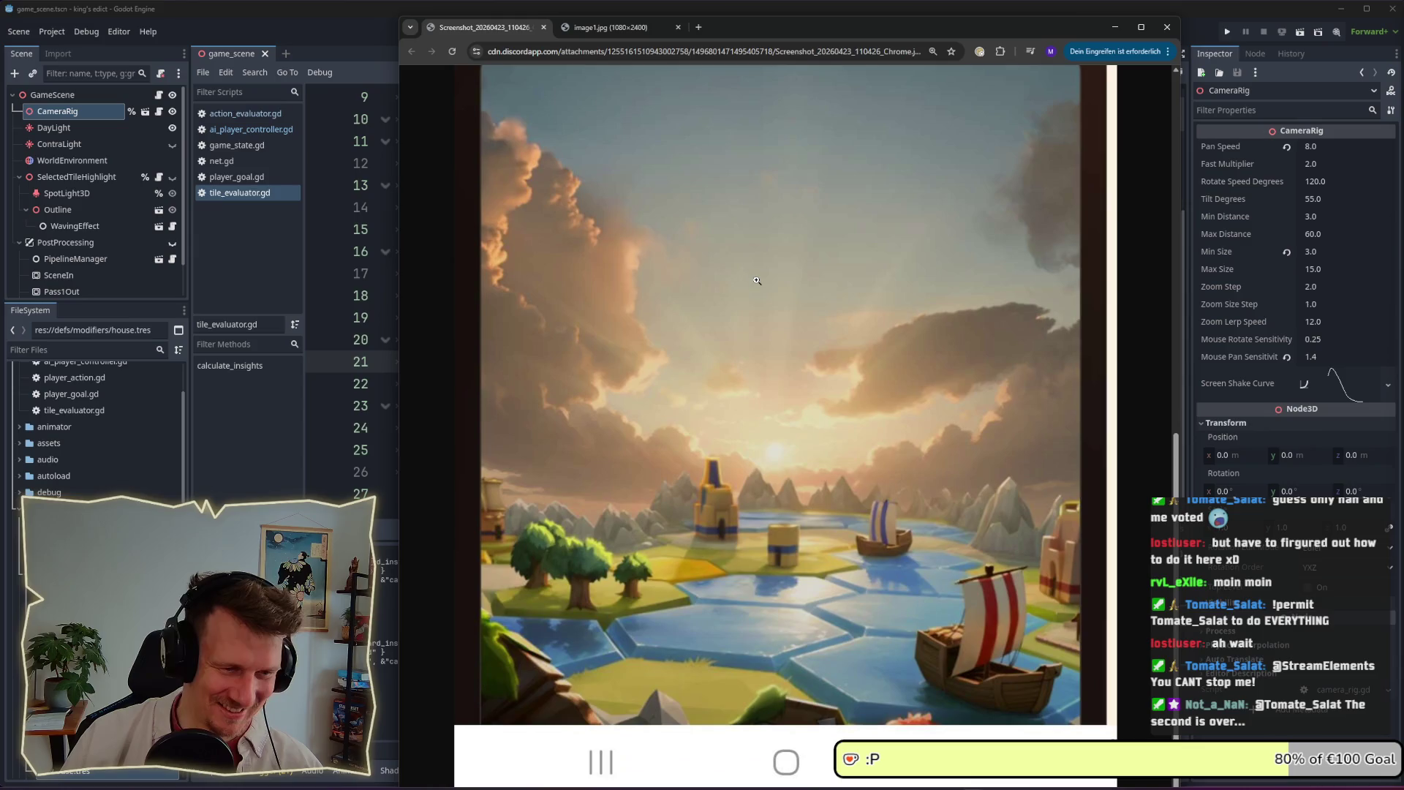
scroll(757, 281, up, 10)
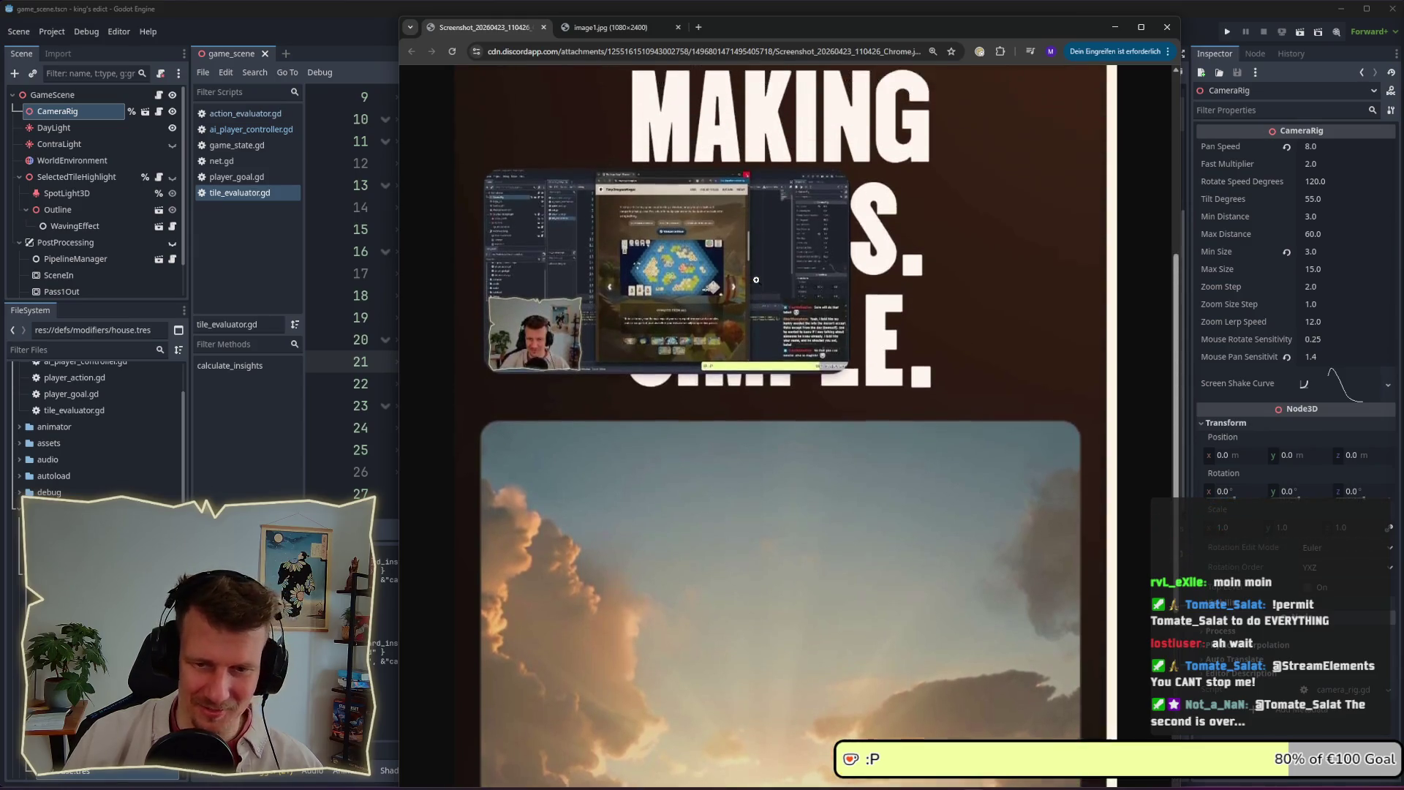
scroll(756, 279, up, 2)
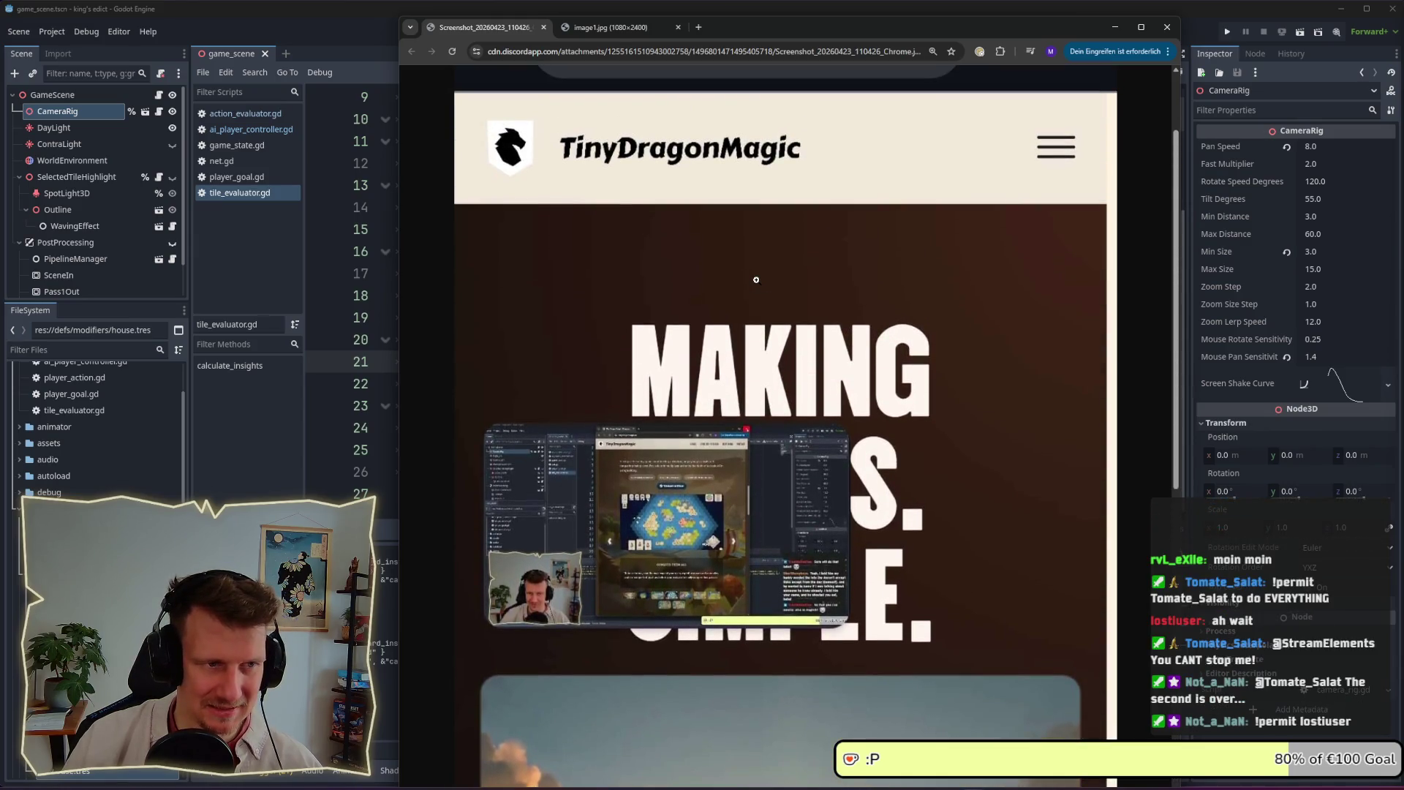
scroll(756, 279, up, 2)
scroll(1111, 244, down, 5)
scroll(1110, 244, down, 5)
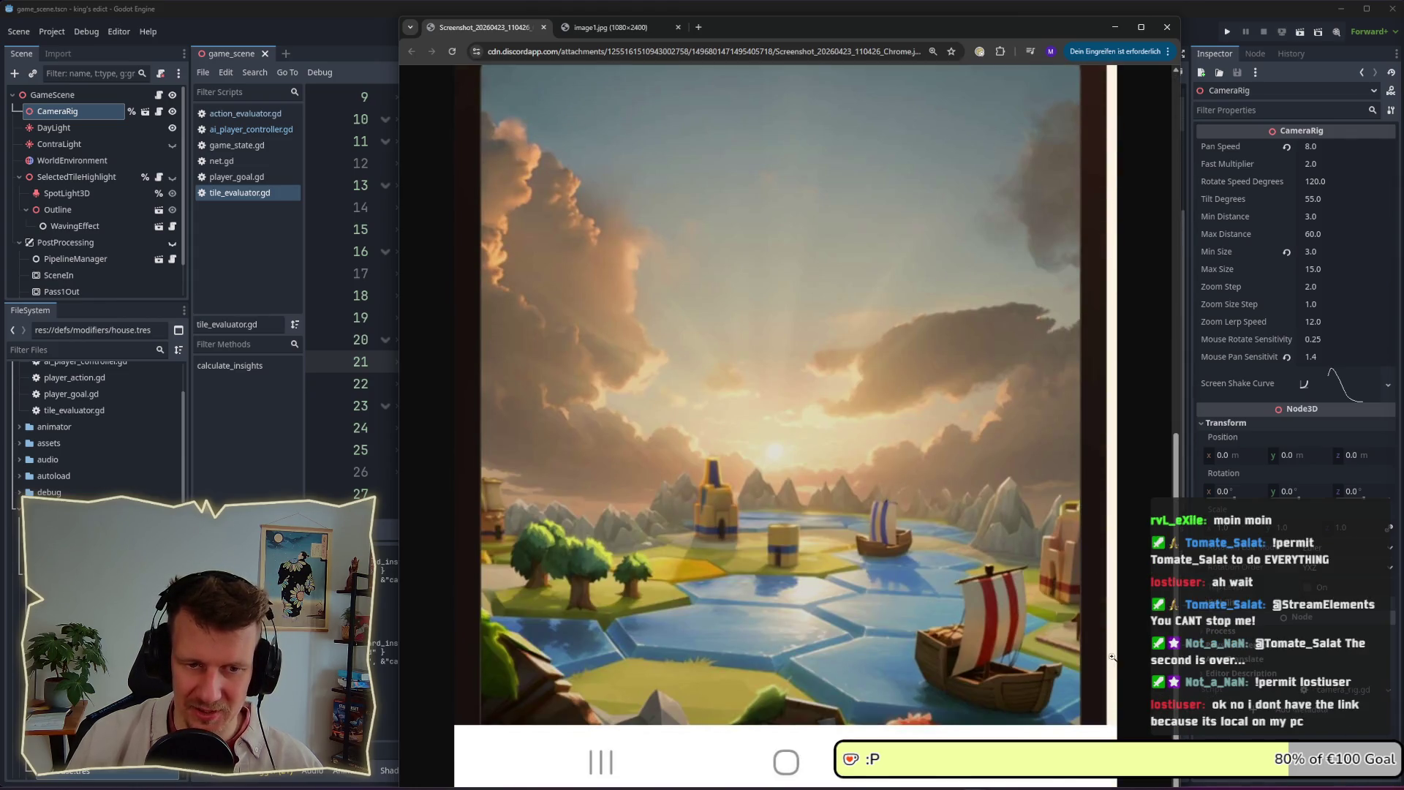
scroll(1117, 322, up, 6)
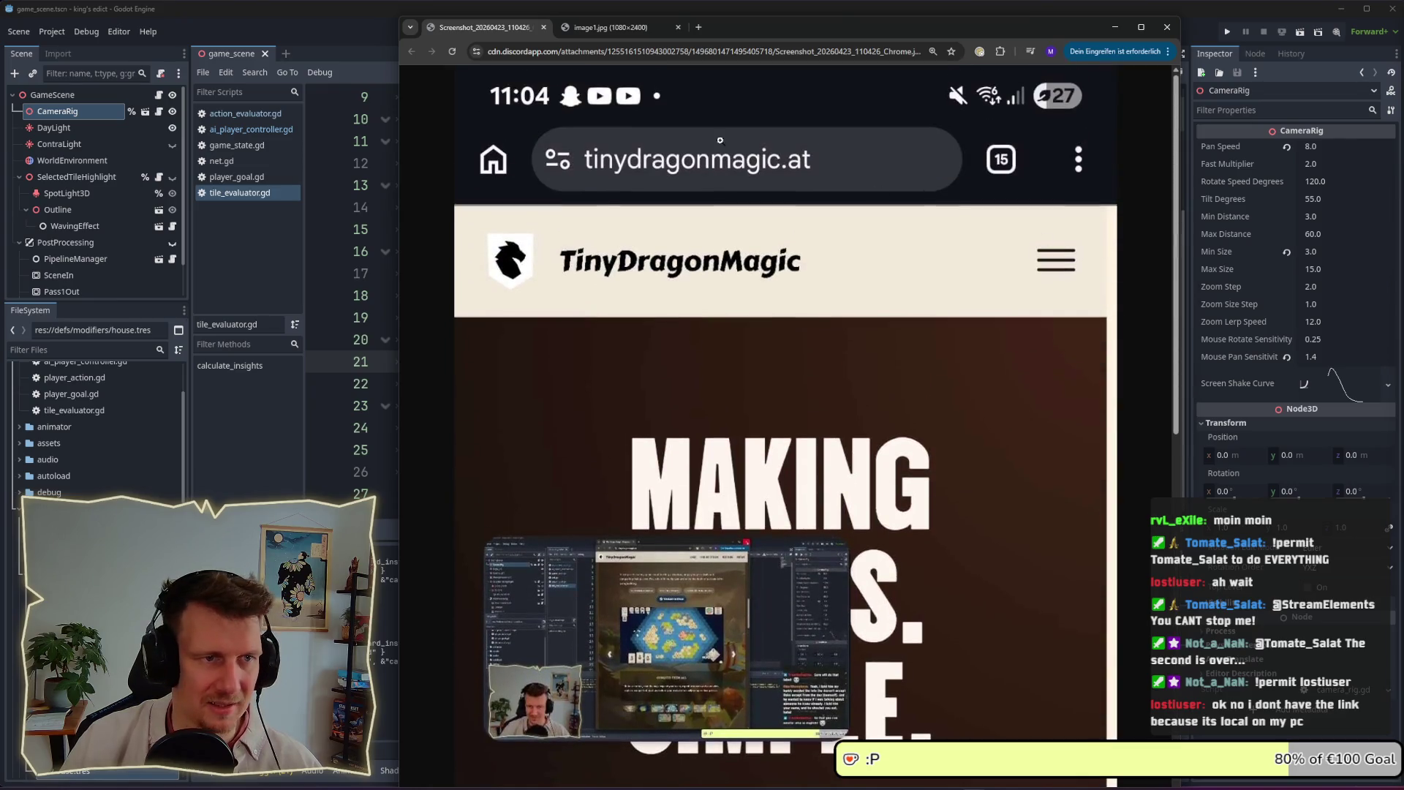
Revisit image1.jpg, then close it and the remaining Screenshot tab
click(610, 27)
scroll(1071, 454, down, 1)
scroll(1072, 461, up, 3)
scroll(1071, 467, up, 4)
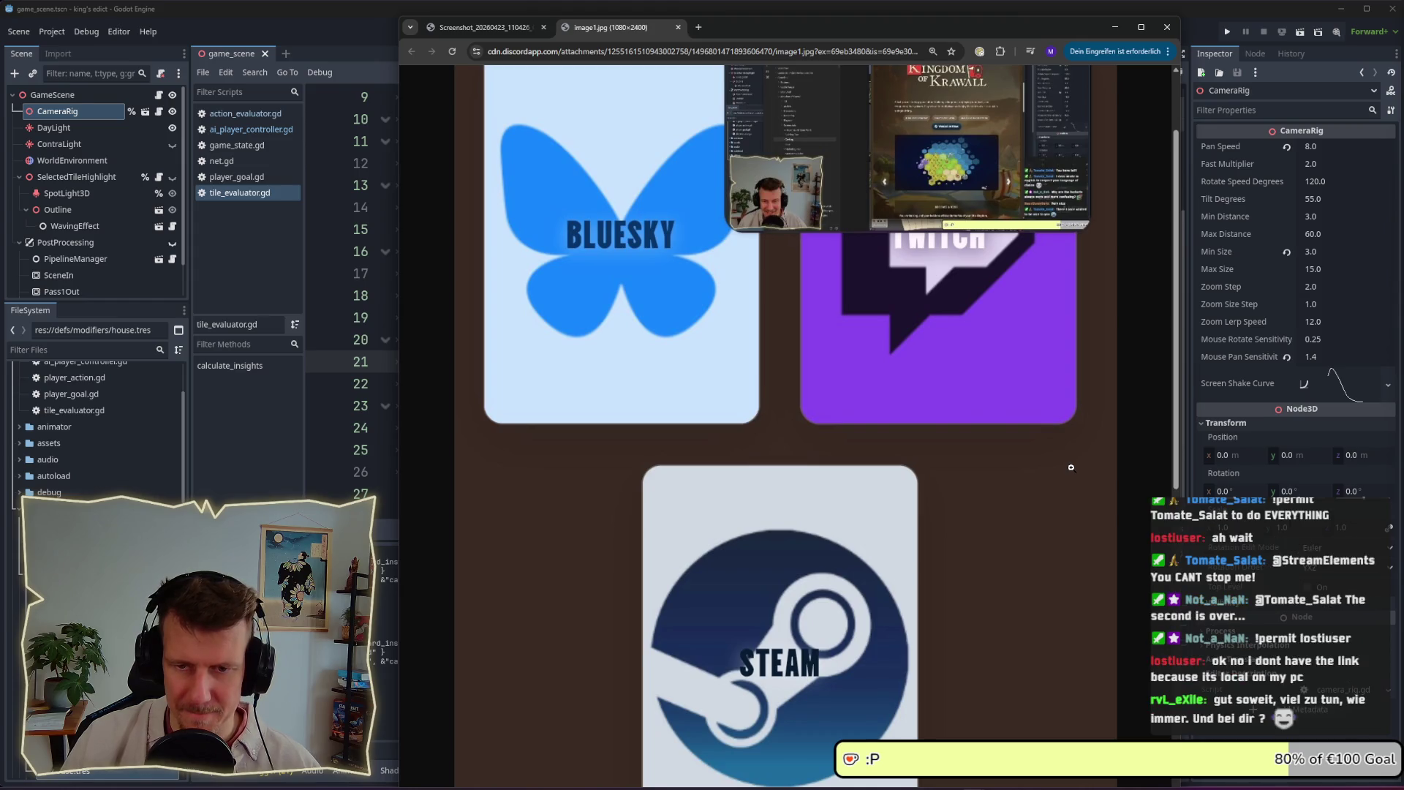
scroll(1071, 467, up, 2)
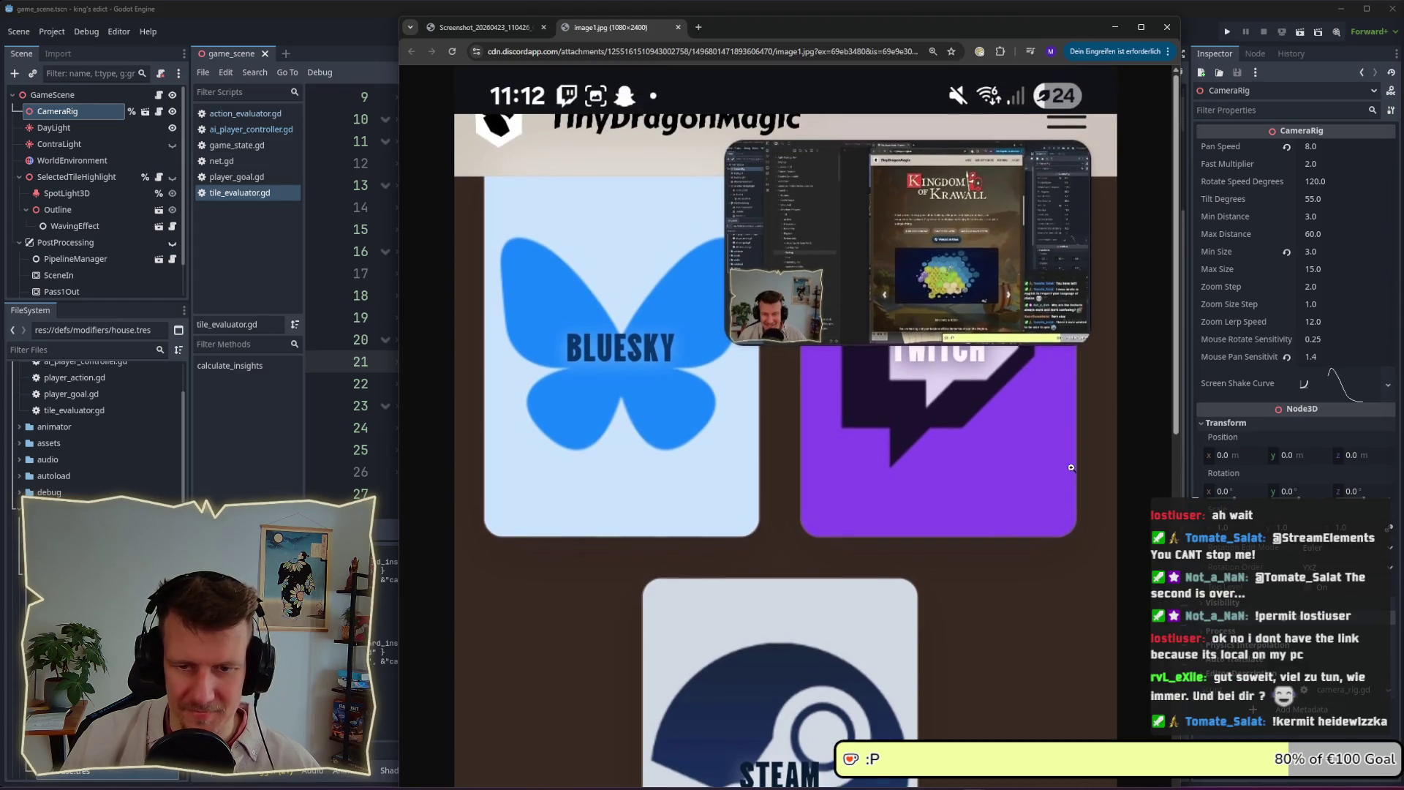
click(677, 28)
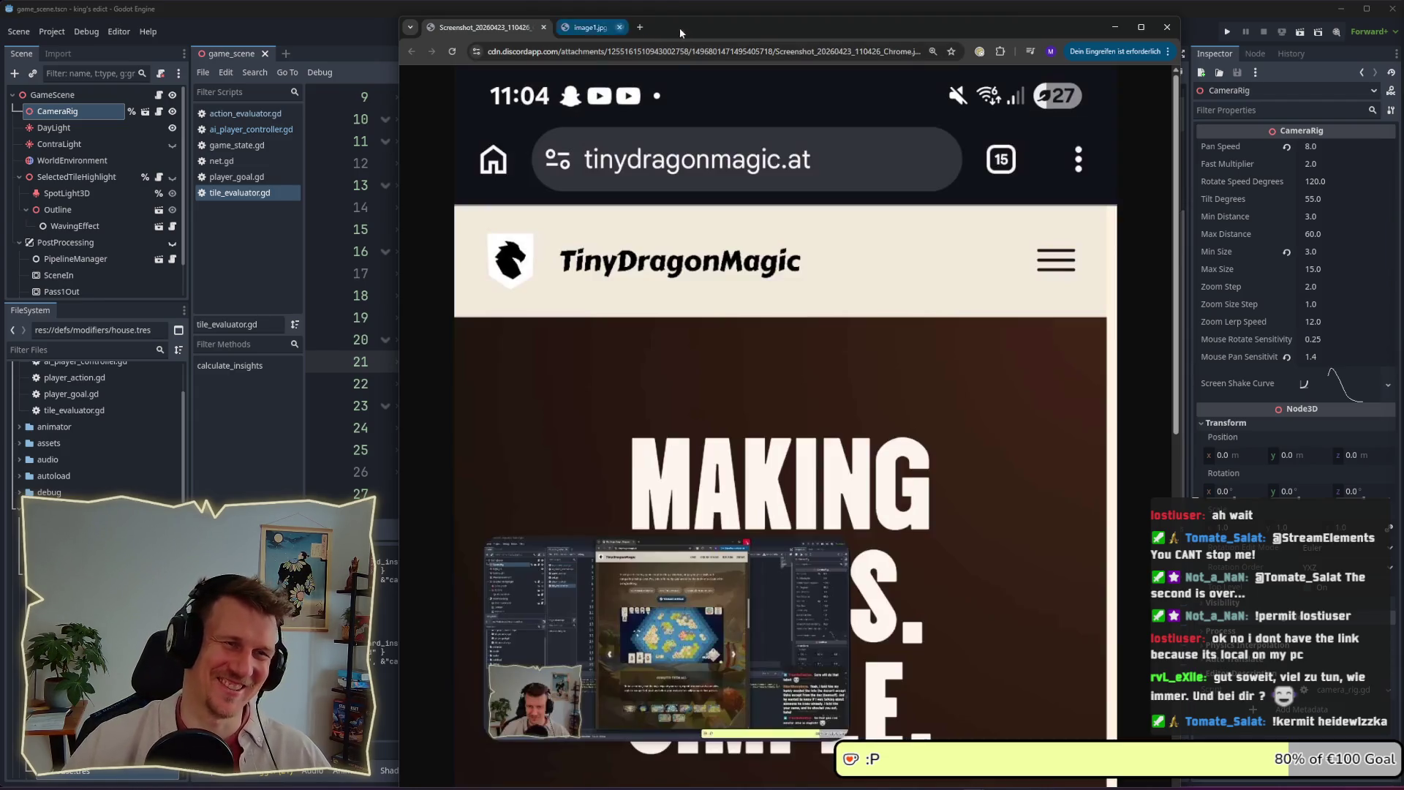
click(543, 27)
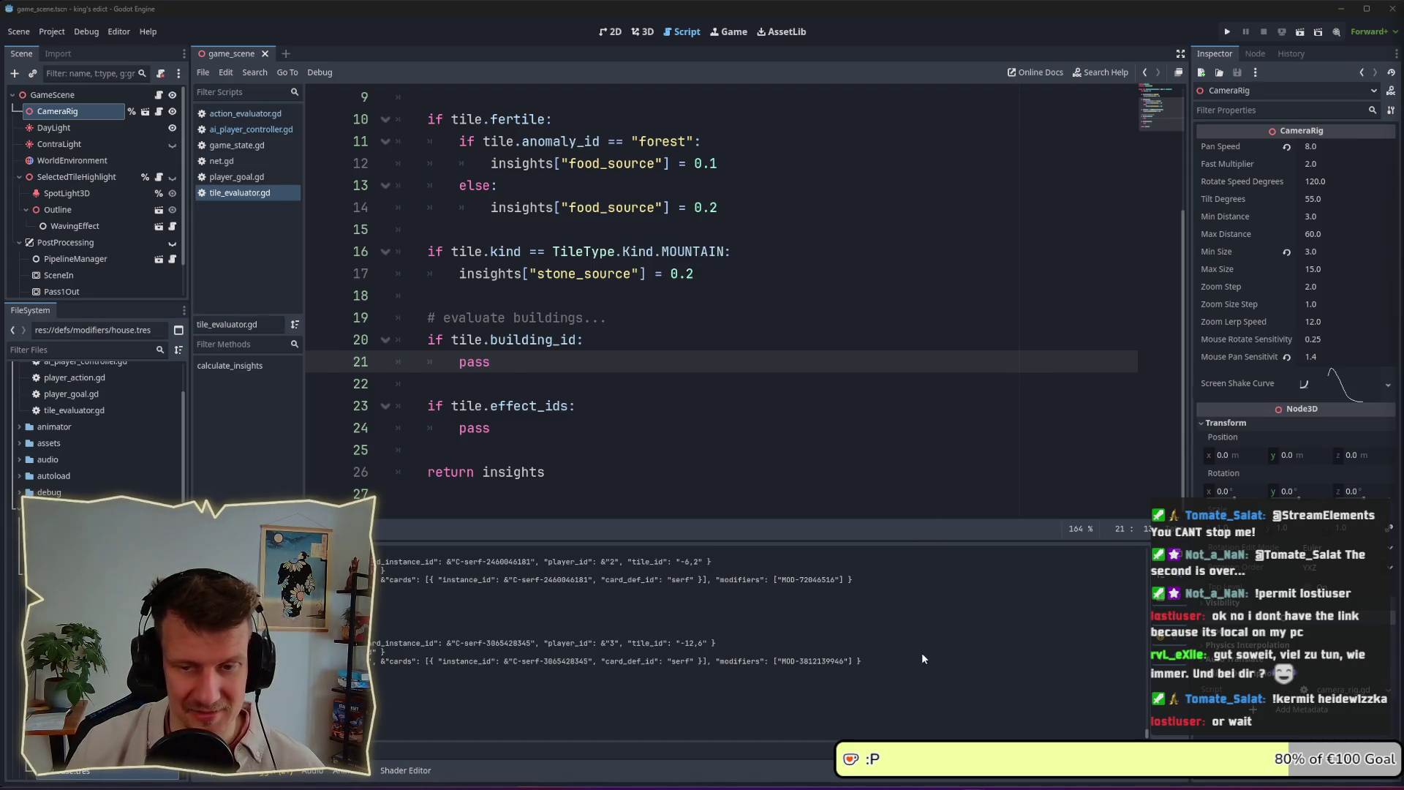
Bring the TinyDragonMagic browser window in front of Godot with Alt+Tab
mouse_move(972, 774)
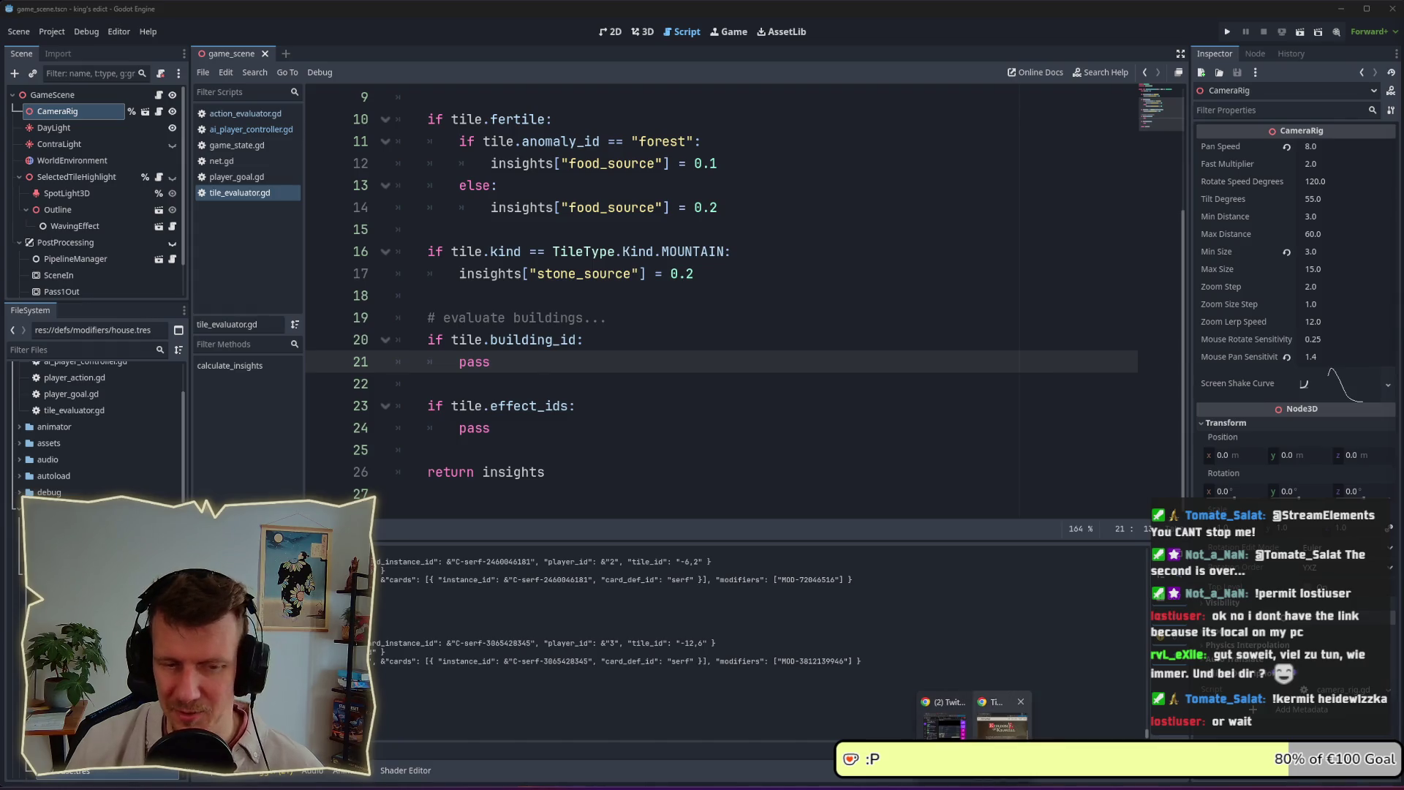
mouse_move(1002, 720)
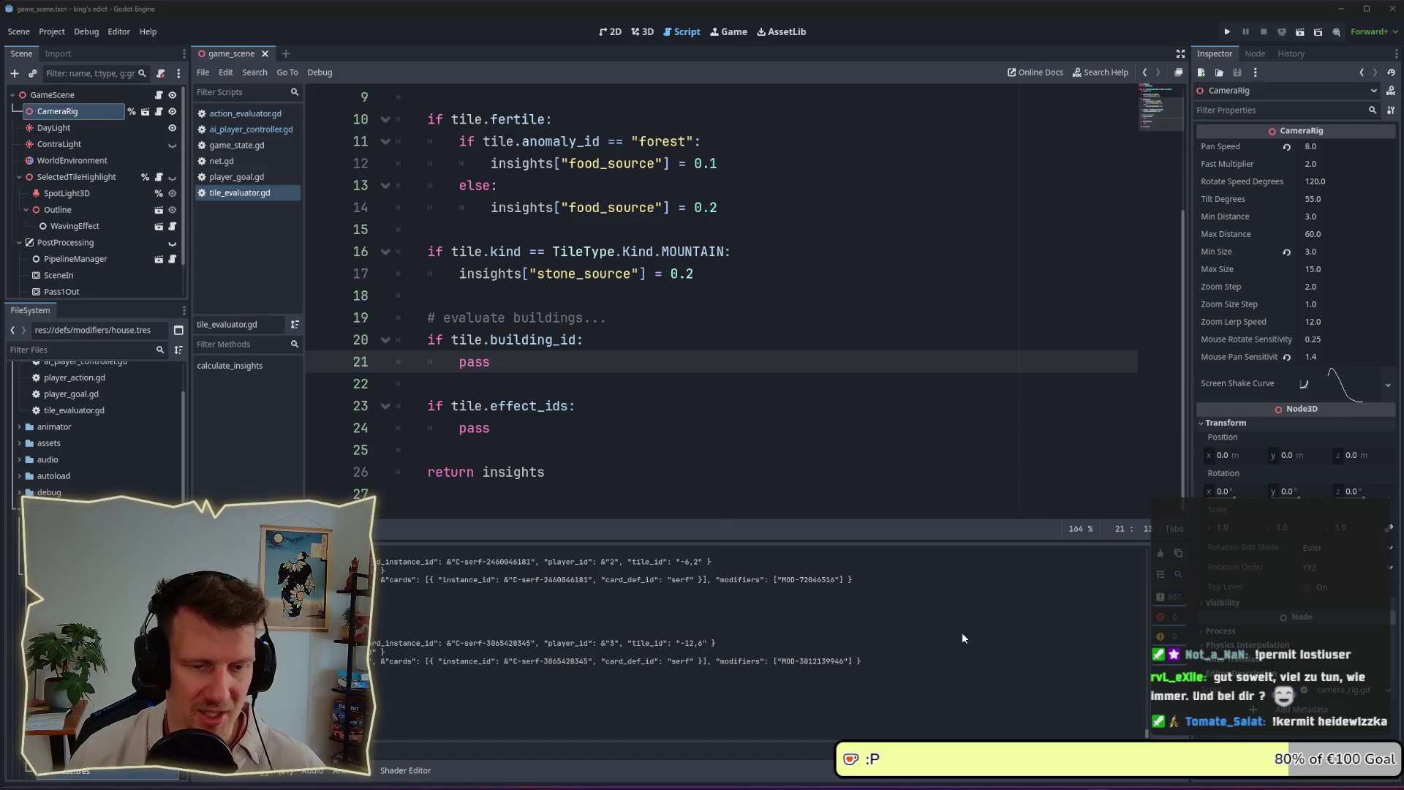
key(alt+Tab)
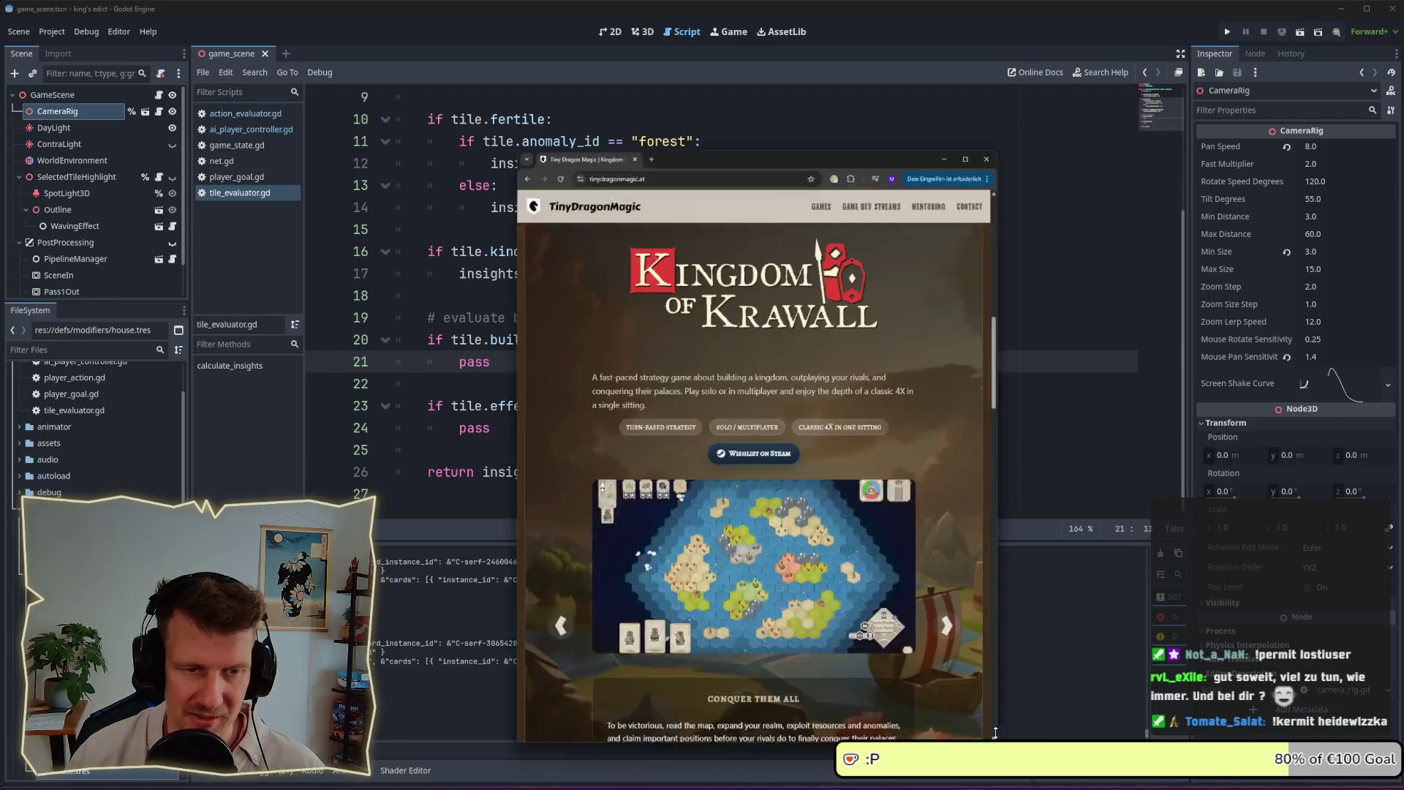
Scroll tinydragonmagic.at down to Contact and Socials, back to the top, then close the window
scroll(804, 228, up, 6)
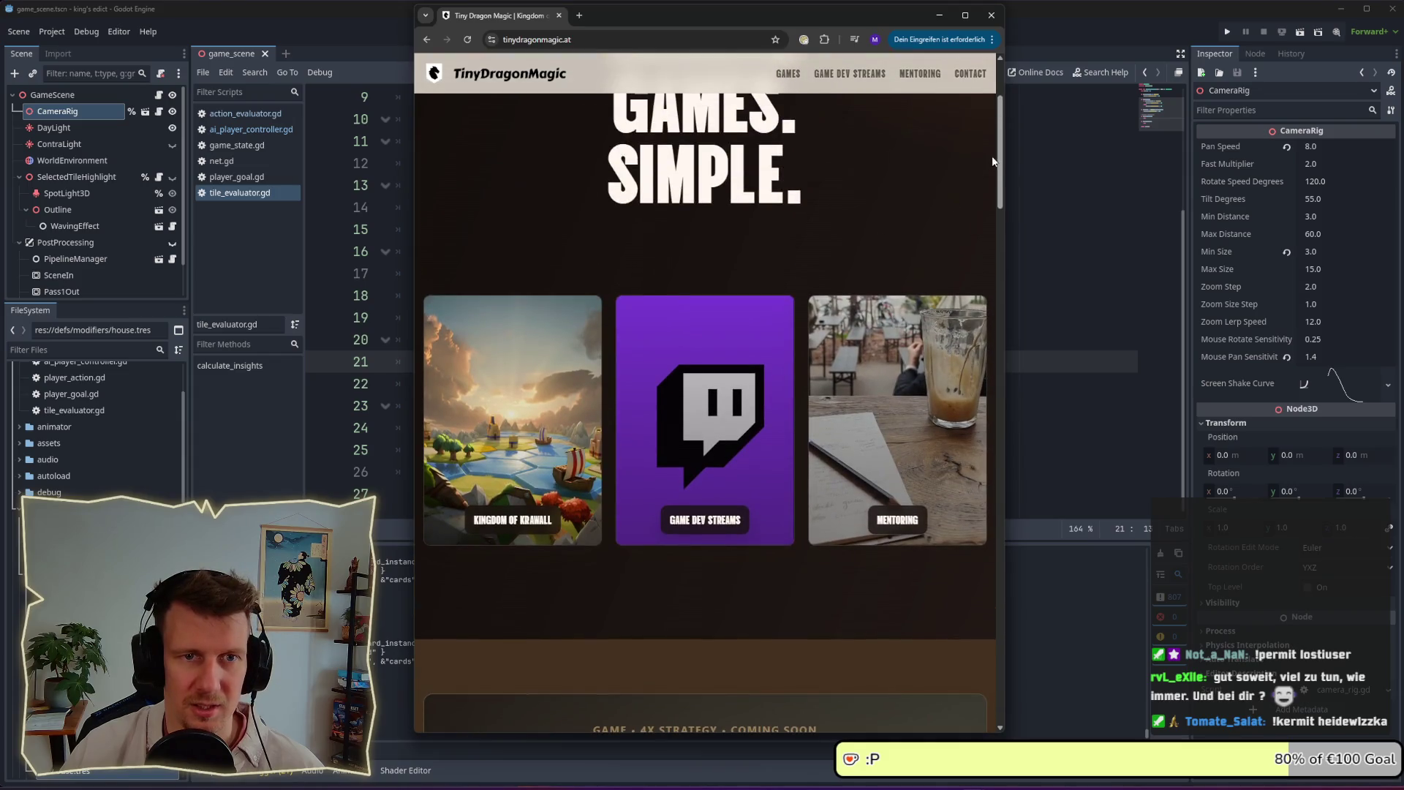
scroll(1002, 119, up, 2)
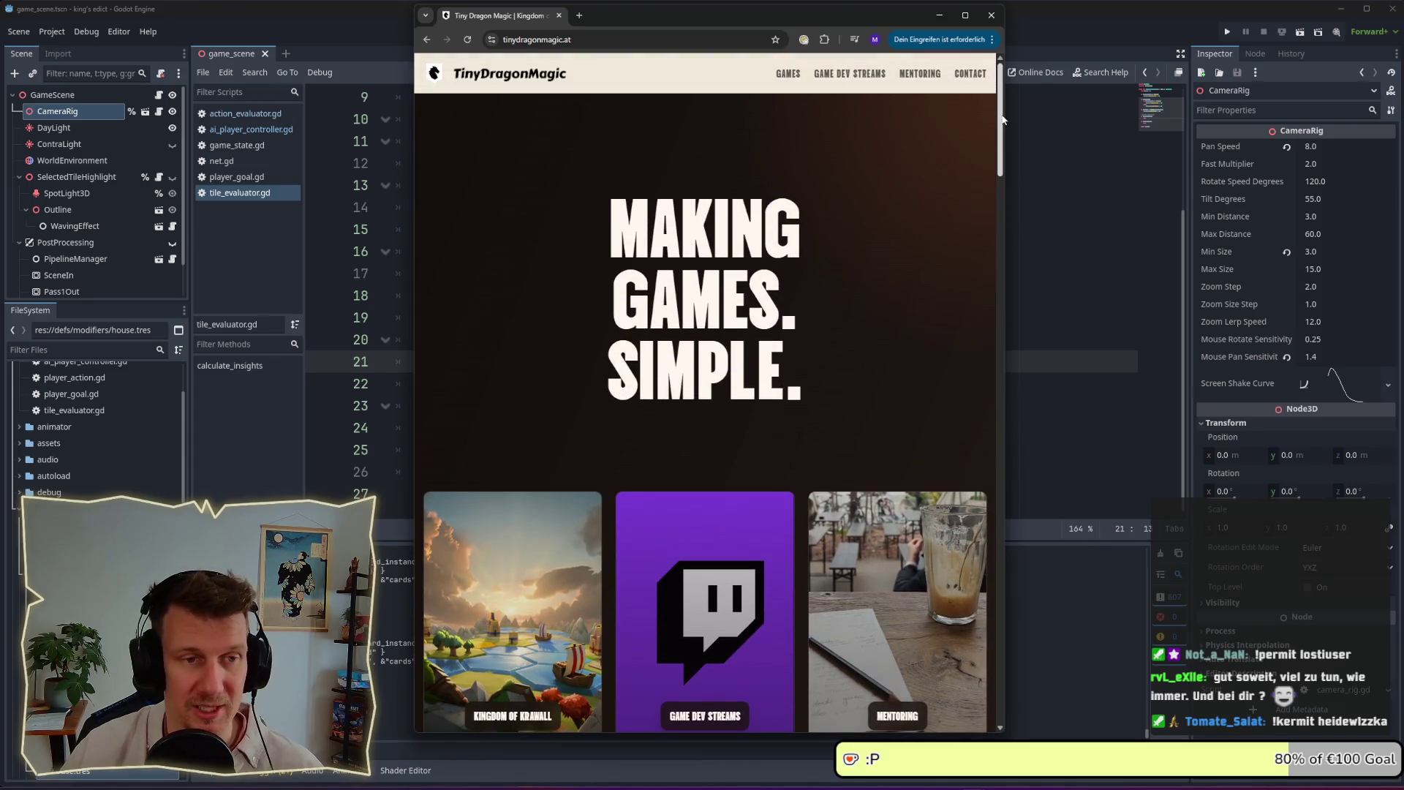
mouse_move(1003, 119)
mouse_down()
mouse_move(989, 405)
mouse_move(1013, 684)
mouse_up()
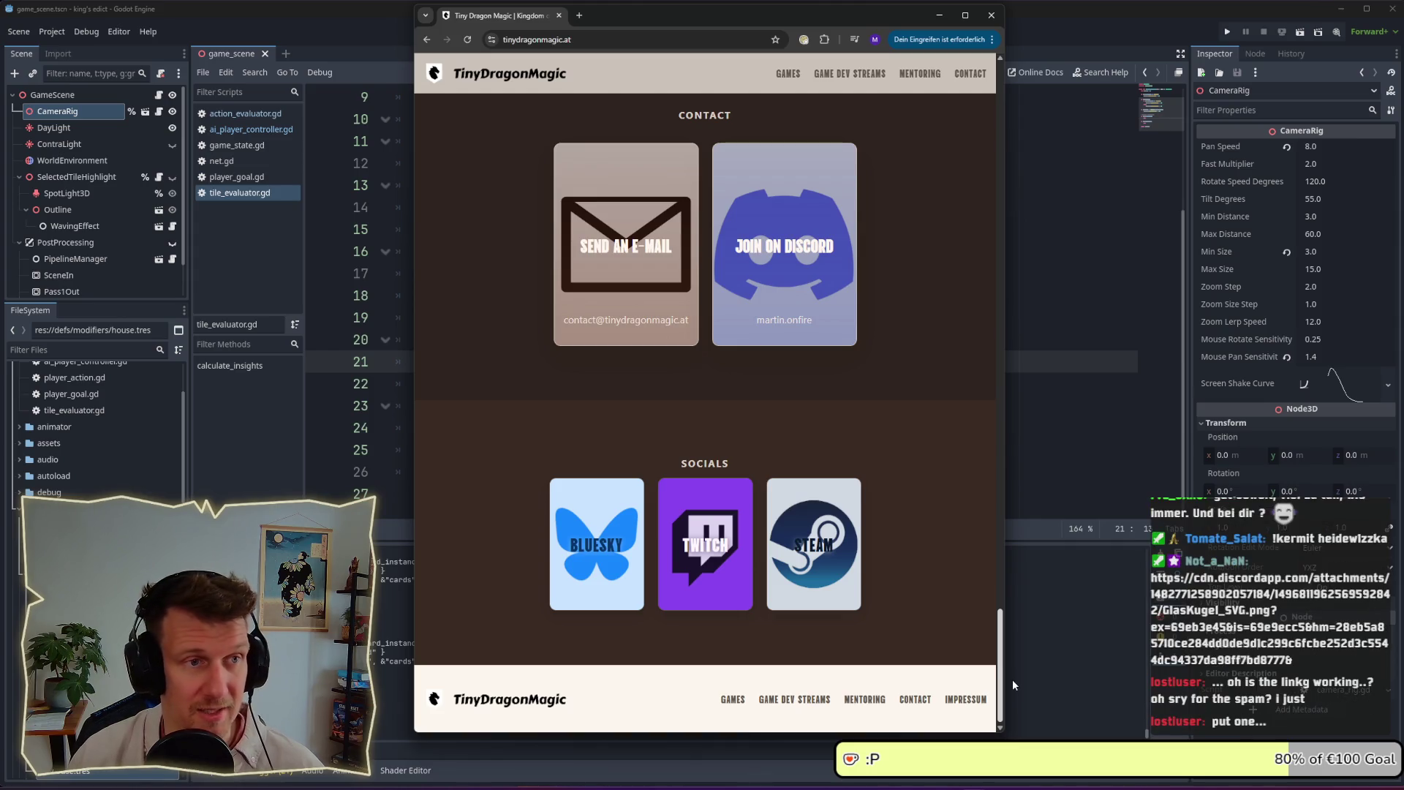
drag(1012, 683, 994, 139)
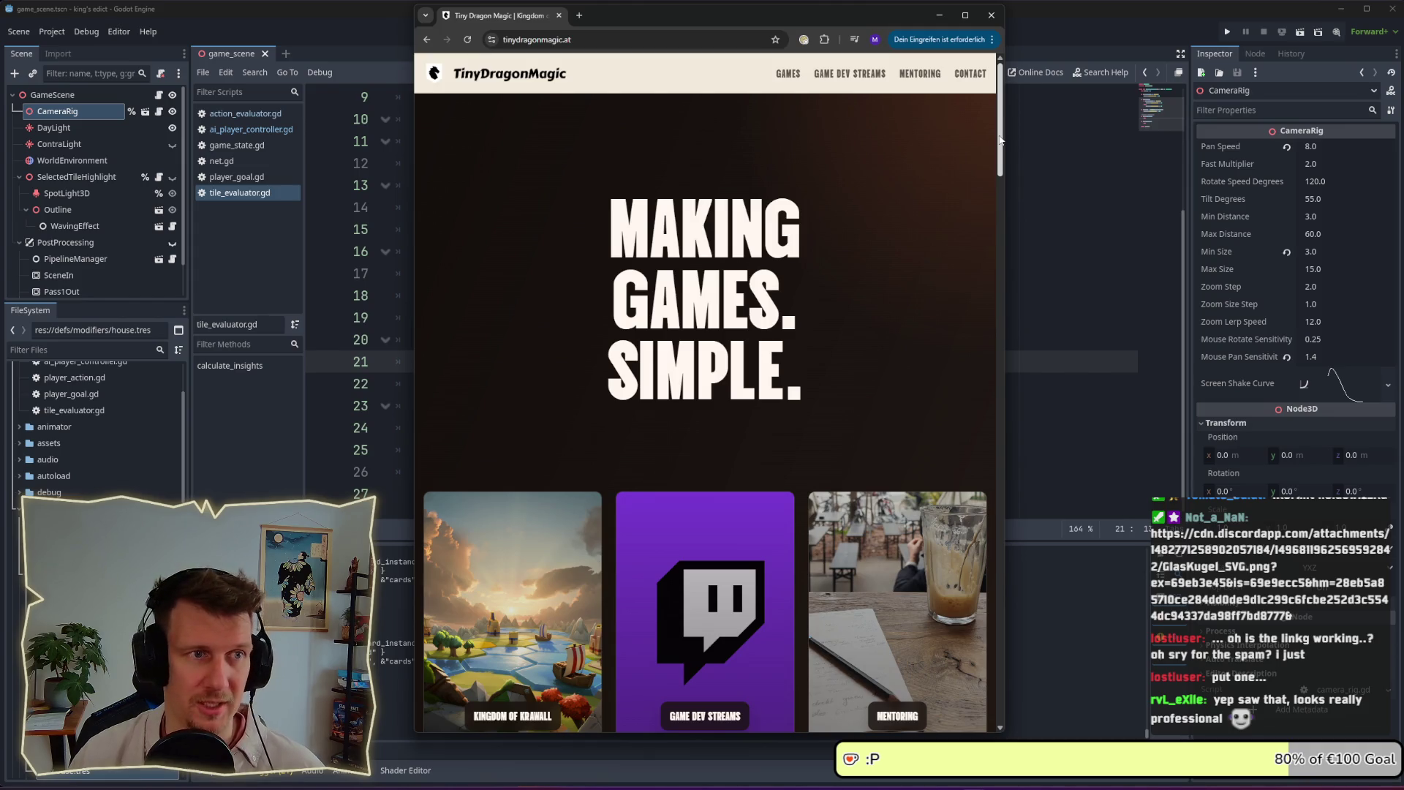
drag(1000, 140, 1004, 188)
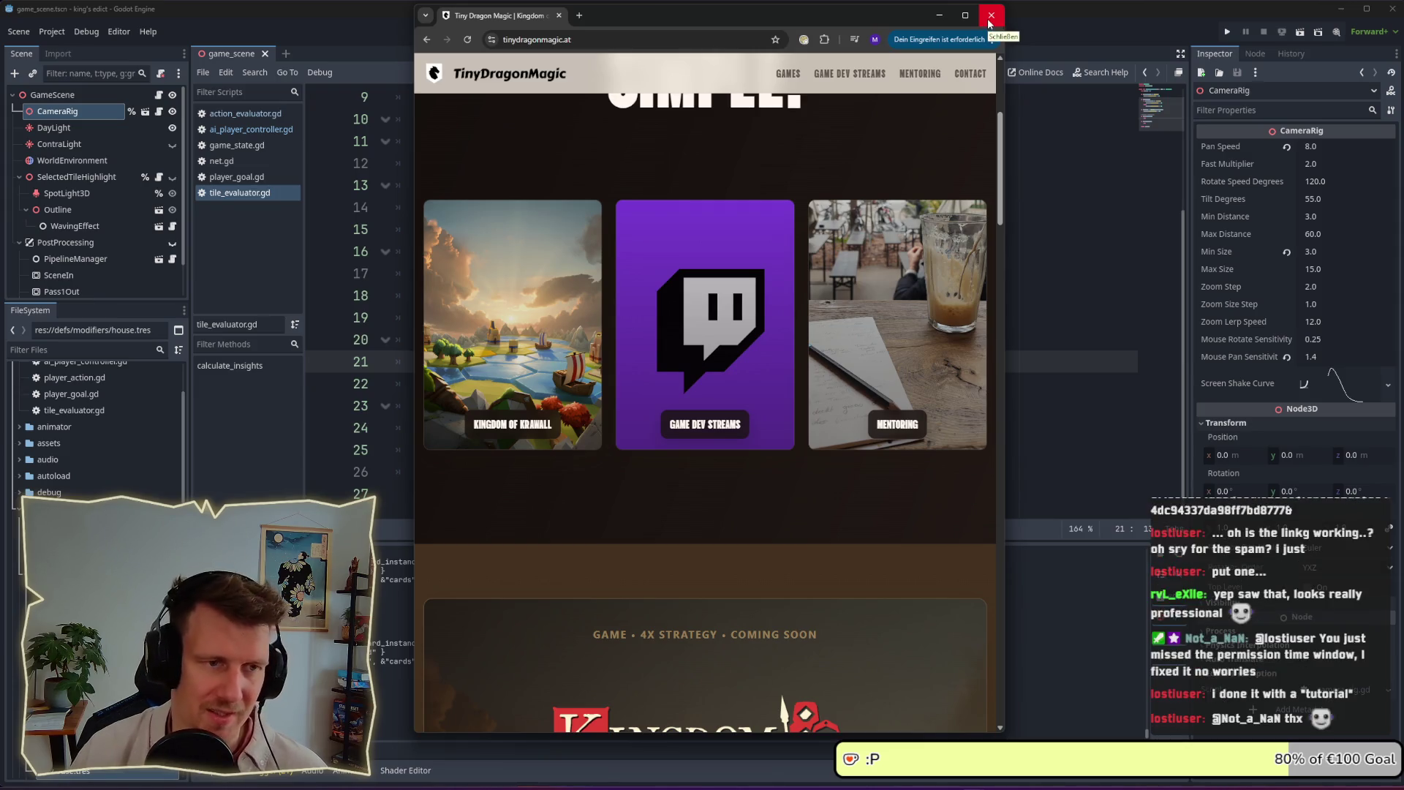
scroll(994, 342, down, 15)
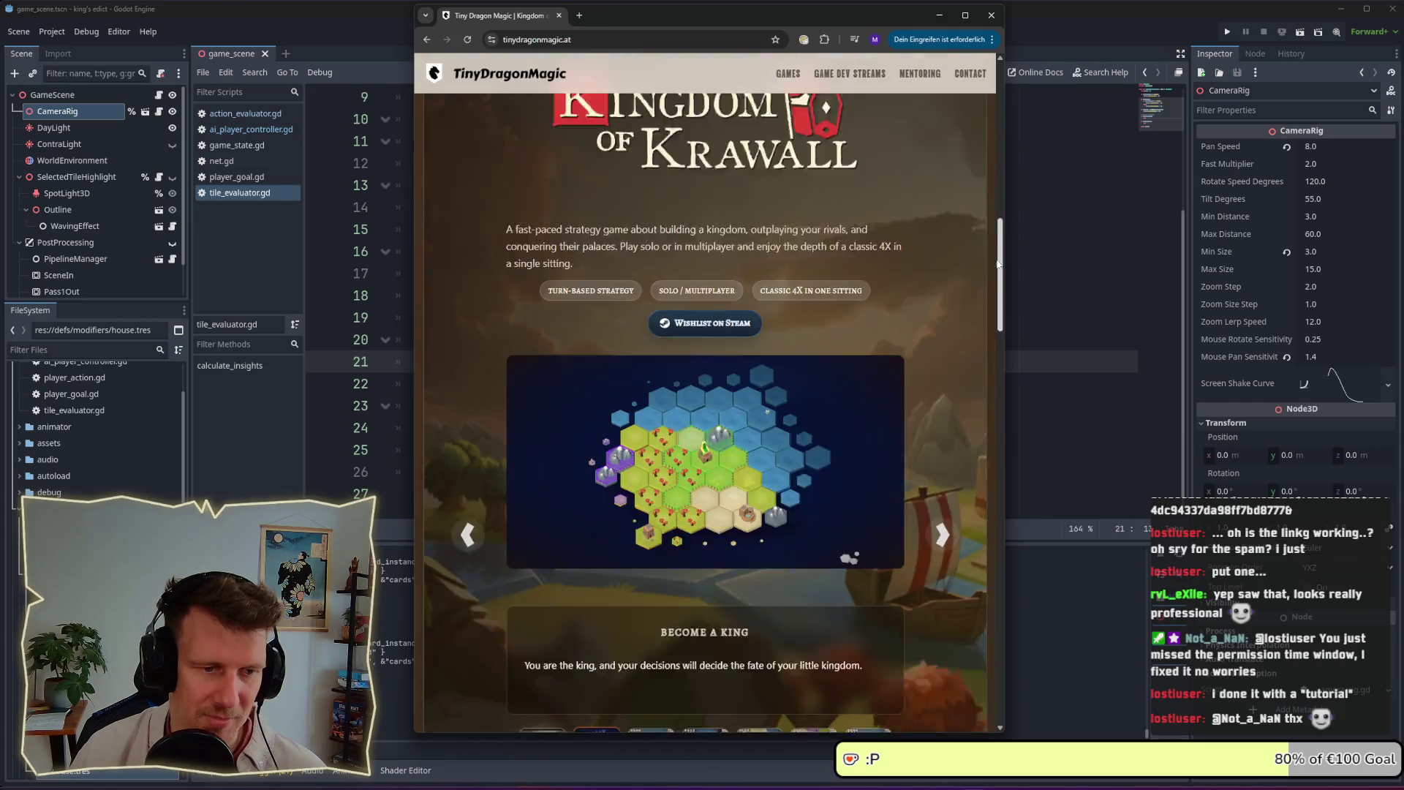
drag(993, 342, 1006, 618)
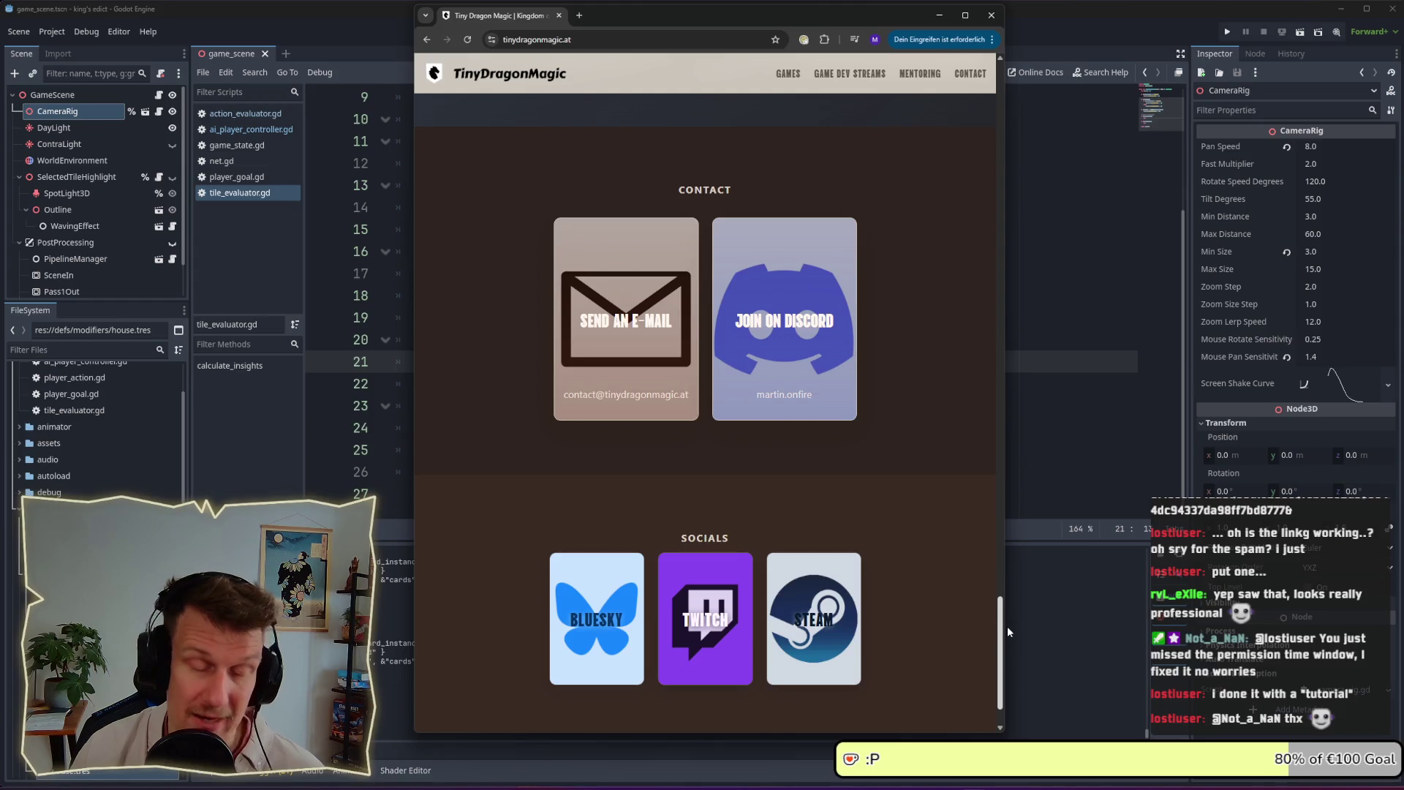
drag(1007, 625, 1025, 52)
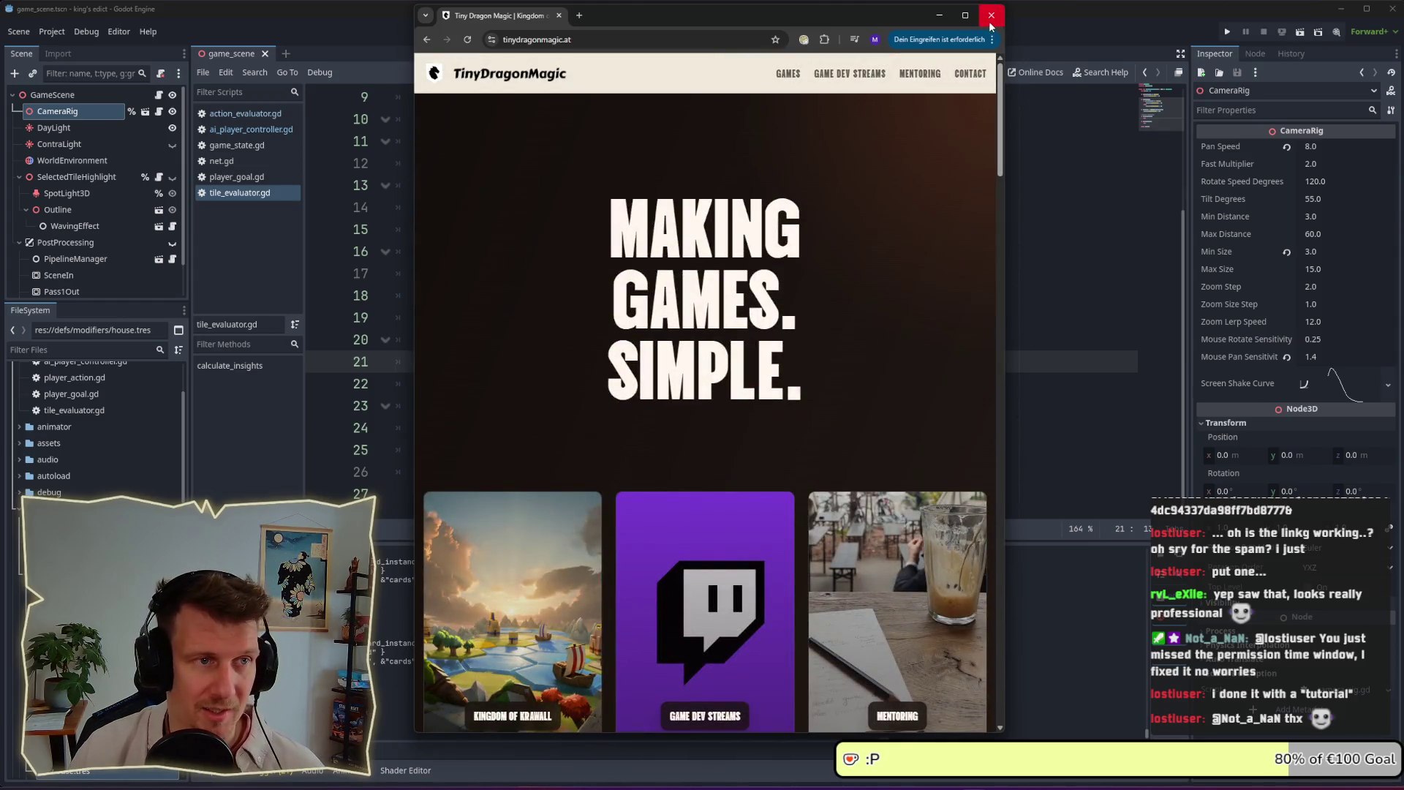
click(989, 24)
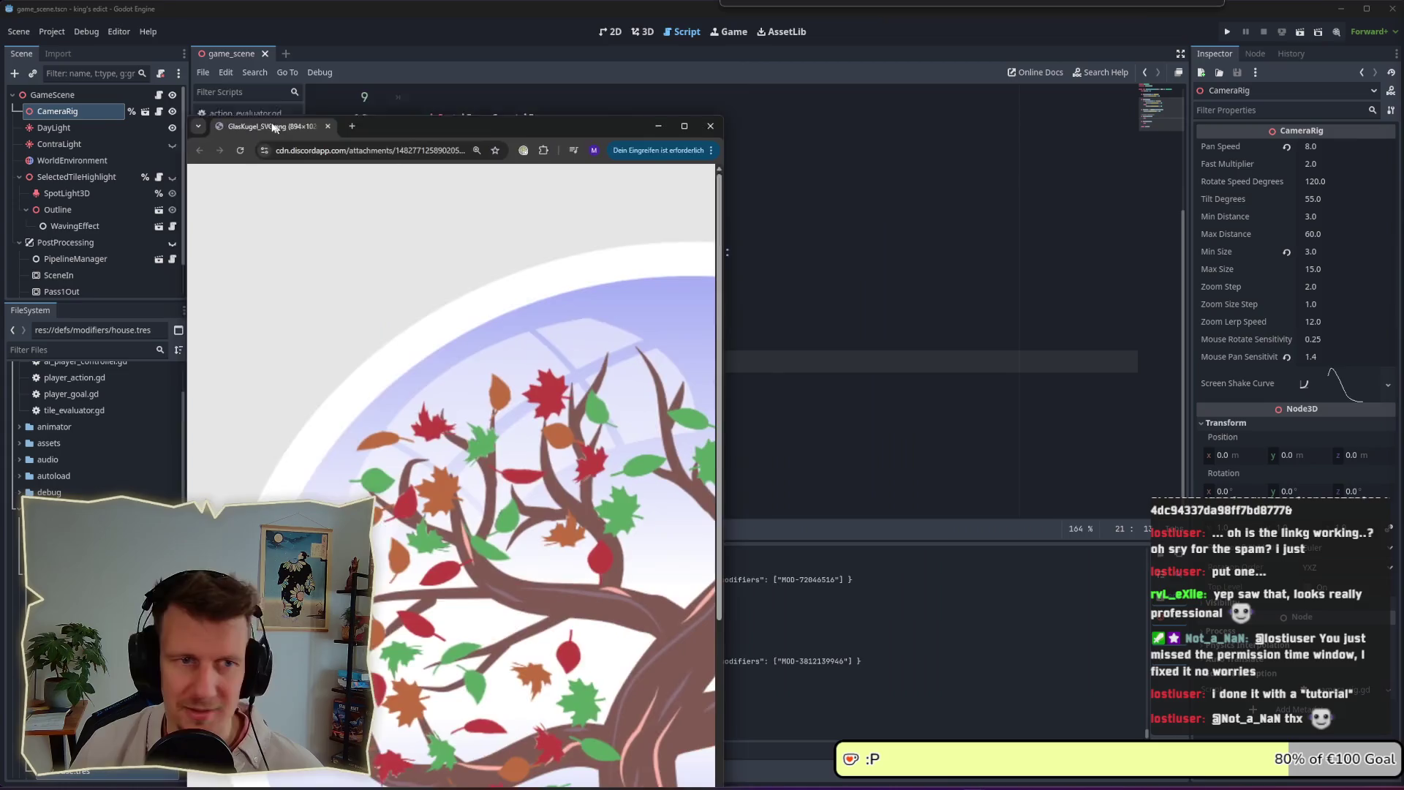
Open the GlasKugel_SVG.png attachment, widen the window and scroll through the snow-globe image
click(690, 224)
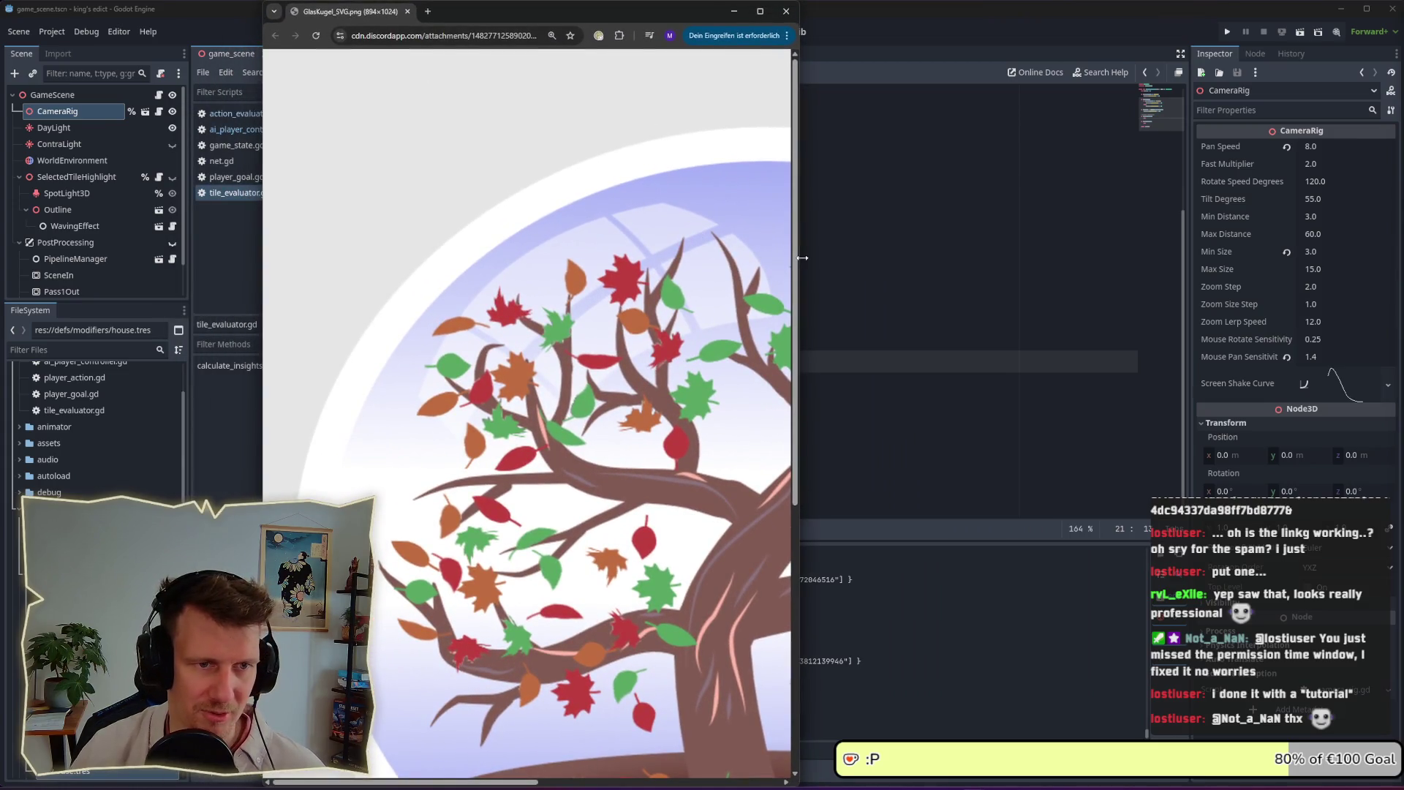
drag(802, 258, 1281, 250)
scroll(904, 279, down, 1)
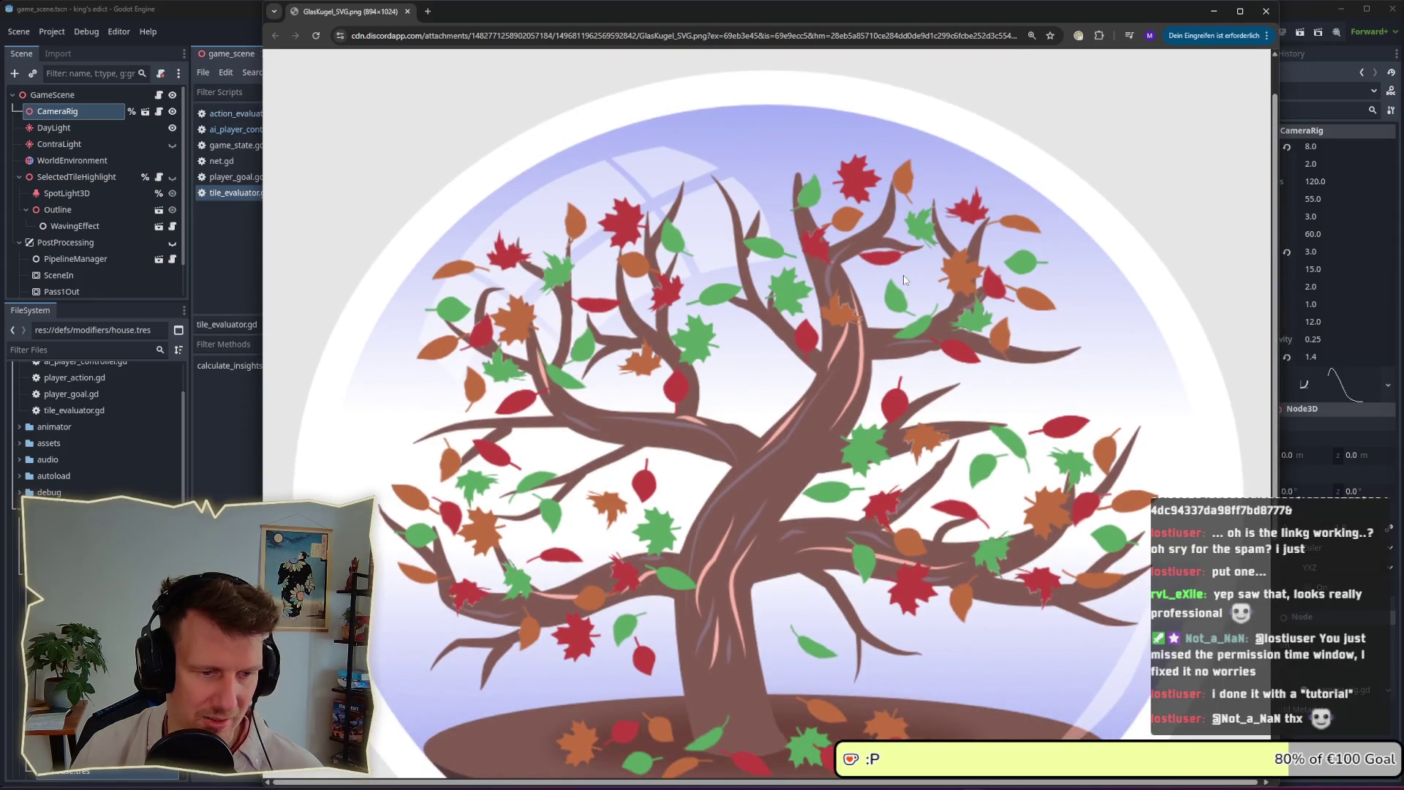
scroll(902, 275, down, 4)
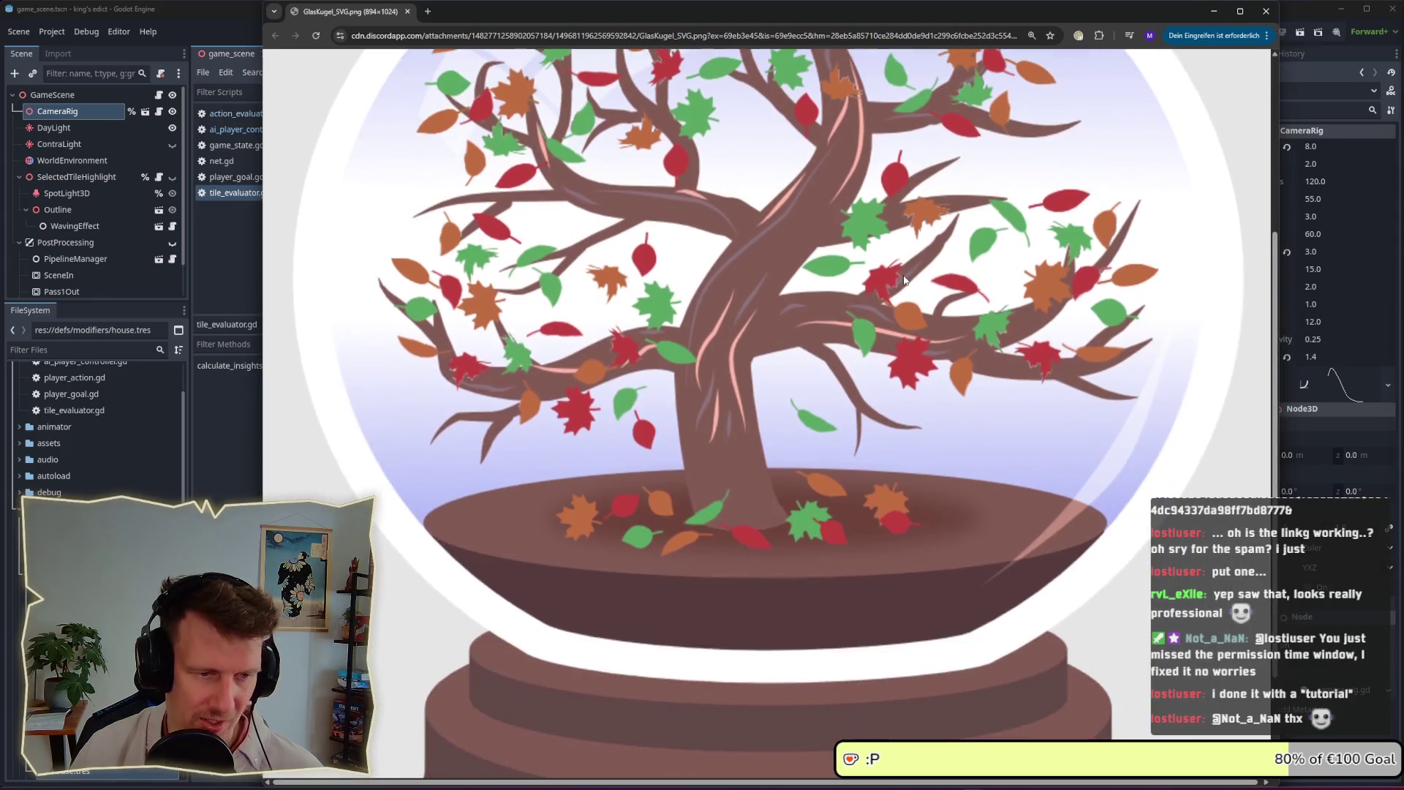
ctrl+scroll(904, 280, down, 4)
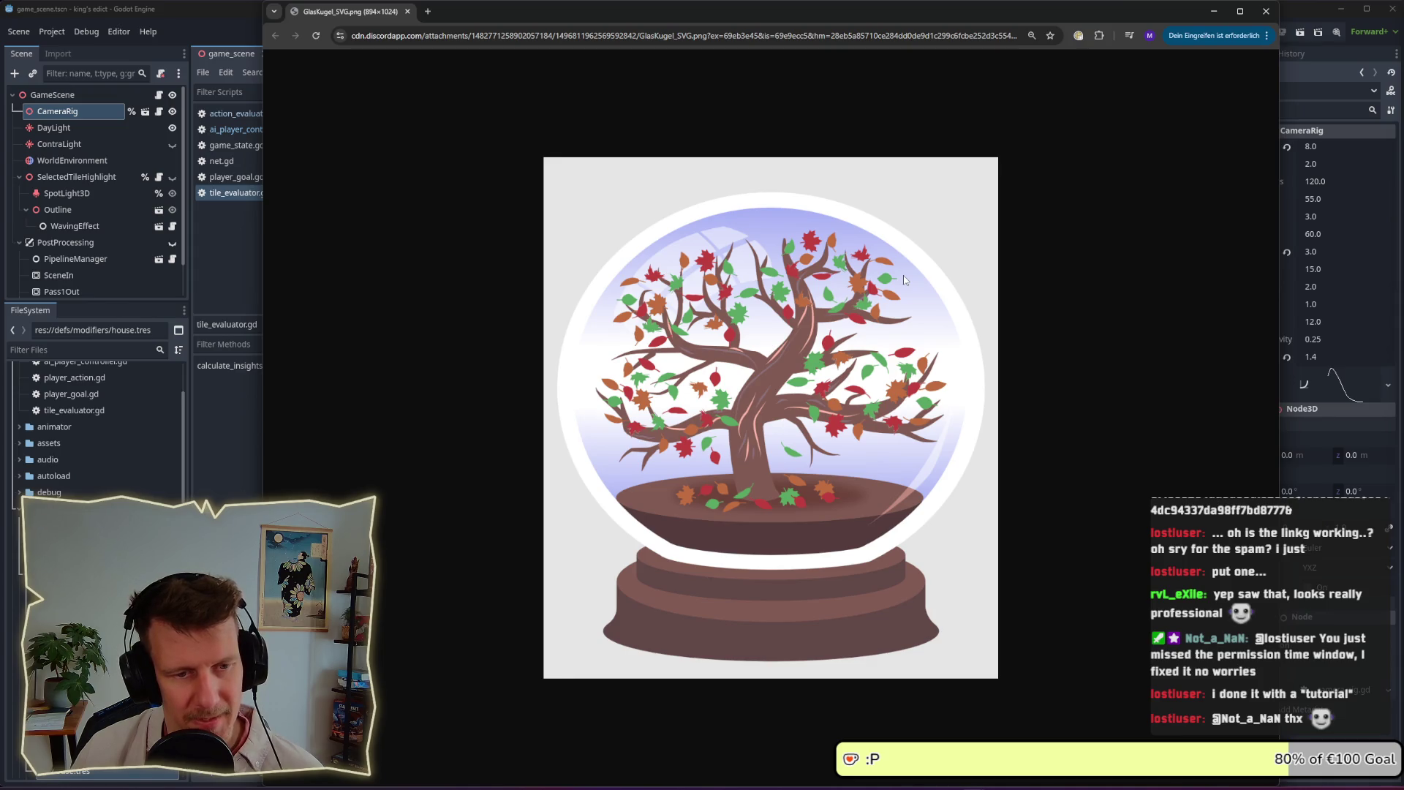
ctrl+scroll(815, 351, up, 3)
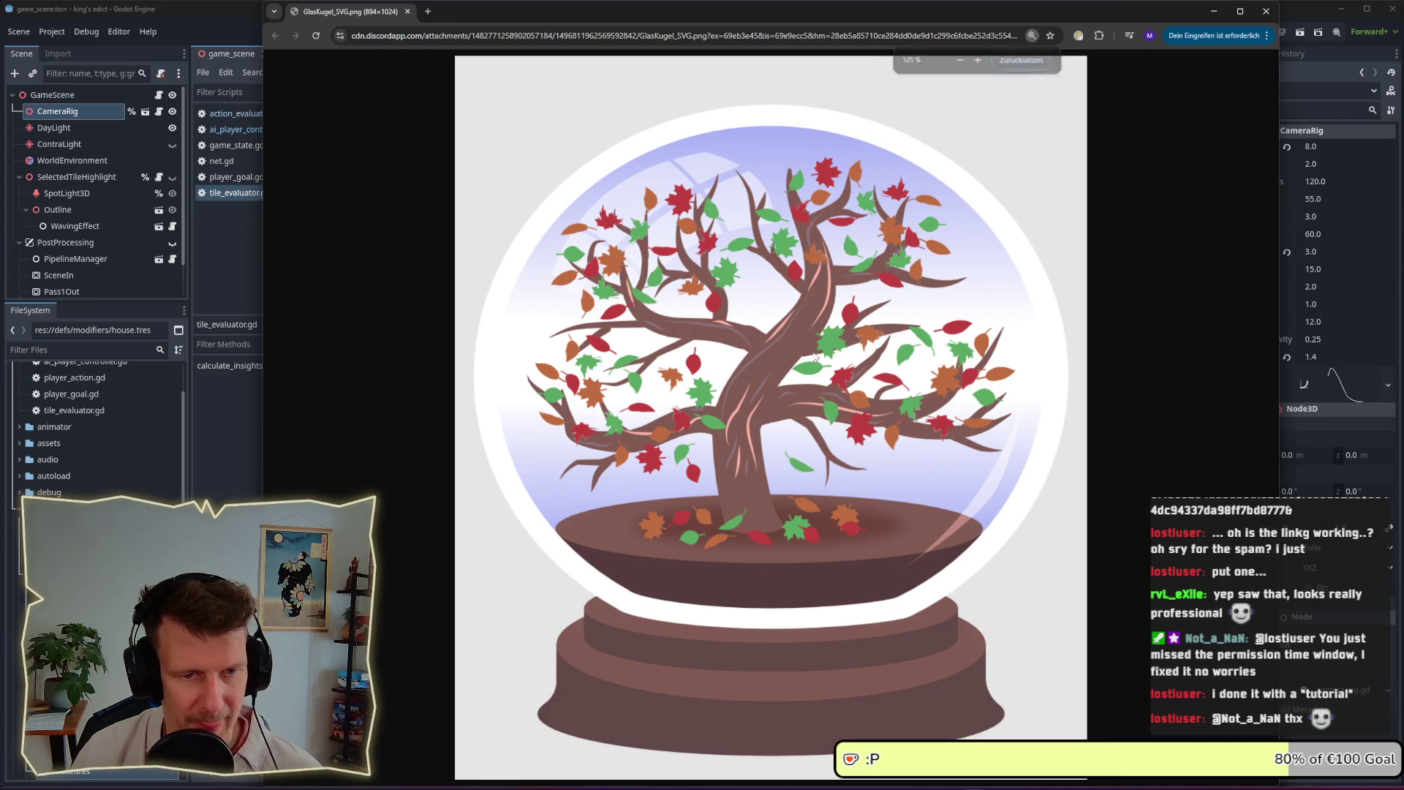
ctrl+scroll(815, 356, down, 1)
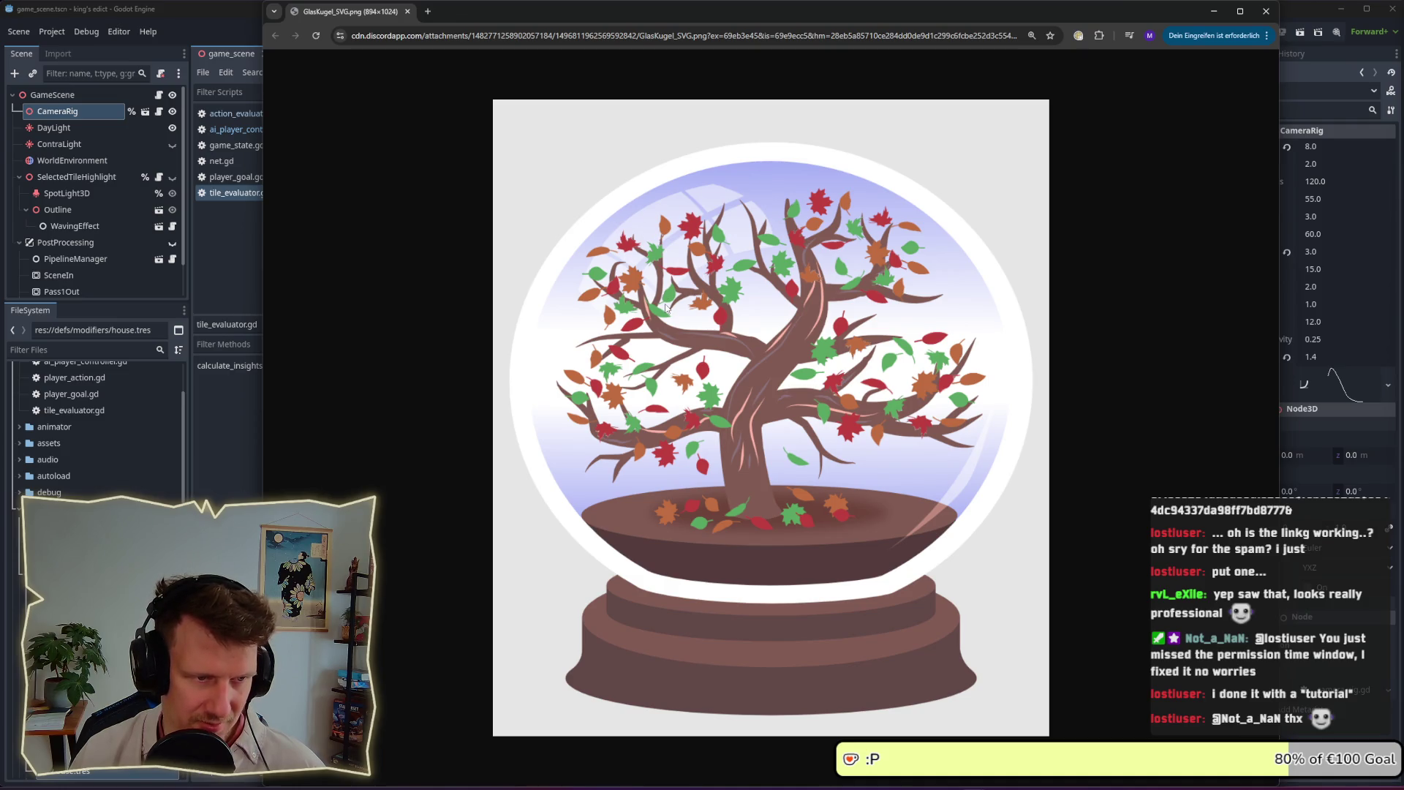
Zoom in, then back out to 110 % so the whole image fits, and close the window
key(ctrl+plus)
key(ctrl+plus)
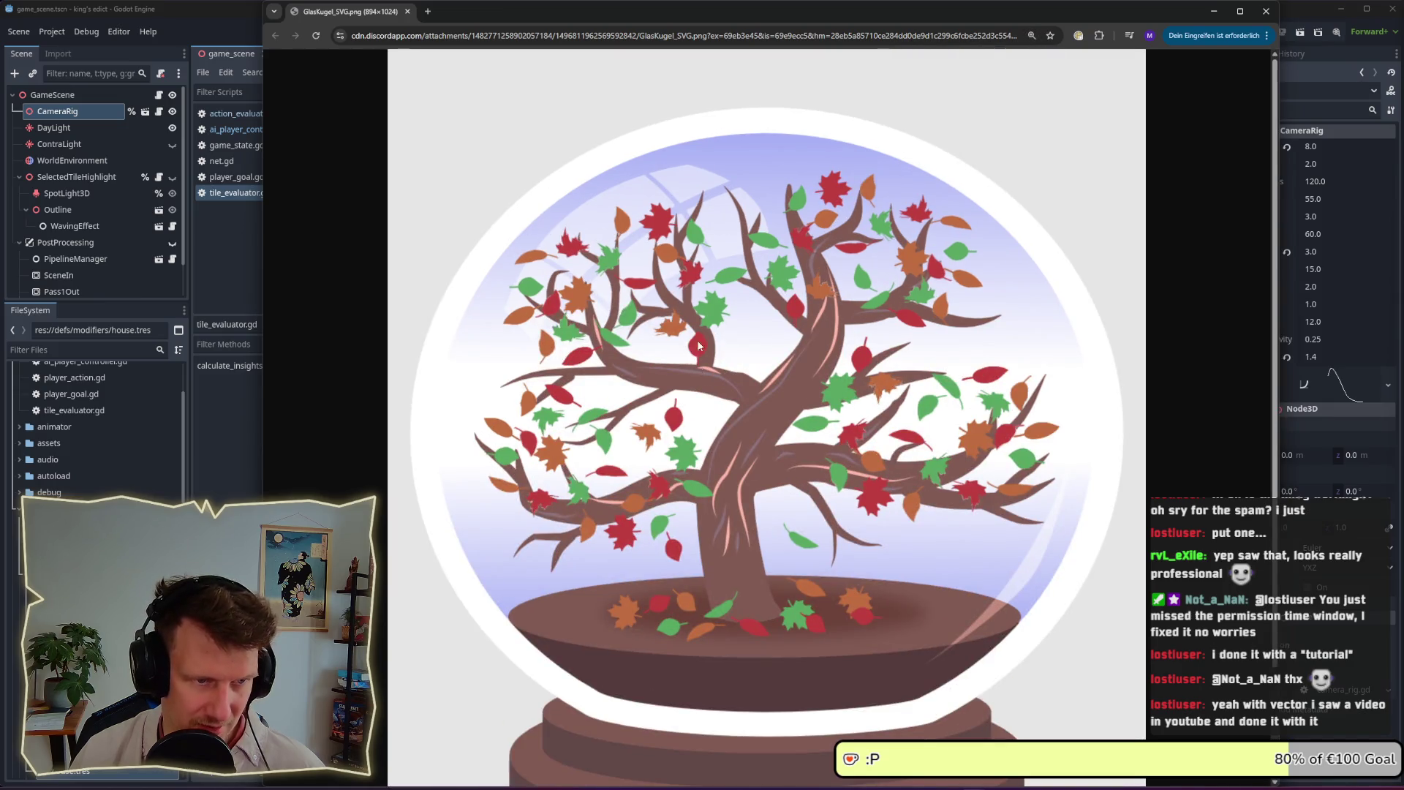
scroll(698, 495, down, 2)
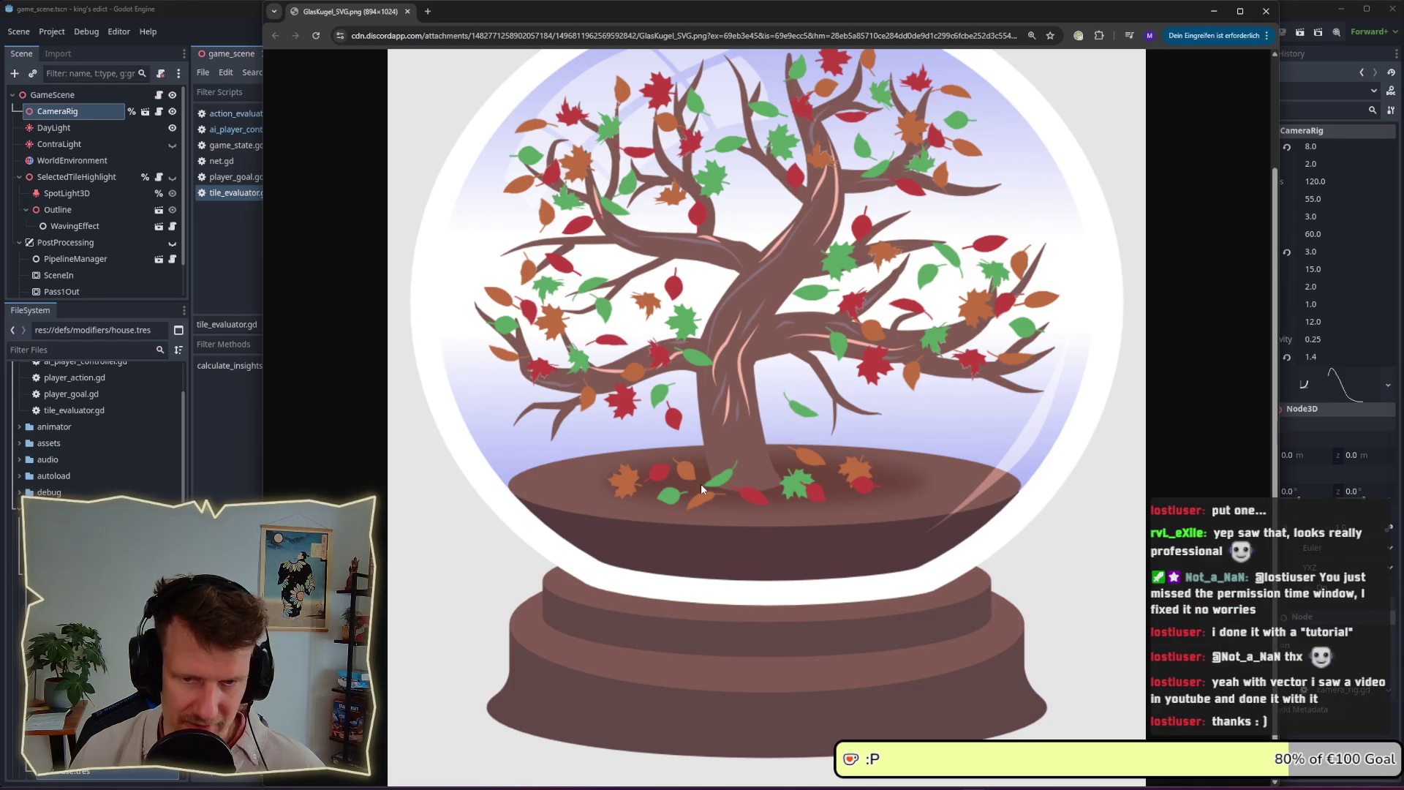
key(ctrl+minus)
key(ctrl+minus)
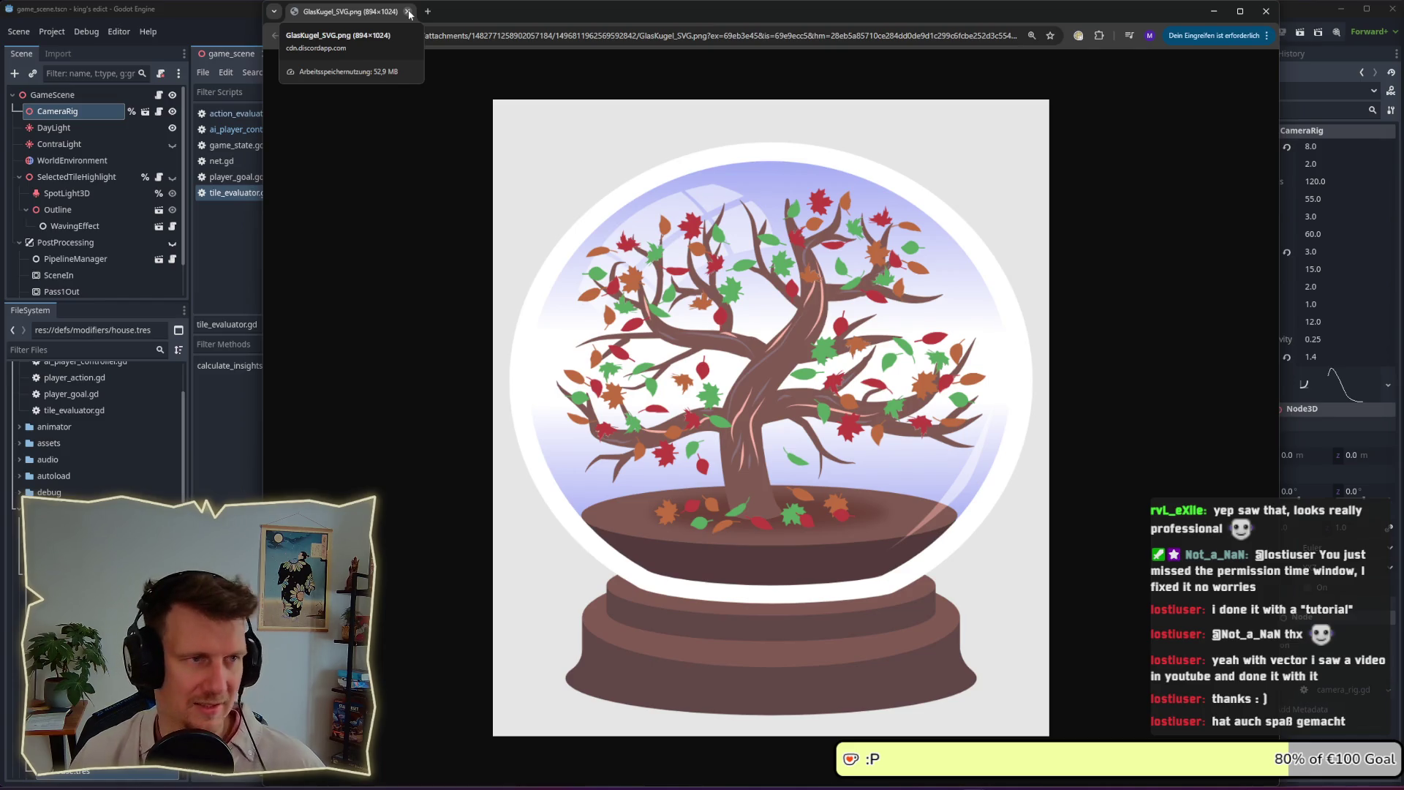
click(407, 11)
click(694, 274)
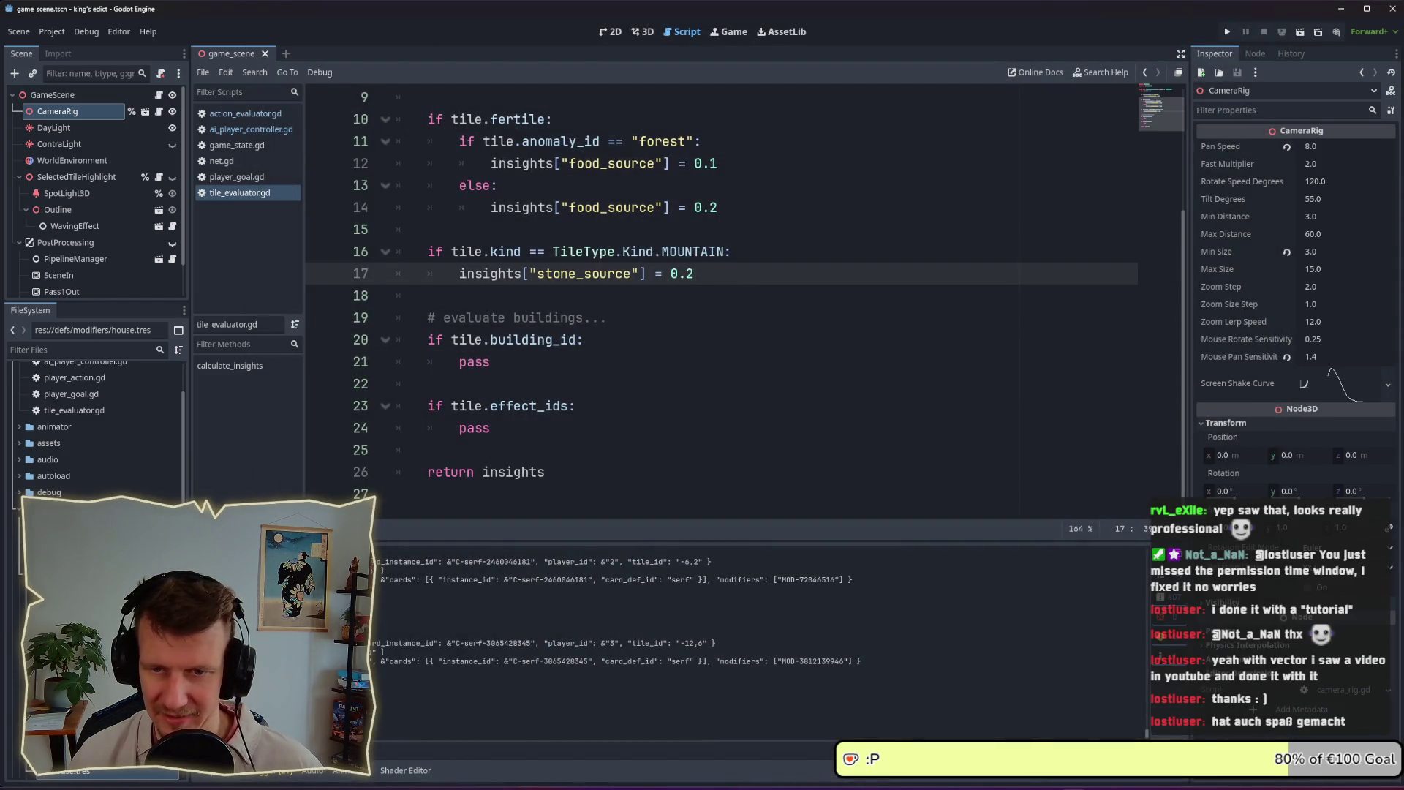
click(740, 342)
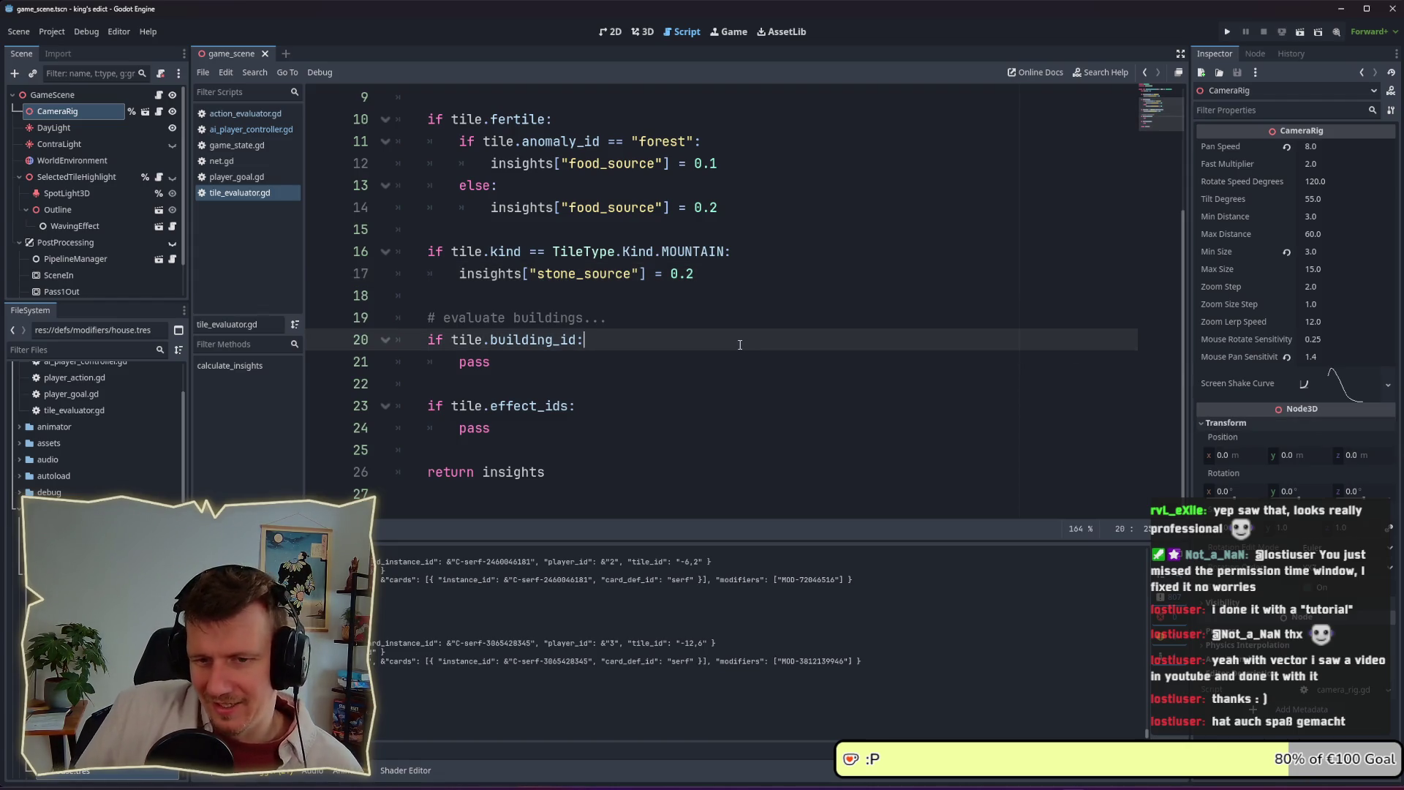
click(695, 363)
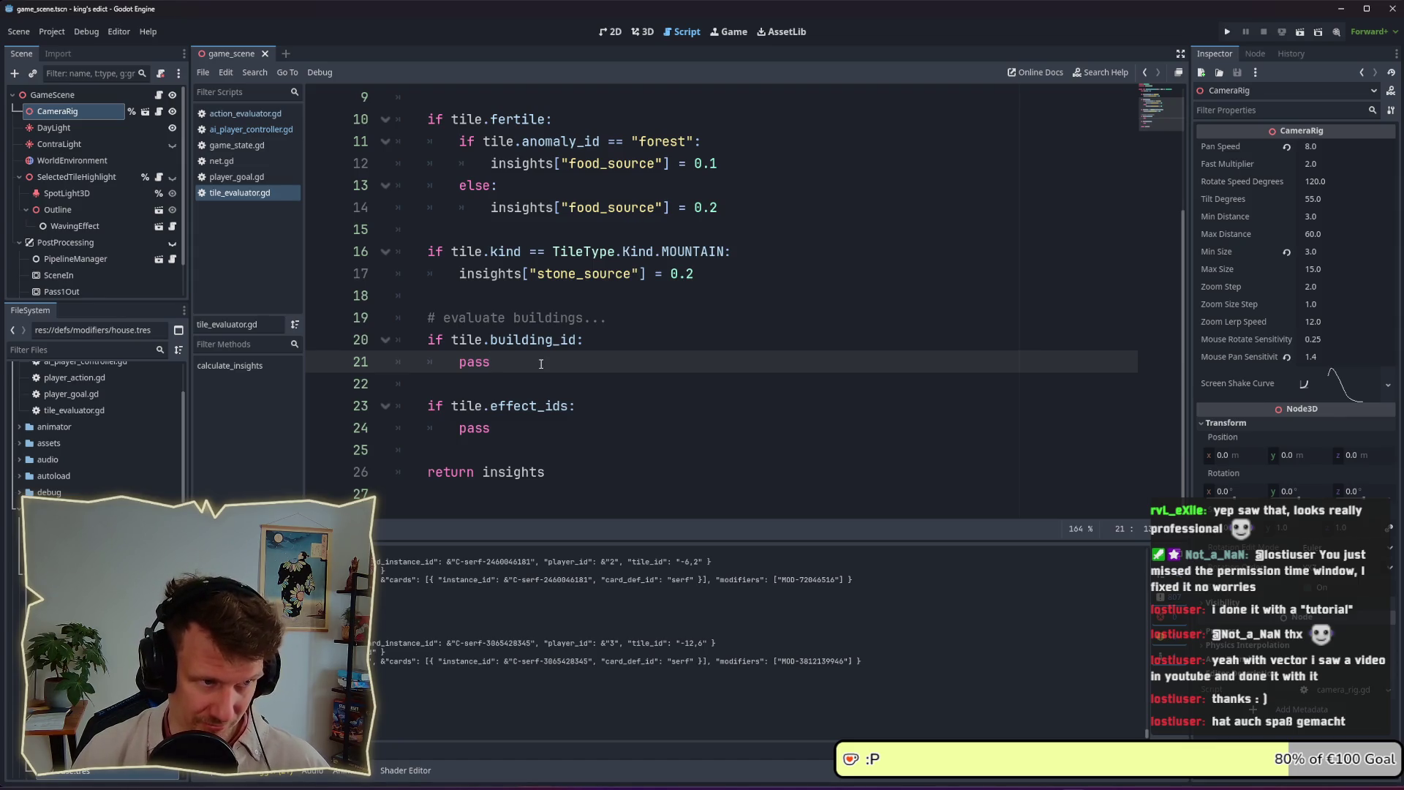
double_click(476, 364)
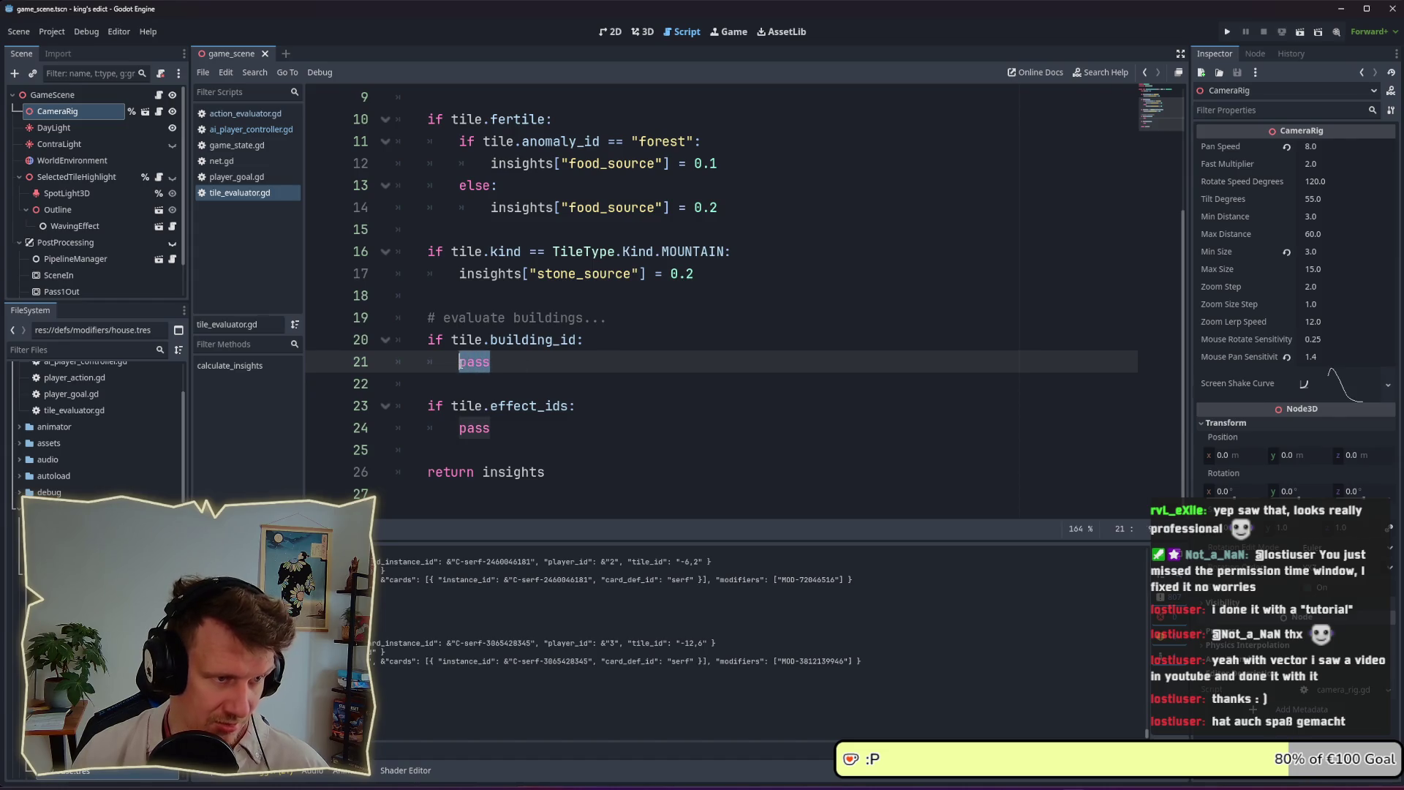
click(496, 364)
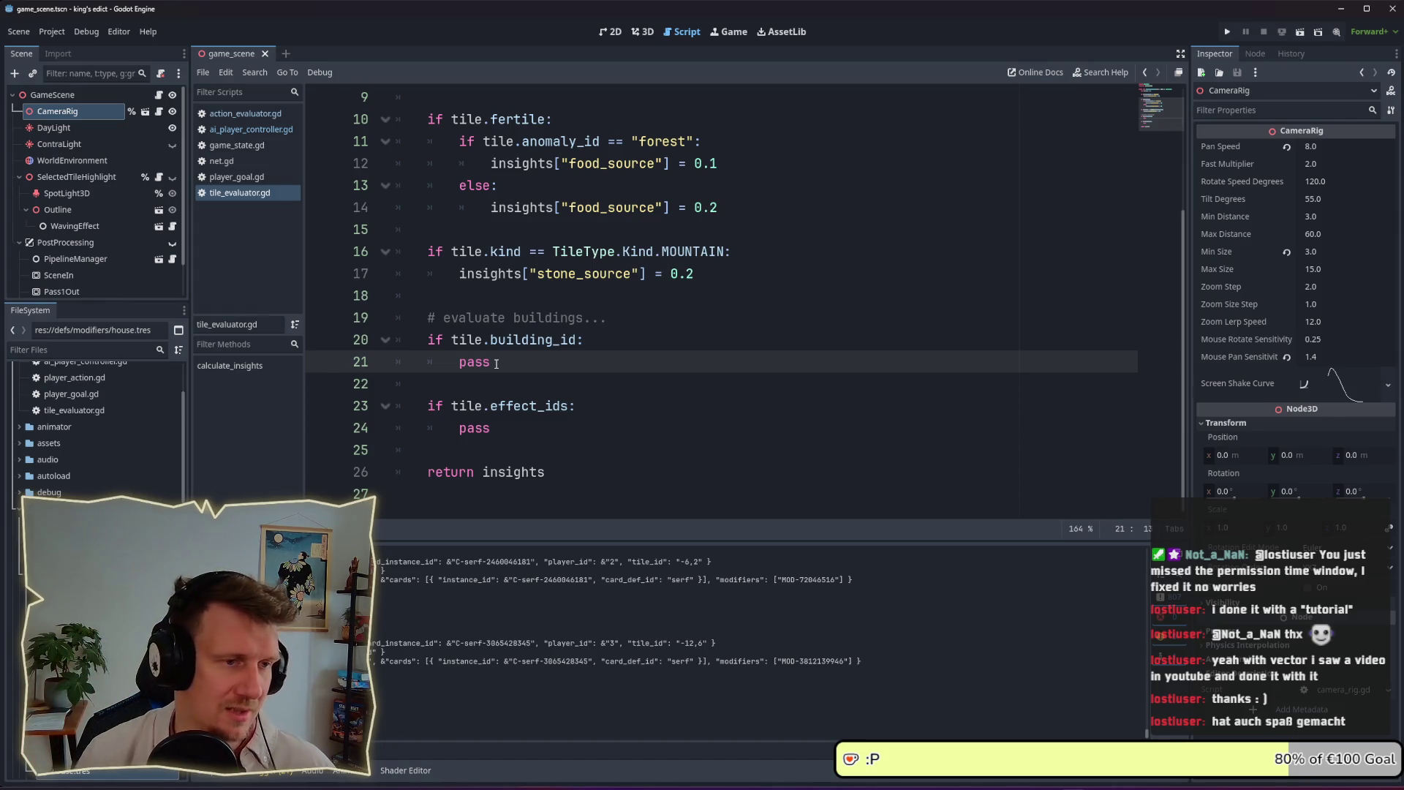
double_click(463, 364)
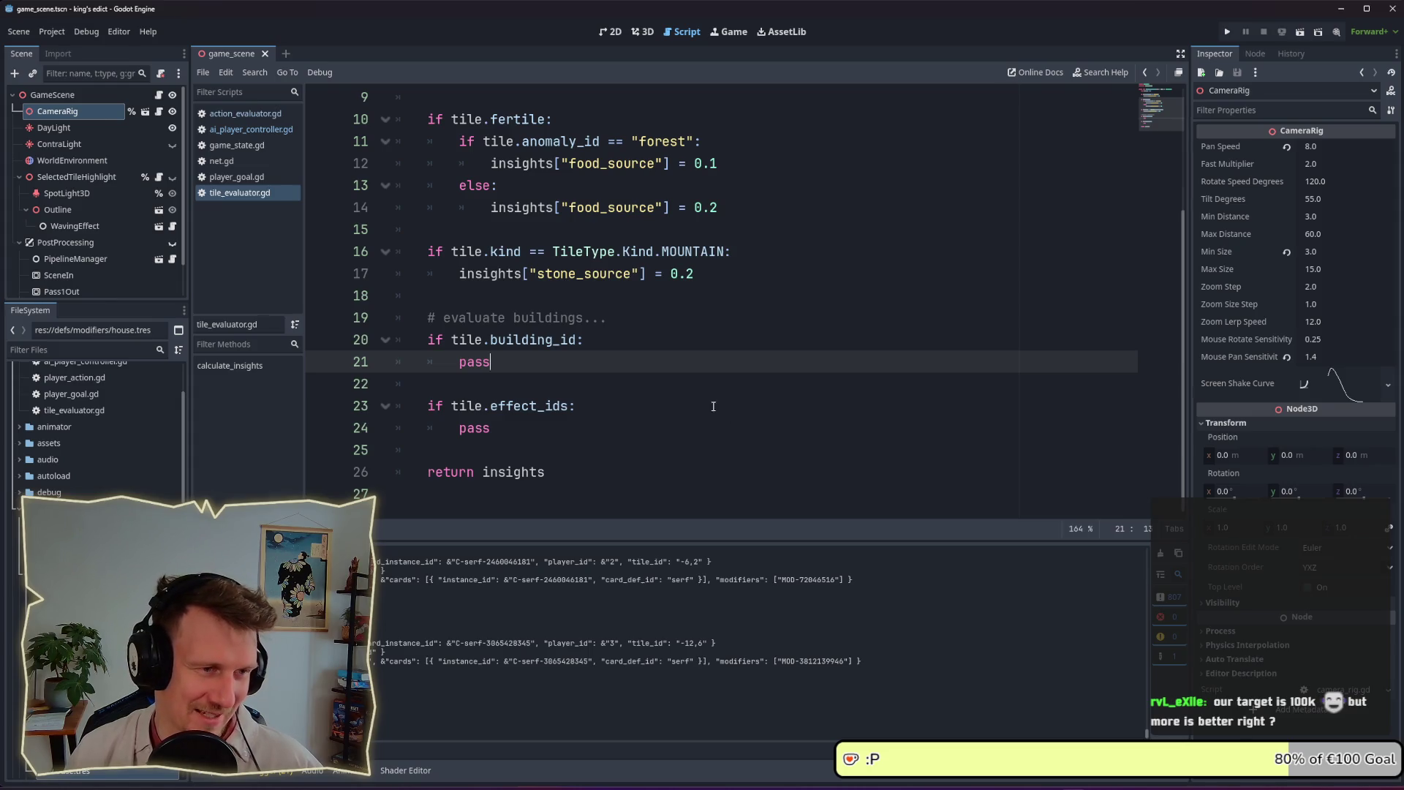
drag(523, 369, 462, 370)
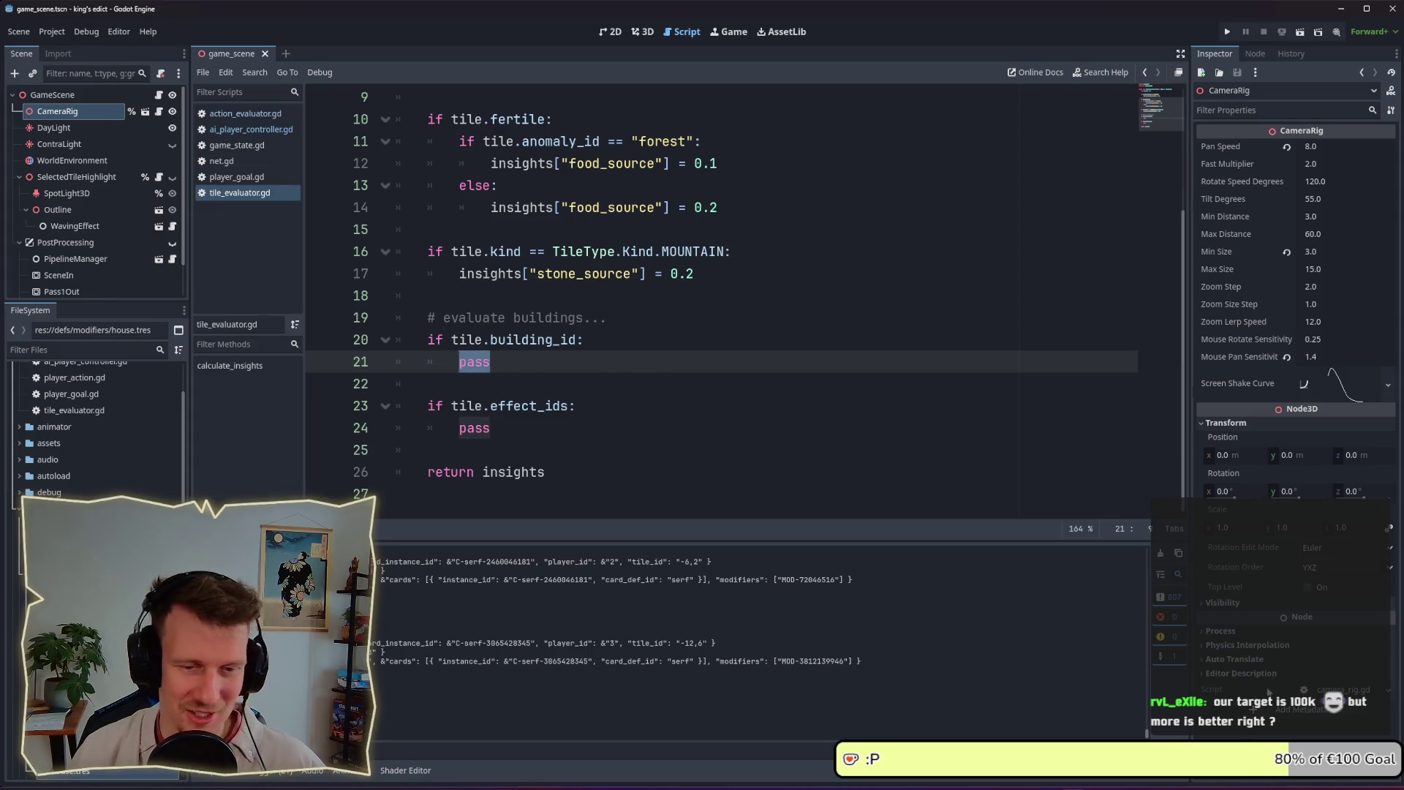
mouse_move(1035, 784)
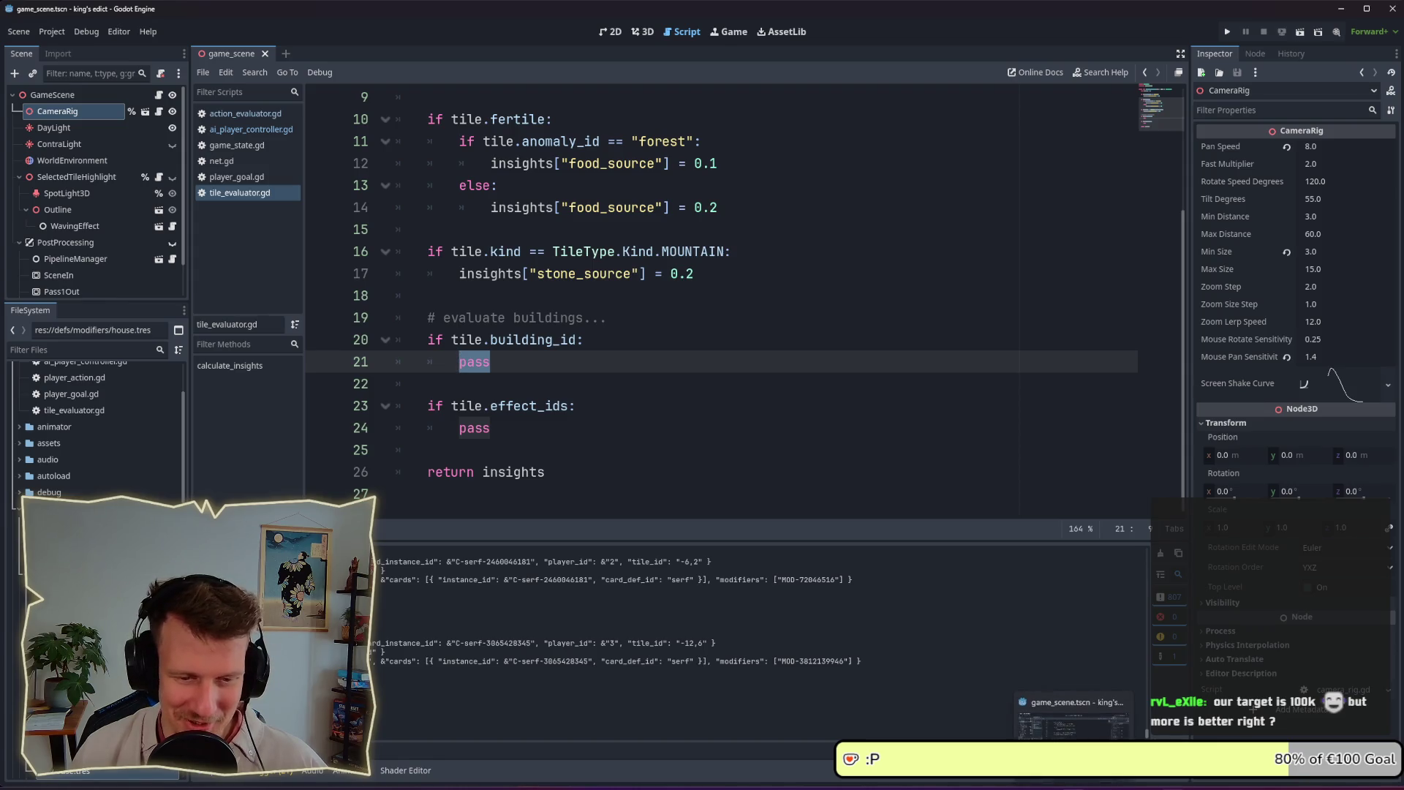
key(super)
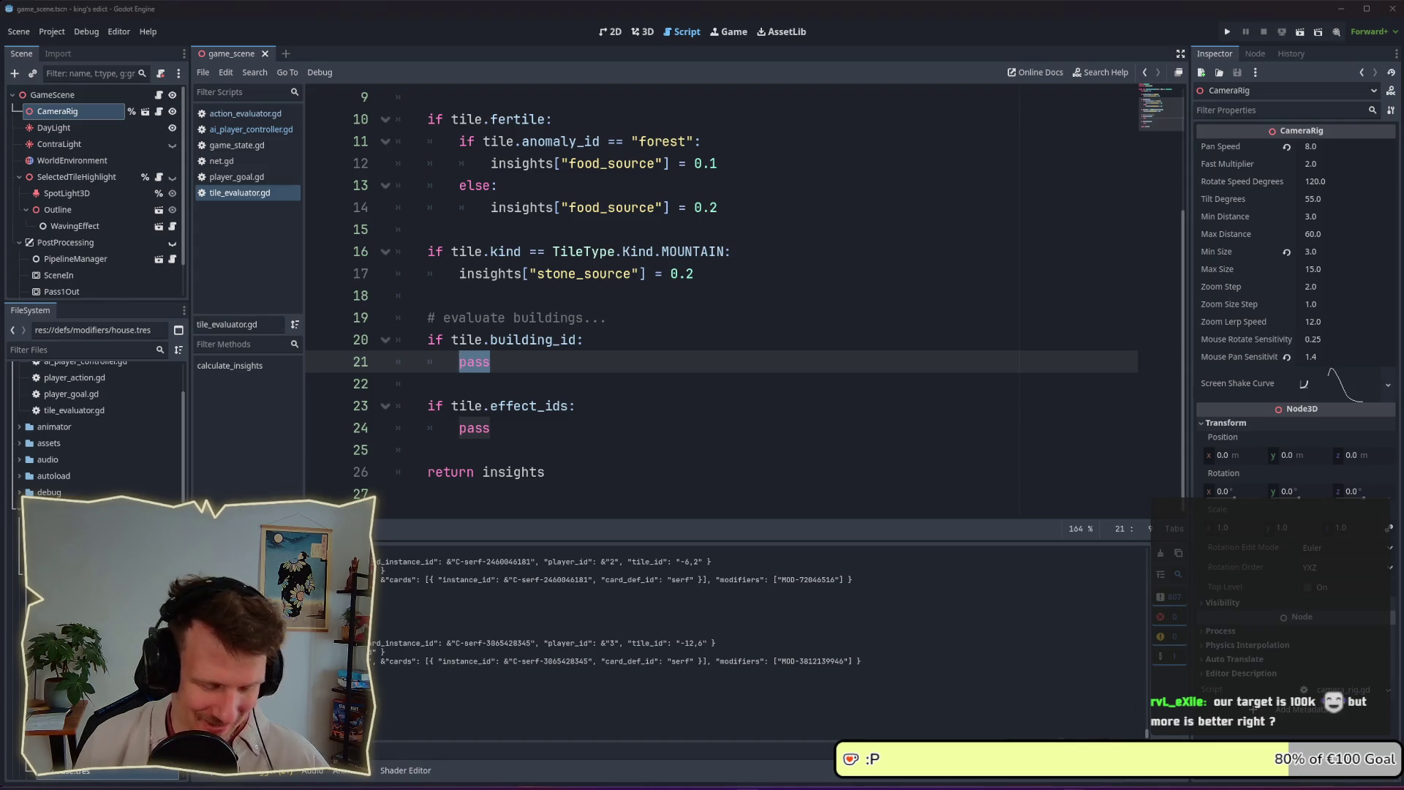
text(steam)
Launch Steam and search 'chop' to open the Chop Chop Inc. store page
key(Return)
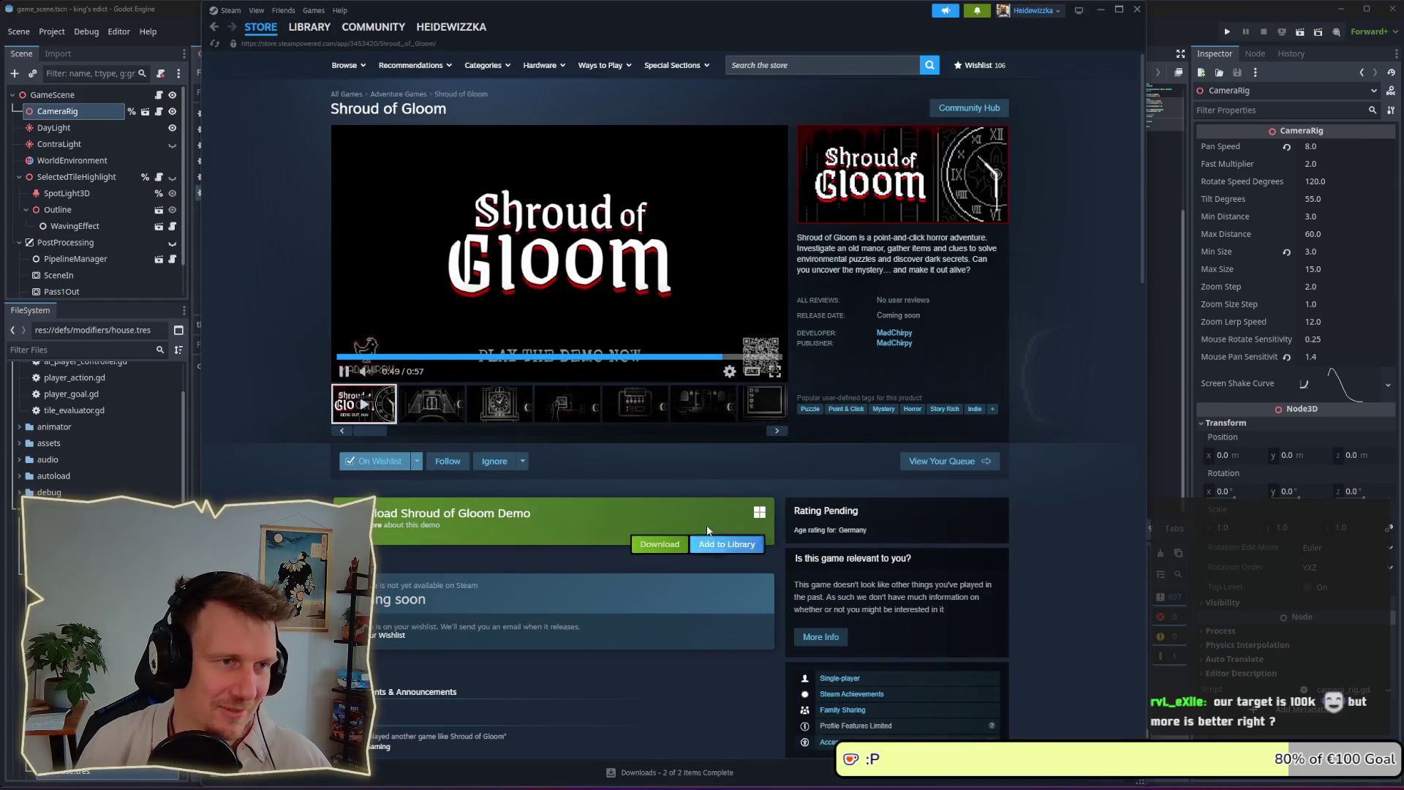
click(821, 64)
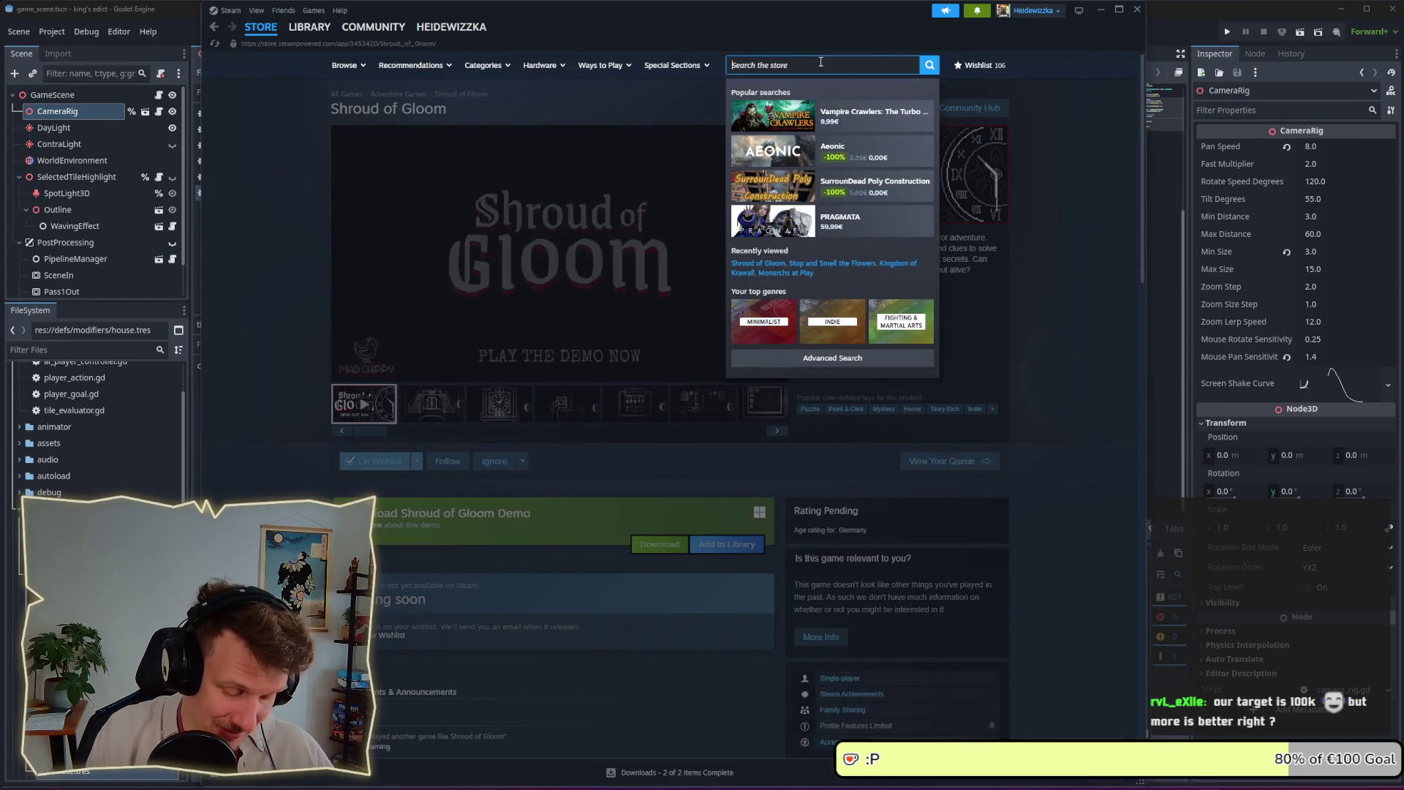
text(chop)
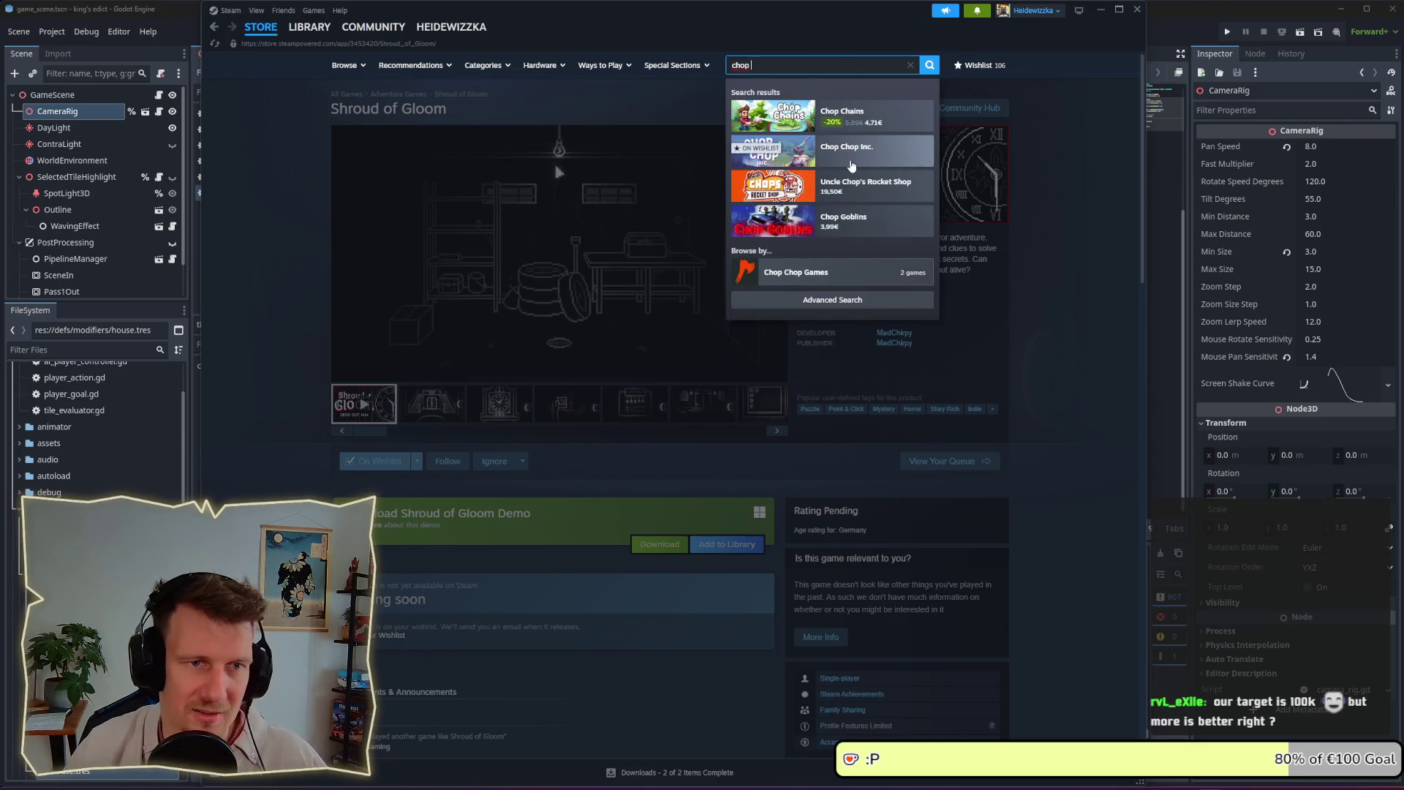
click(848, 149)
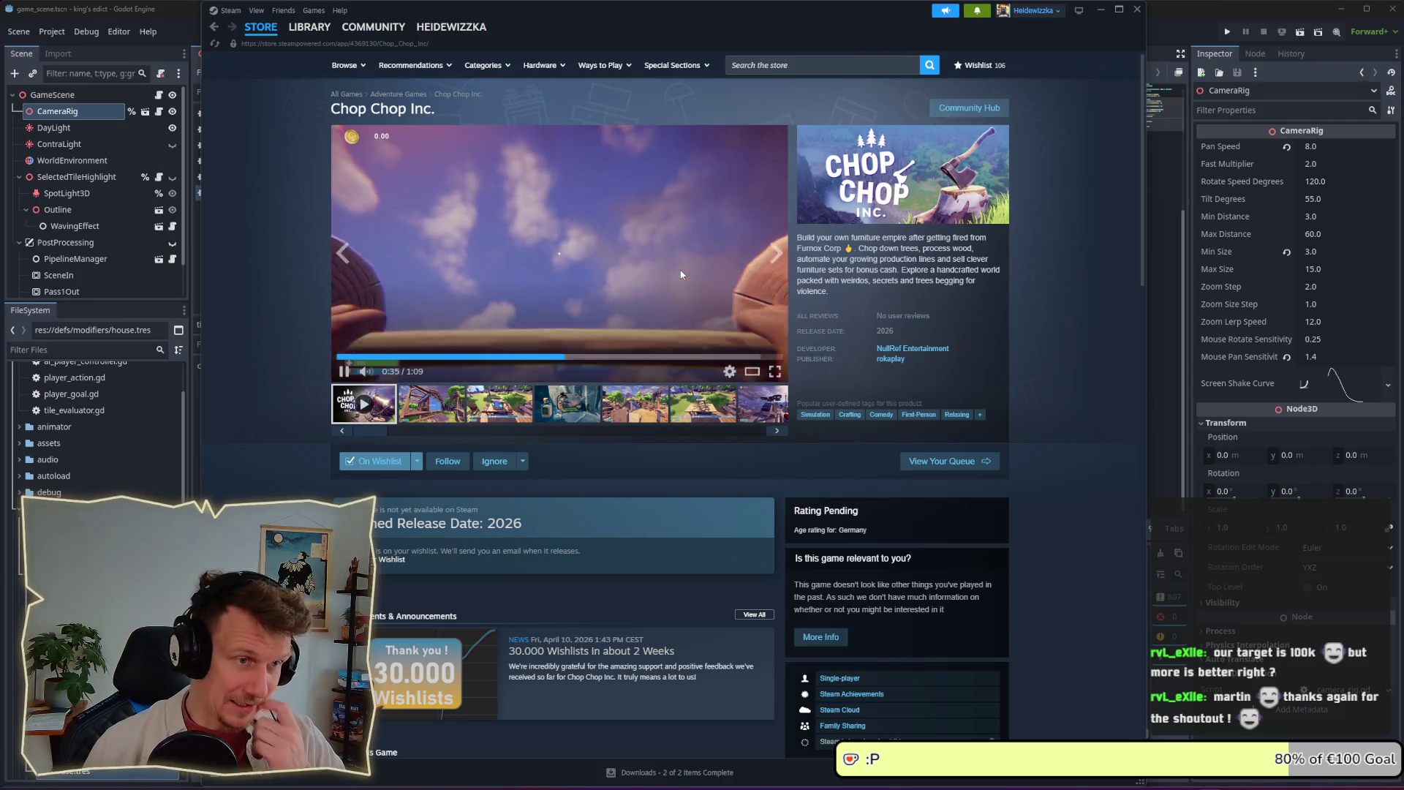
Pause the trailer, minimize Steam, and briefly select the pass stub on line 21 in Godot
click(343, 371)
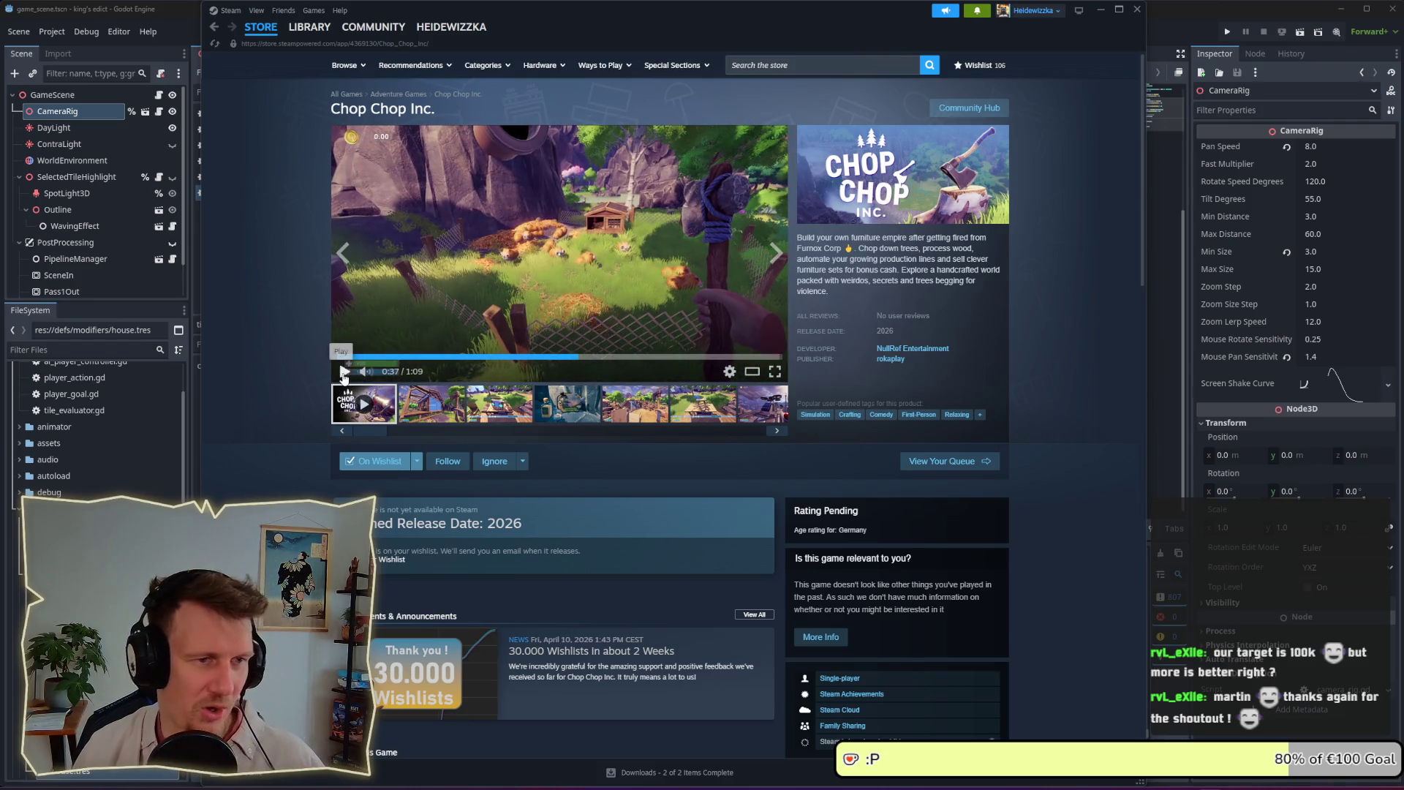
click(1101, 11)
drag(500, 368, 458, 366)
click(489, 364)
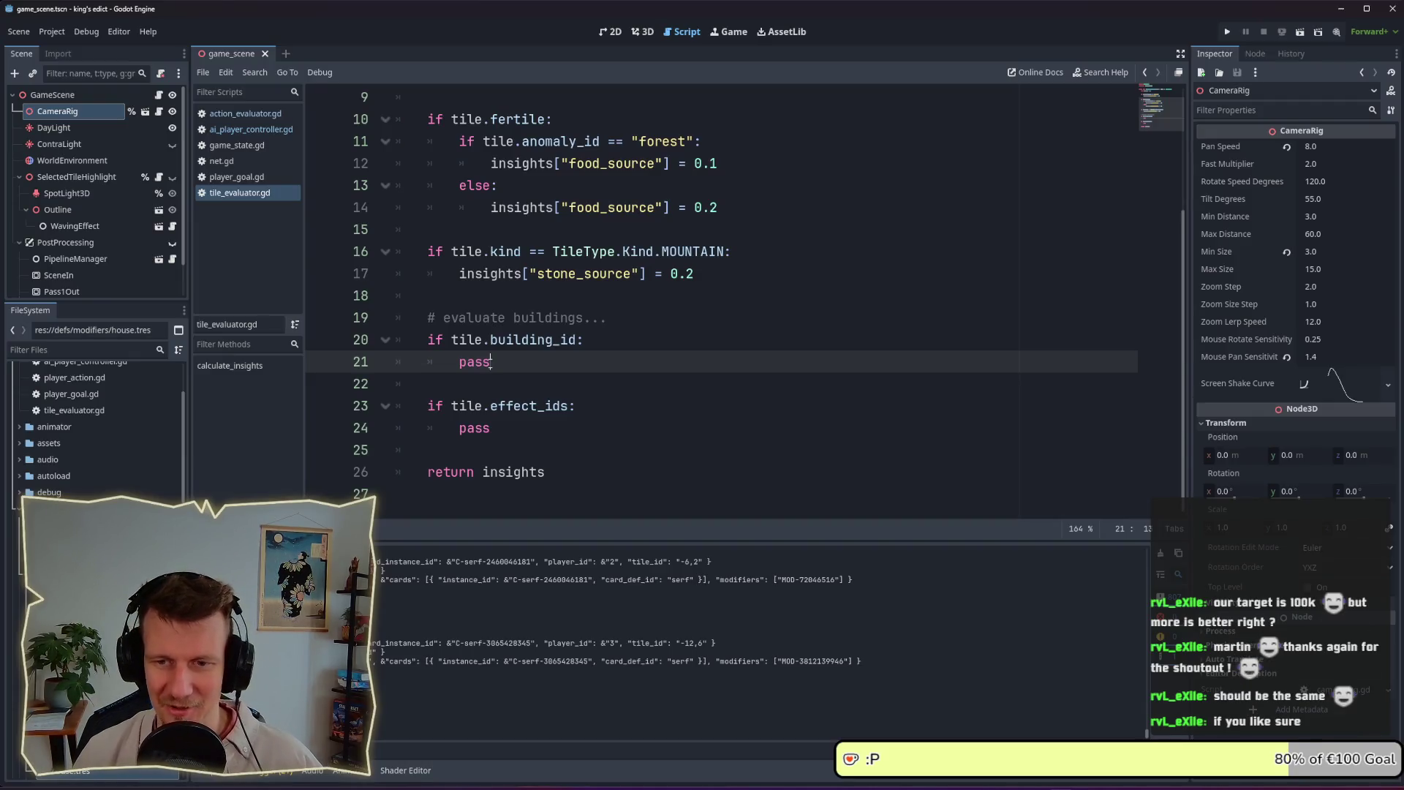
drag(458, 363, 488, 362)
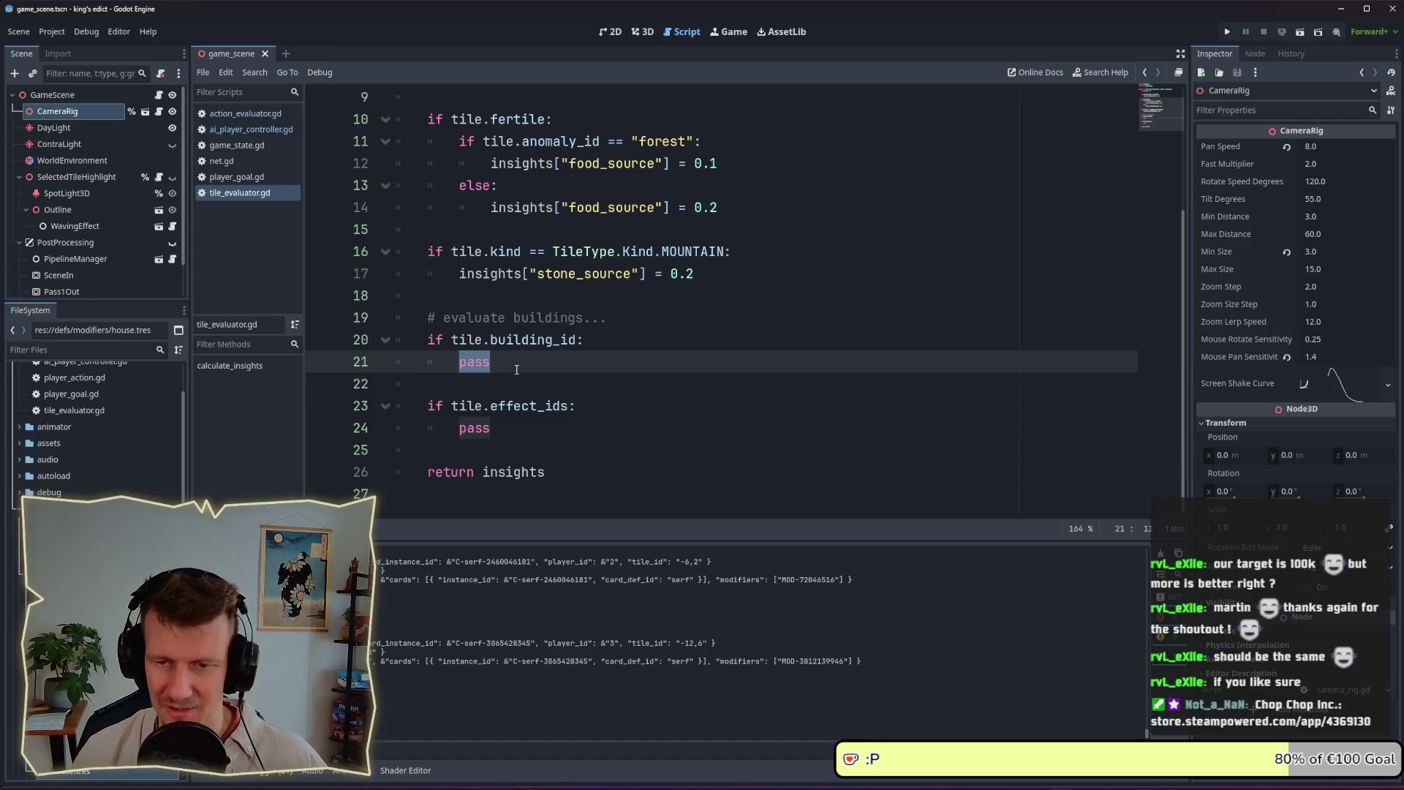
click(516, 364)
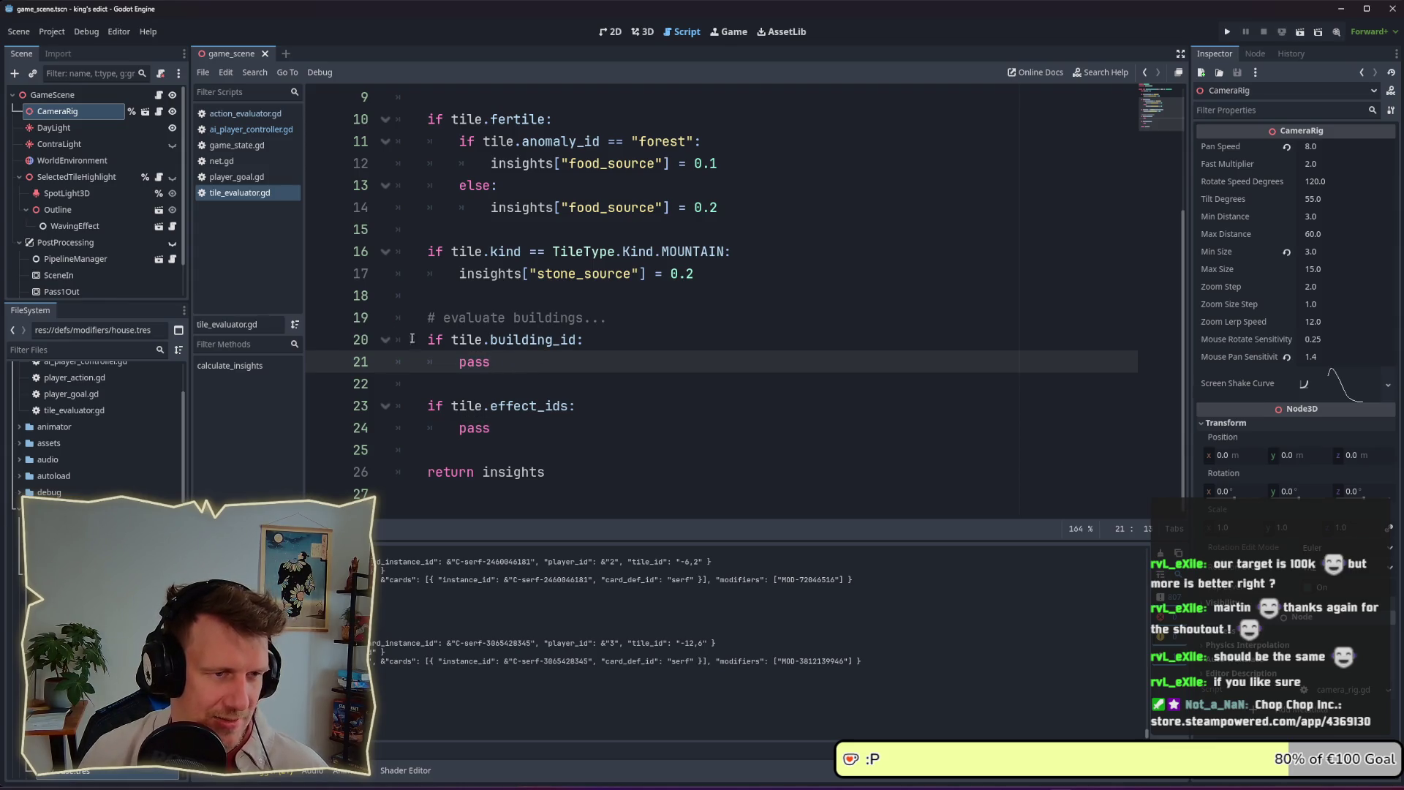
key(alt+Tab)
click(651, 388)
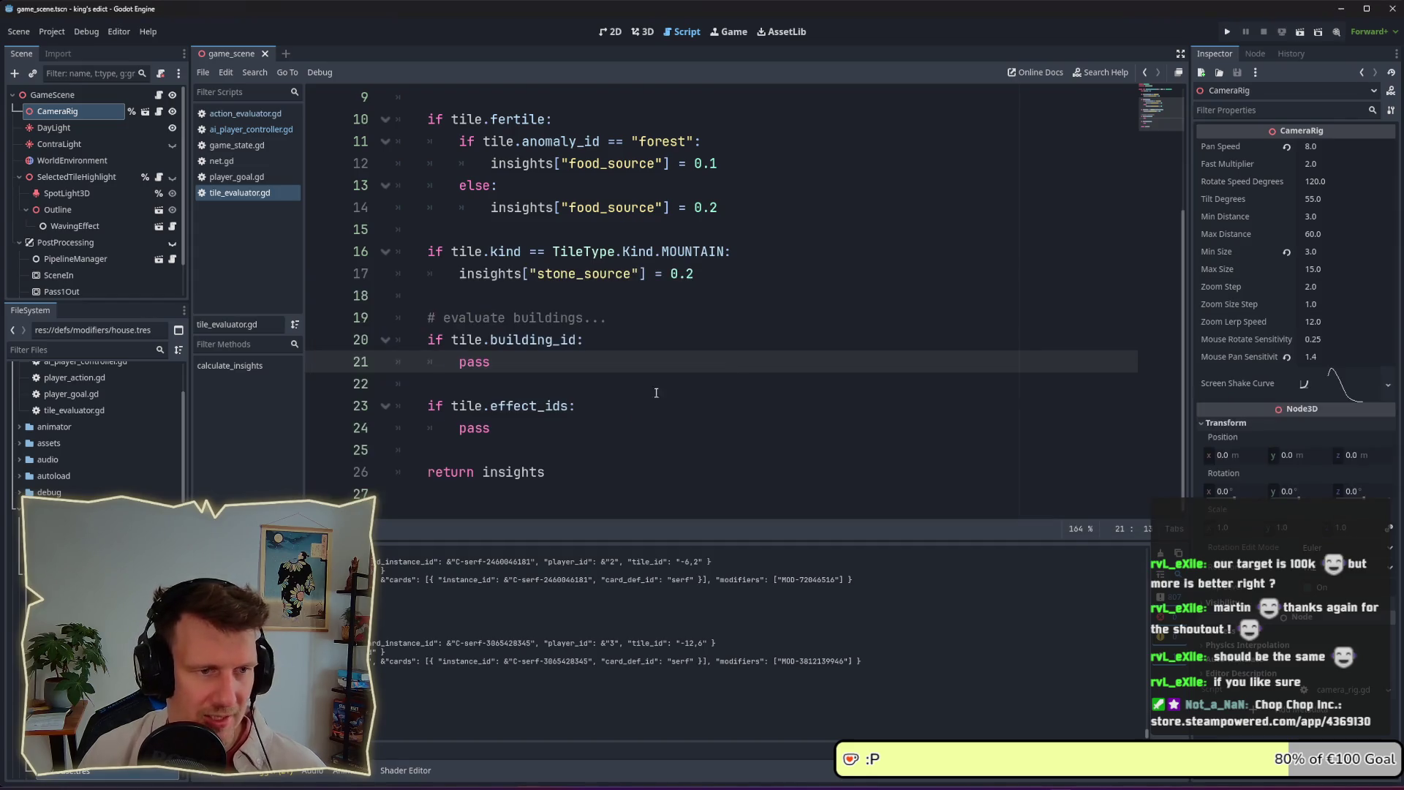
Run the game project, join the open lobby room and start the match
click(1227, 31)
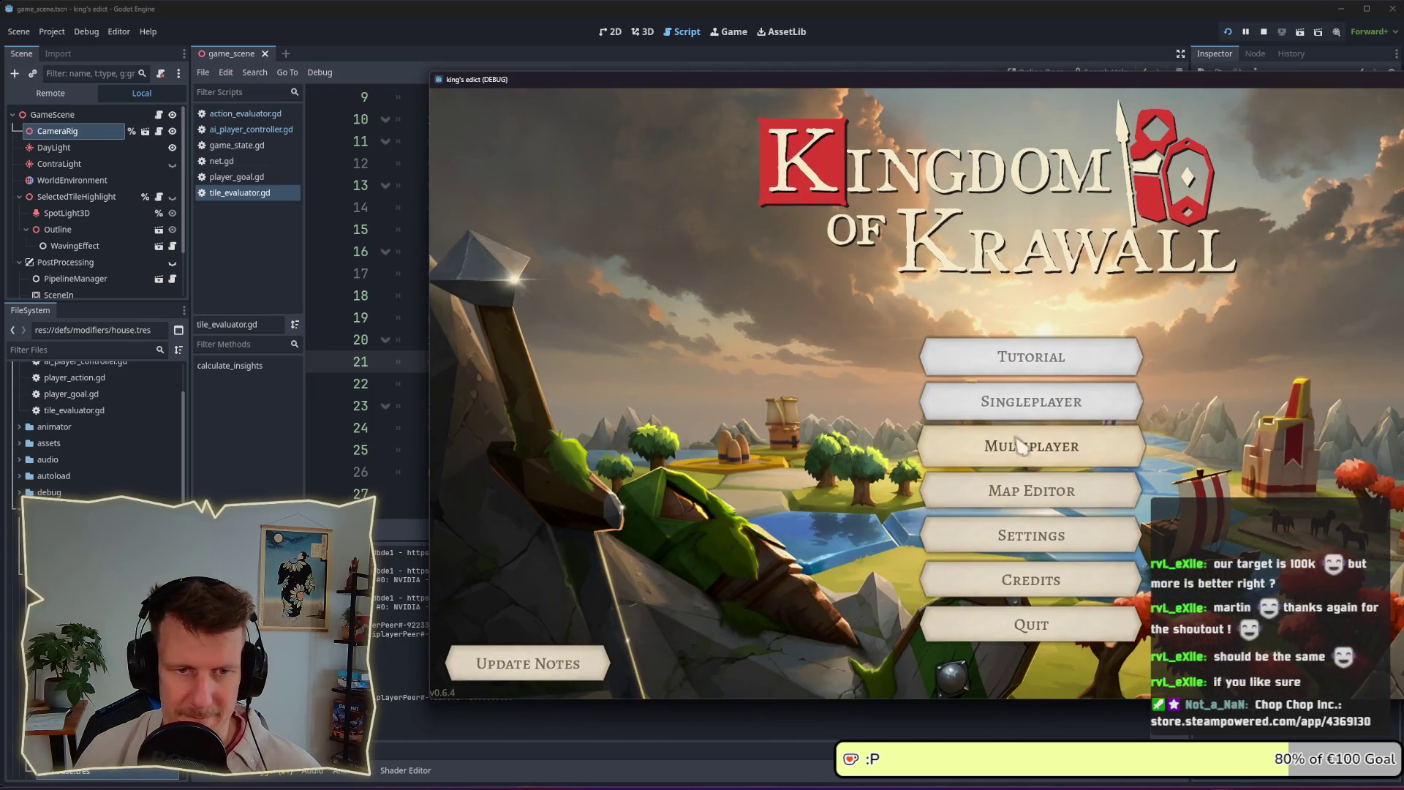
click(1019, 441)
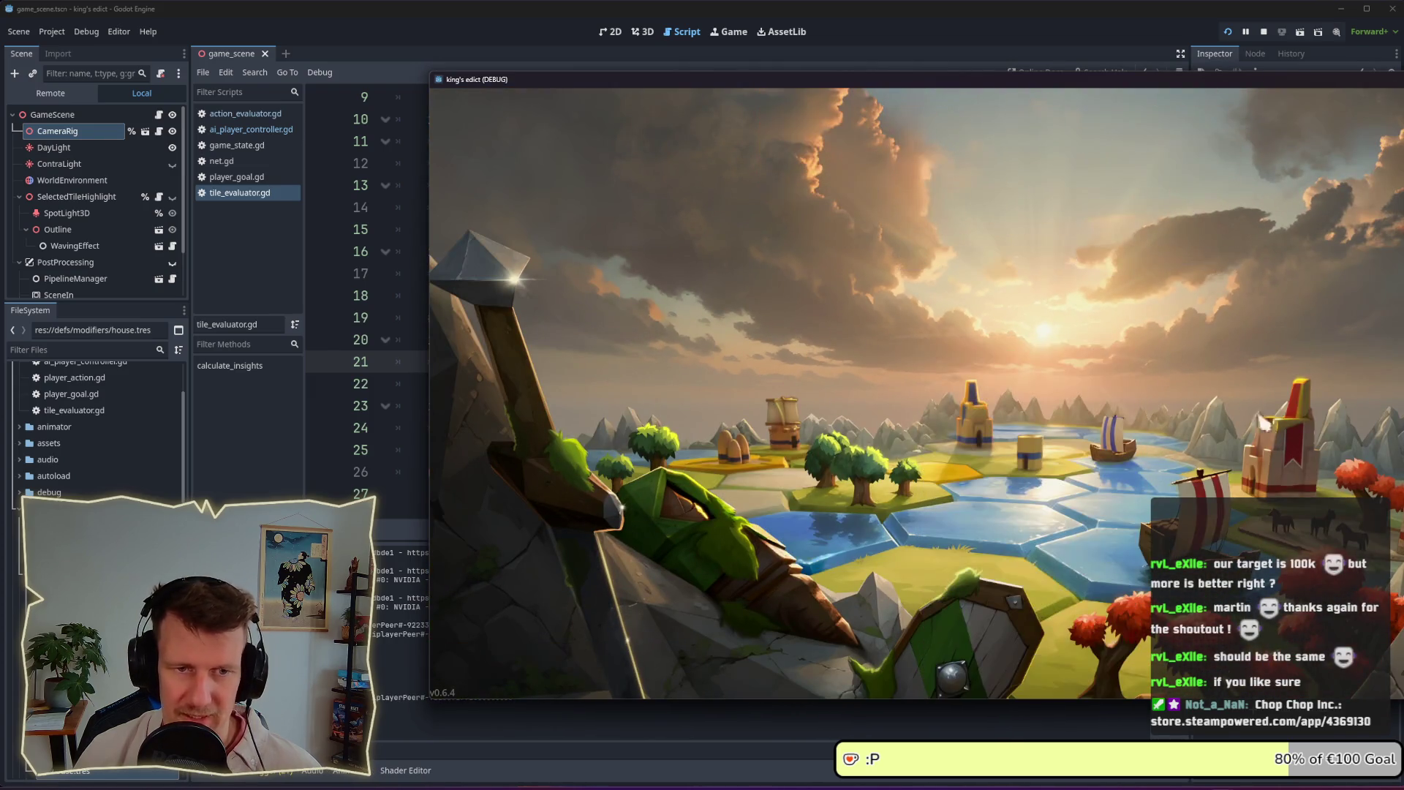
click(1009, 182)
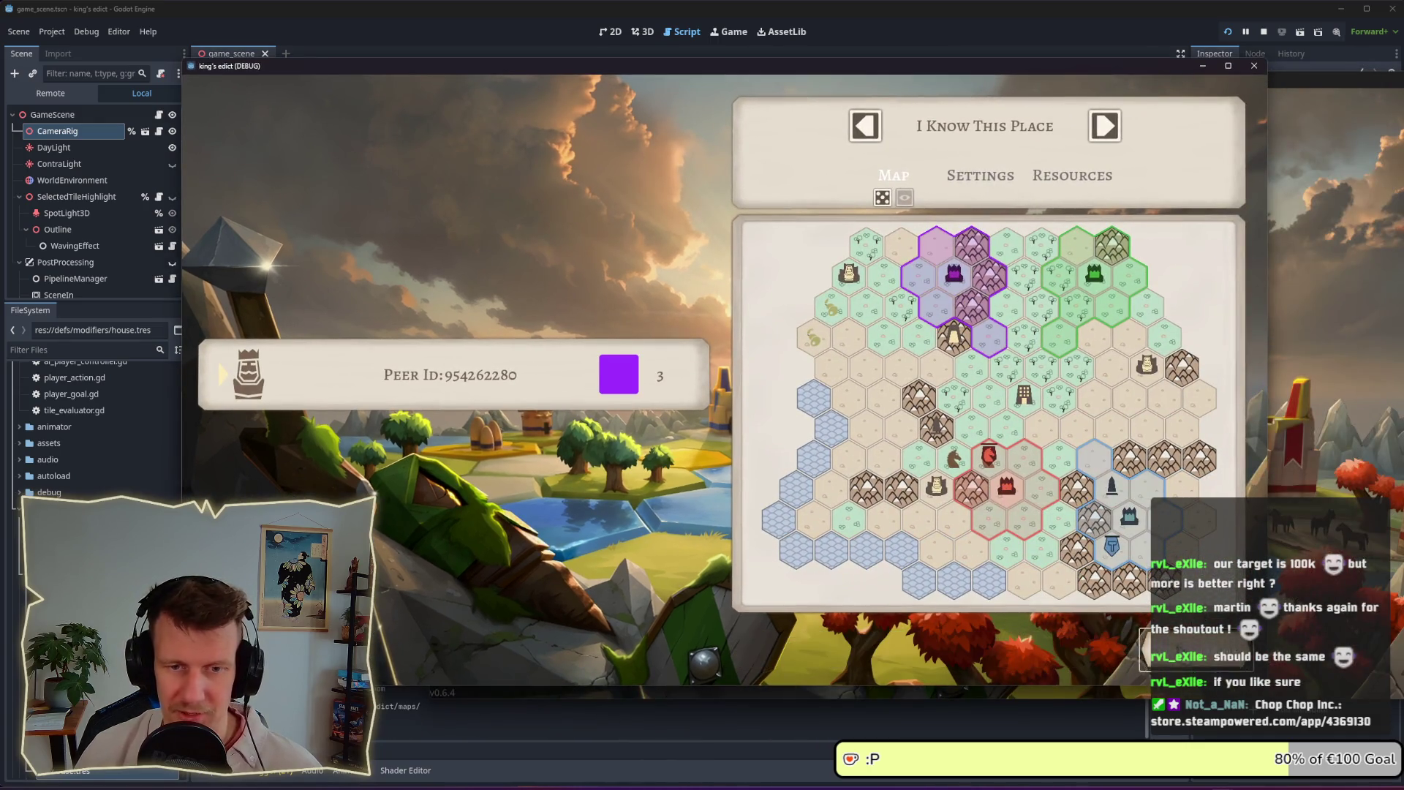
click(1195, 650)
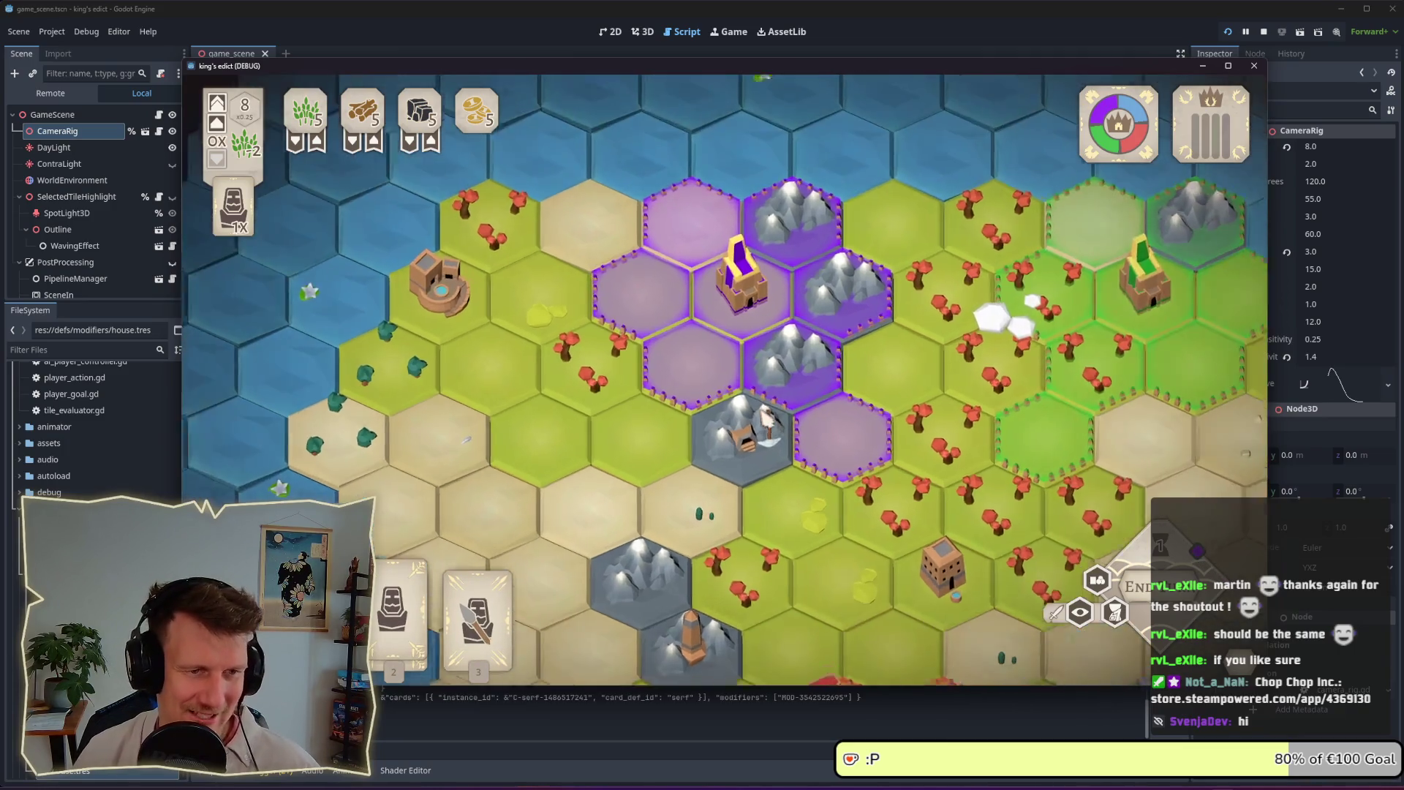
Pan the game map, select the mine tile to view its info, then deselect it
scroll(782, 406, up, 5)
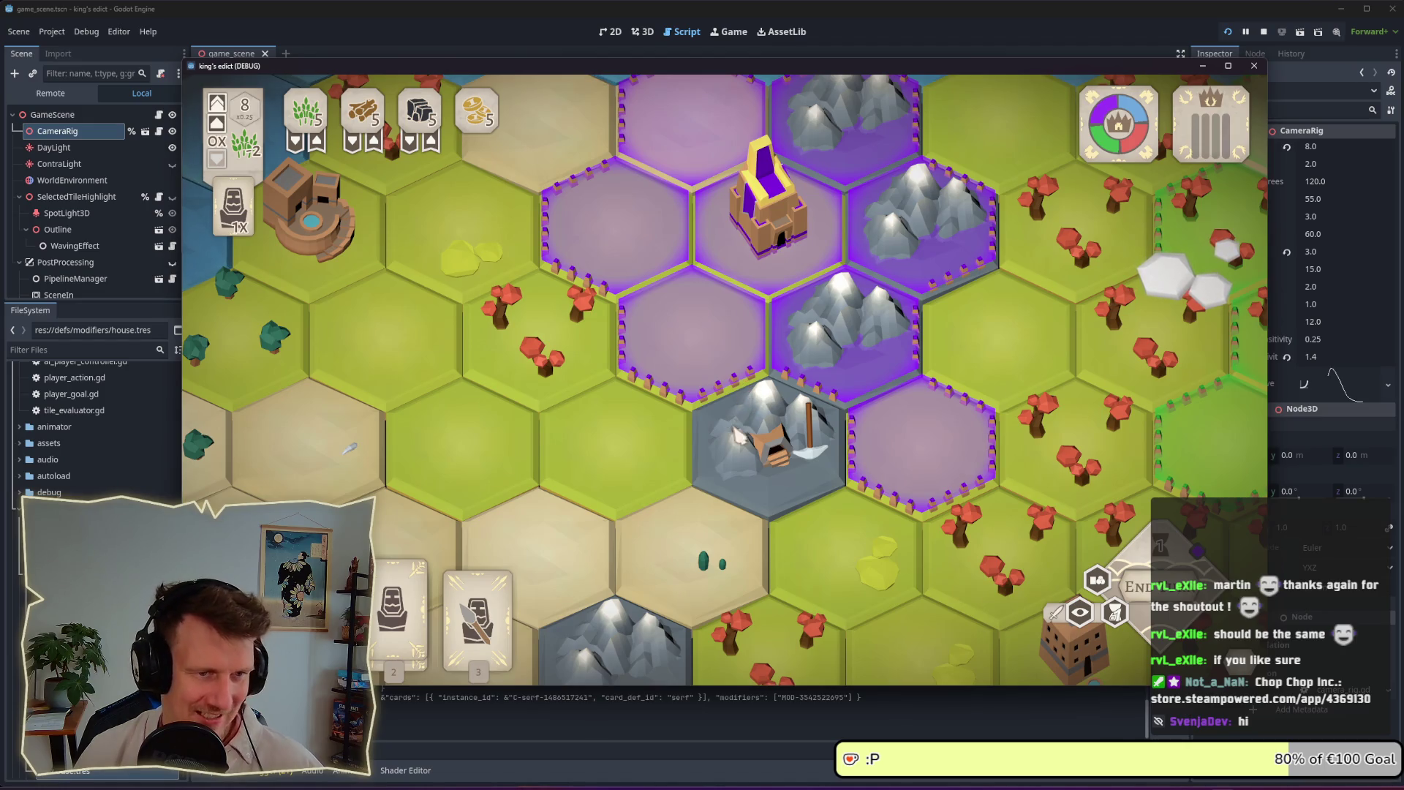
key(w)
click(771, 467)
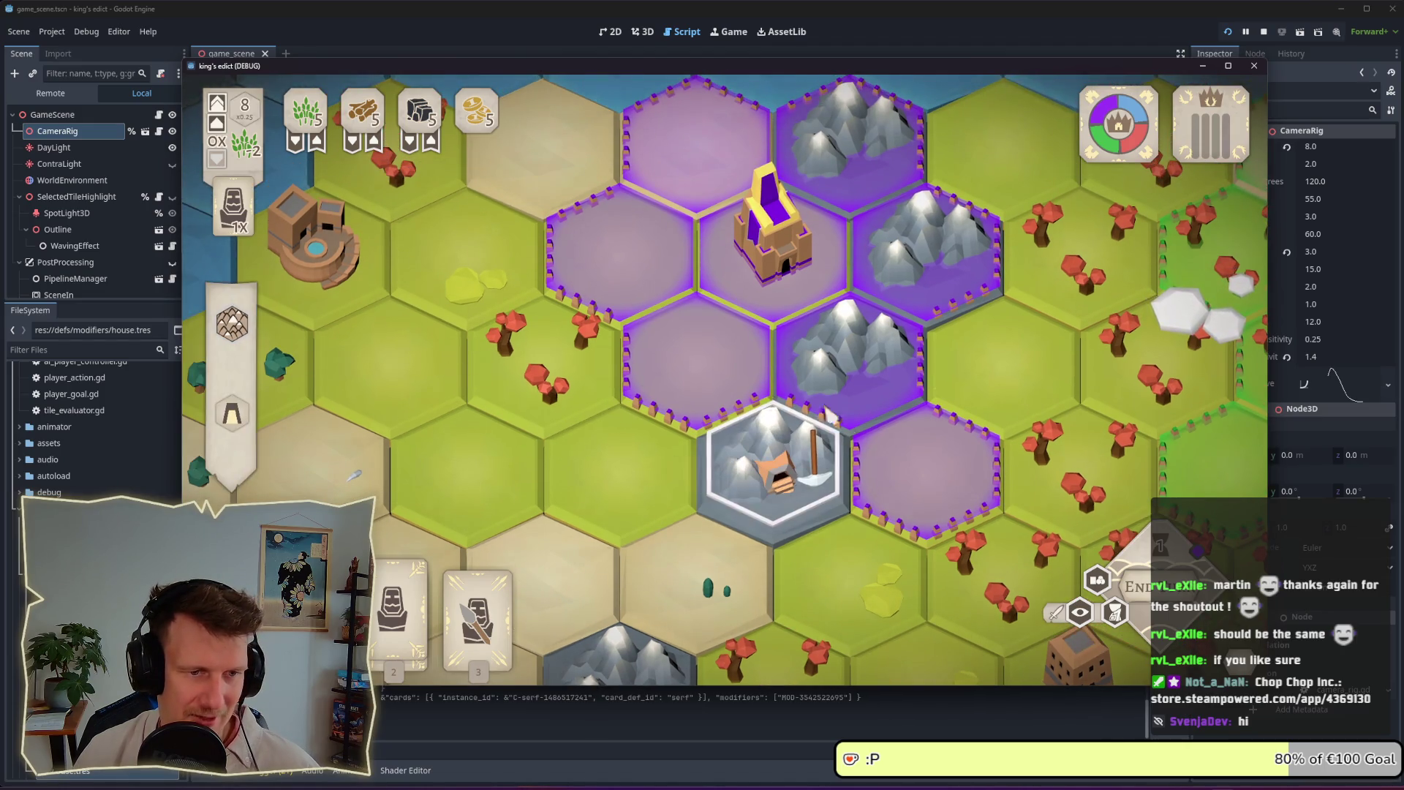
key(s)
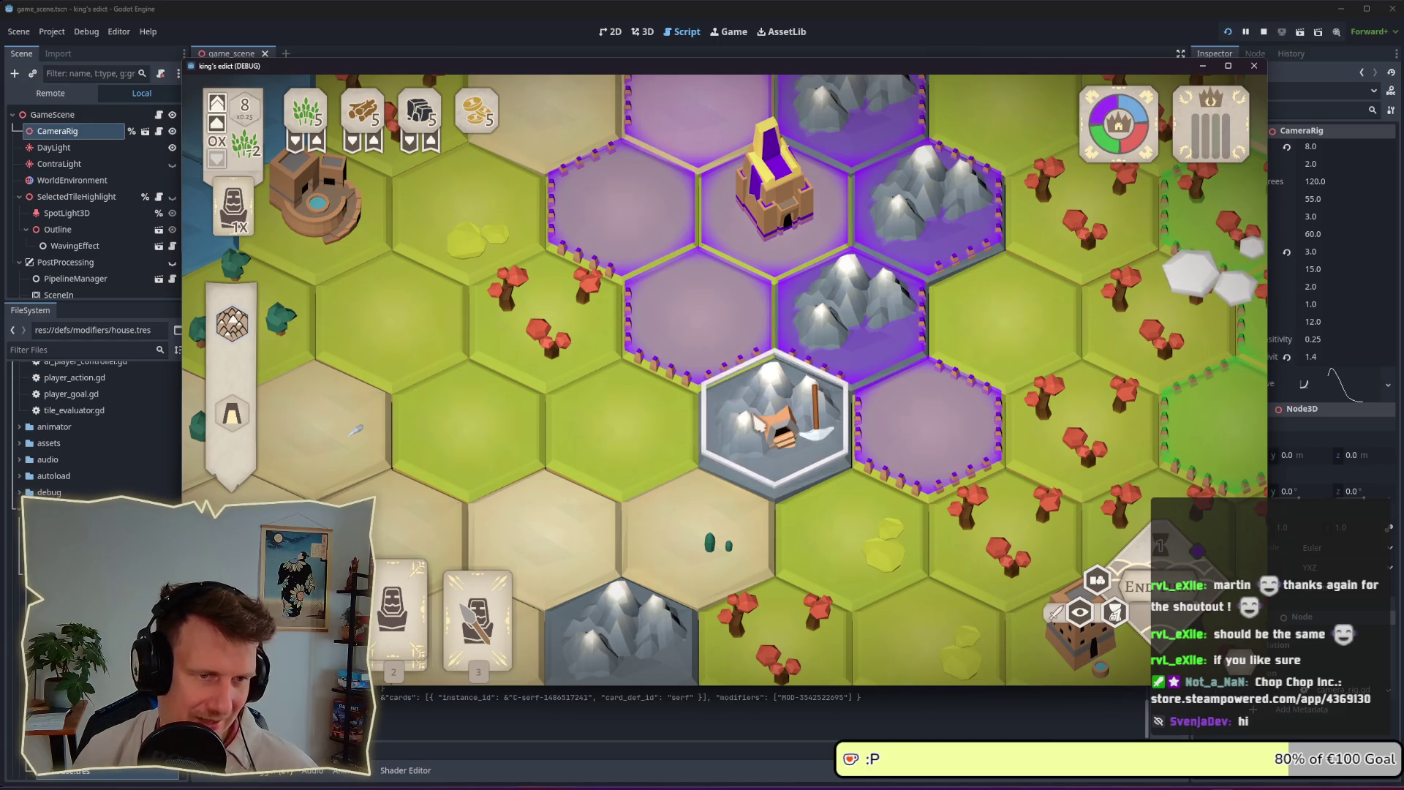
key(s)
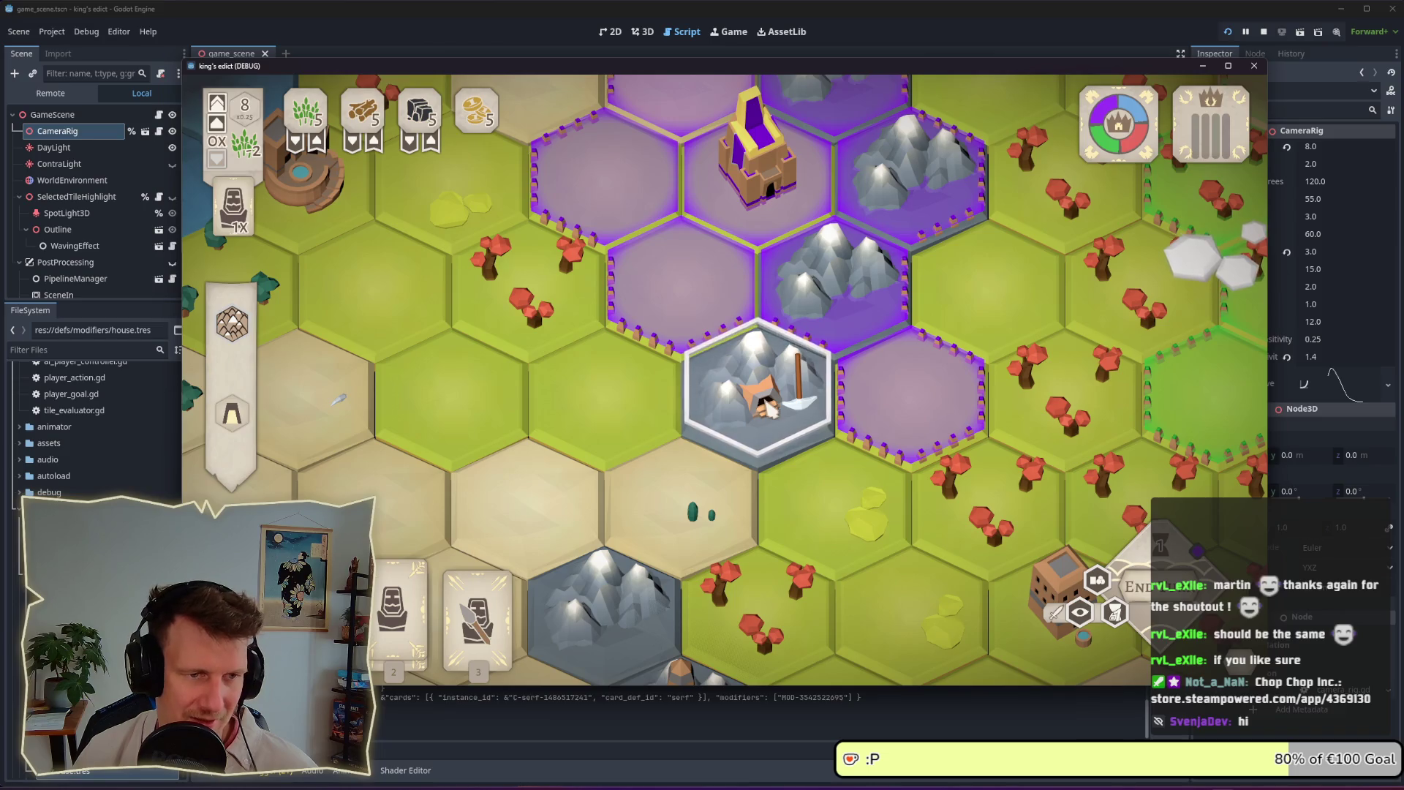
right_click(643, 402)
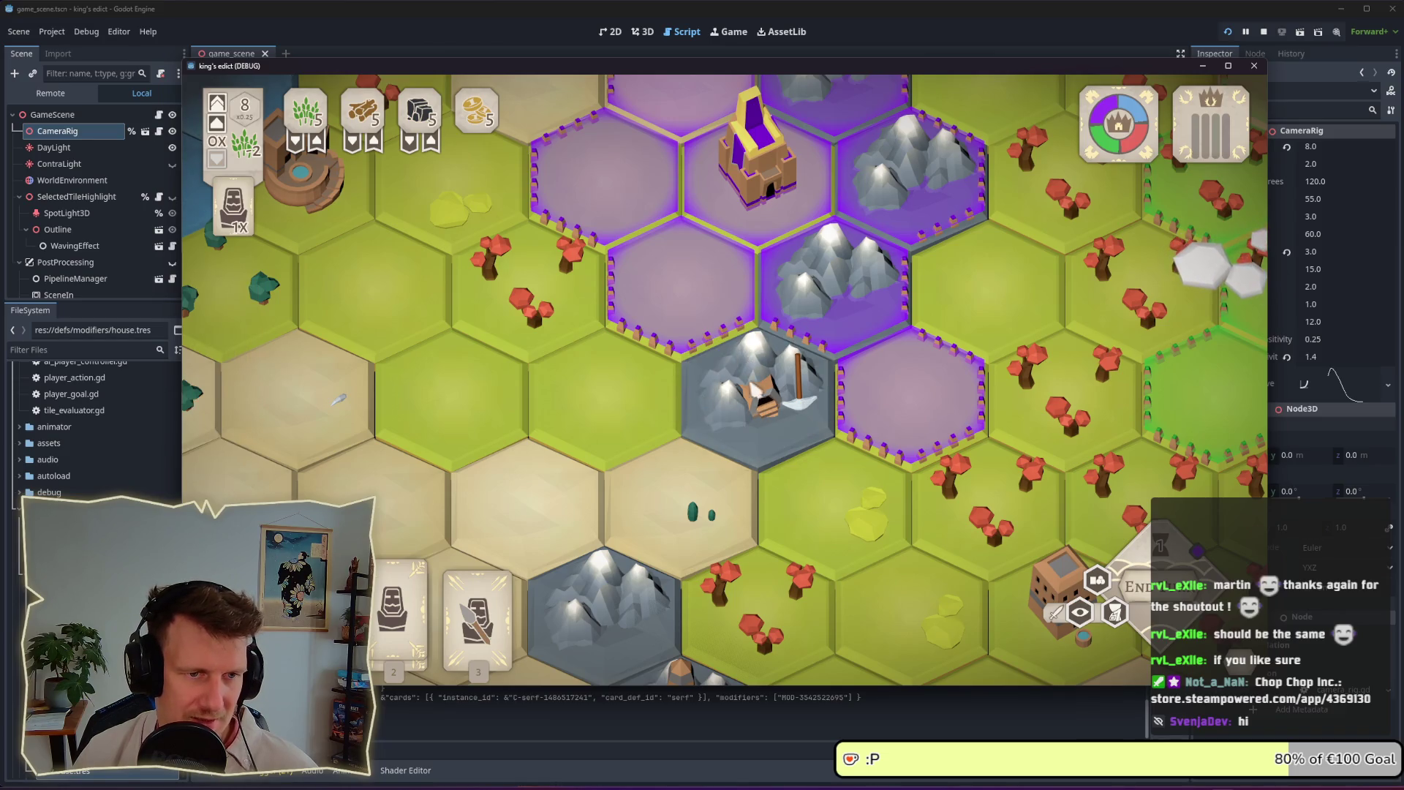
scroll(644, 402, down, 3)
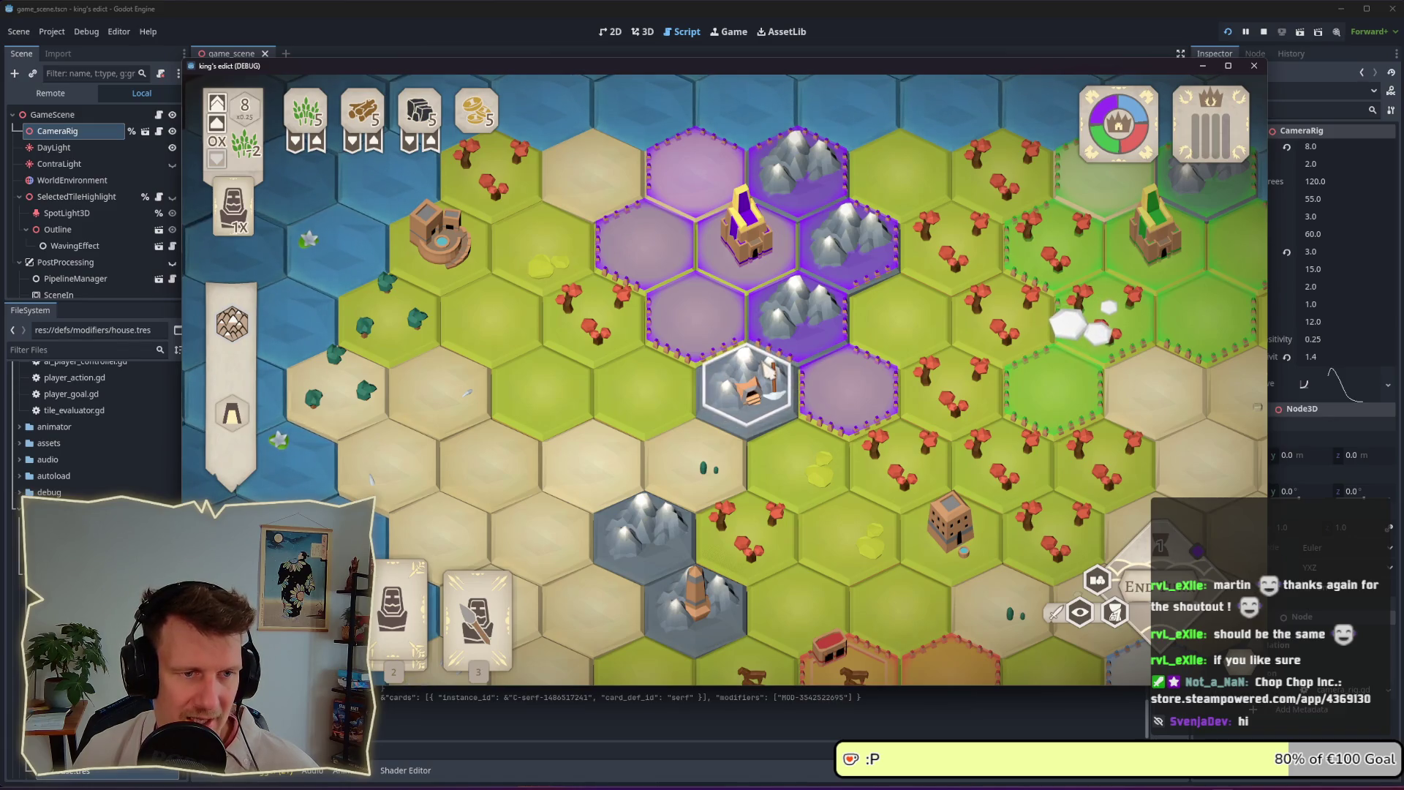
Return to the script editor and select the stone_source assignment on line 17
click(911, 691)
scroll(612, 380, up, 3)
drag(731, 383, 456, 383)
drag(694, 406, 502, 407)
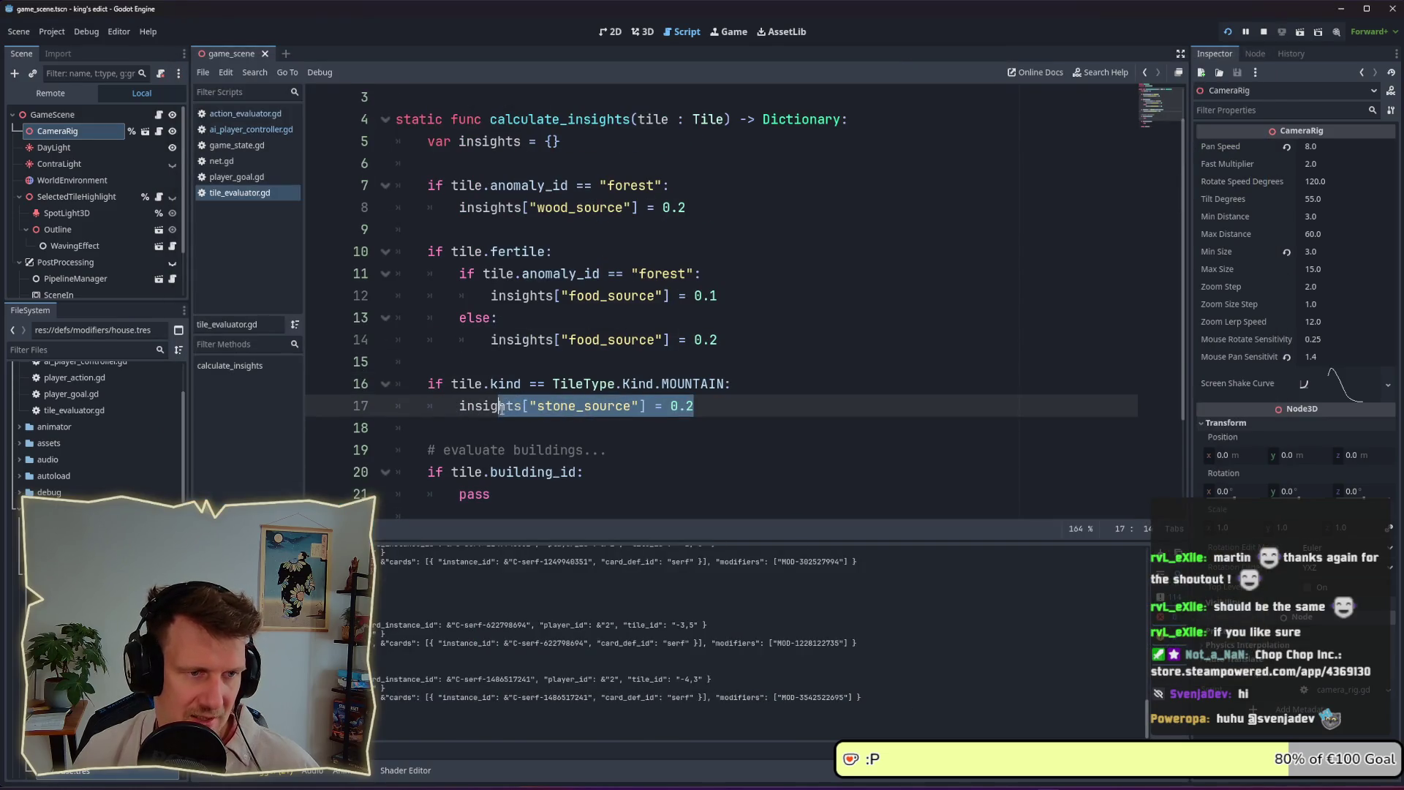
Select stone_source and its 0.2 value on line 17, briefly check the game, and return
double_click(585, 405)
double_click(681, 405)
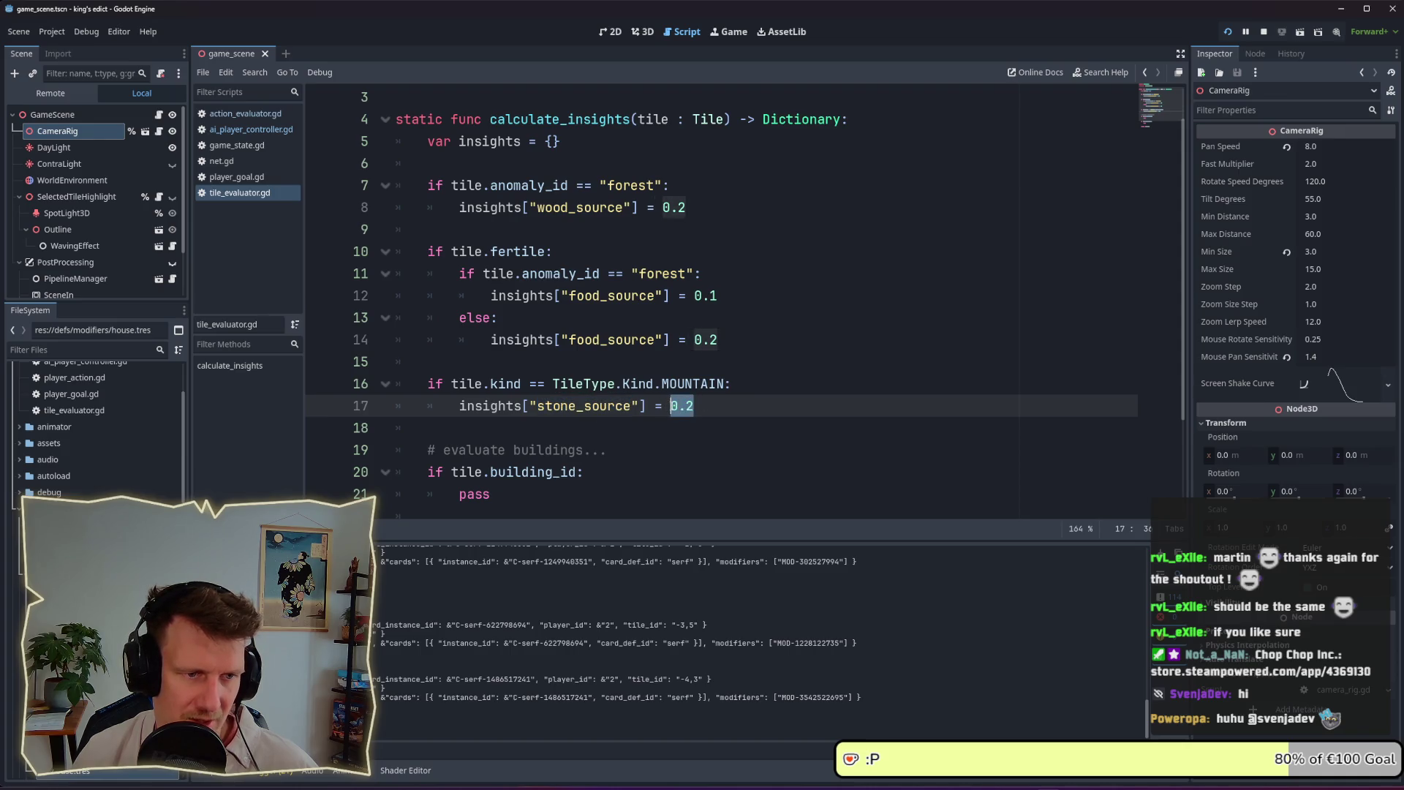
key(Down)
key(alt+Tab)
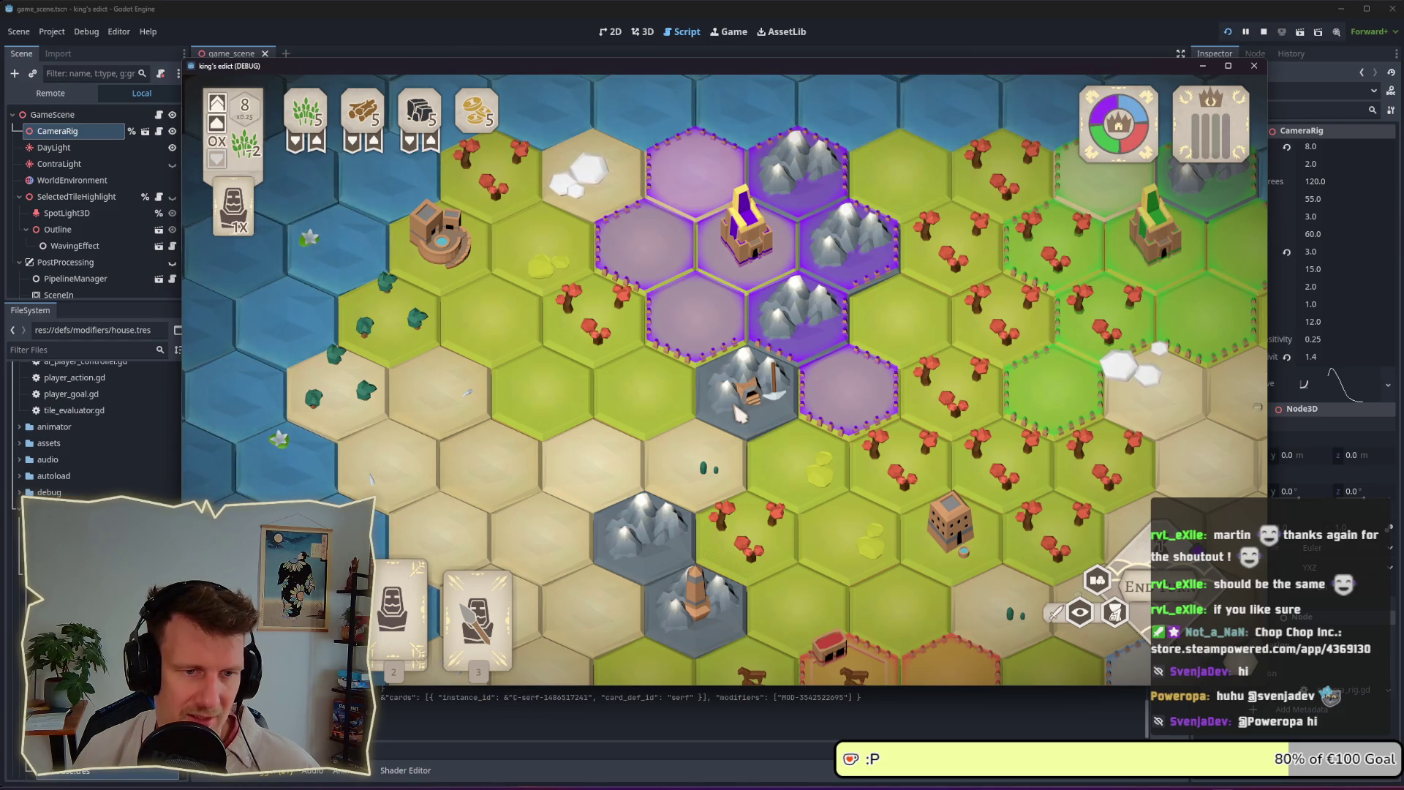
key(alt+Tab)
Select building_id on line 20, then bring the running King's Edict game window forward
ctrl+scroll(512, 362, up, 6)
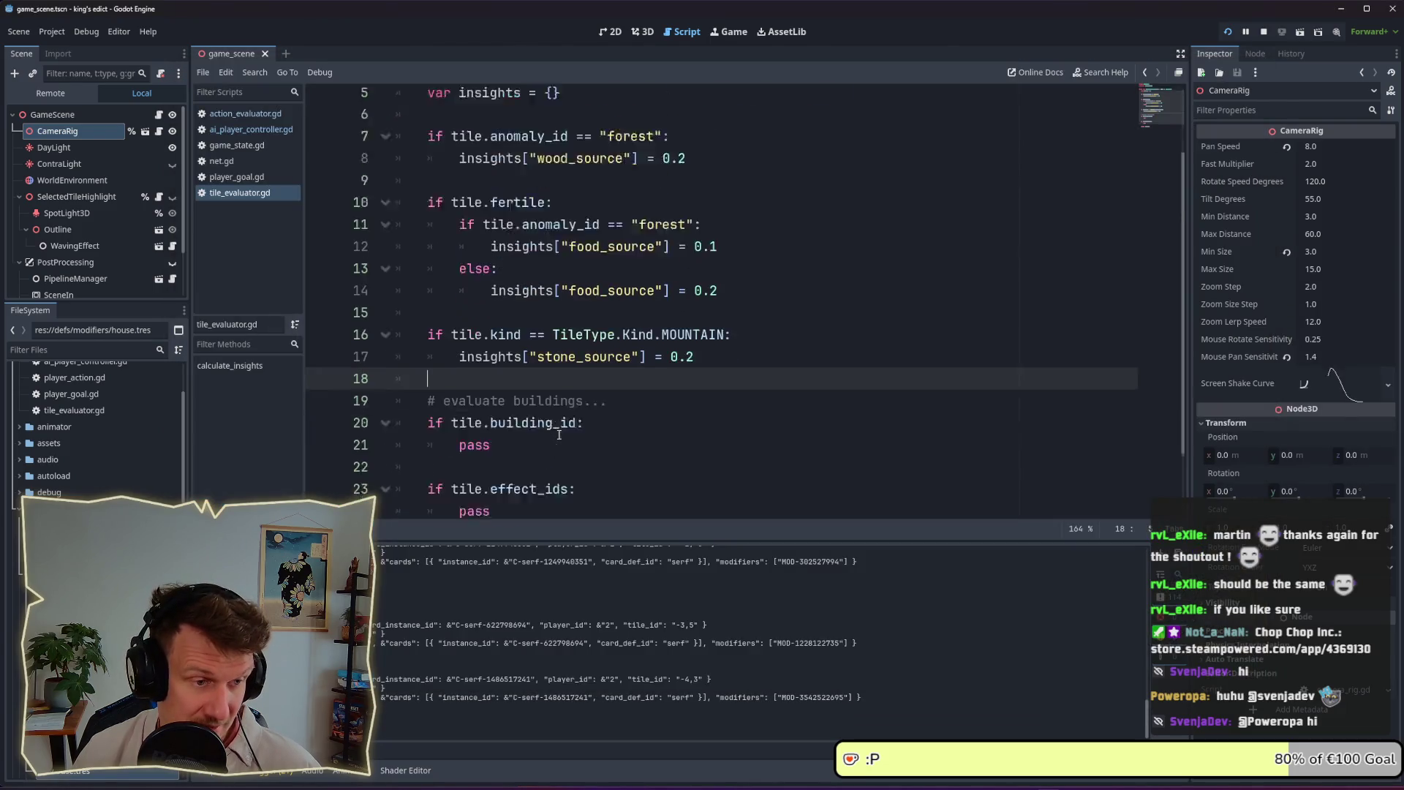
drag(579, 341, 485, 341)
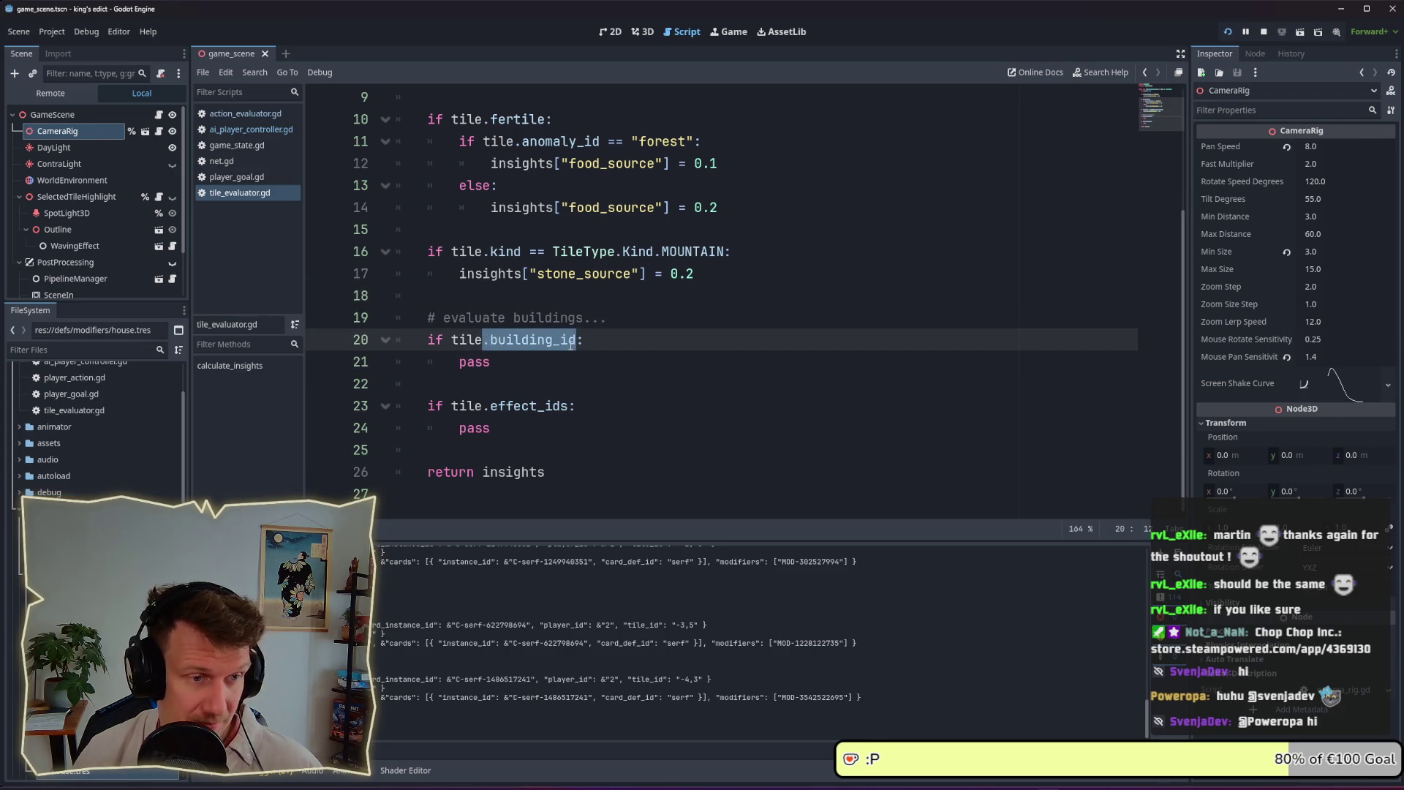
click(570, 341)
drag(579, 339, 490, 341)
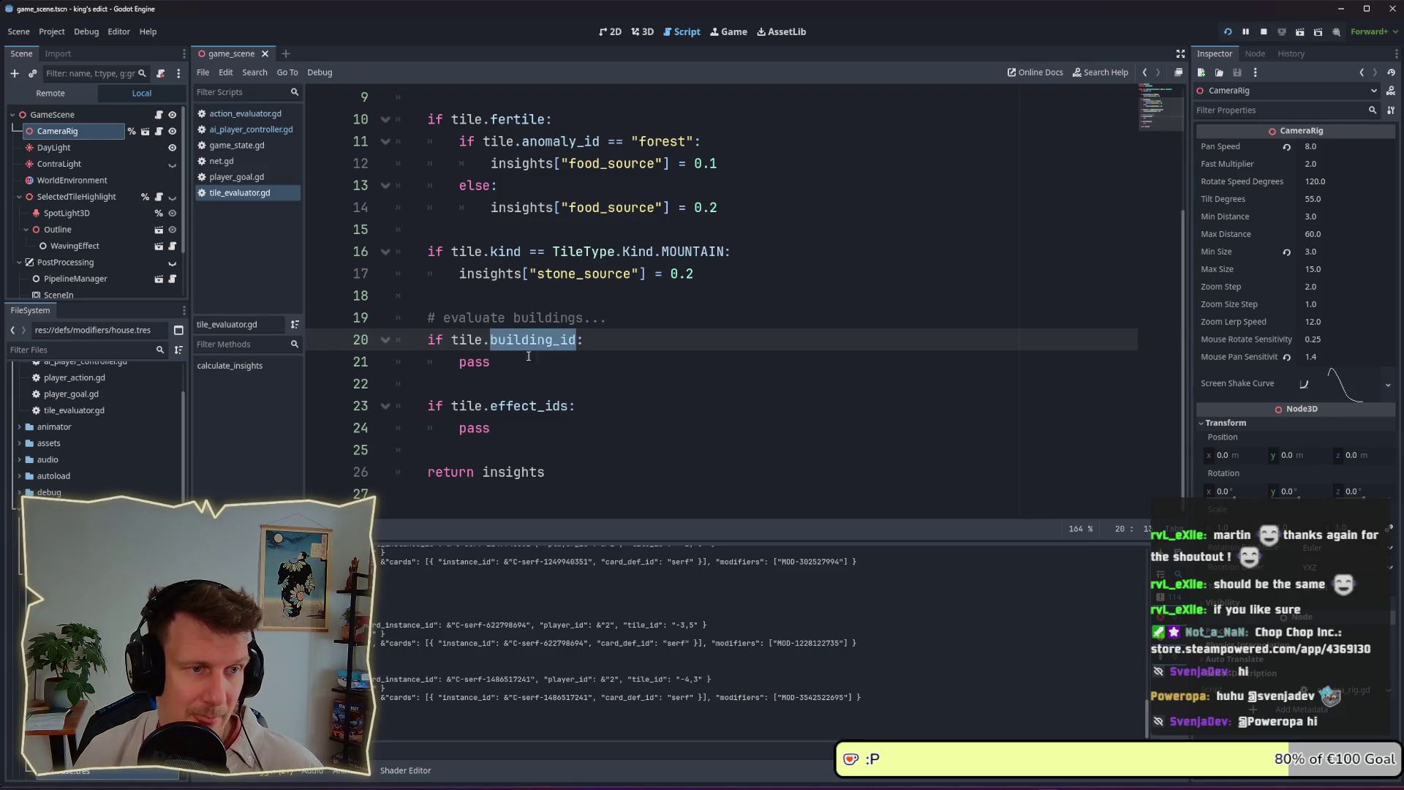
key(Down)
key(alt+Tab)
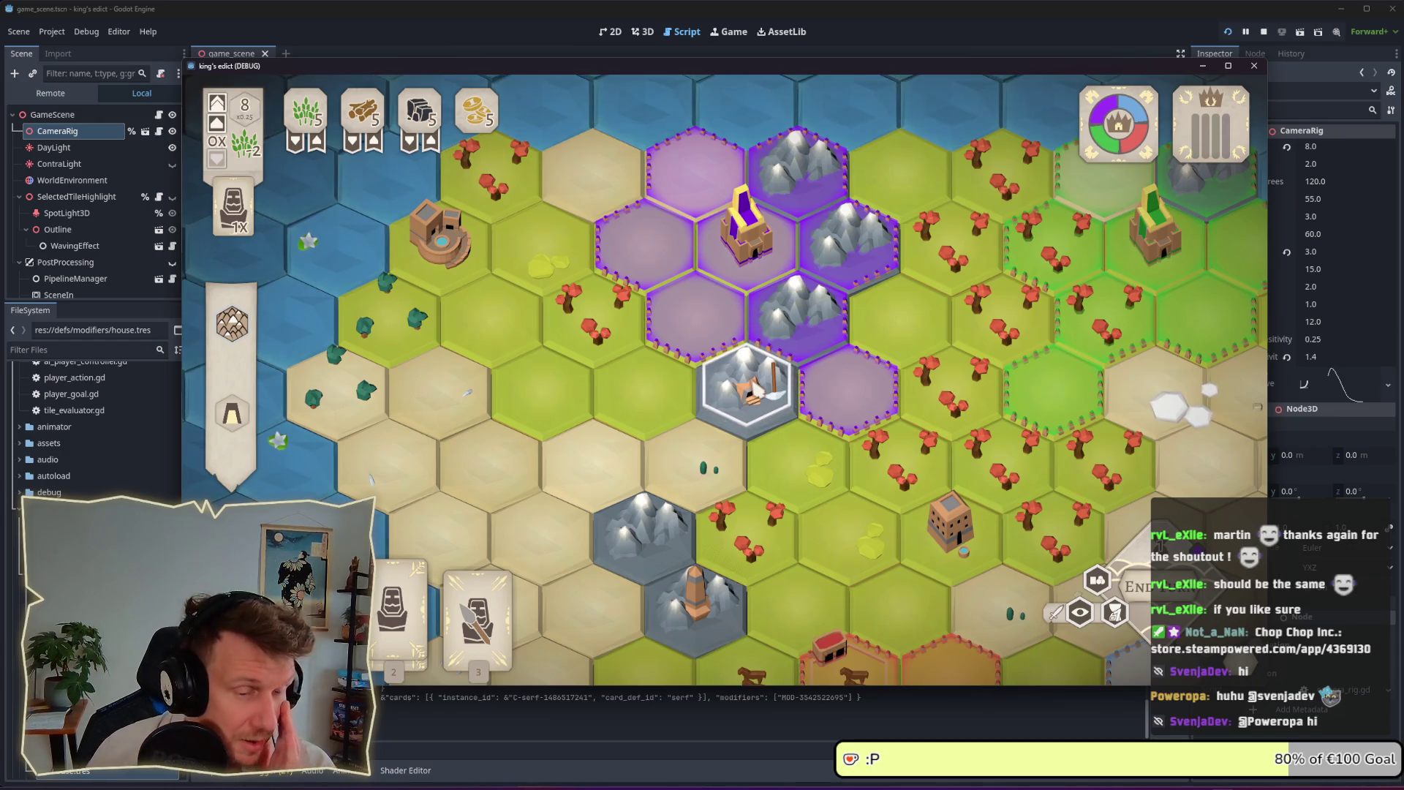
Zoom and pan the game map, select then deselect a mountain tile, and return to the script
scroll(762, 402, down, 1)
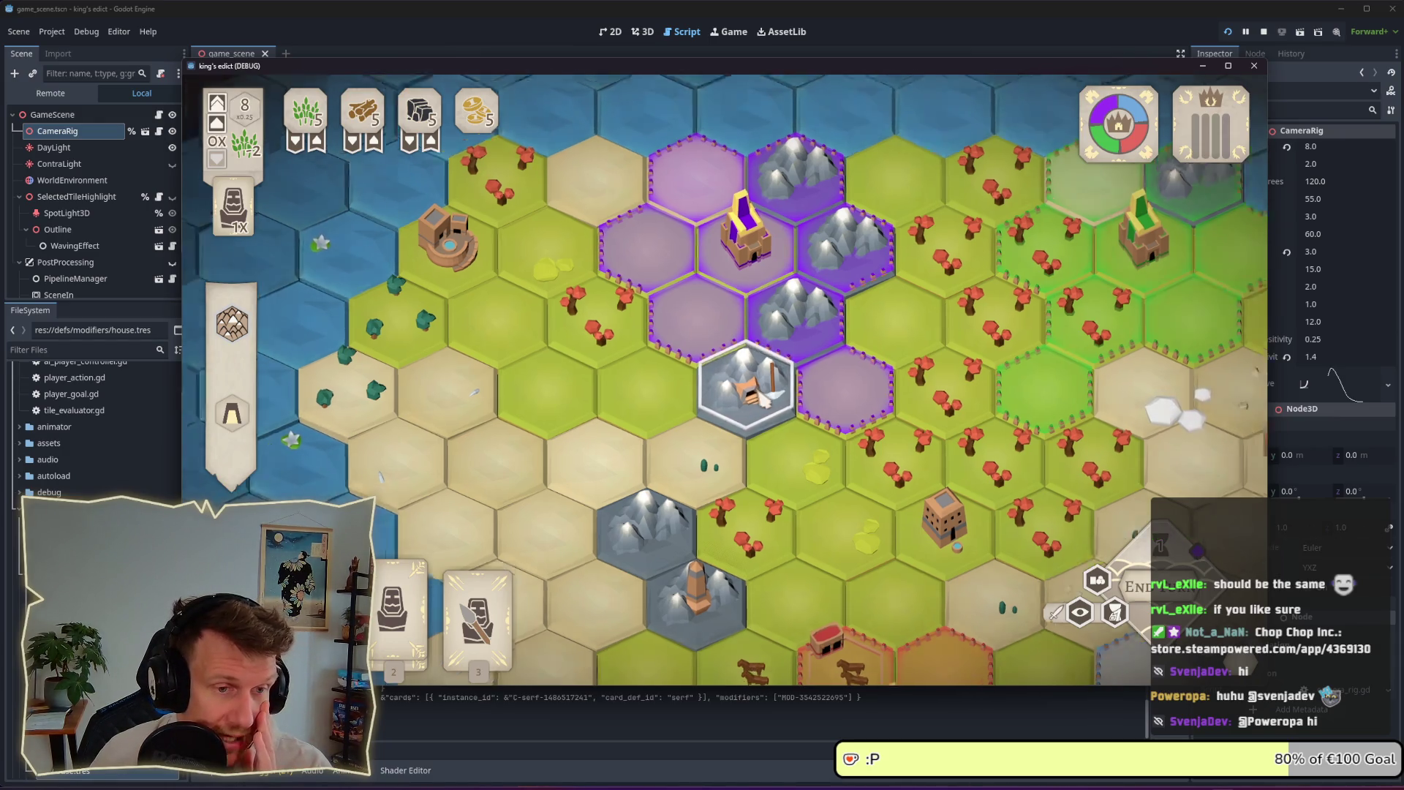
drag(763, 413, 750, 365)
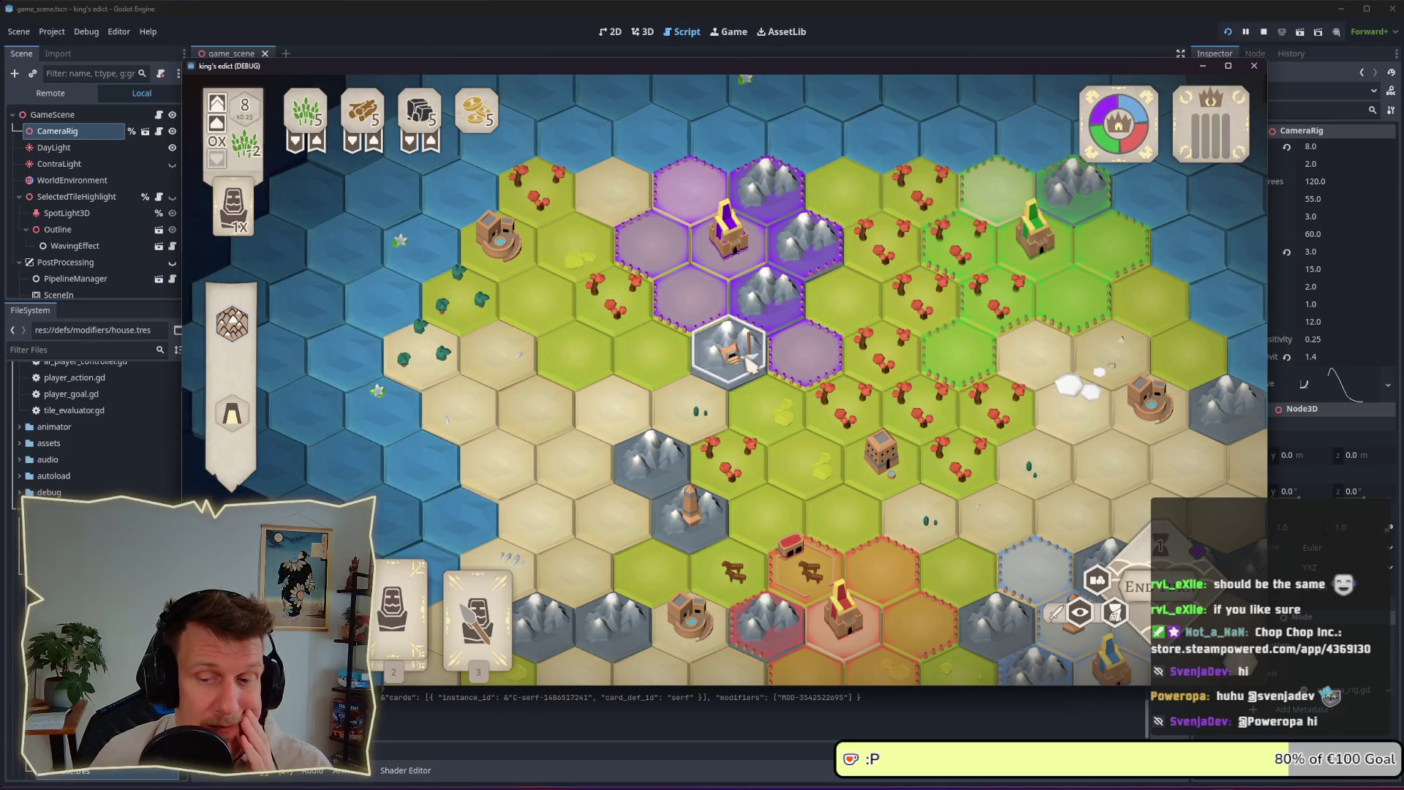
scroll(749, 358, up, 2)
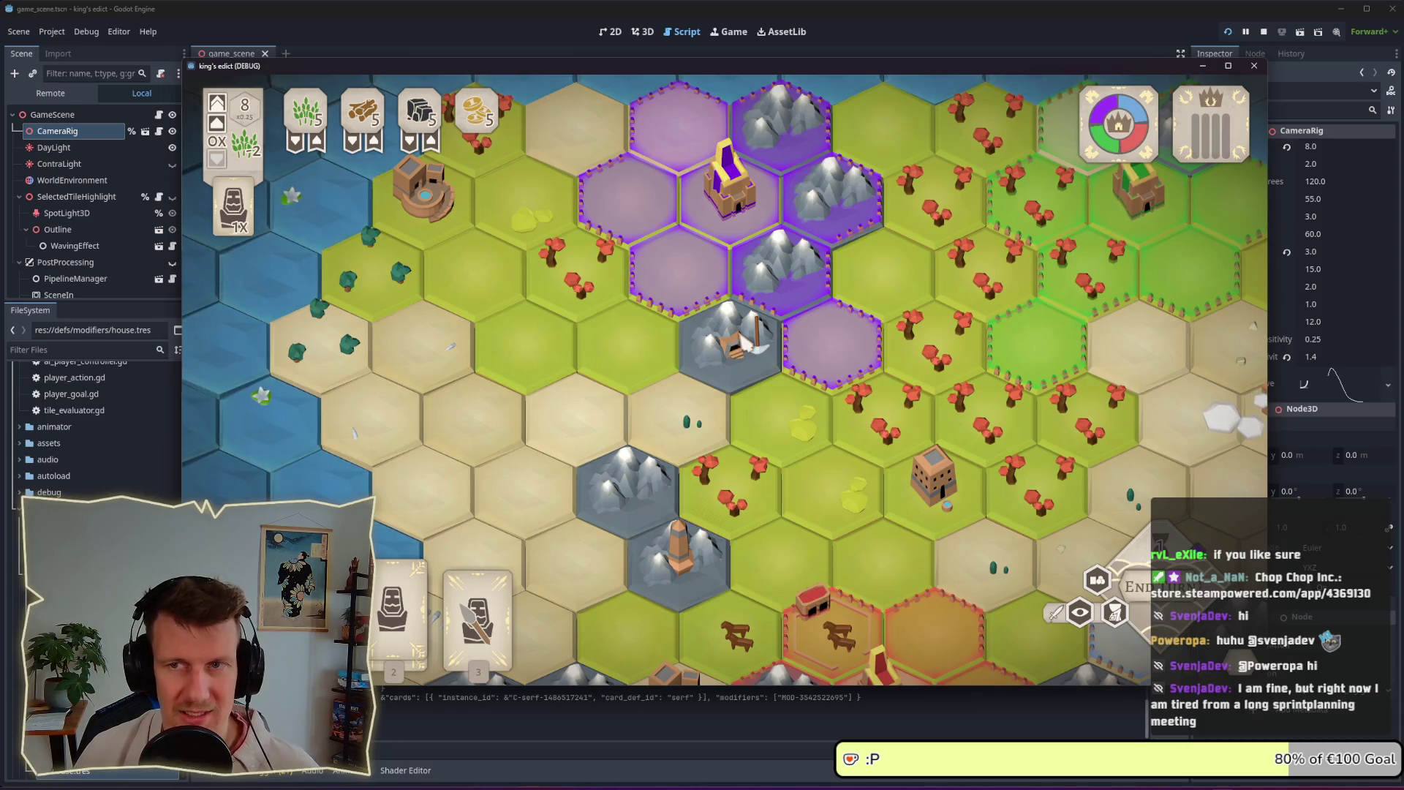
click(740, 340)
right_click(749, 344)
scroll(790, 351, down, 2)
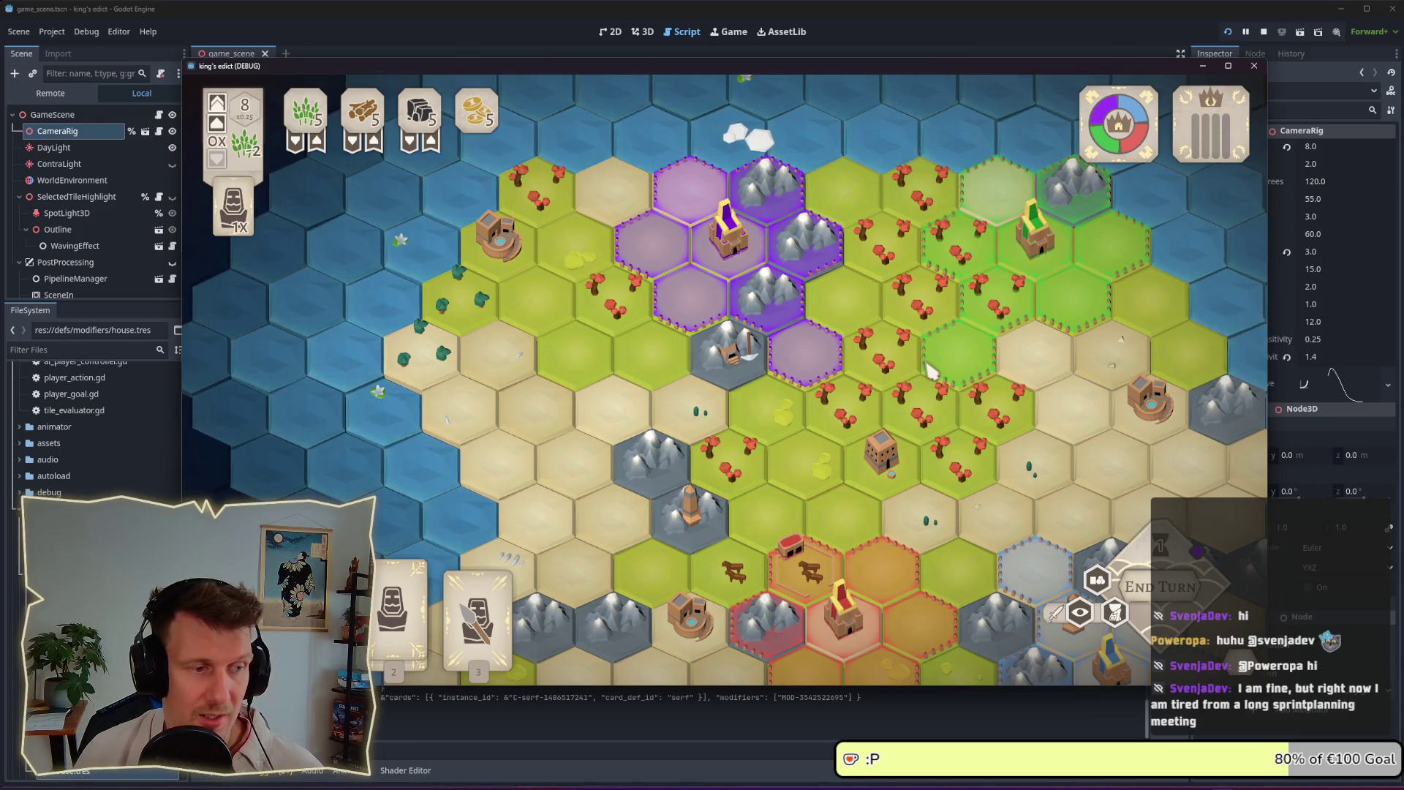
click(882, 712)
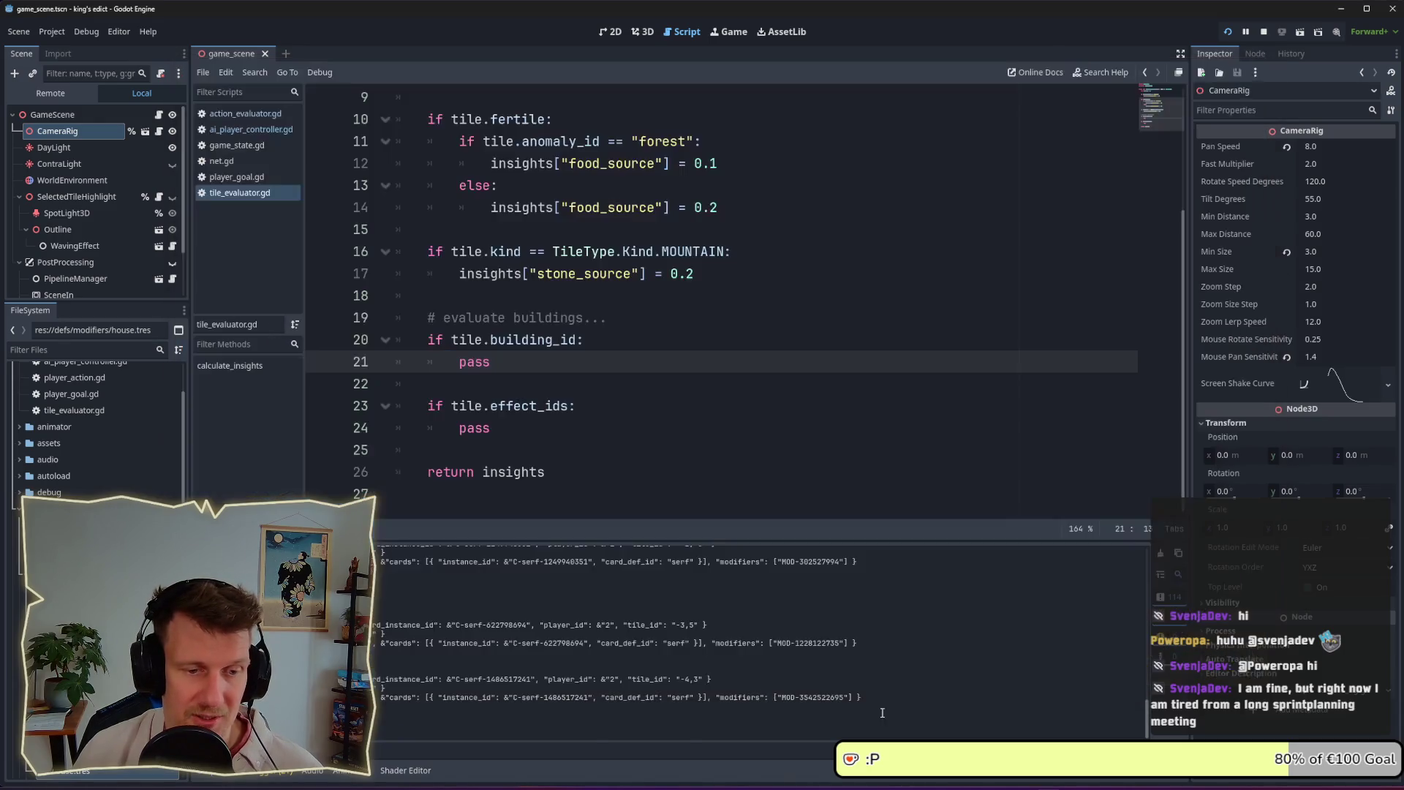
scroll(693, 283, up, 1)
double_click(681, 339)
scroll(658, 336, up, 2)
mouse_move(720, 384)
mouse_down()
mouse_move(664, 339)
mouse_move(640, 252)
mouse_up()
click(733, 281)
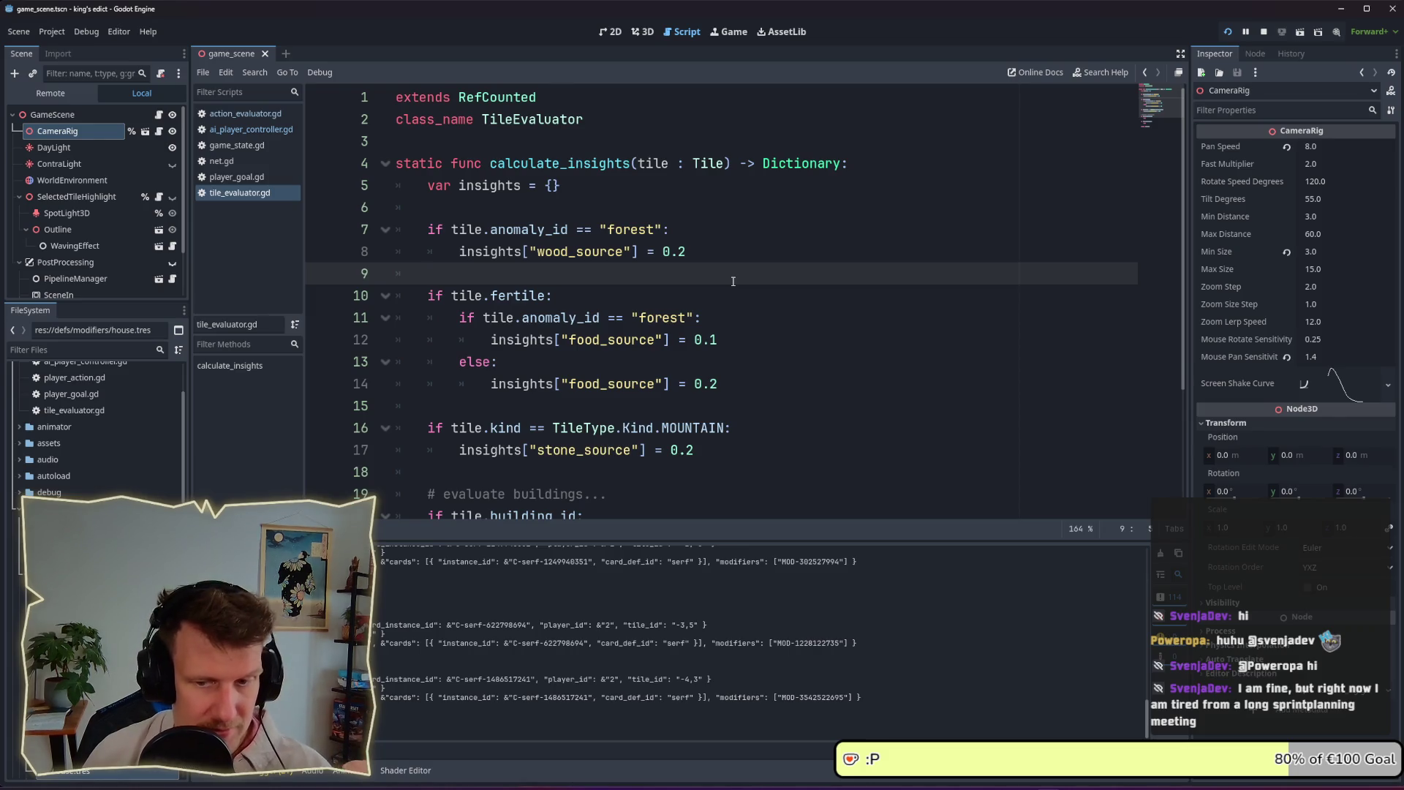
scroll(733, 280, down, 1)
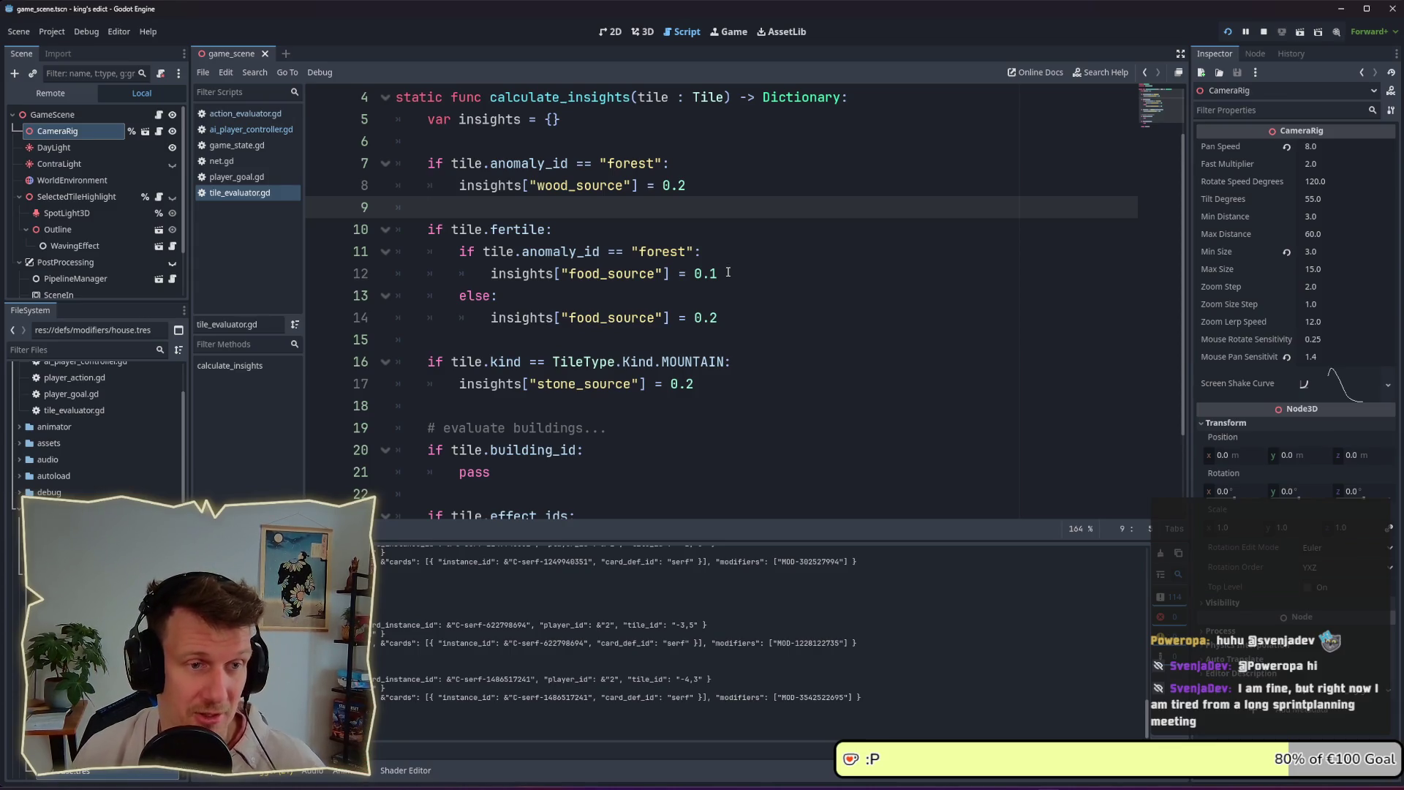
double_click(723, 274)
click(731, 272)
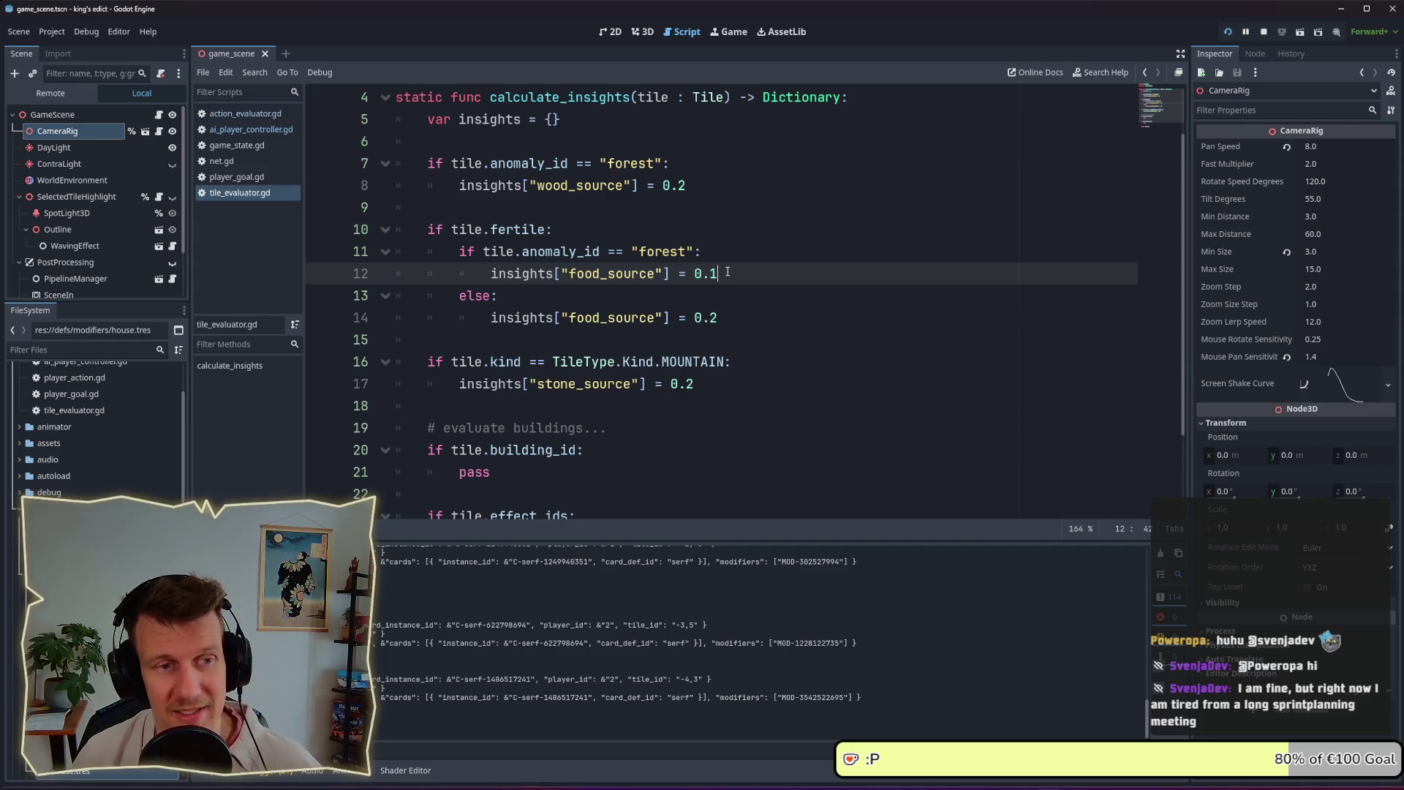
scroll(728, 271, down, 1)
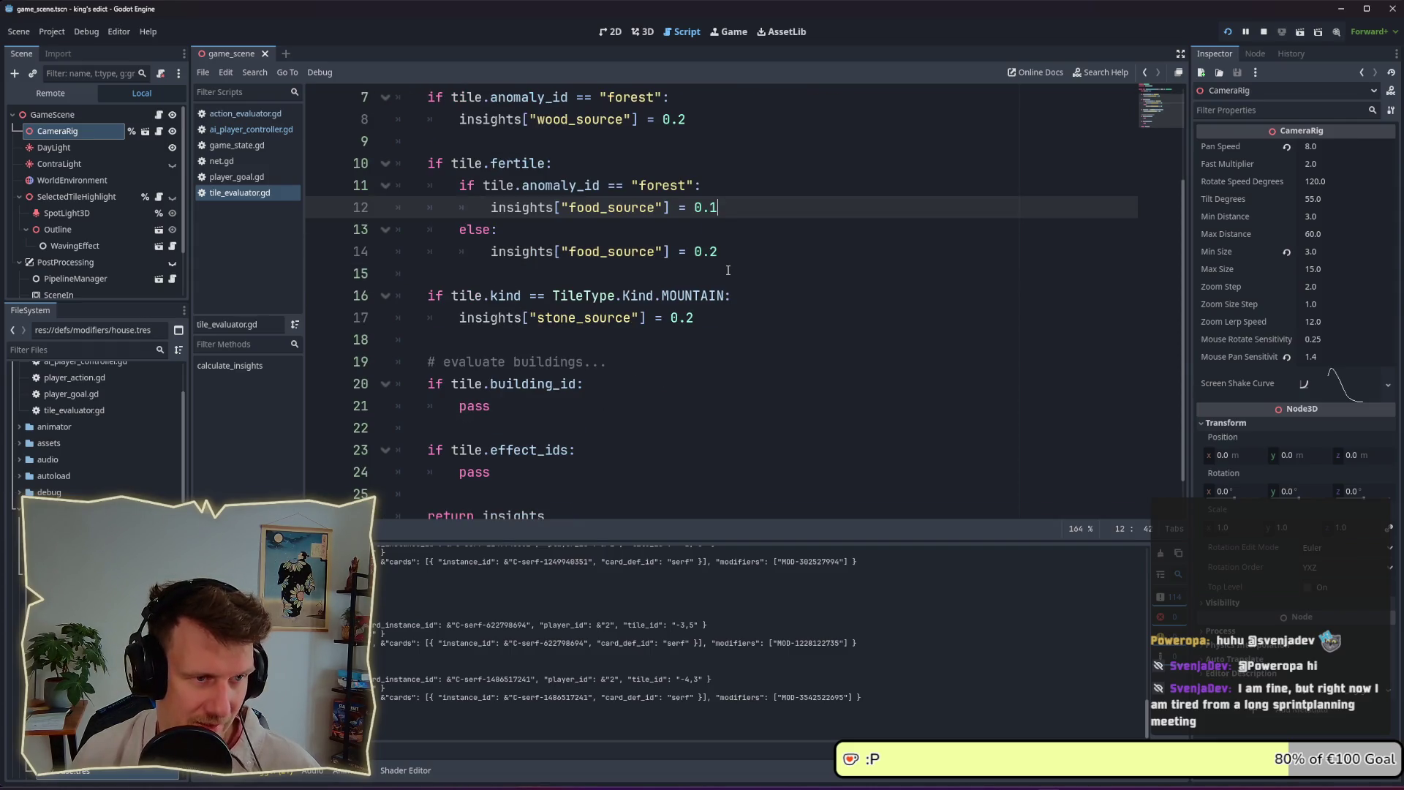
click(708, 319)
scroll(708, 321, down, 1)
click(586, 361)
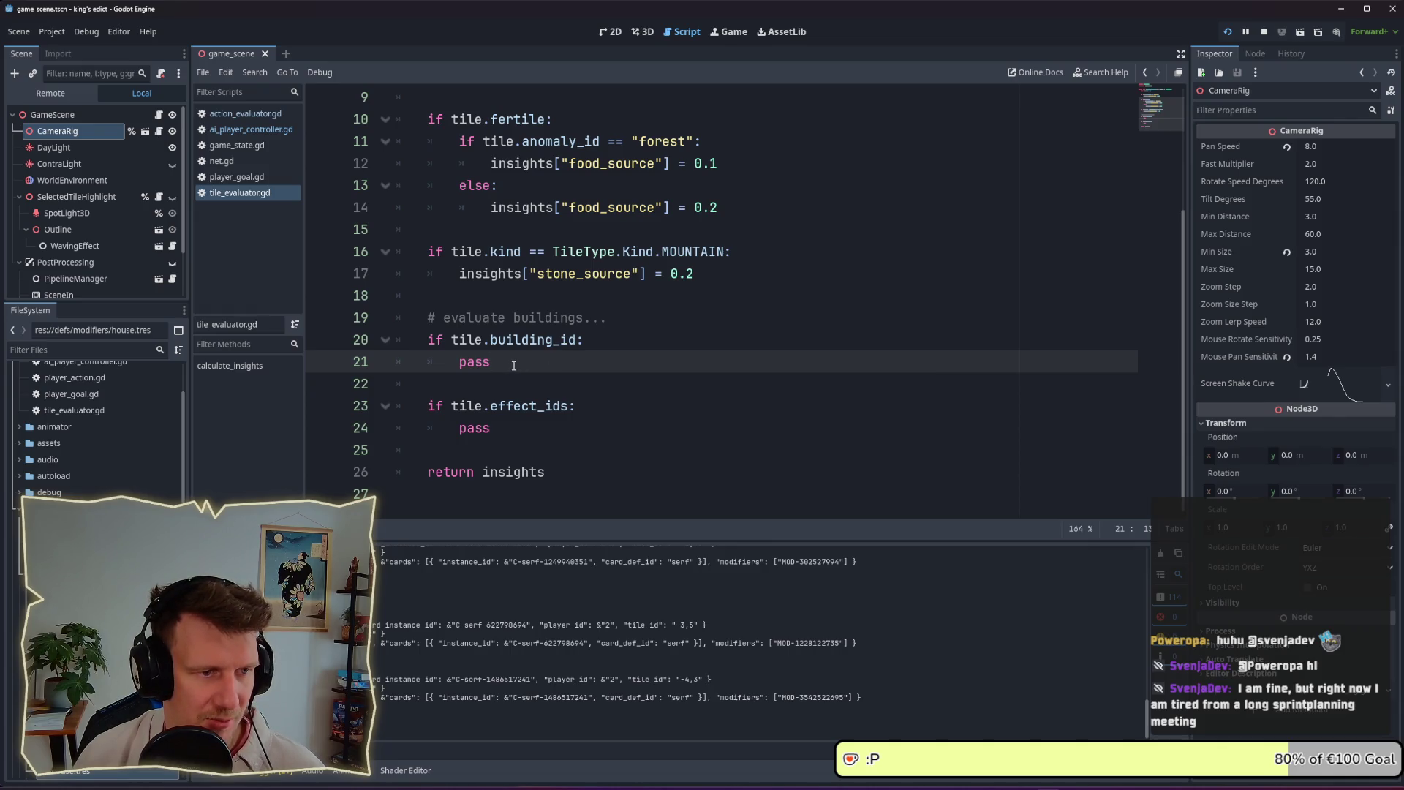
double_click(559, 342)
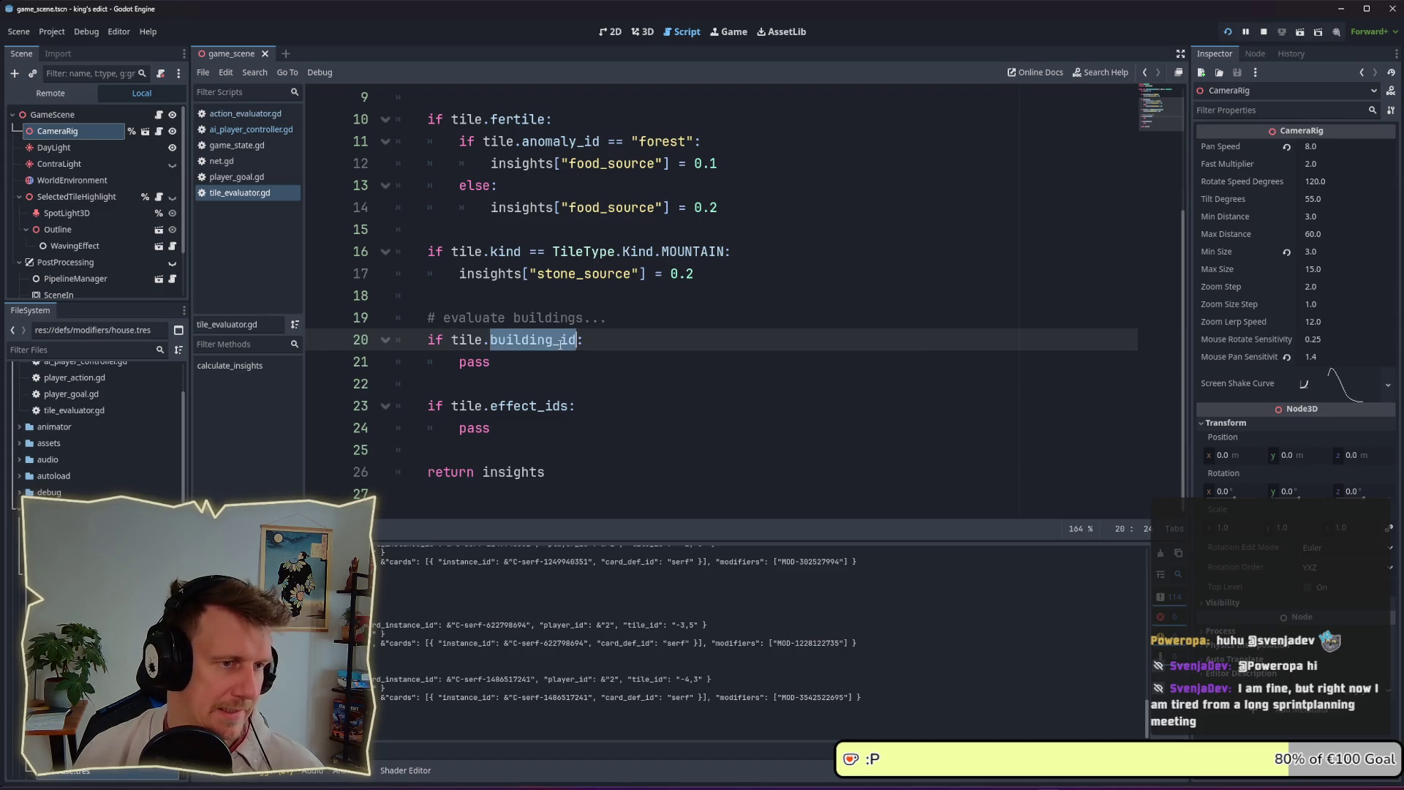
click(506, 354)
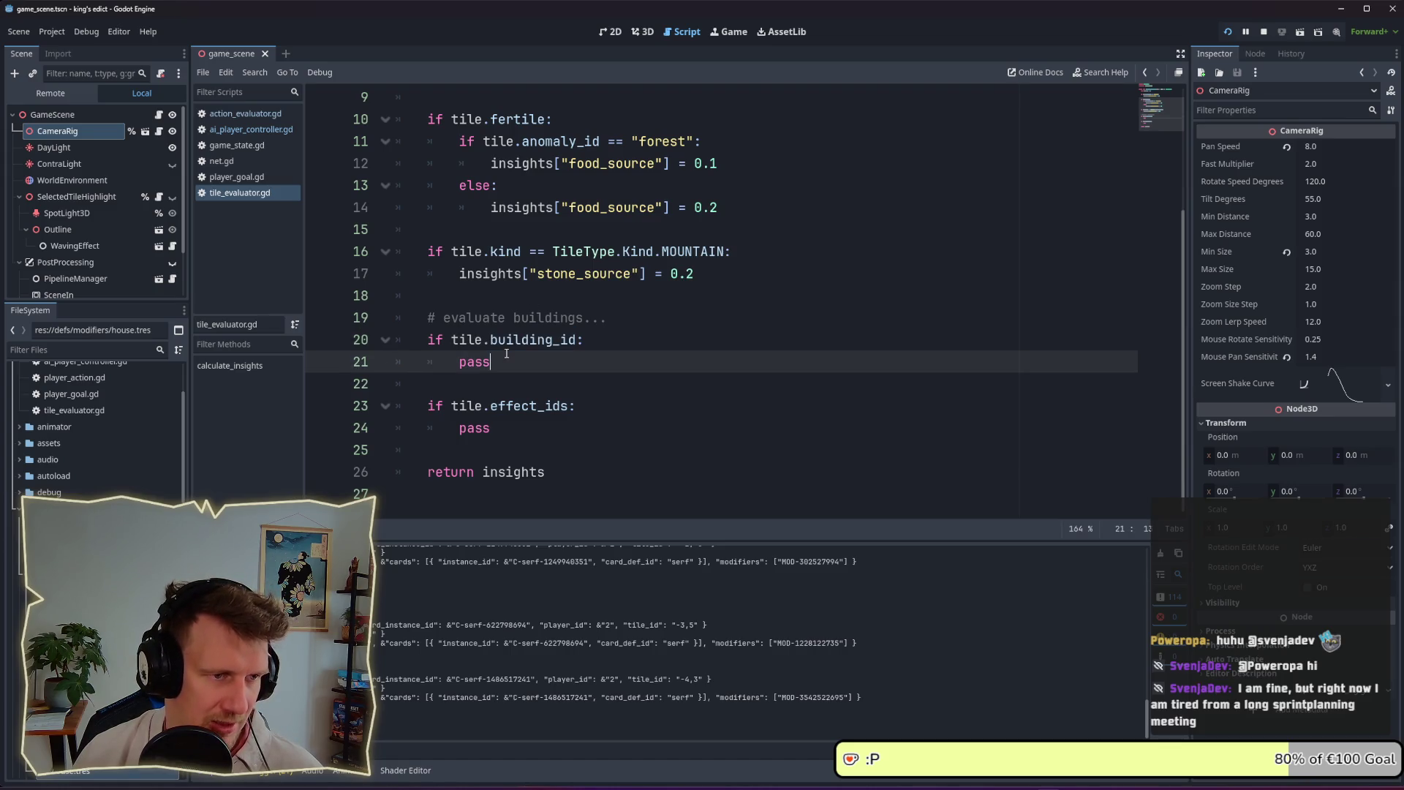
double_click(536, 338)
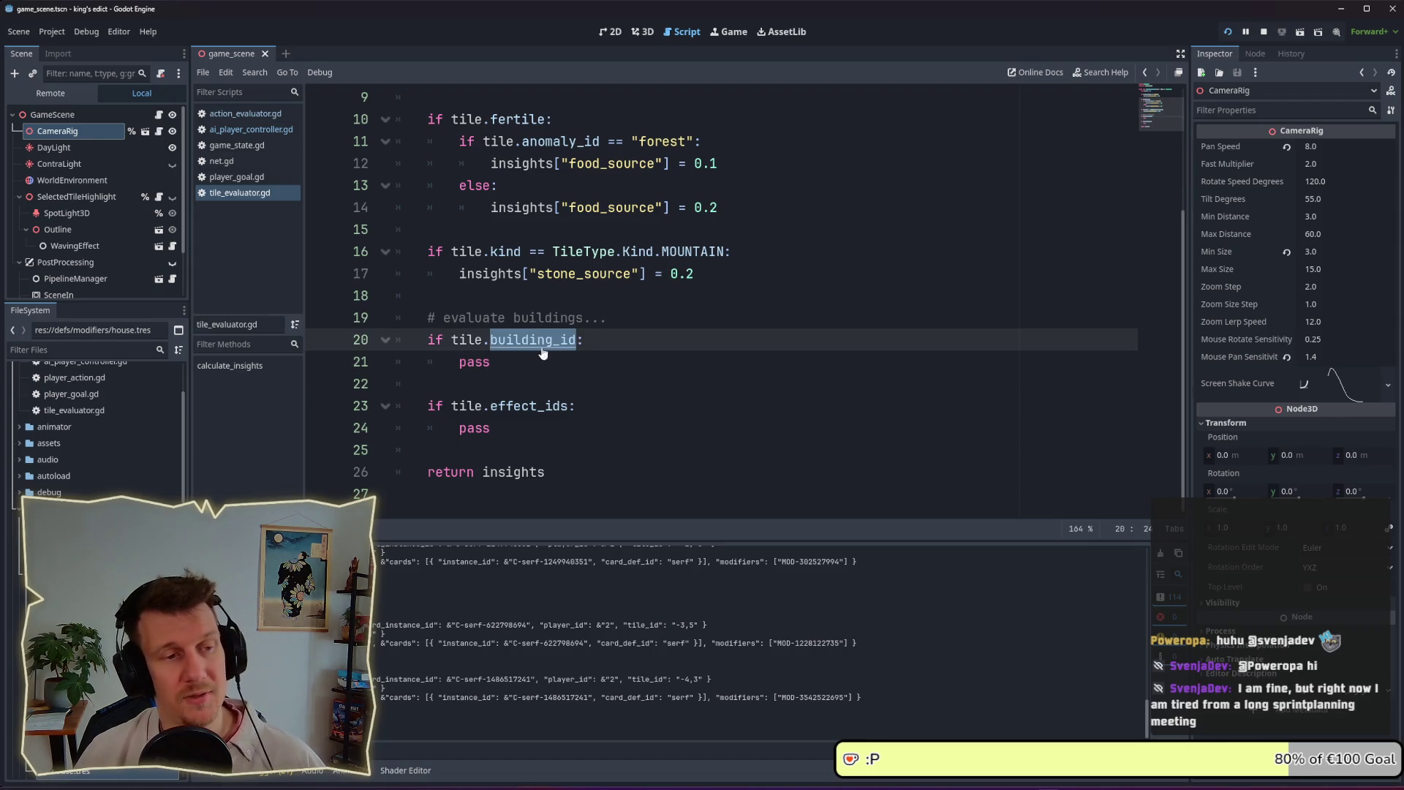
click(541, 353)
click(541, 343)
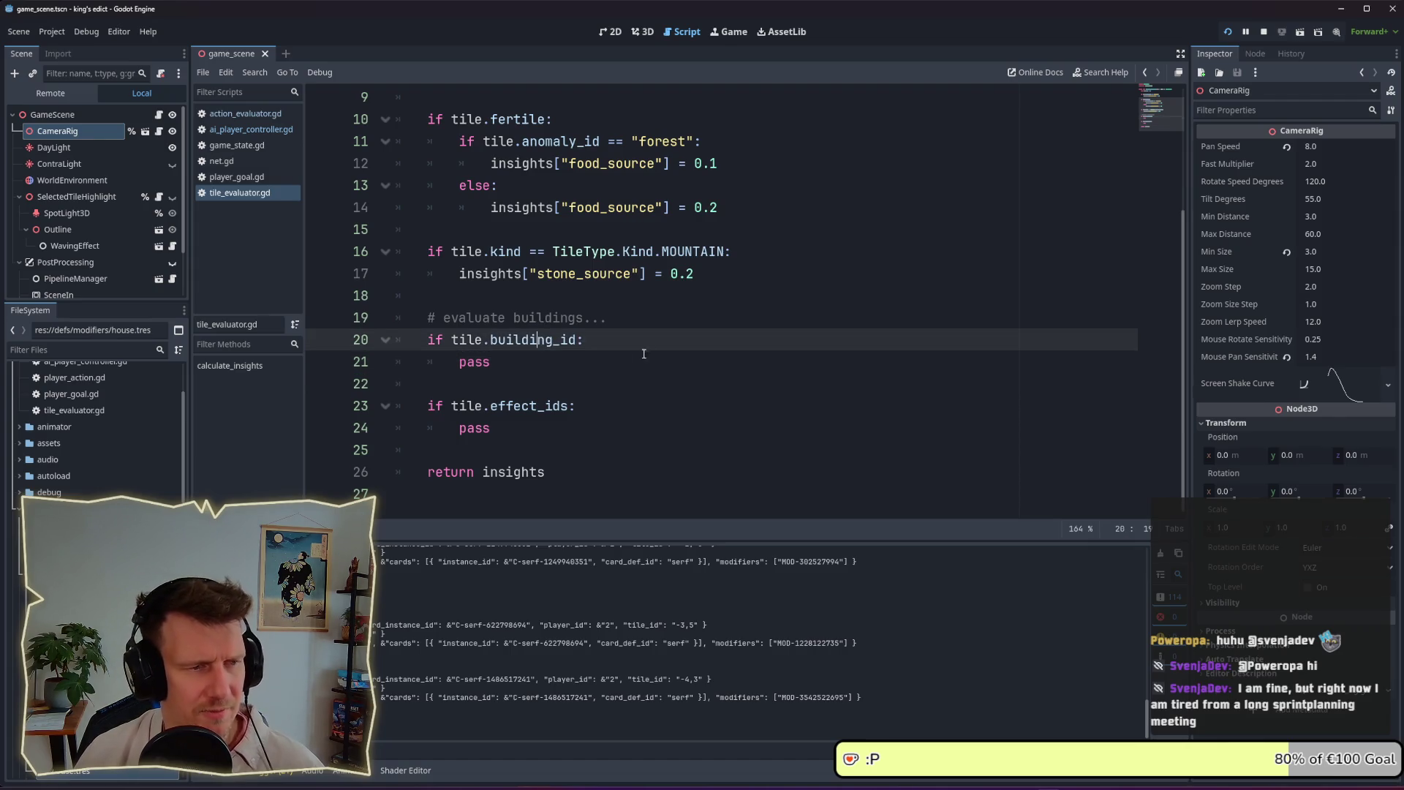
Filter the FileSystem for 'modifiers', select the defs/modifiers folder, then clear the filter
click(36, 351)
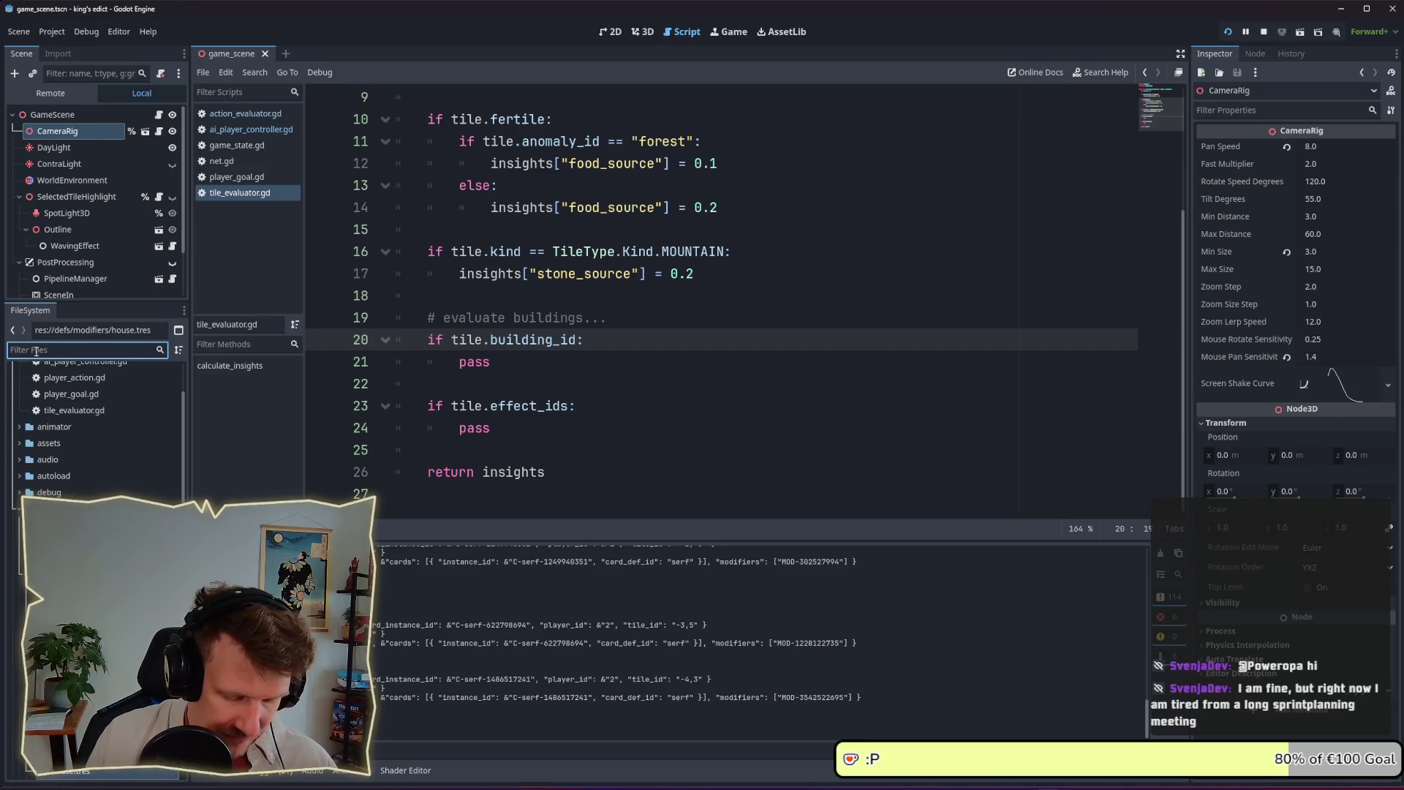
text(mod)
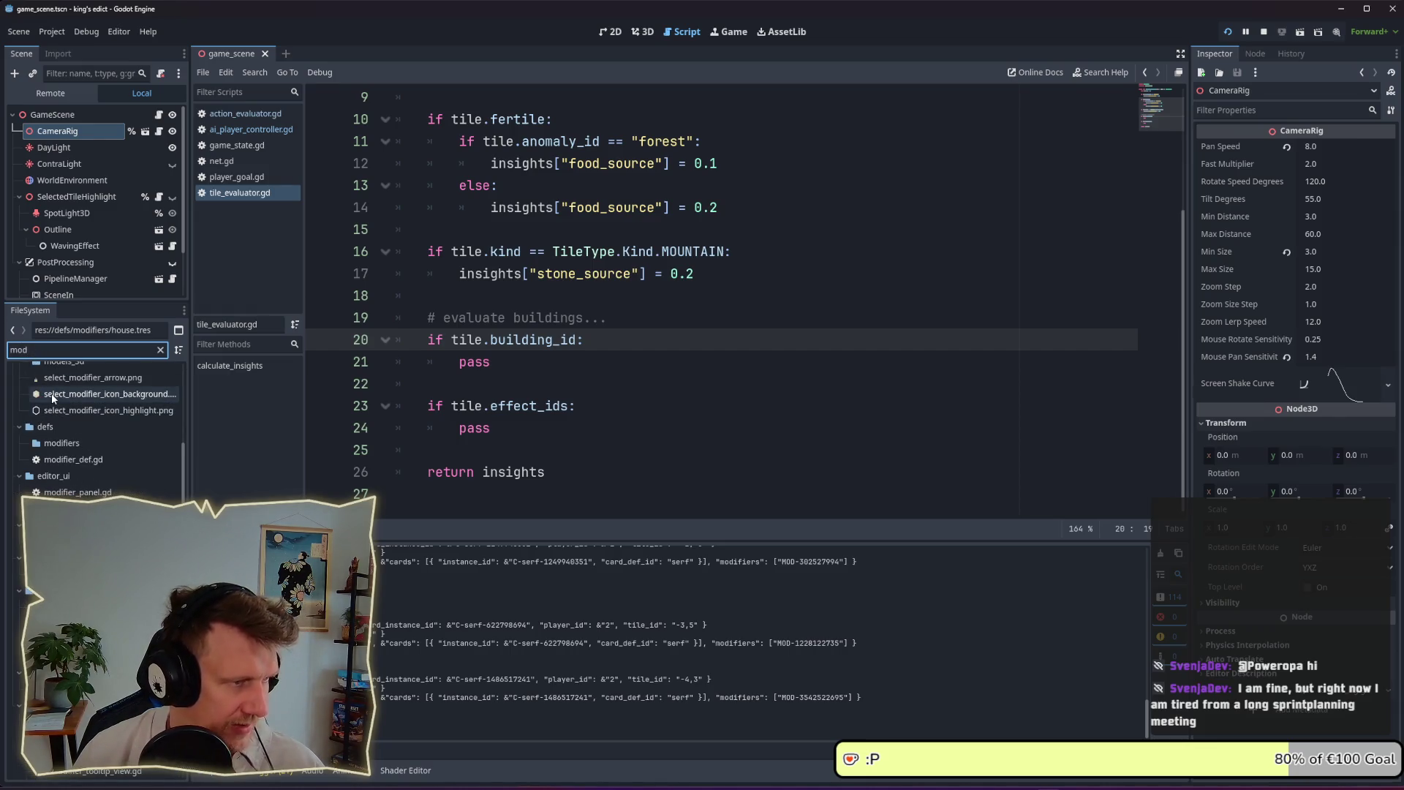
text(ifiers)
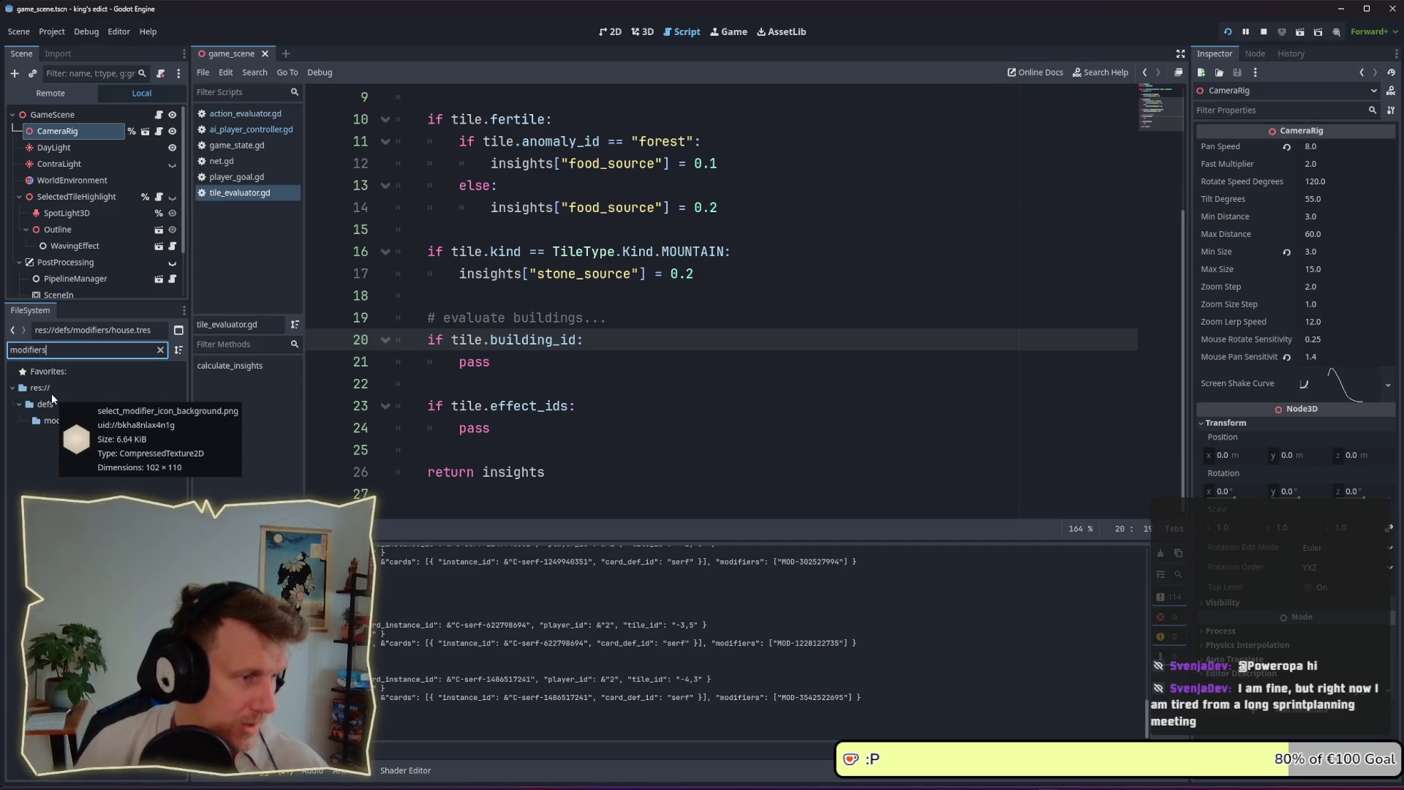
click(53, 421)
click(44, 350)
key(ctrl+a)
key(BackSpace)
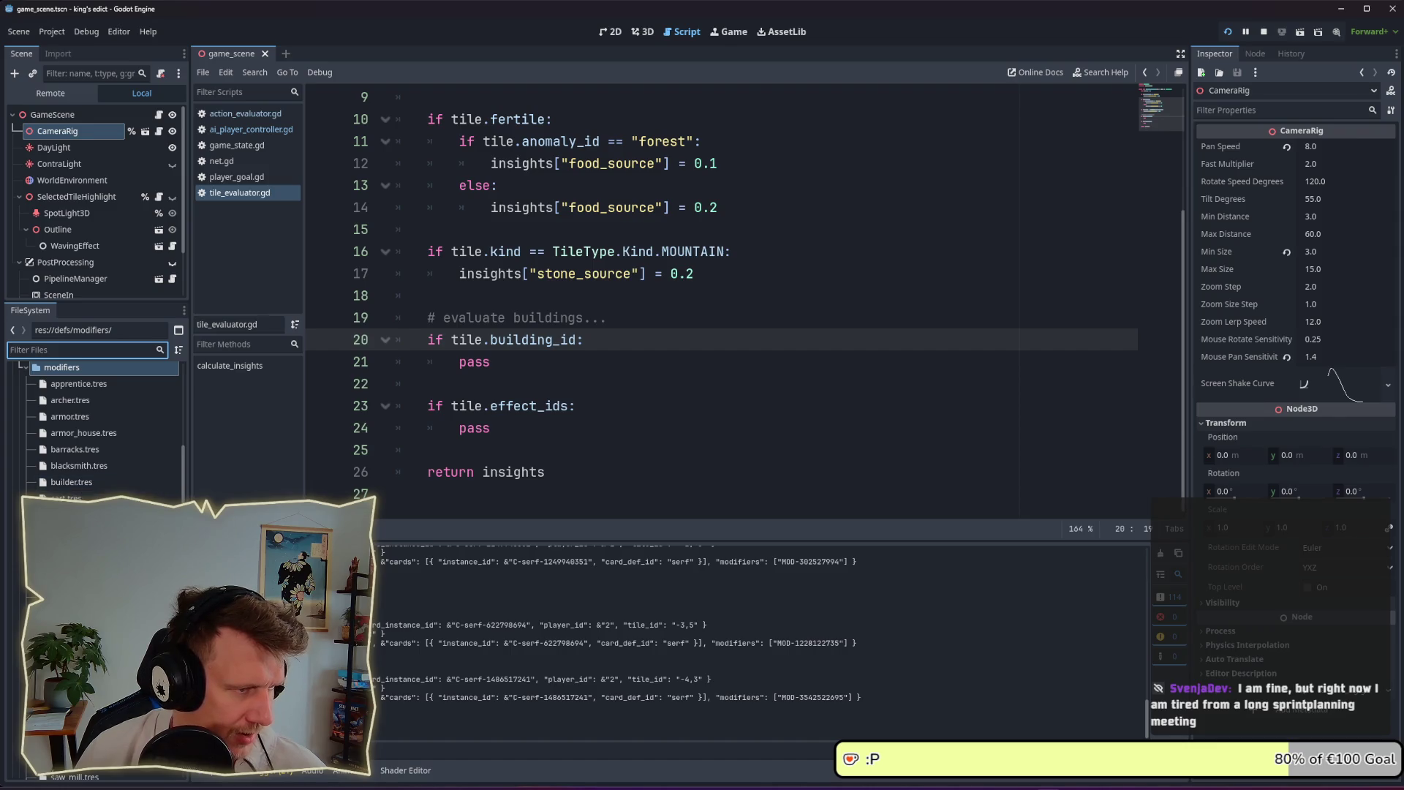
Open farm.tres, expand its first ResourceProduction component in the Inspector, then switch to the game
click(73, 563)
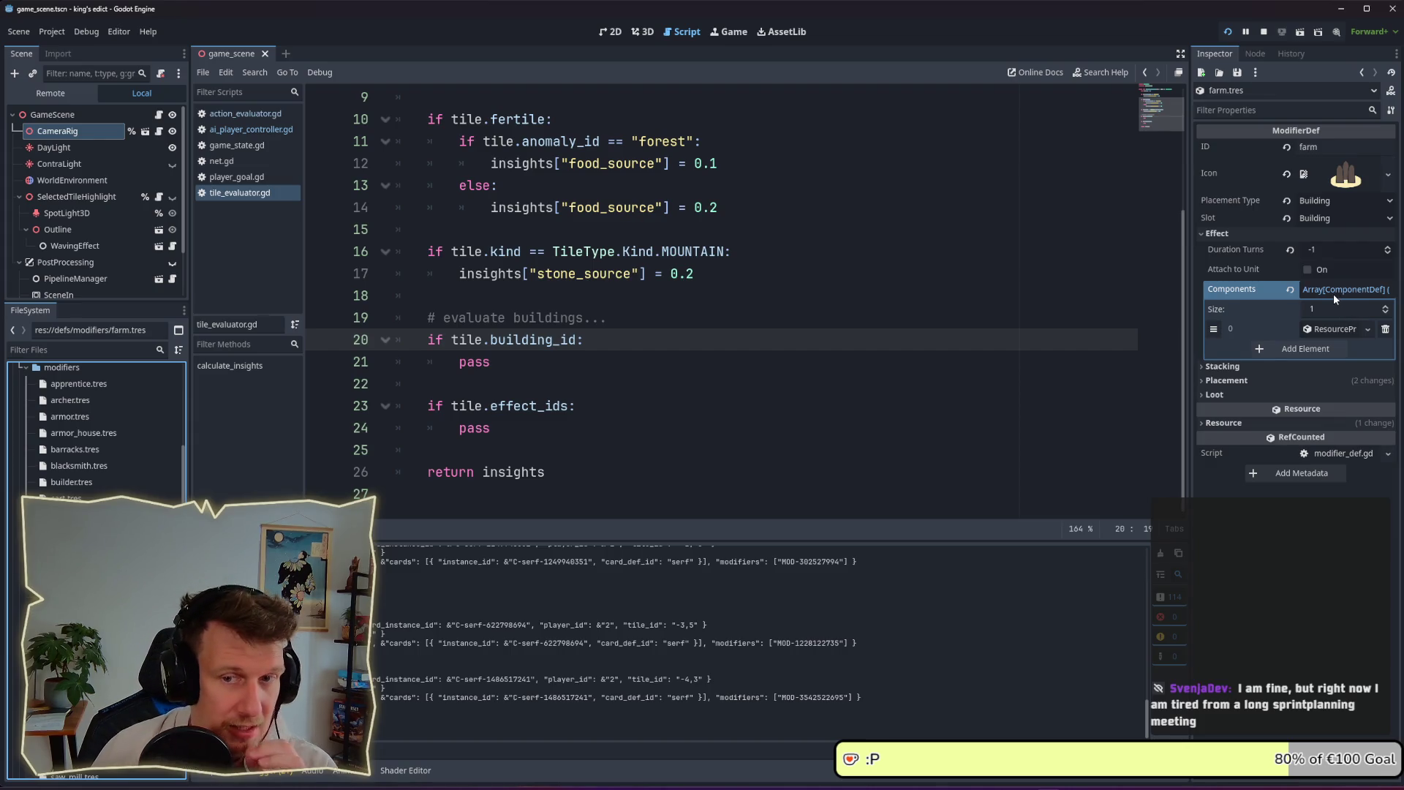
click(1330, 328)
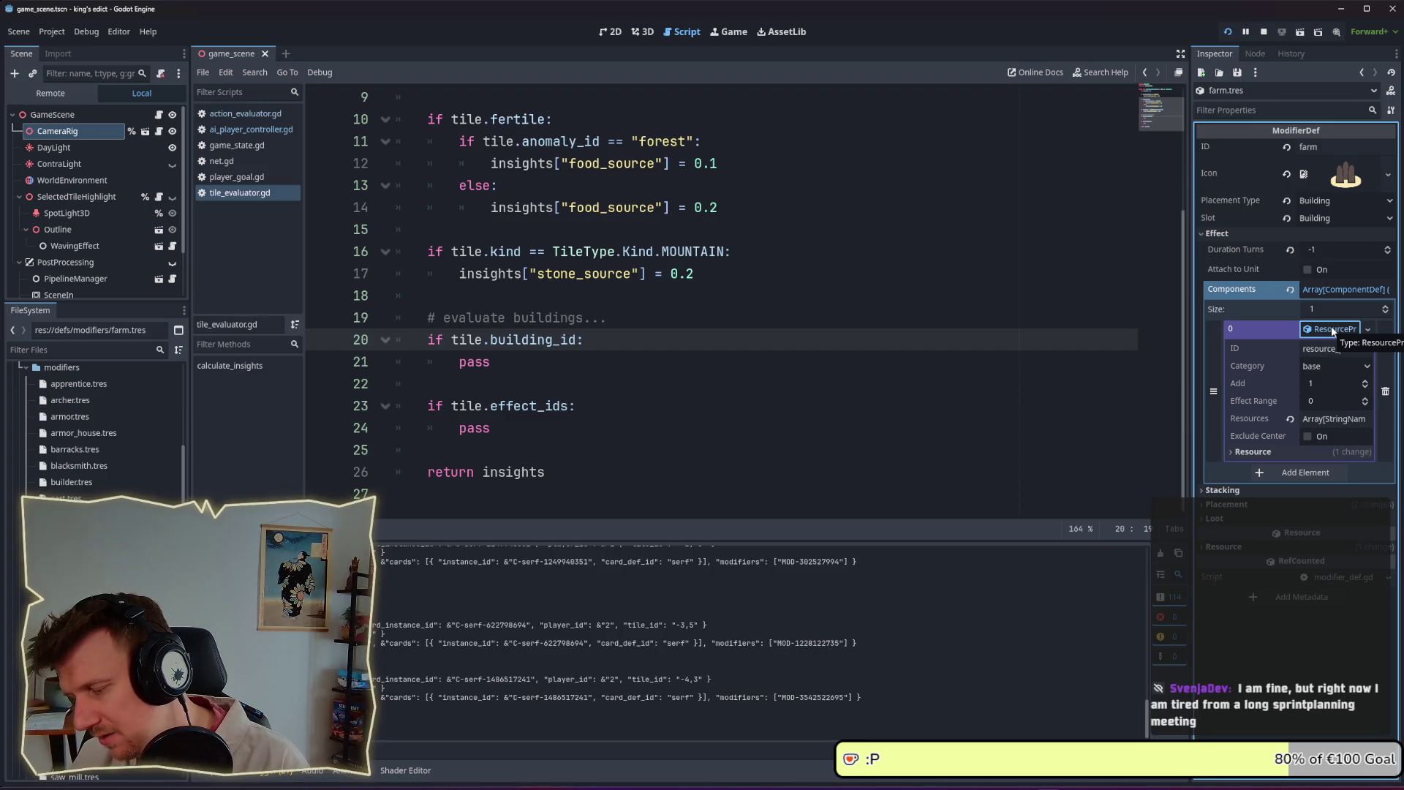
right_click(1330, 326)
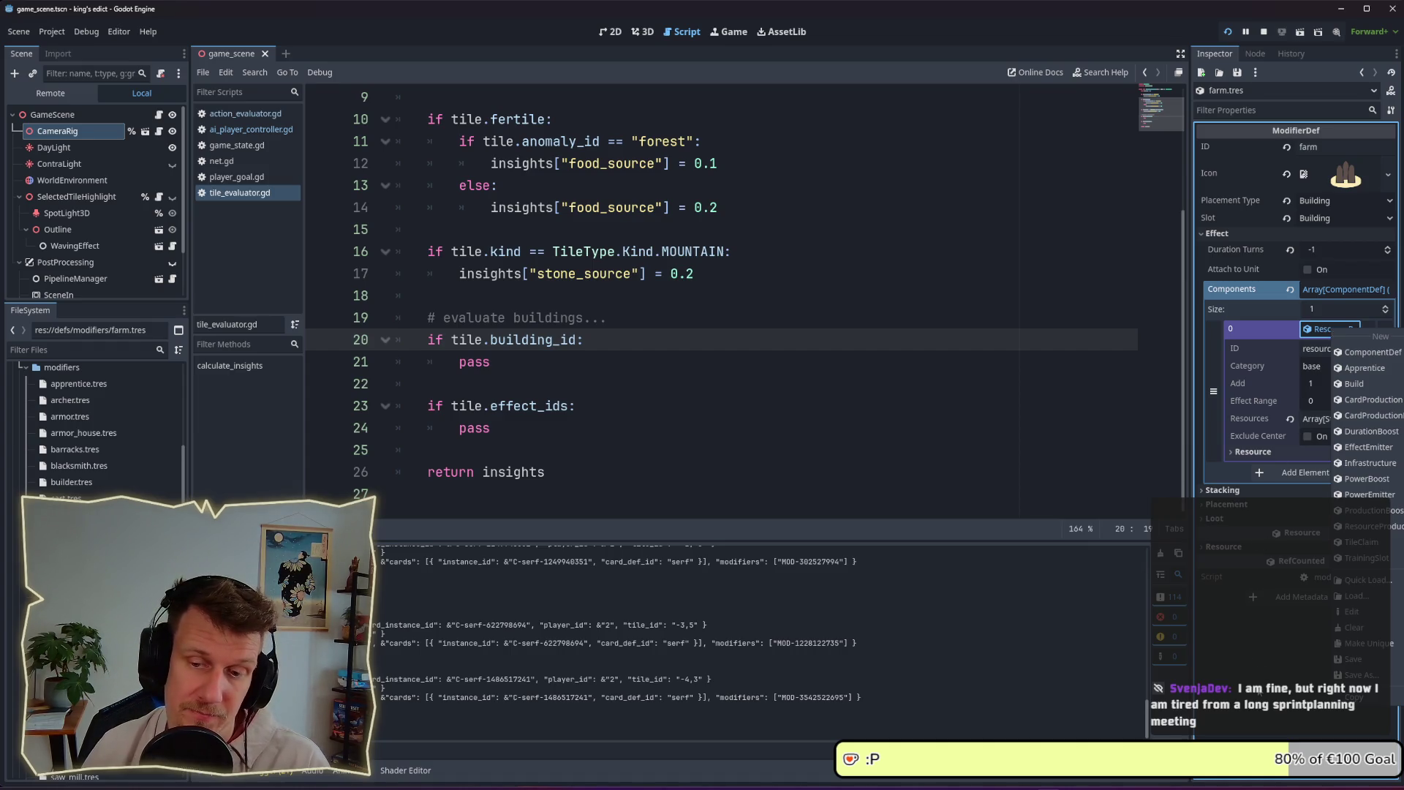
click(1241, 591)
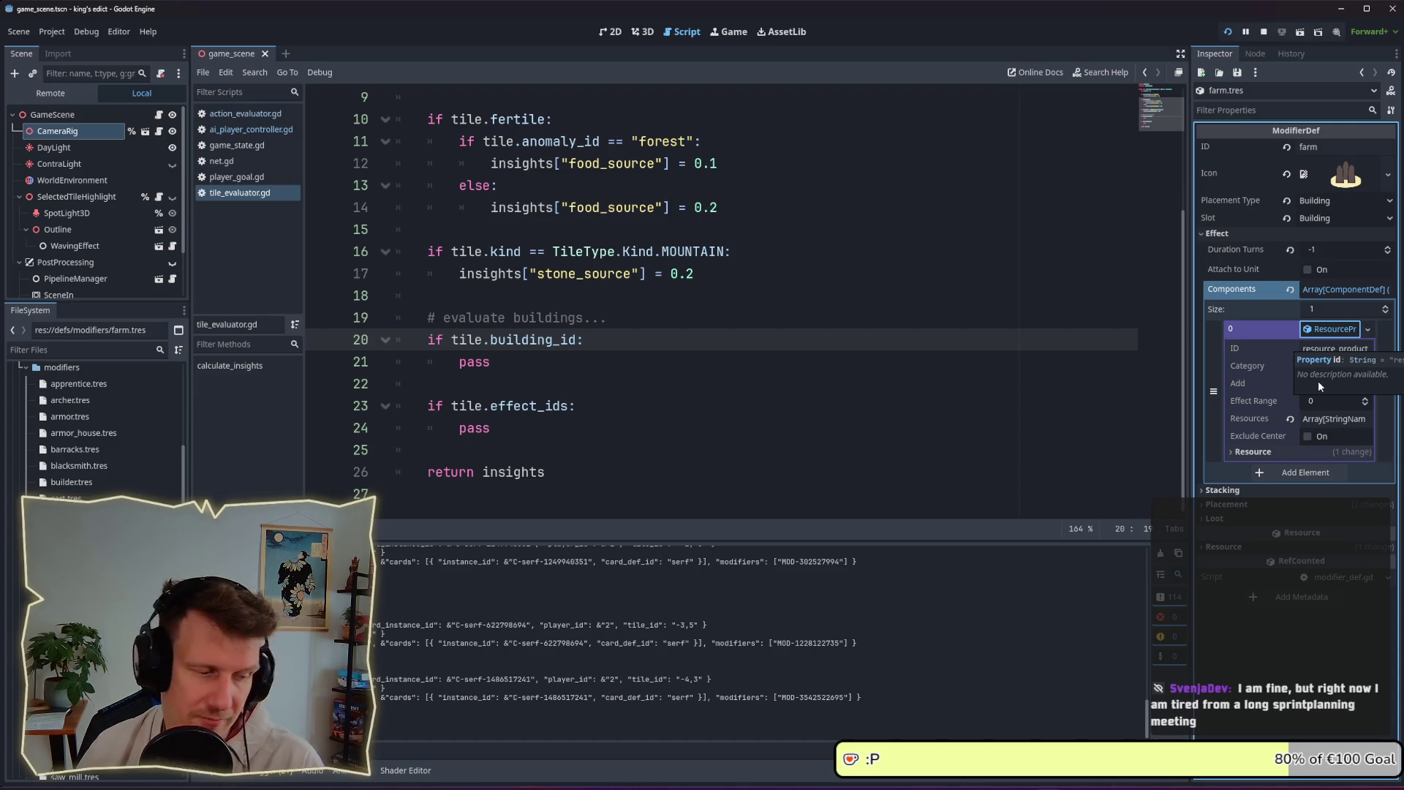
key(alt+Tab)
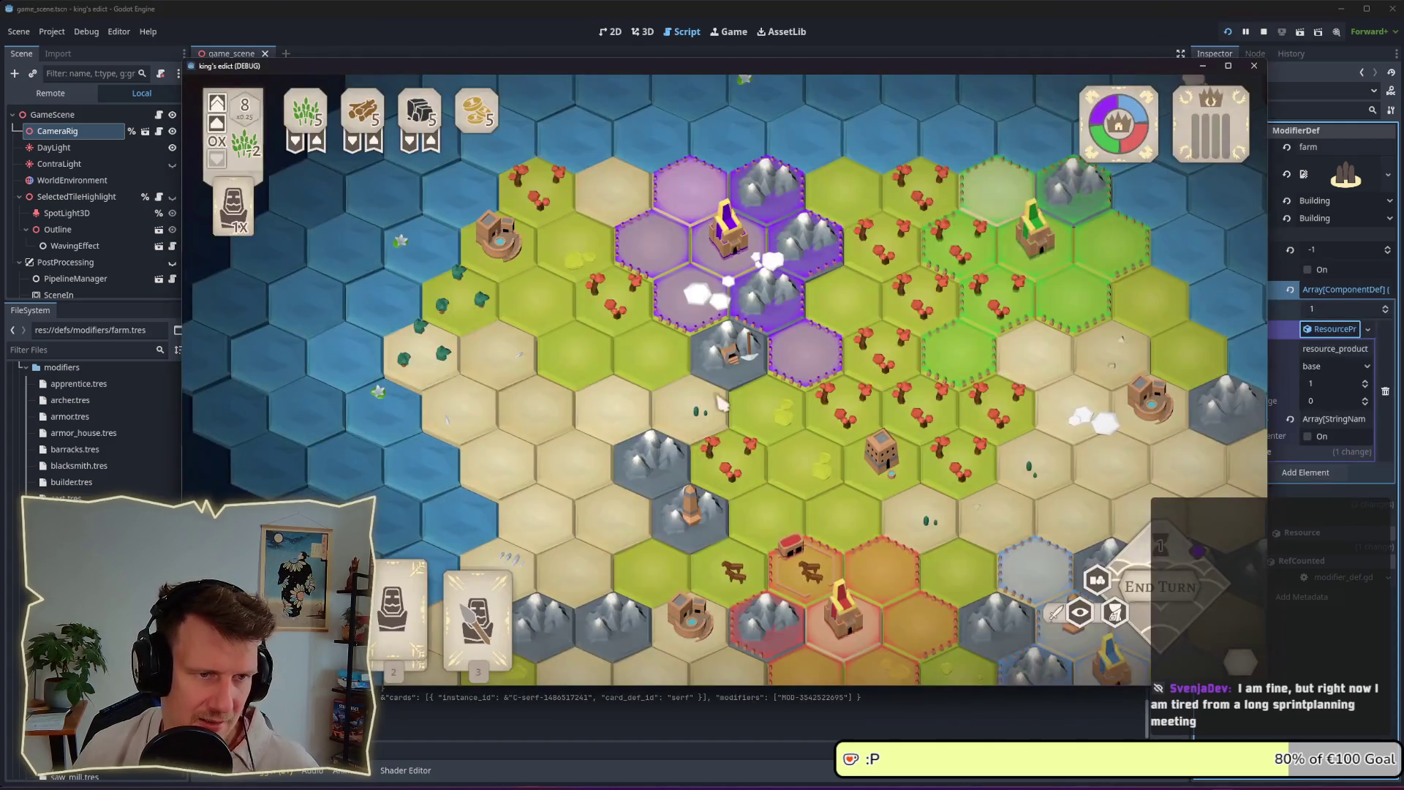
Zoom the game map in and out, then return to tile_evaluator.gd after pass on line 21
scroll(720, 408, up, 3)
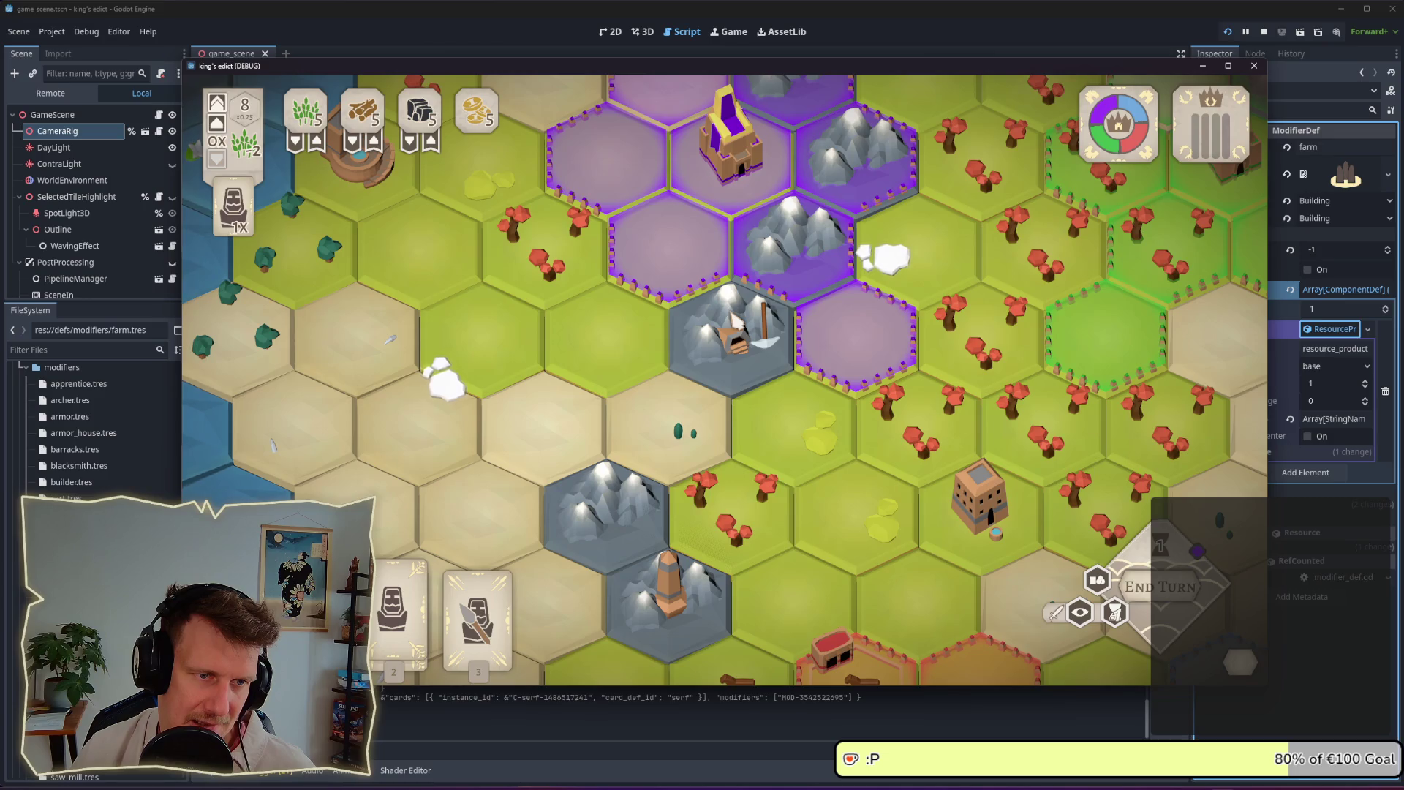
scroll(735, 321, down, 2)
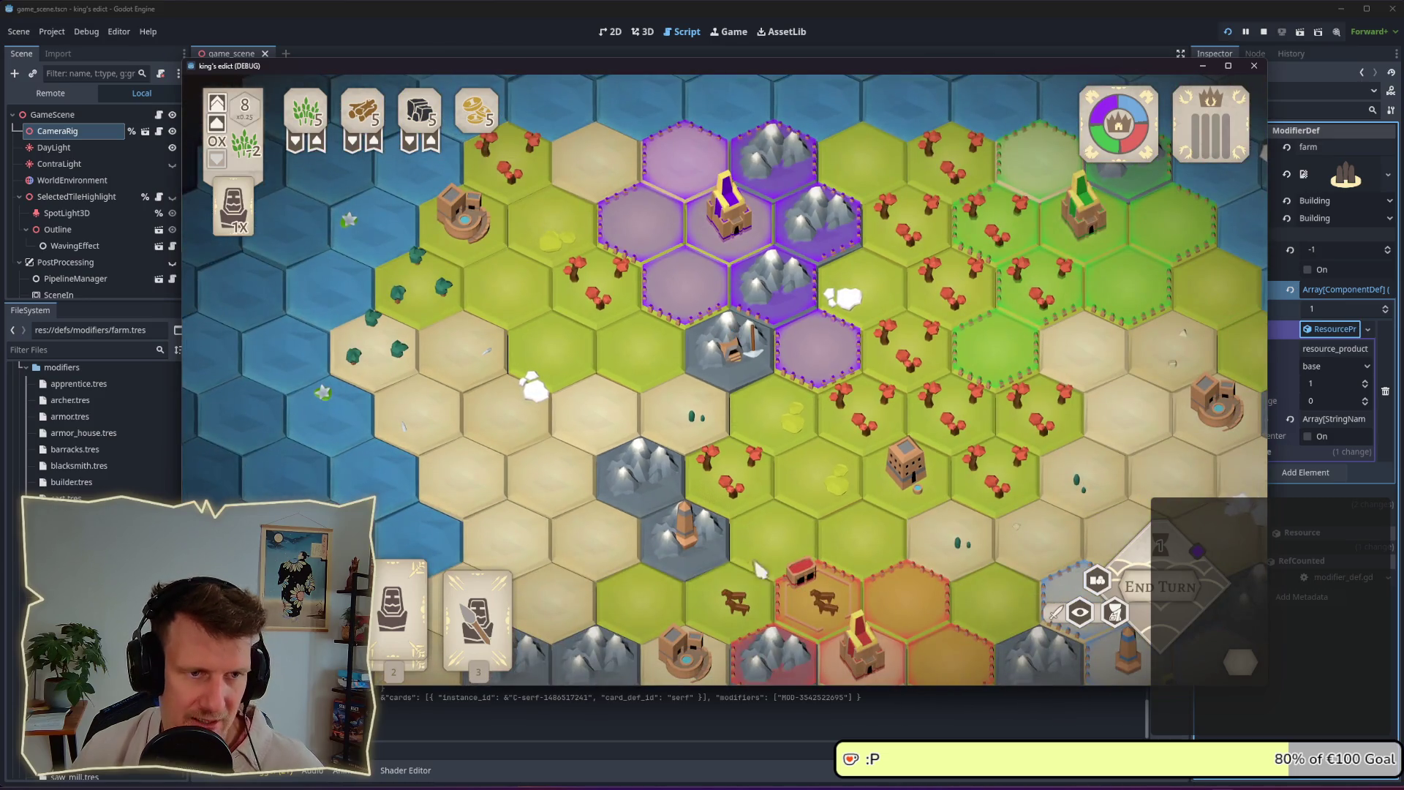
click(853, 709)
click(518, 364)
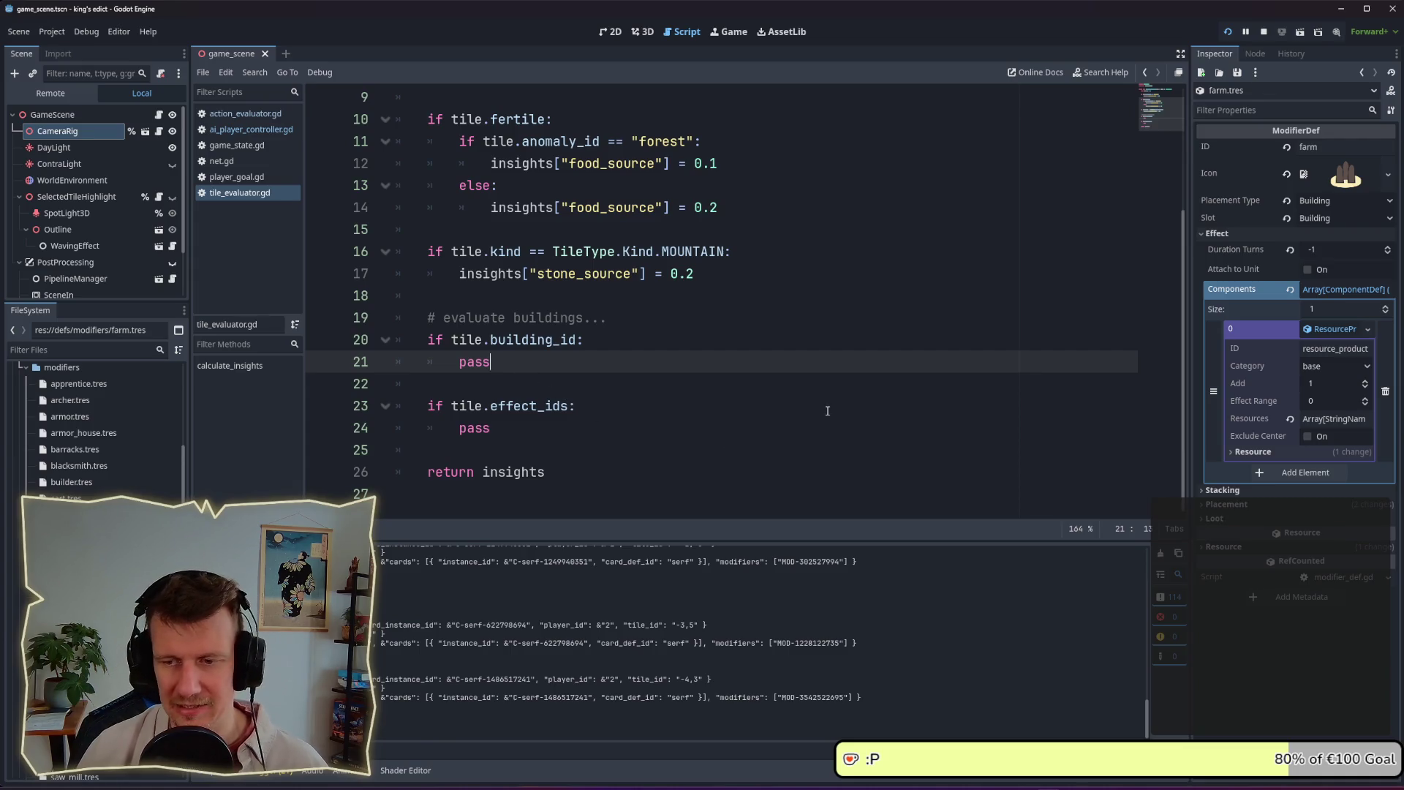
Replace pass with 'var building_modifier = ModifierPreloader.get_resource(tile.building_id)' and save
key(shift+Left)
key(shift+Left)
key(shift+Left)
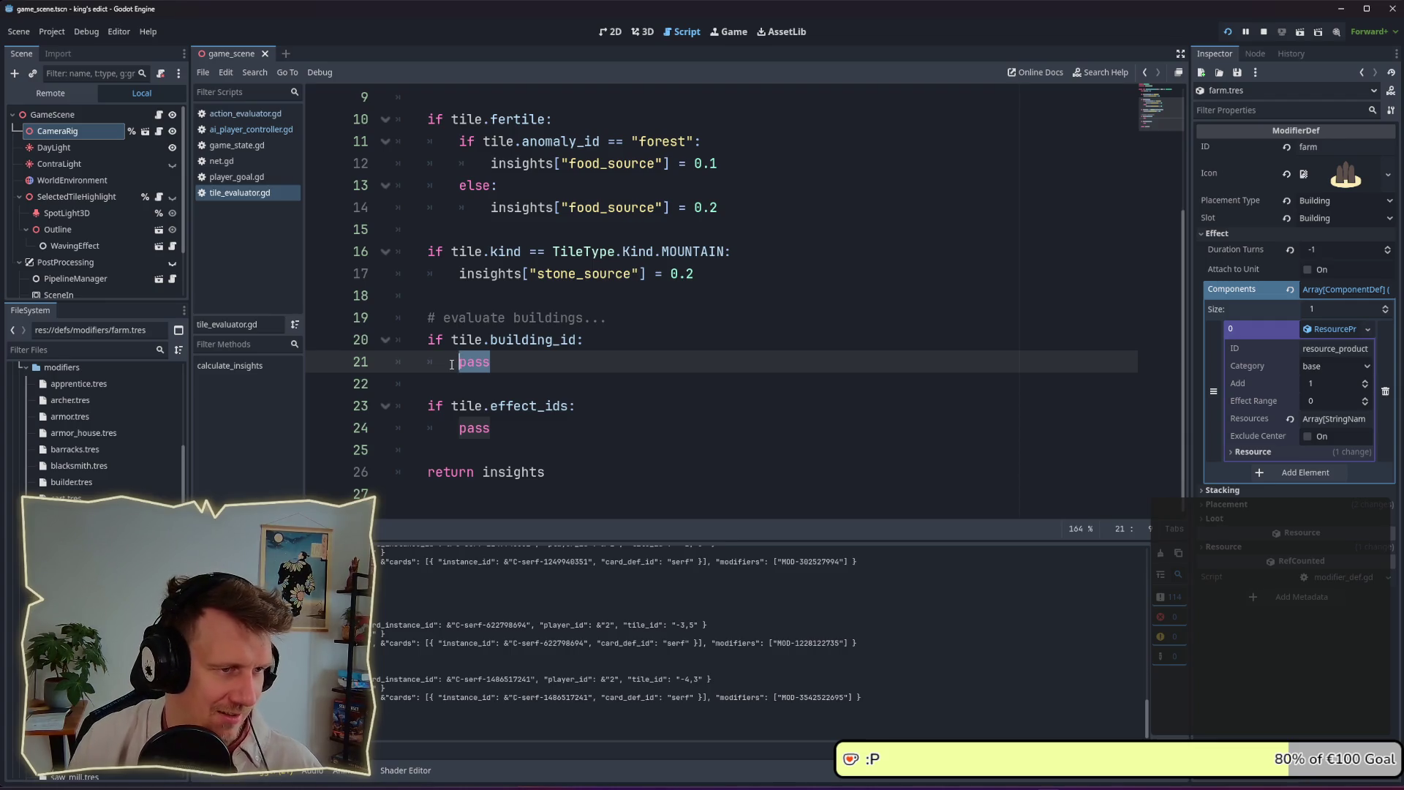
key(BackSpace)
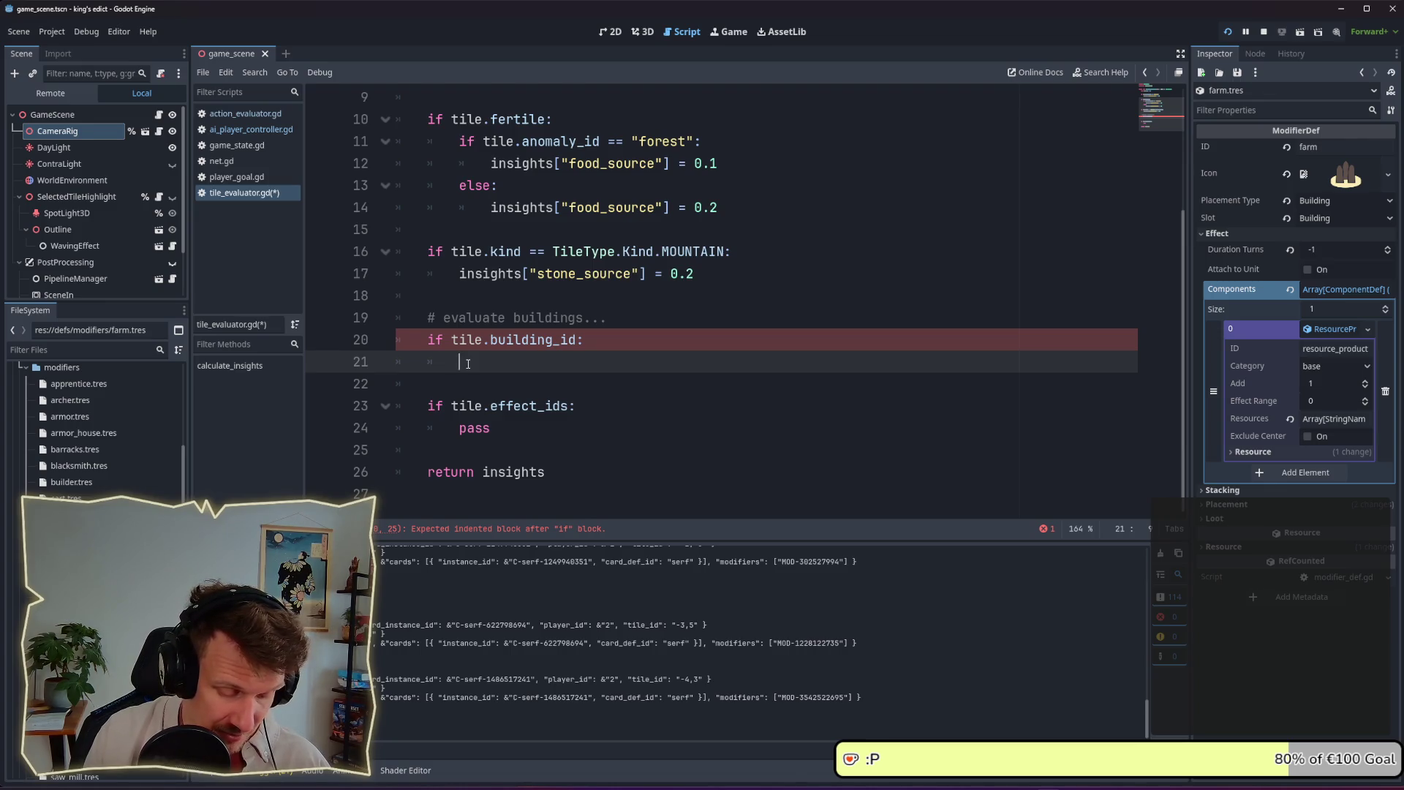
text(Mpd)
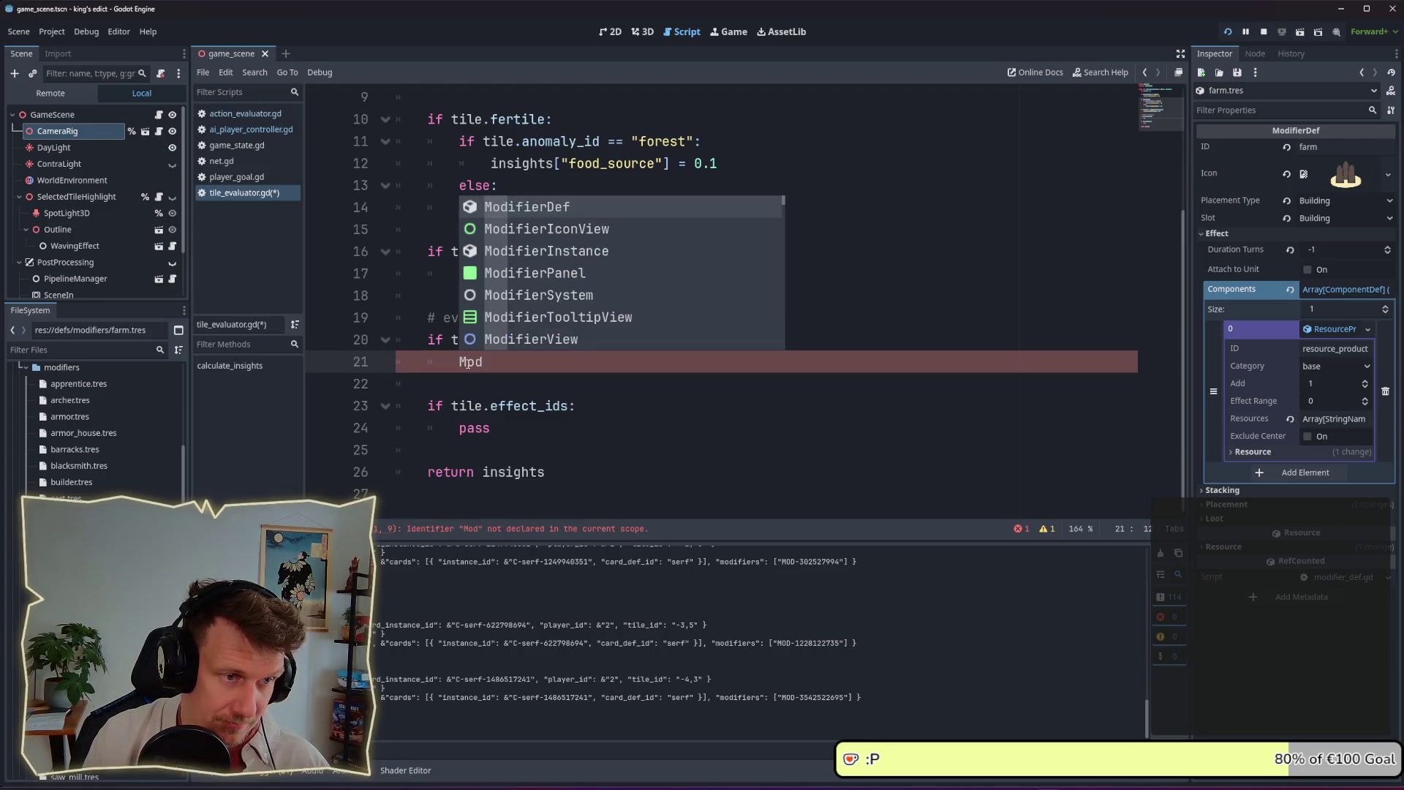
text(iefie)
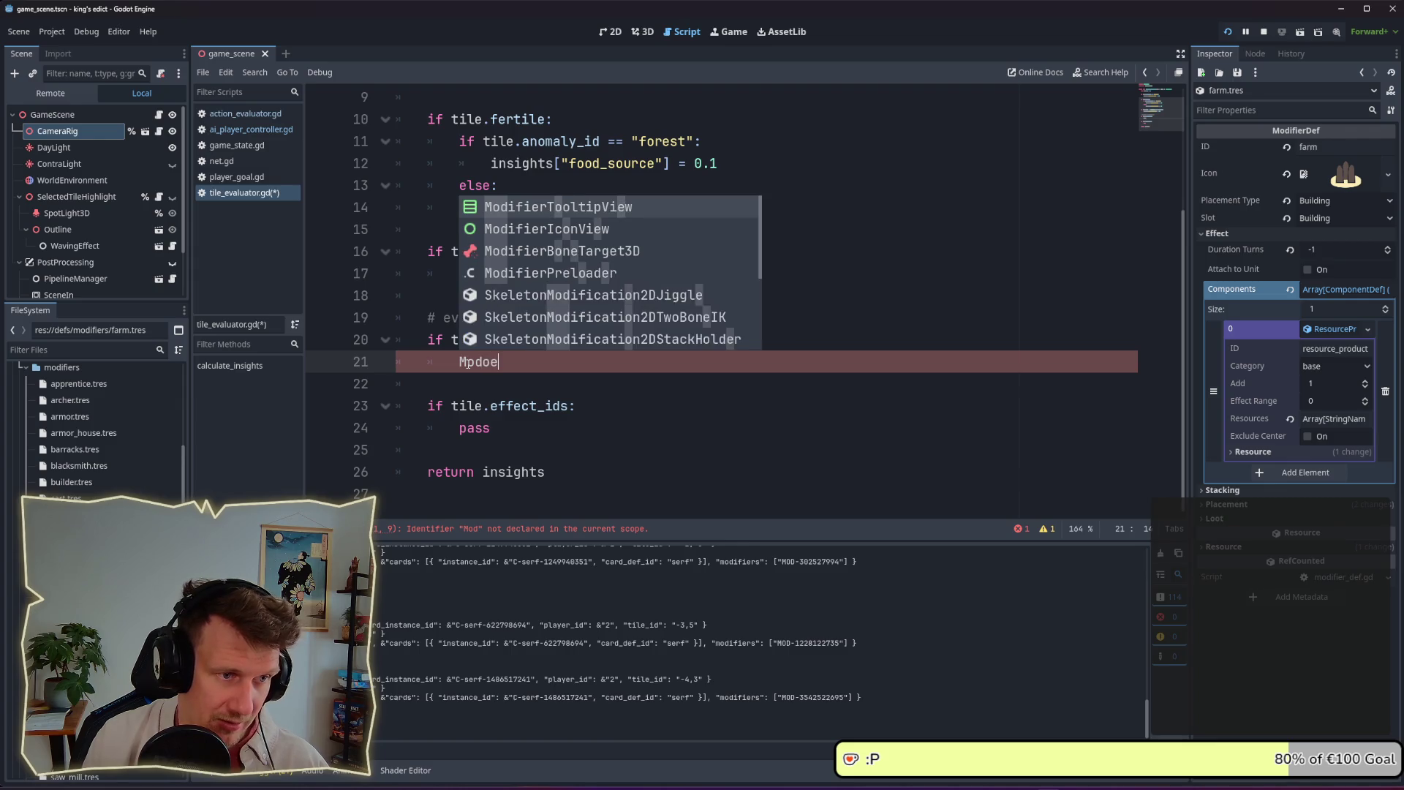
key(BackSpace)
key(BackSpace)
key(BackSpace)
text(fierPreloader.)
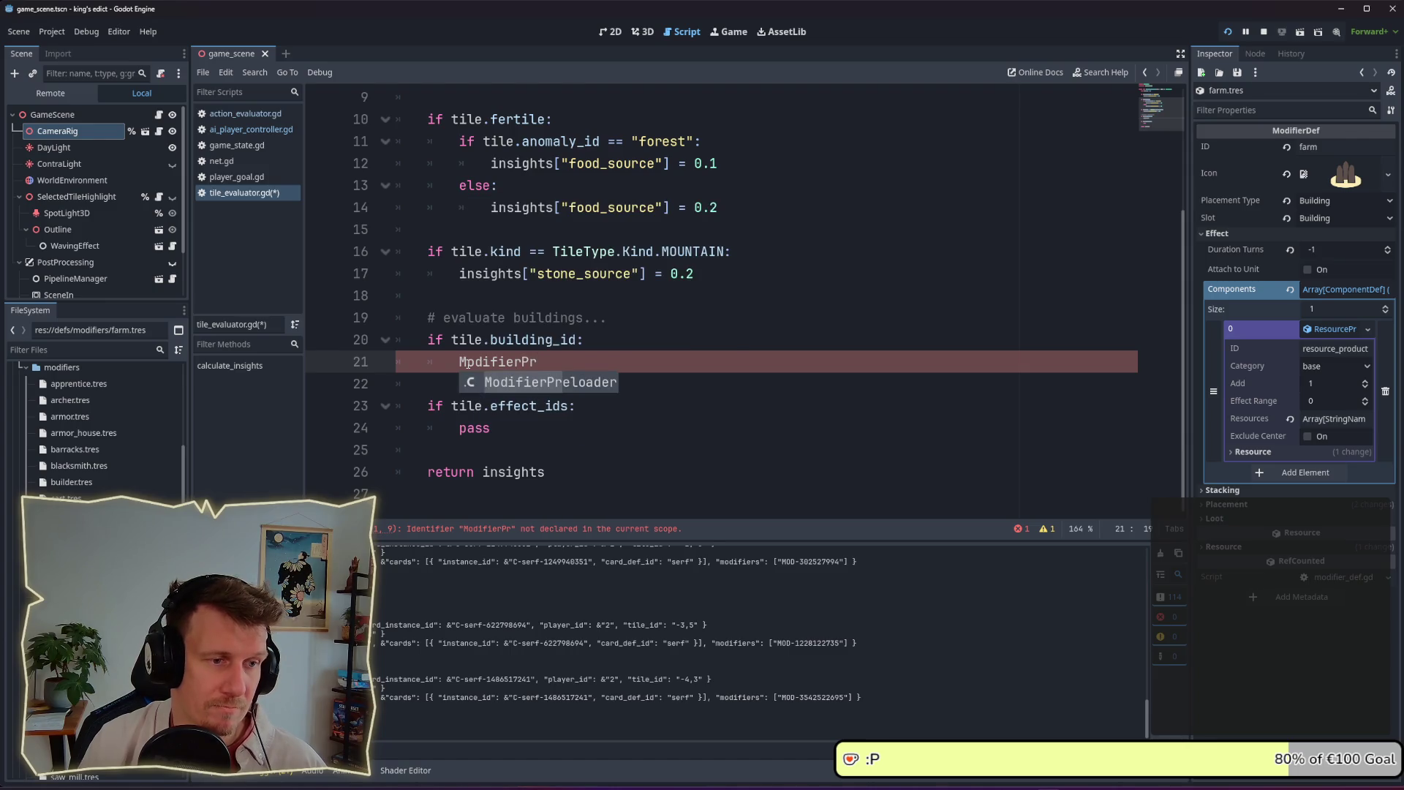
key(Return)
text(.l)
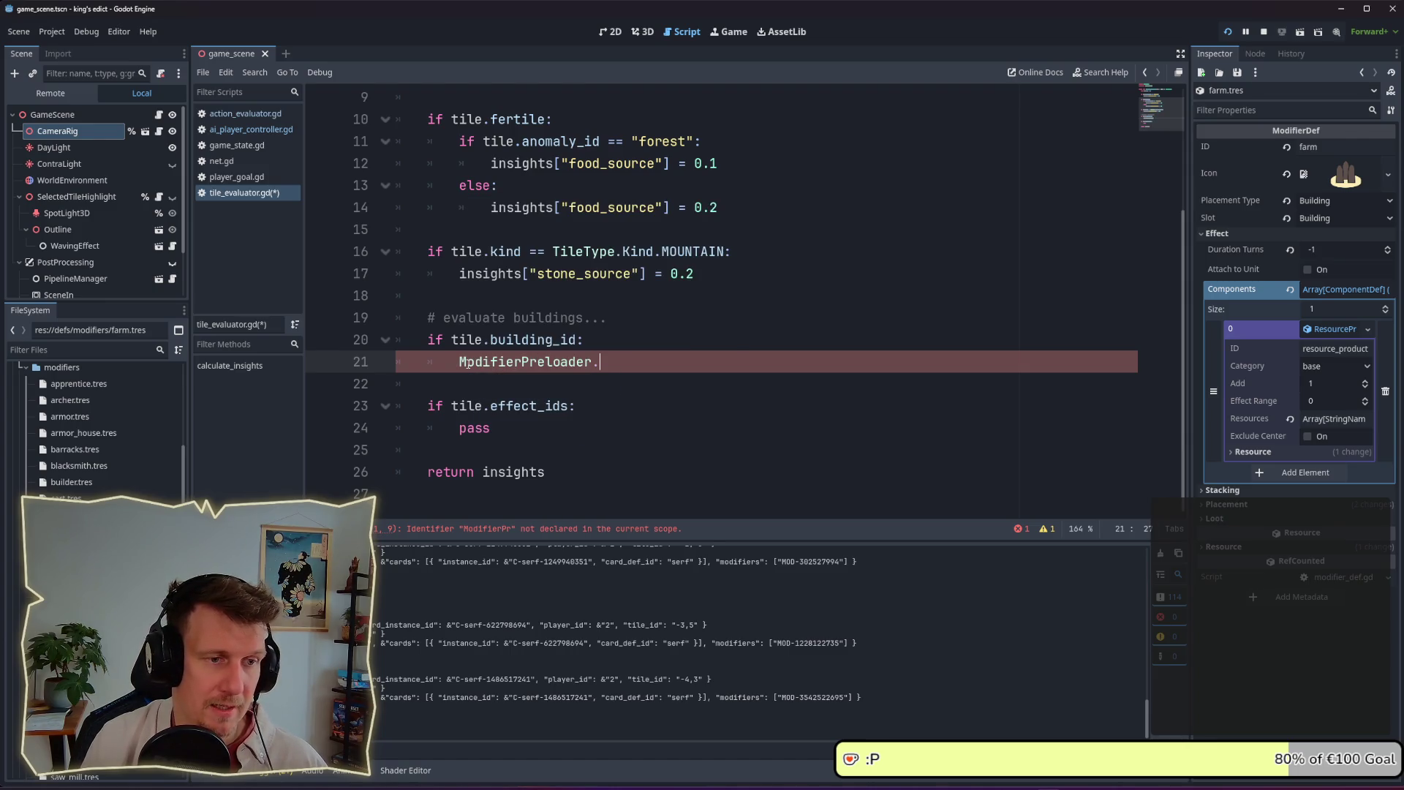
key(BackSpace)
text(.l)
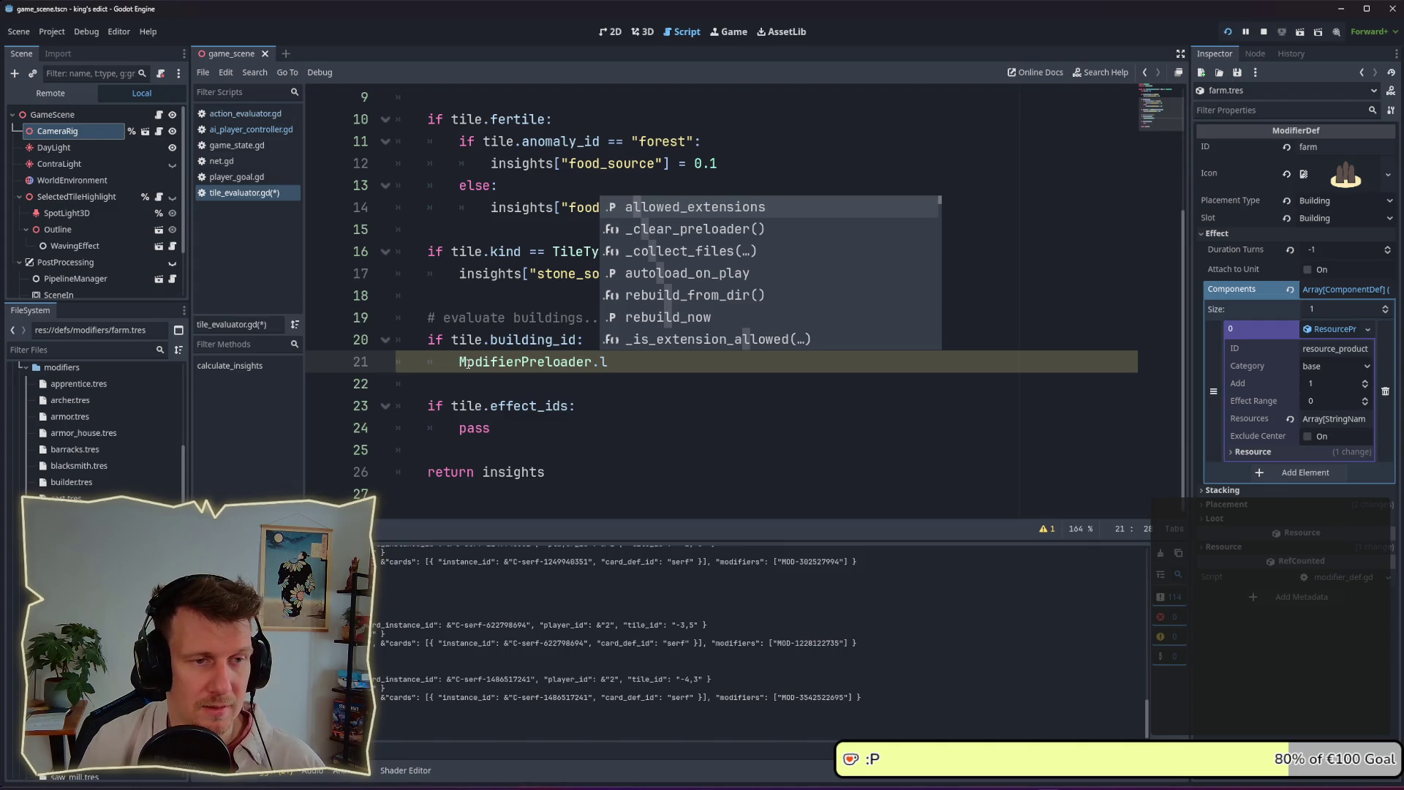
key(BackSpace)
text(get)
key(Return)
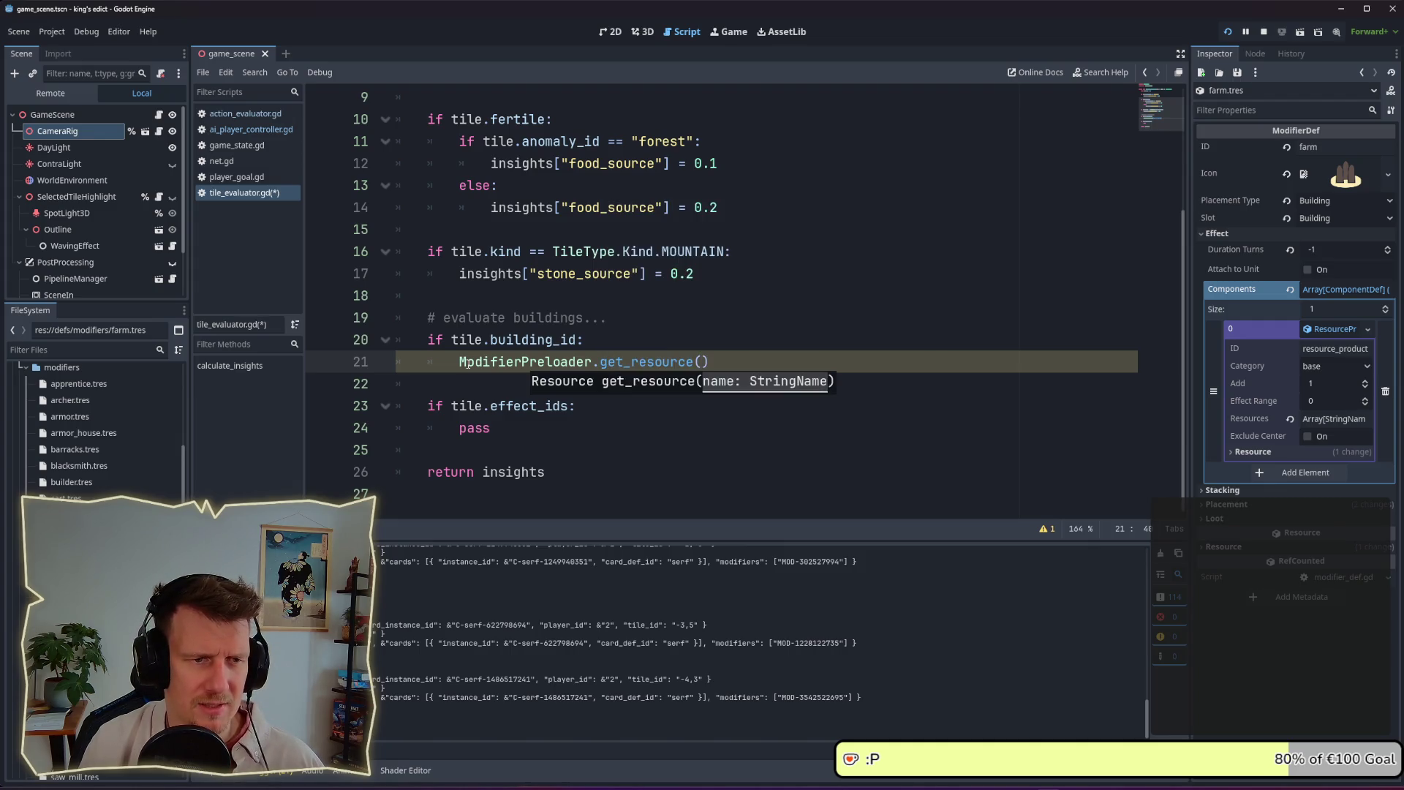
text(tile.bui)
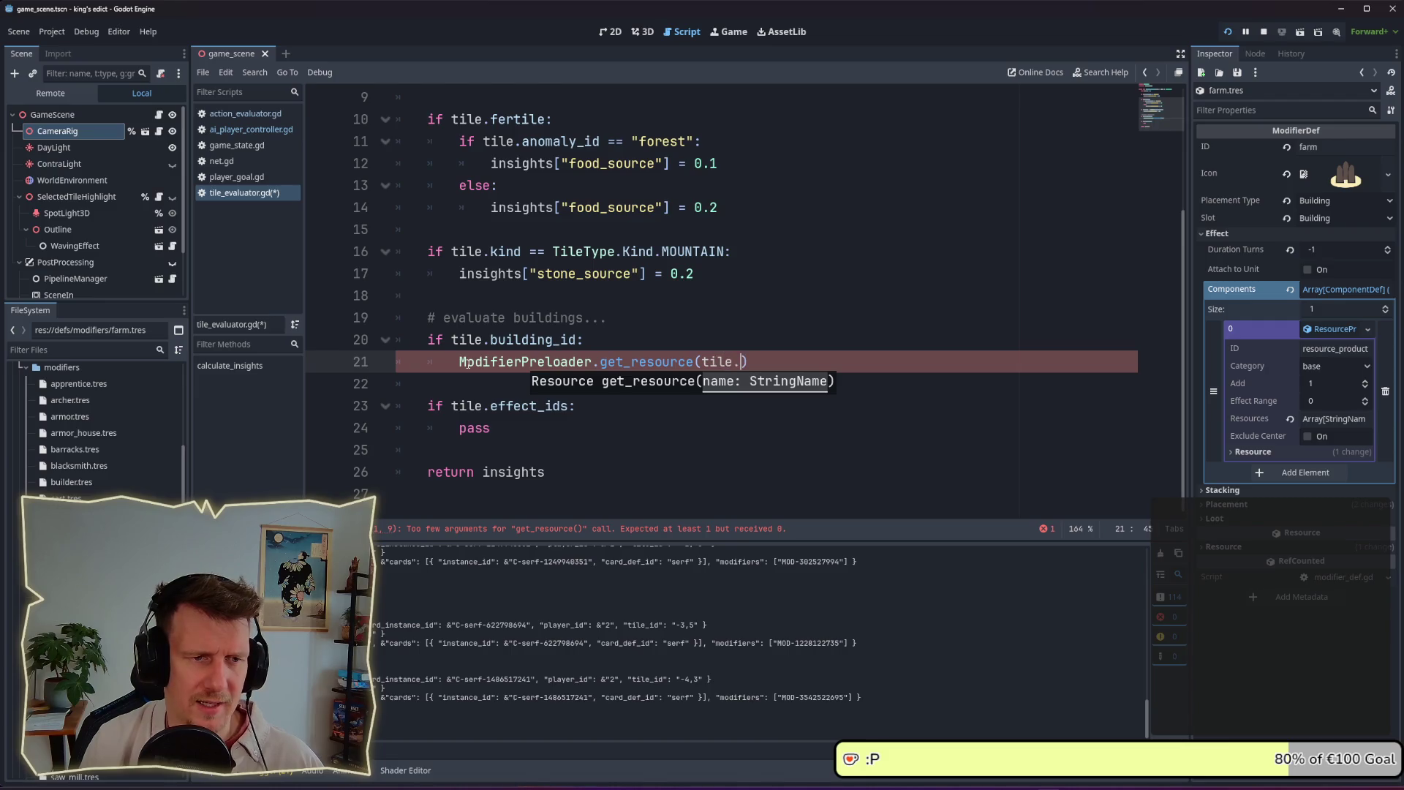
key(Return)
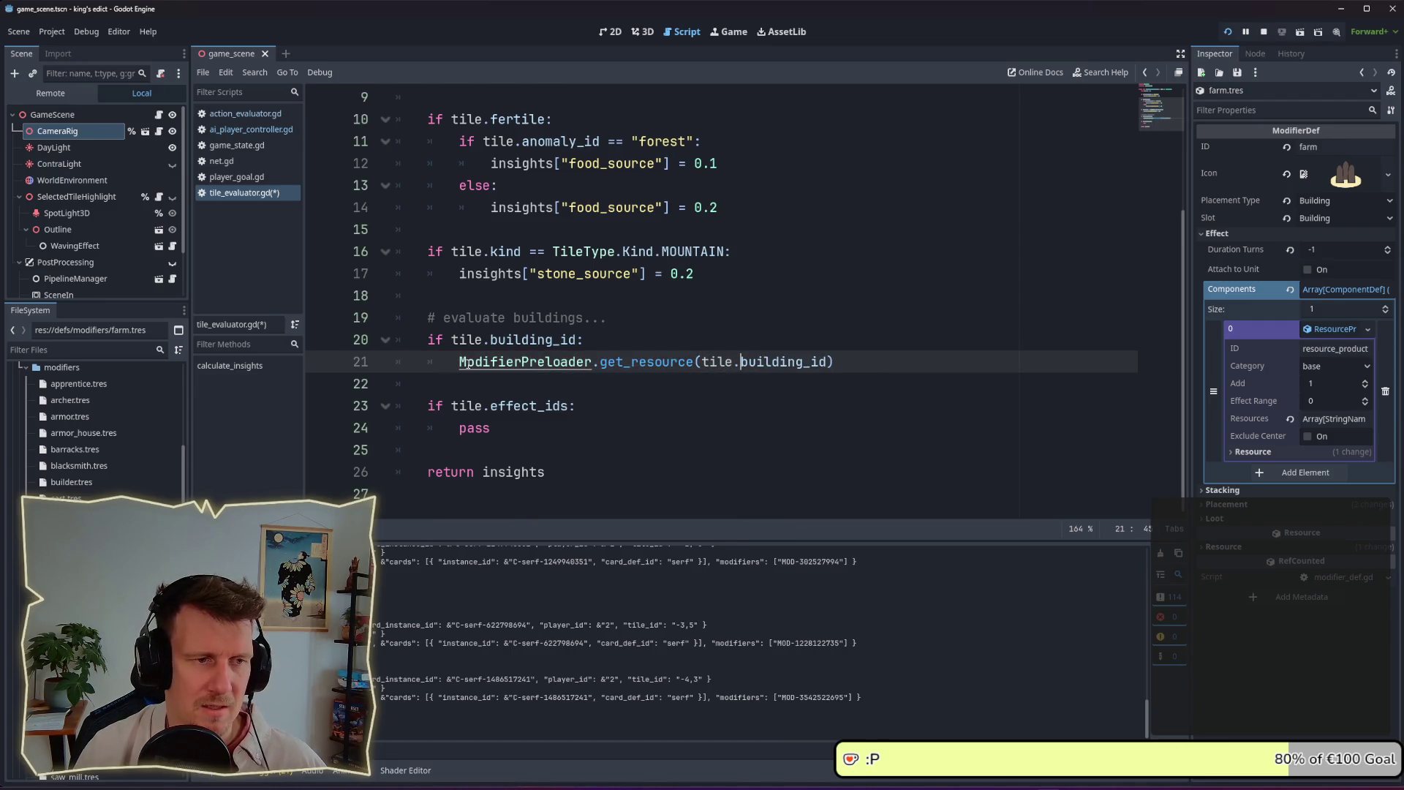
text(var )
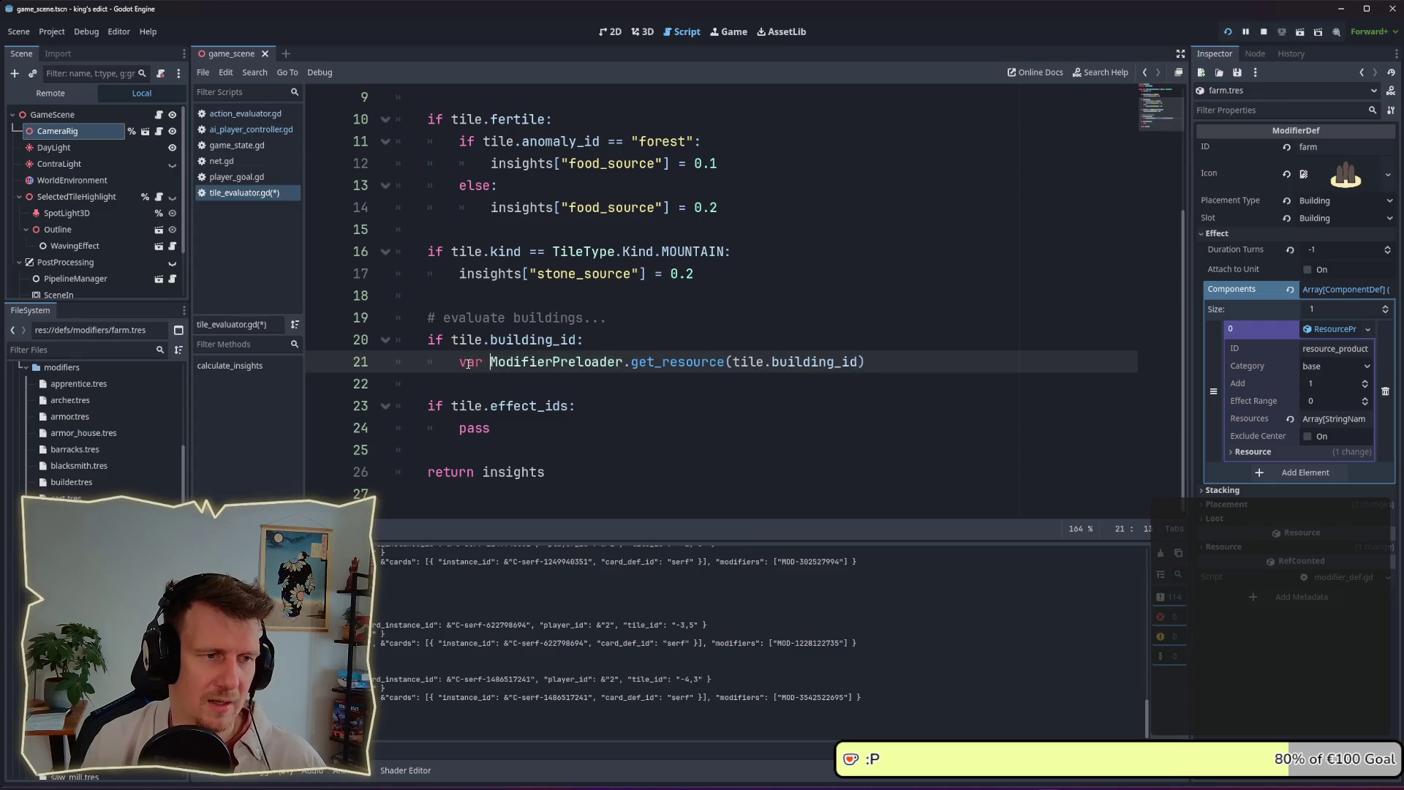
text(building_modifier)
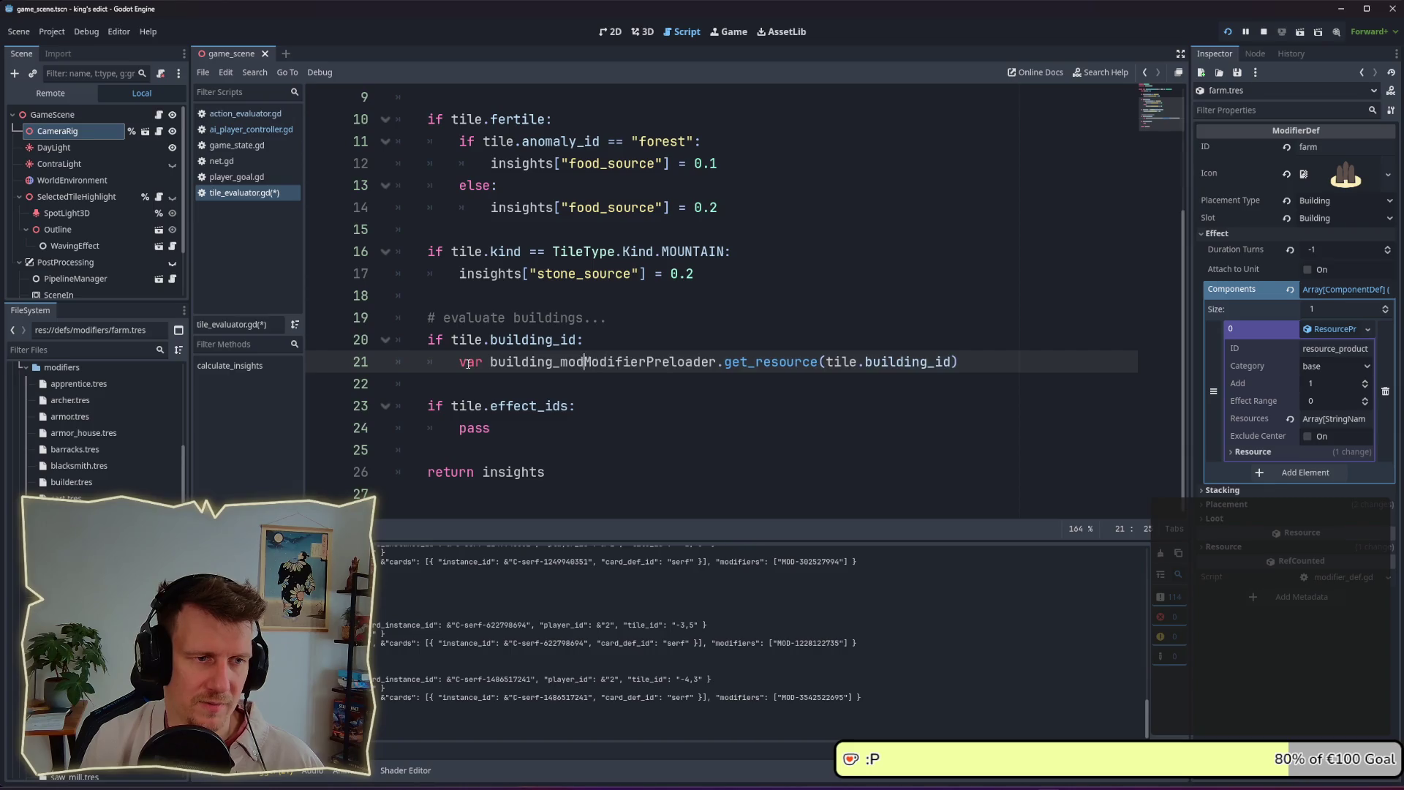
text( =)
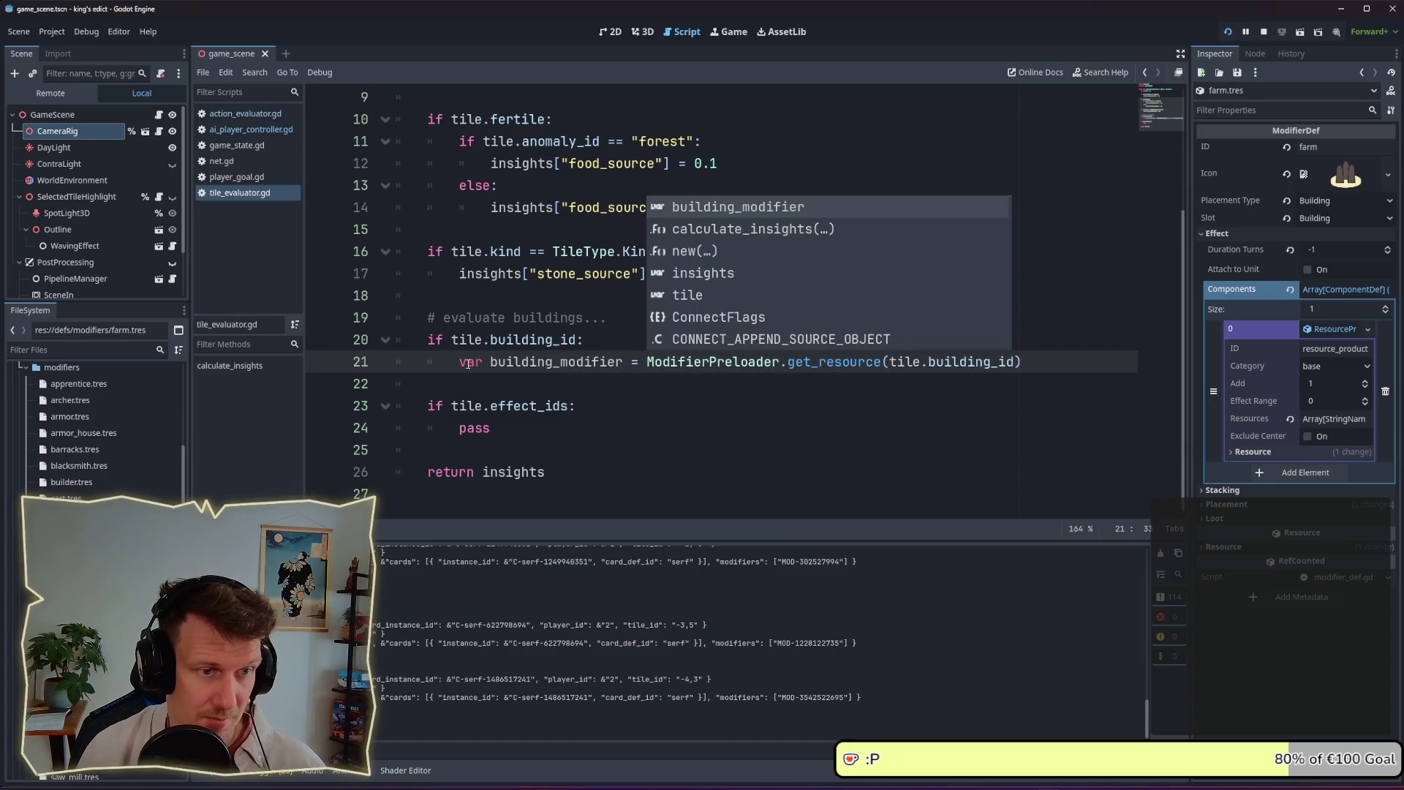
key(ctrl+s)
Start a 'for component in building_modifier' loop on line 22
key(Return)
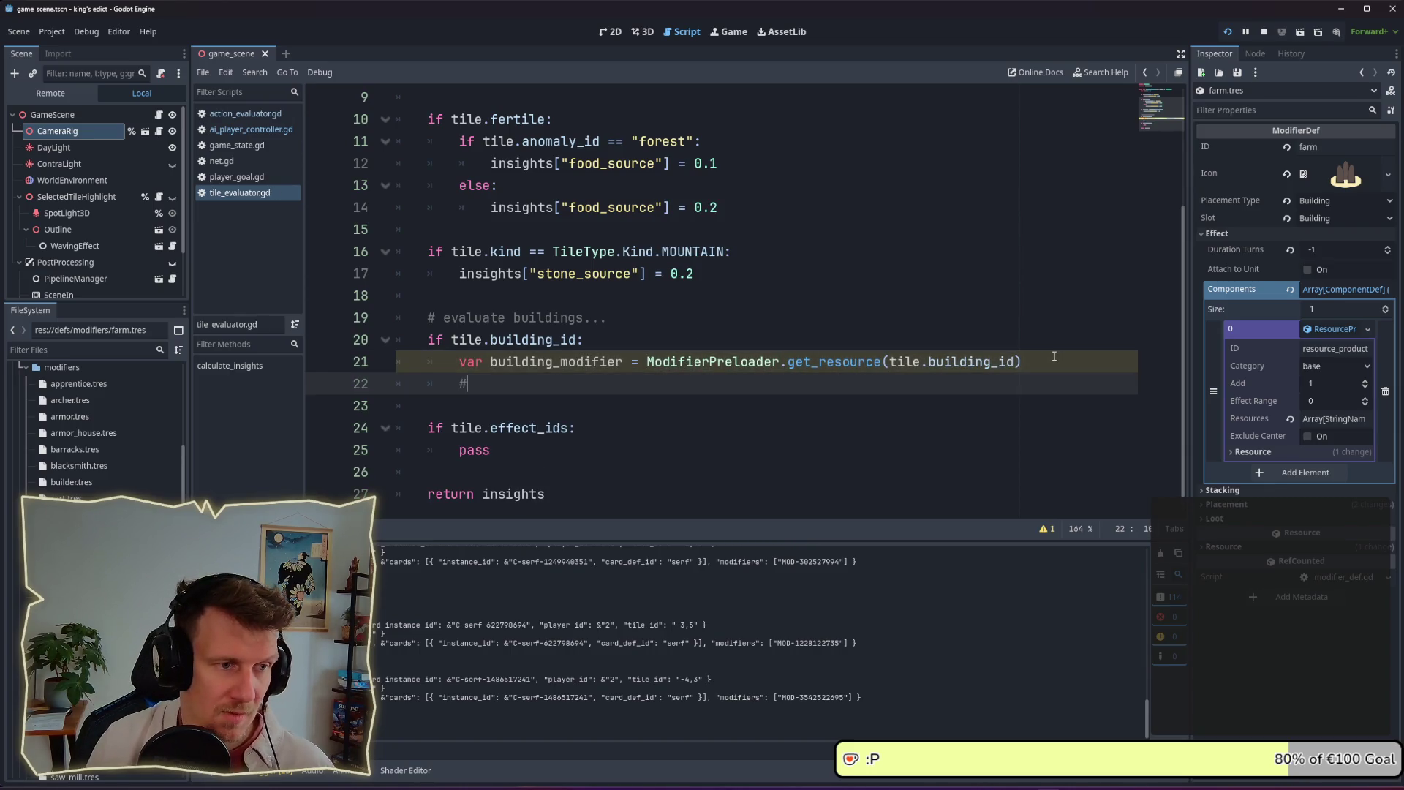
click(622, 370)
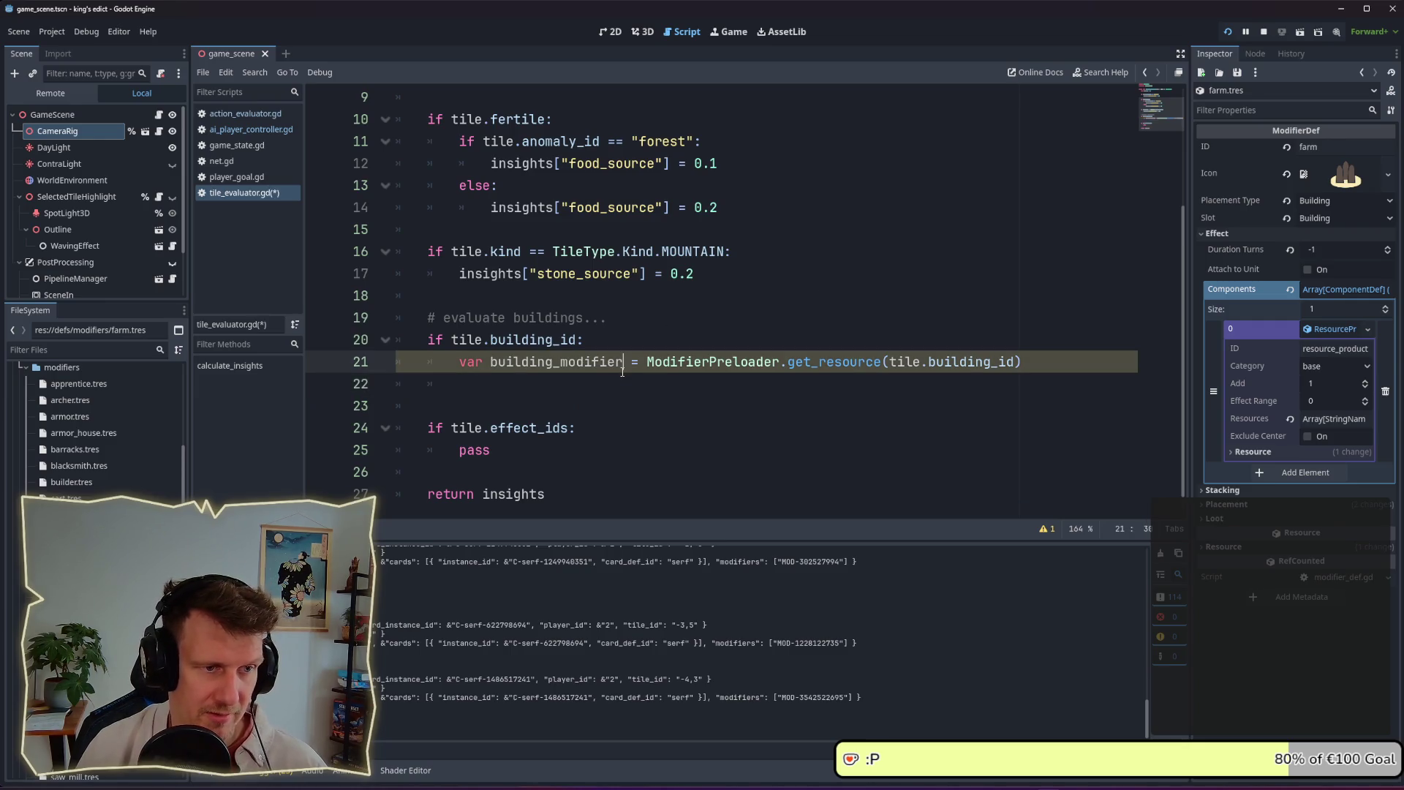
click(612, 374)
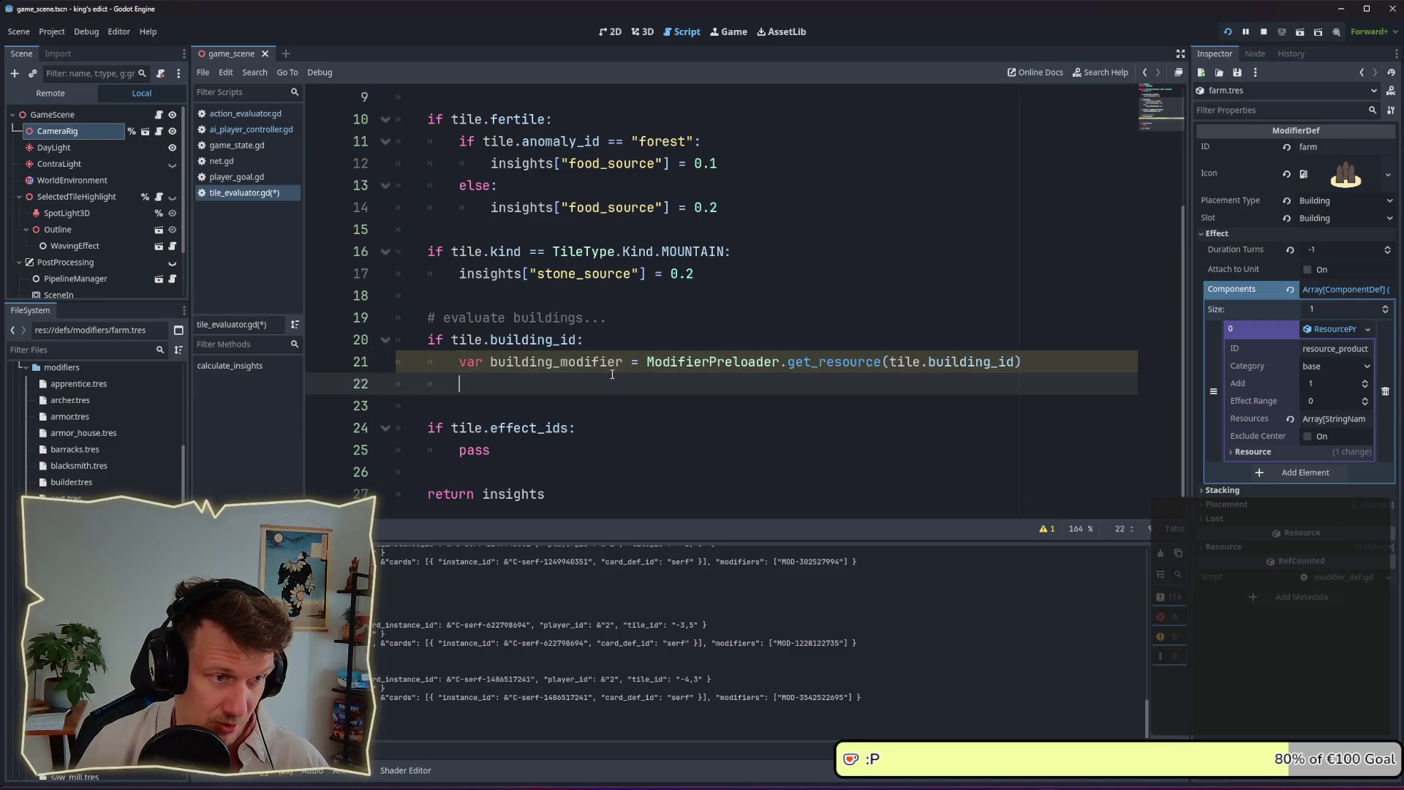
text(for )
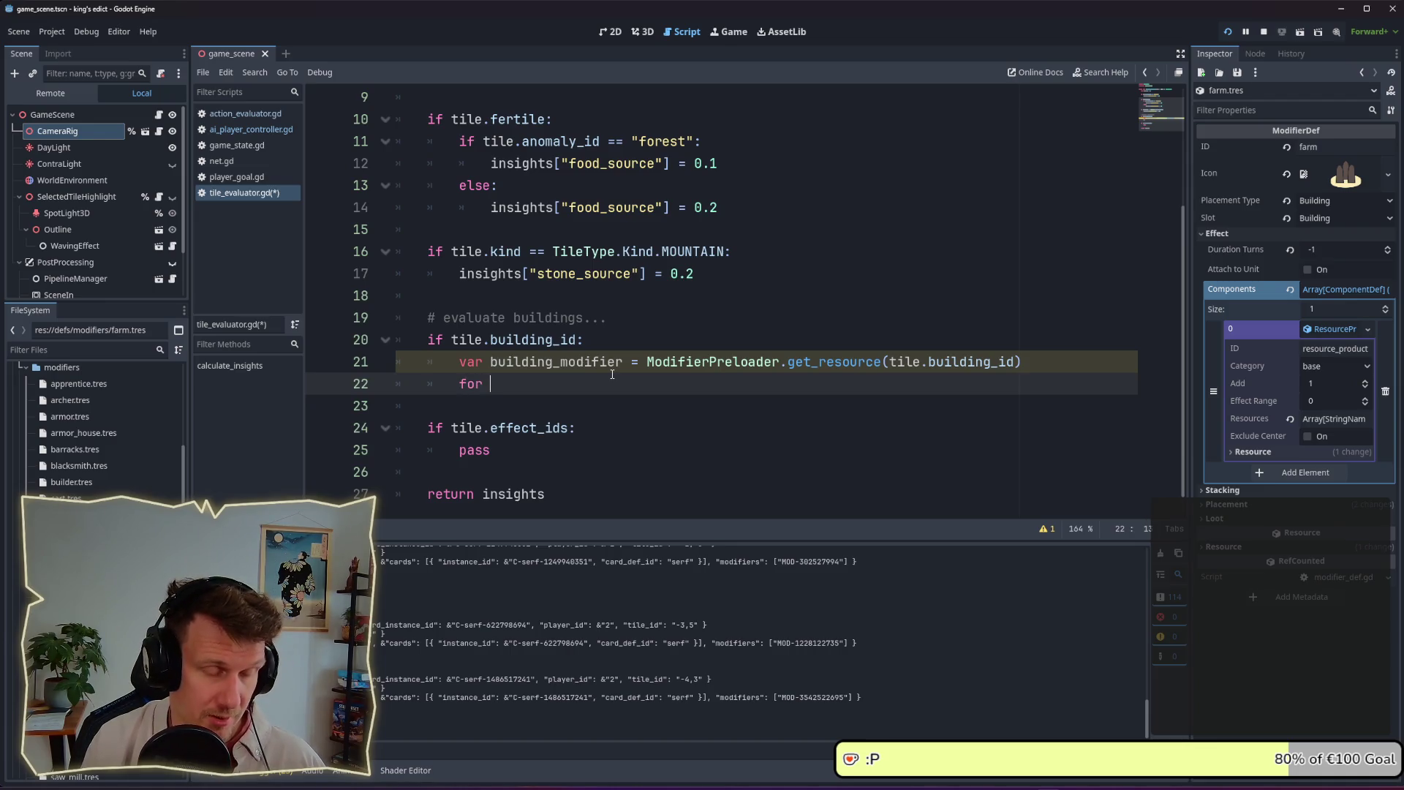
text(component in b)
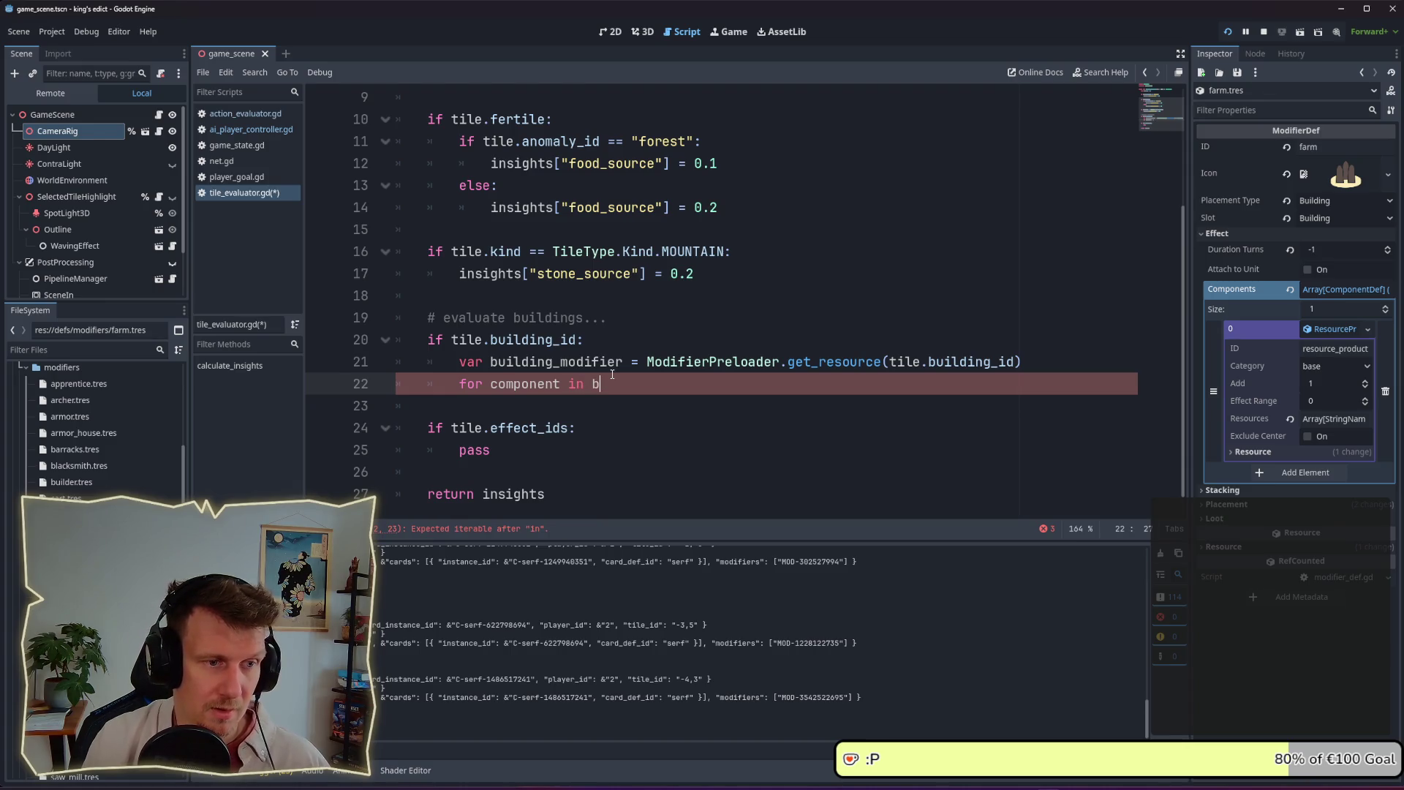
text(ui)
key(Return)
text(.)
key(Escape)
Type building_modifier as ModifierDef and loop over building_modifier.components, opening an indented body line
key(Up)
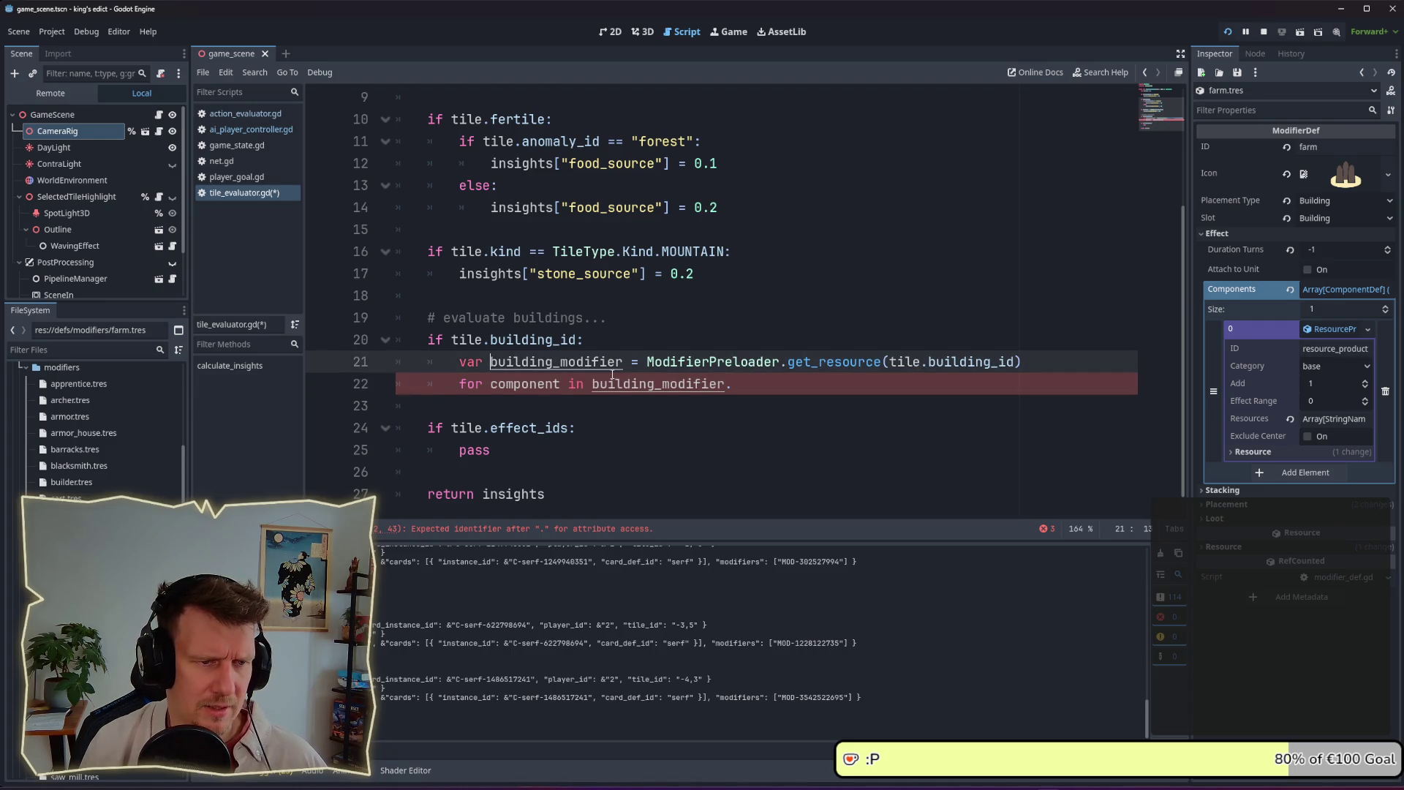
key(Left)
key(Left)
key(Left)
text(: )
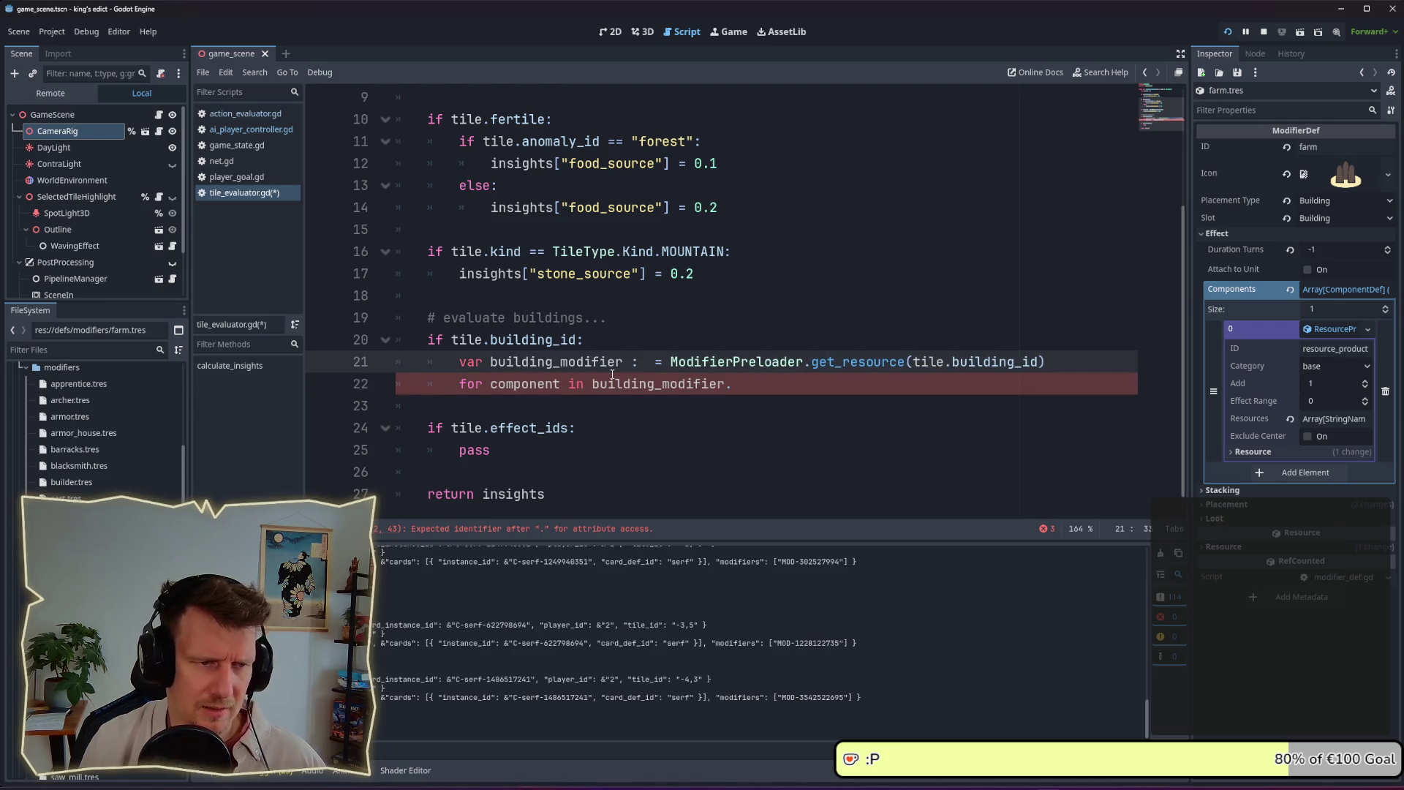
text(Mod)
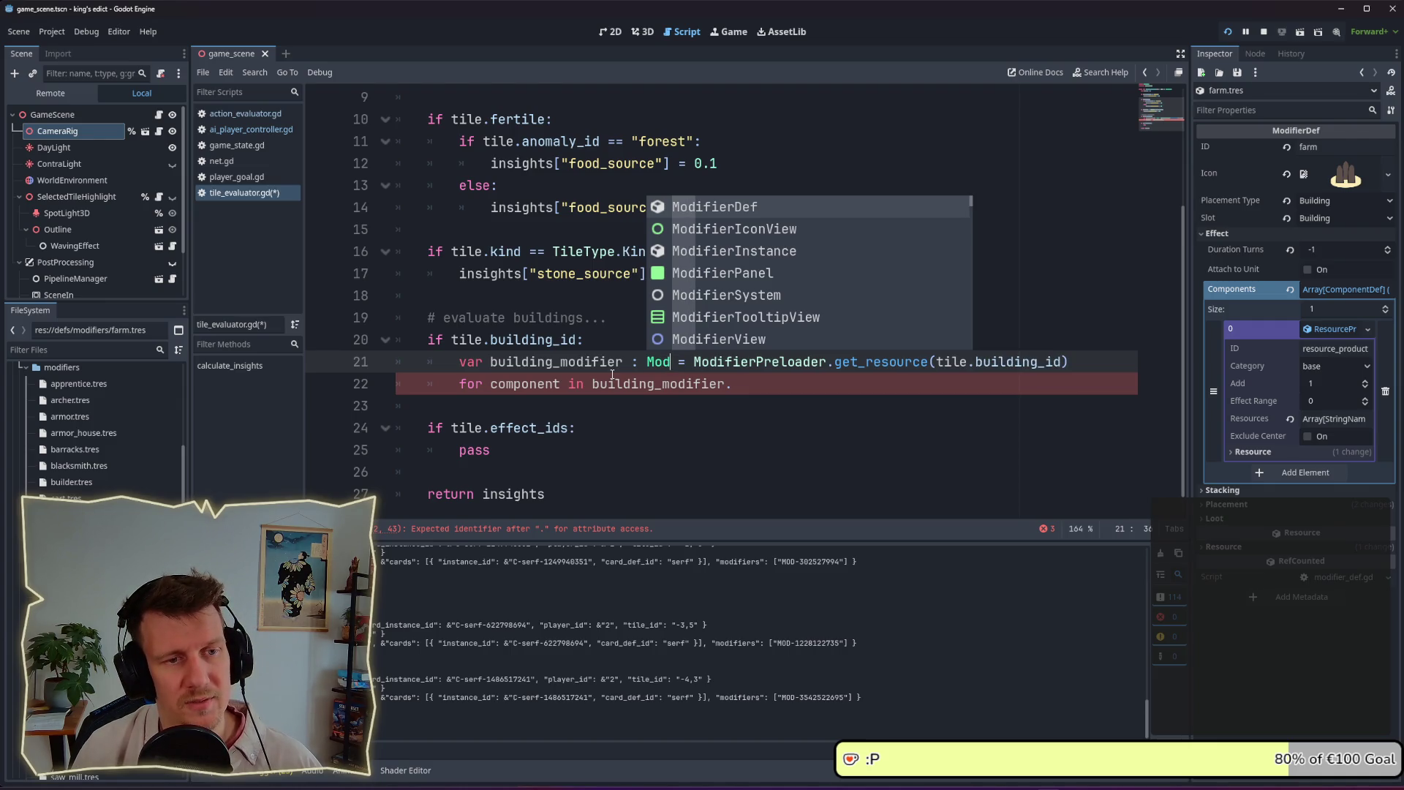
key(Return)
key(Down)
key(ctrl+space)
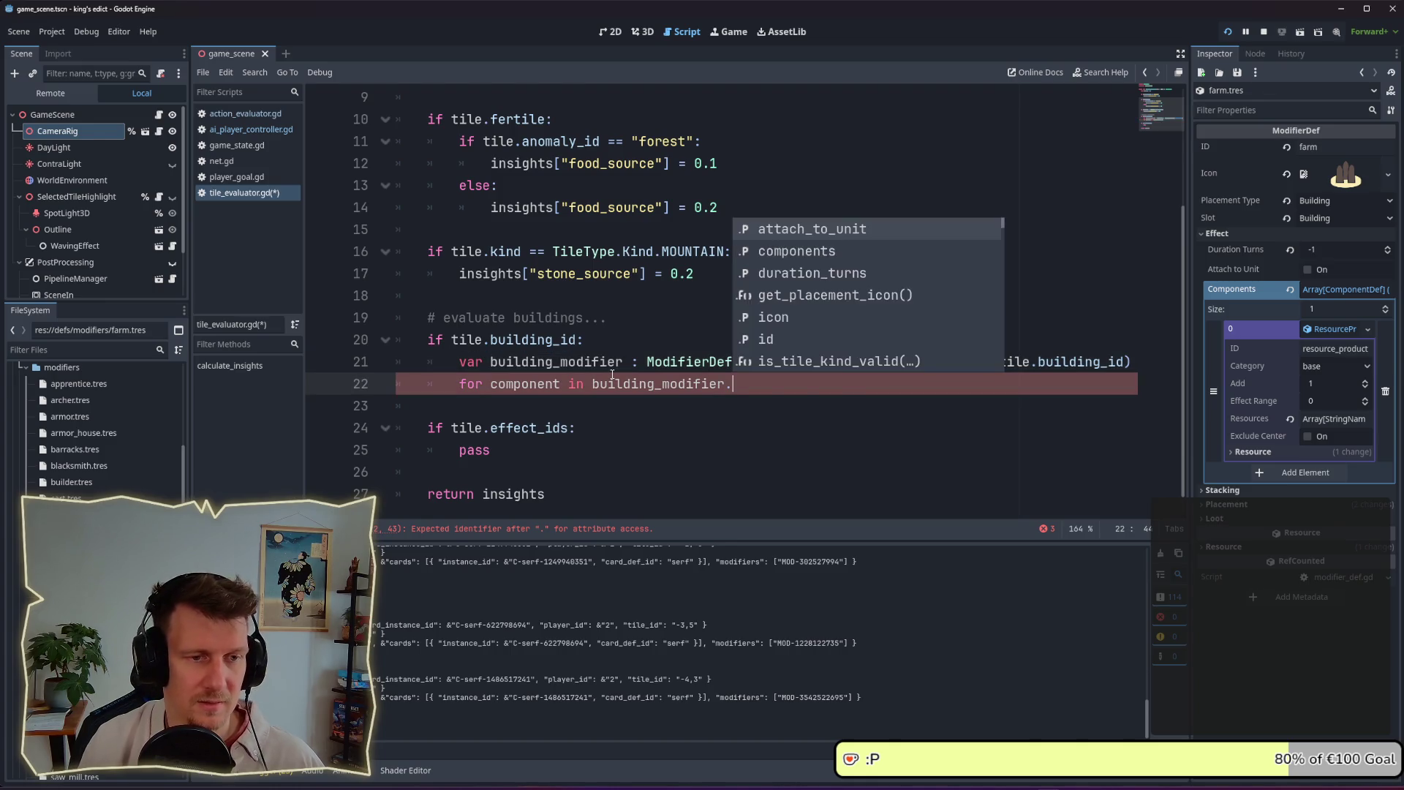
key(Down)
key(Return)
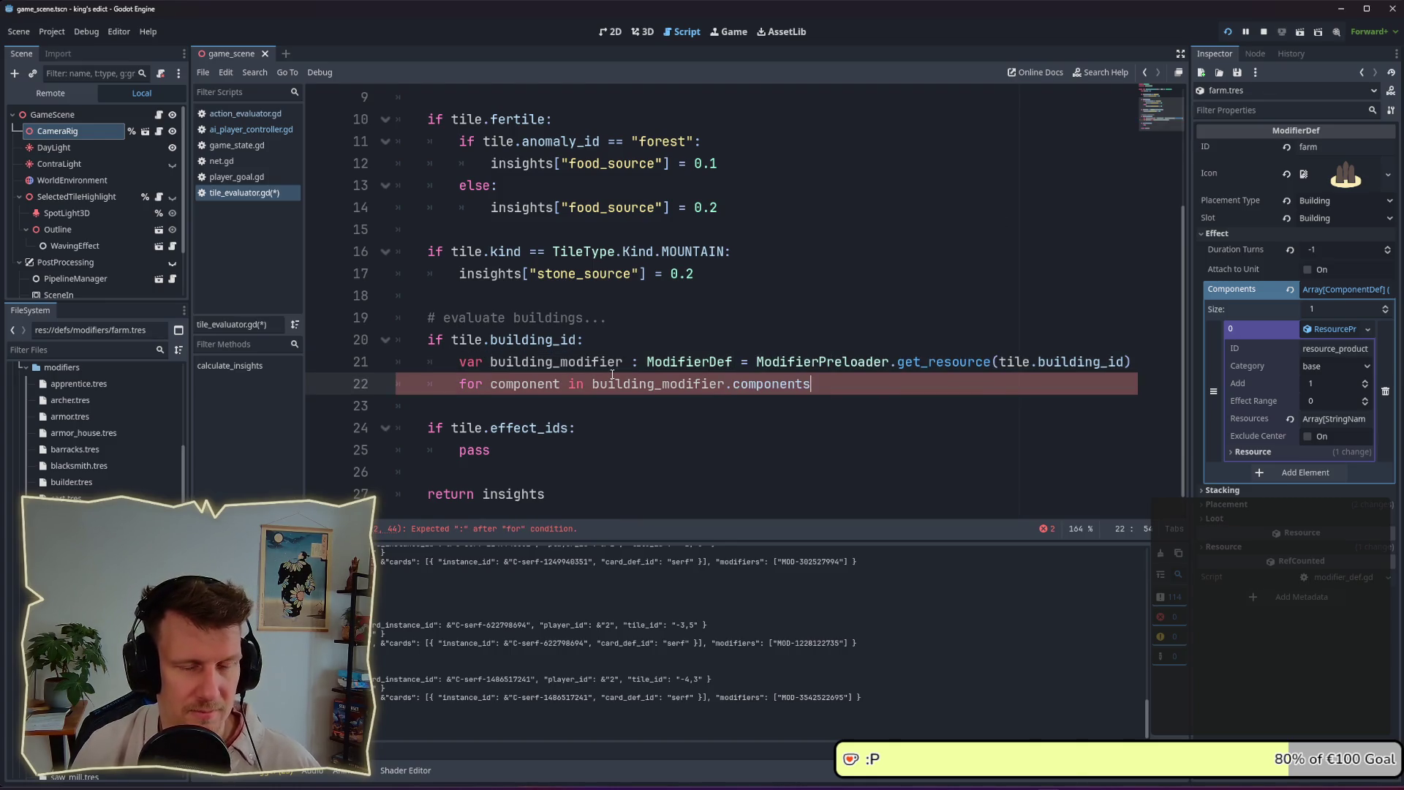
text(:)
key(Return)
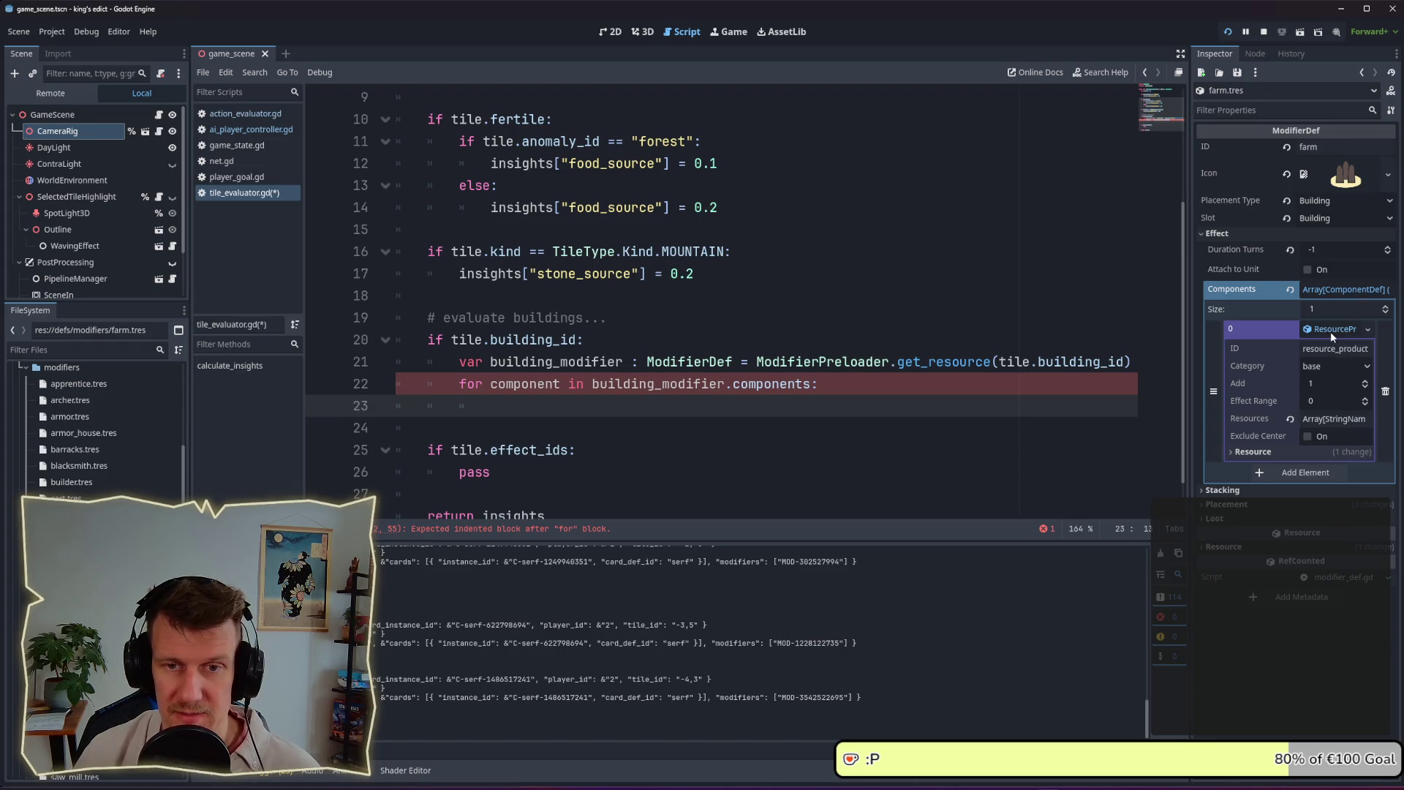
Filter the FileSystem for 'compone' and open component_def.gd
click(73, 349)
text(compone)
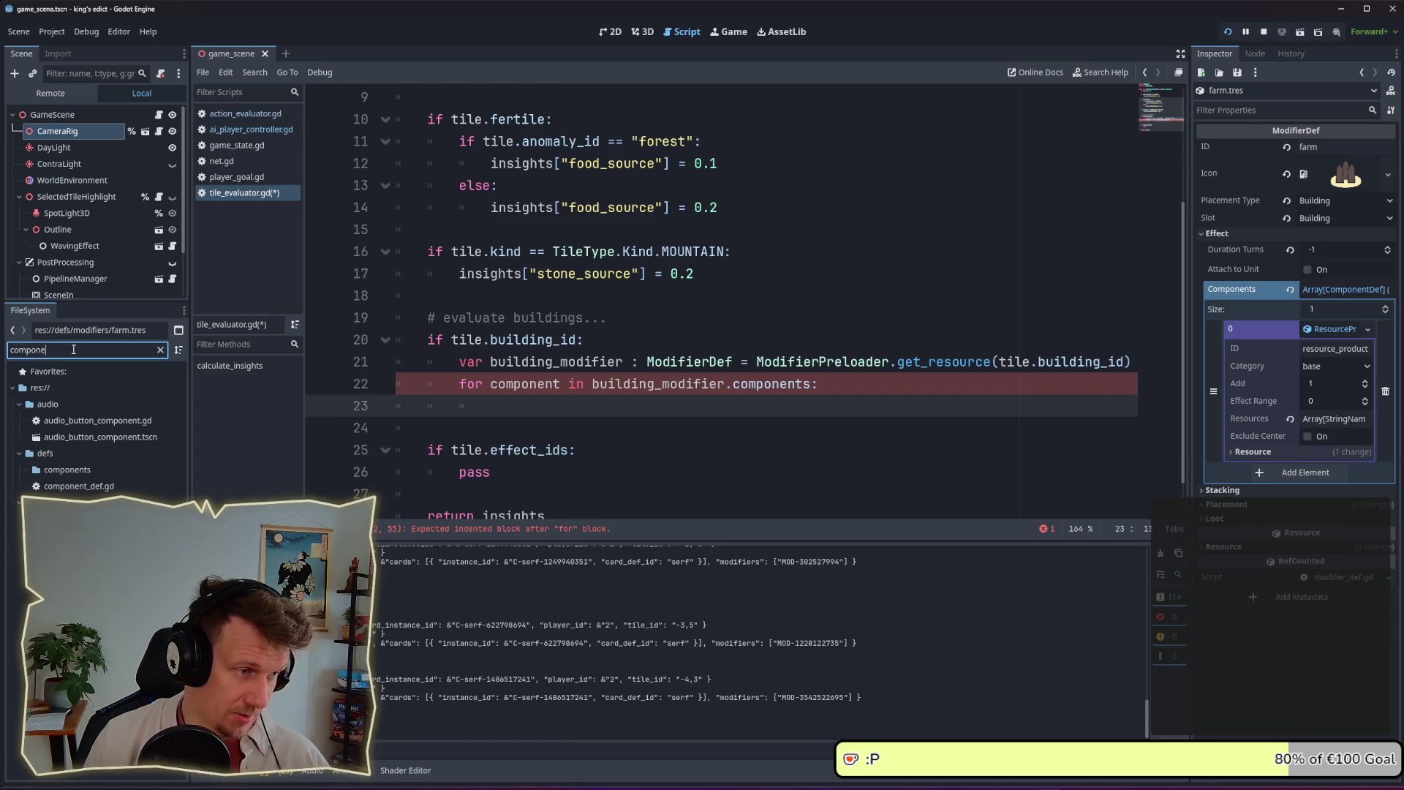
double_click(77, 486)
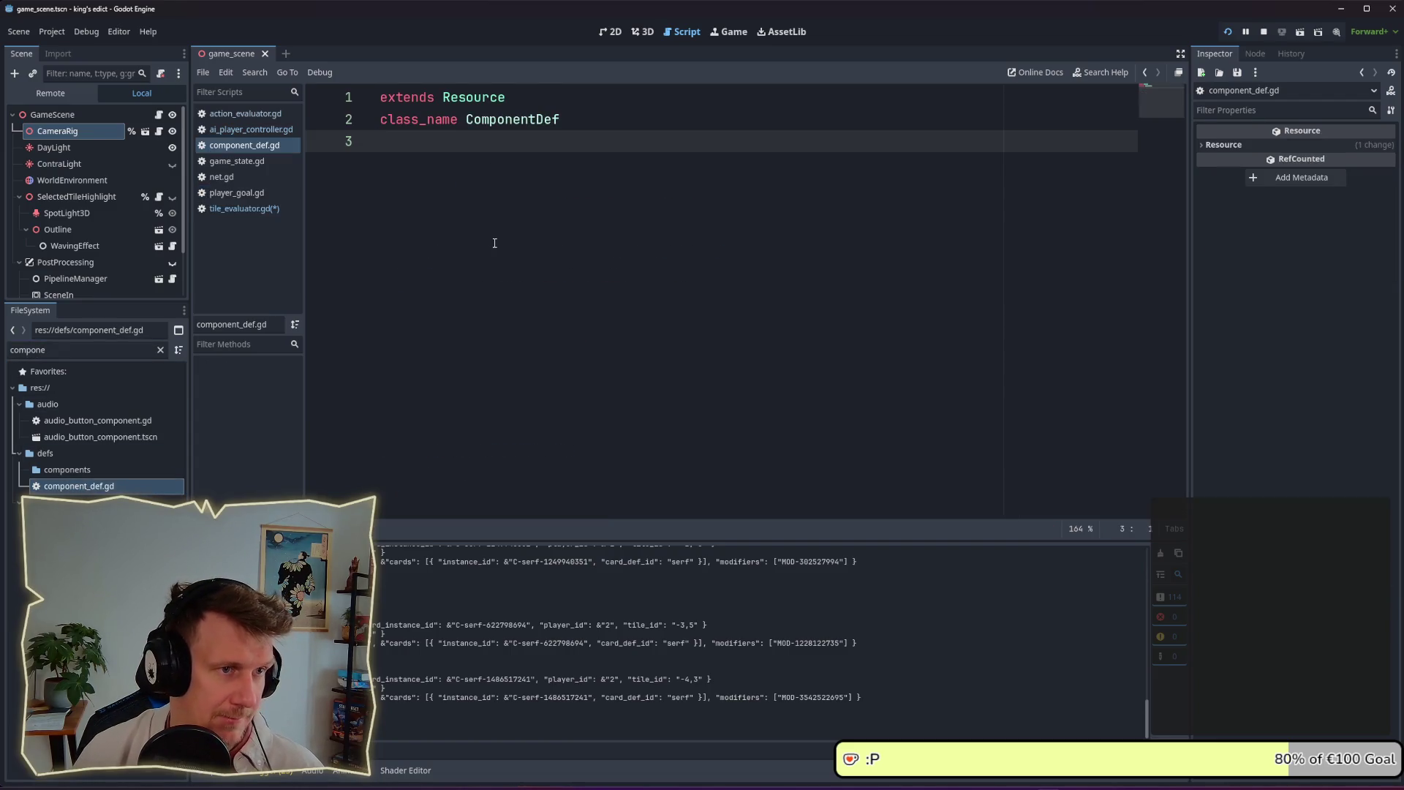
Select the components folder, clear the filter, and open production_boost.gd
click(74, 469)
click(160, 350)
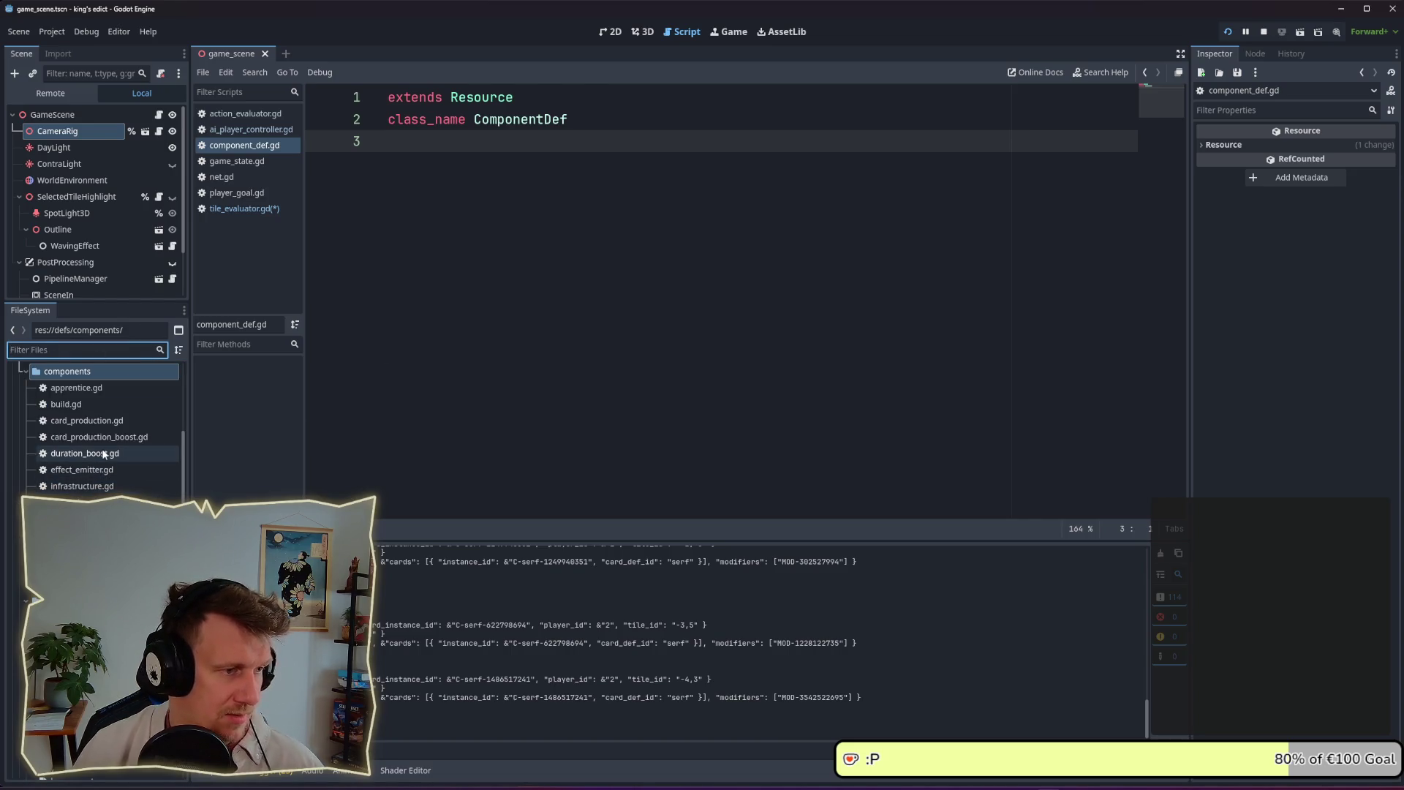
scroll(102, 449, up, 2)
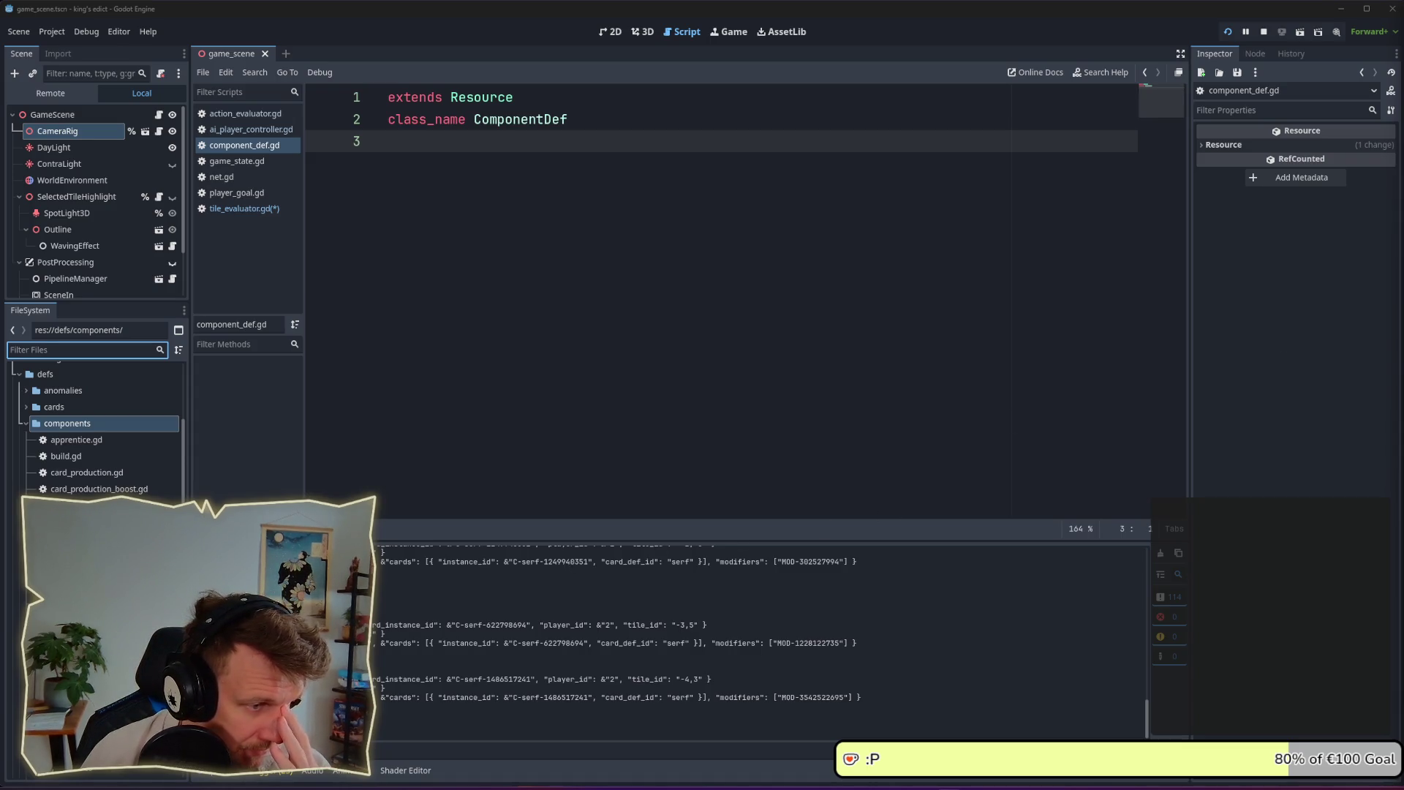
click(709, 340)
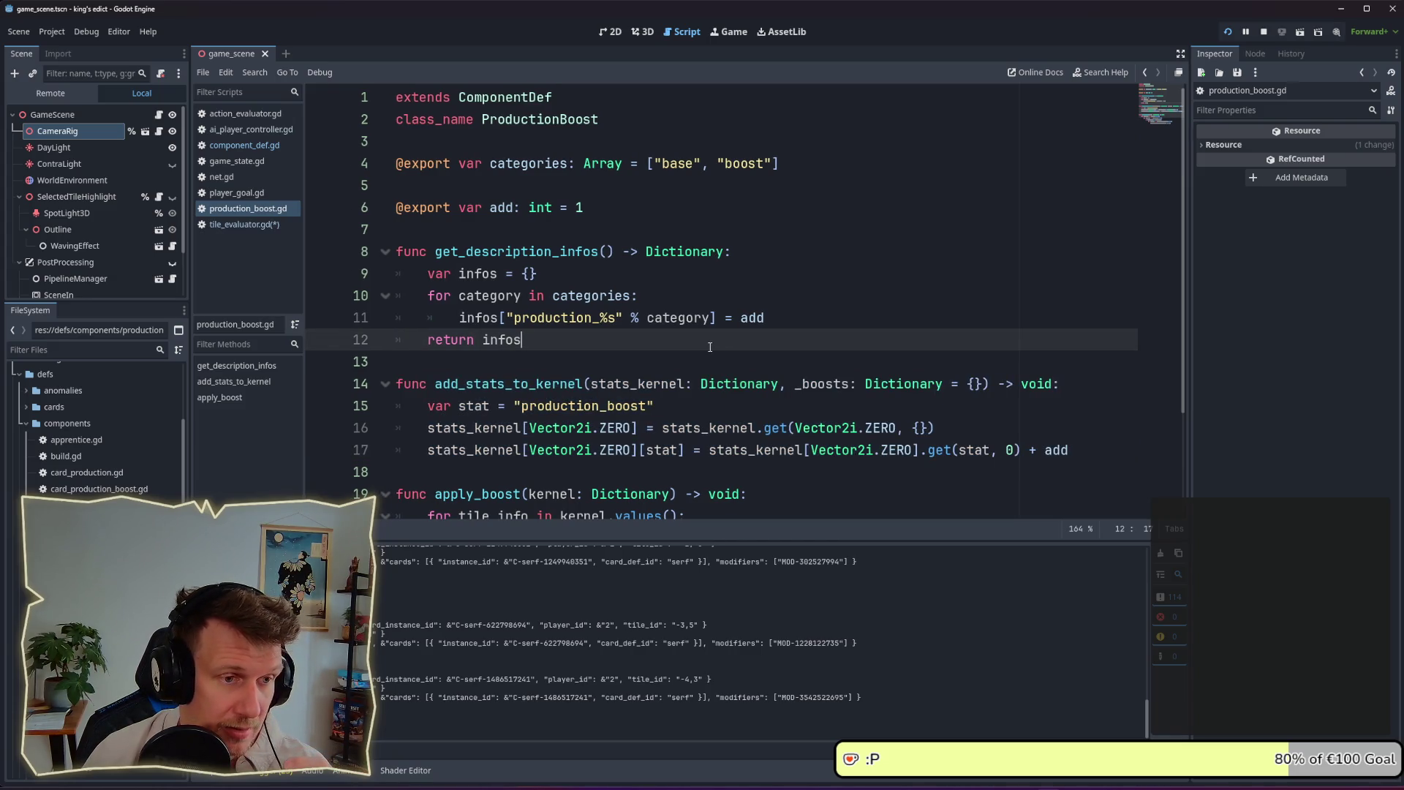
Scroll through the script and save tile_evaluator.gd with Ctrl+S
scroll(709, 346, down, 1)
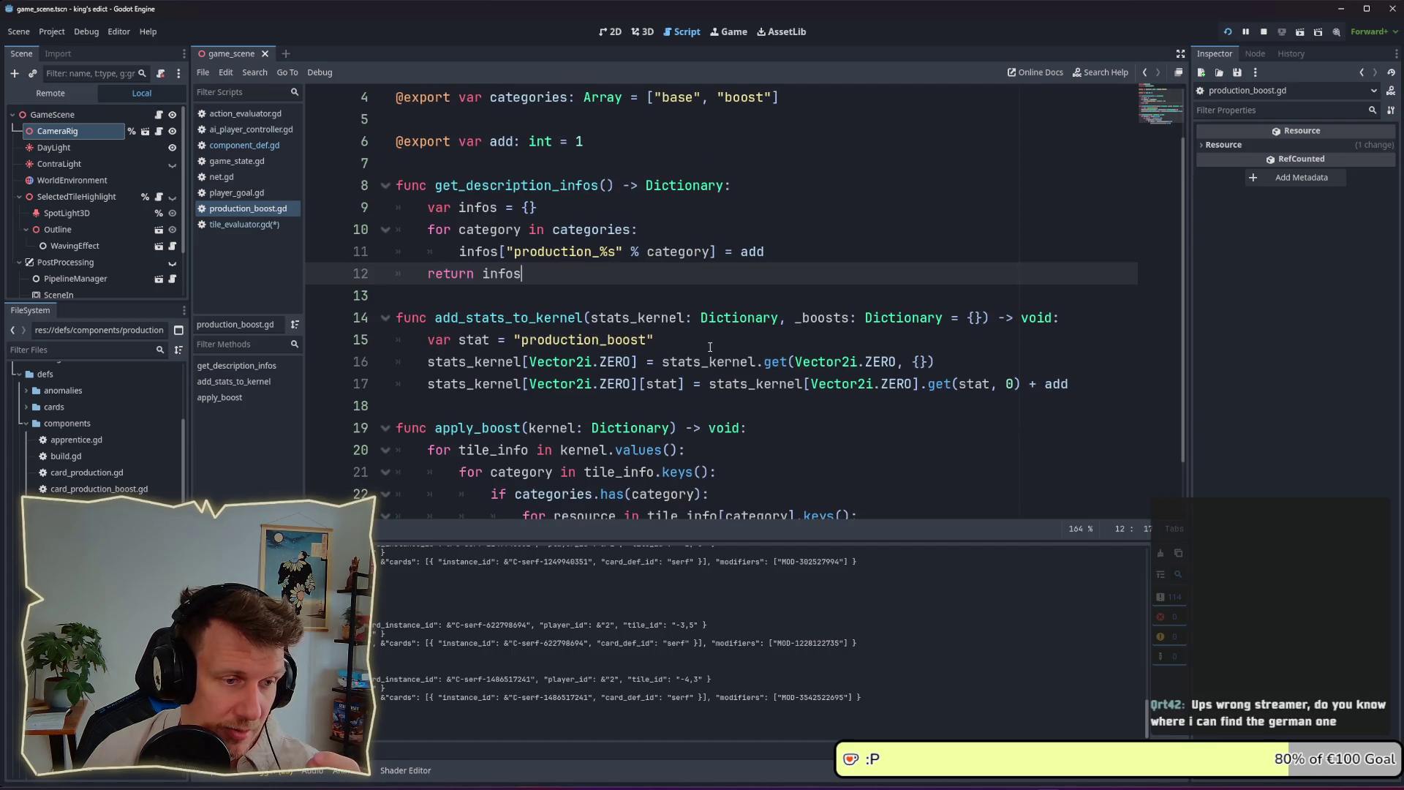
scroll(709, 346, down, 1)
scroll(709, 346, up, 1)
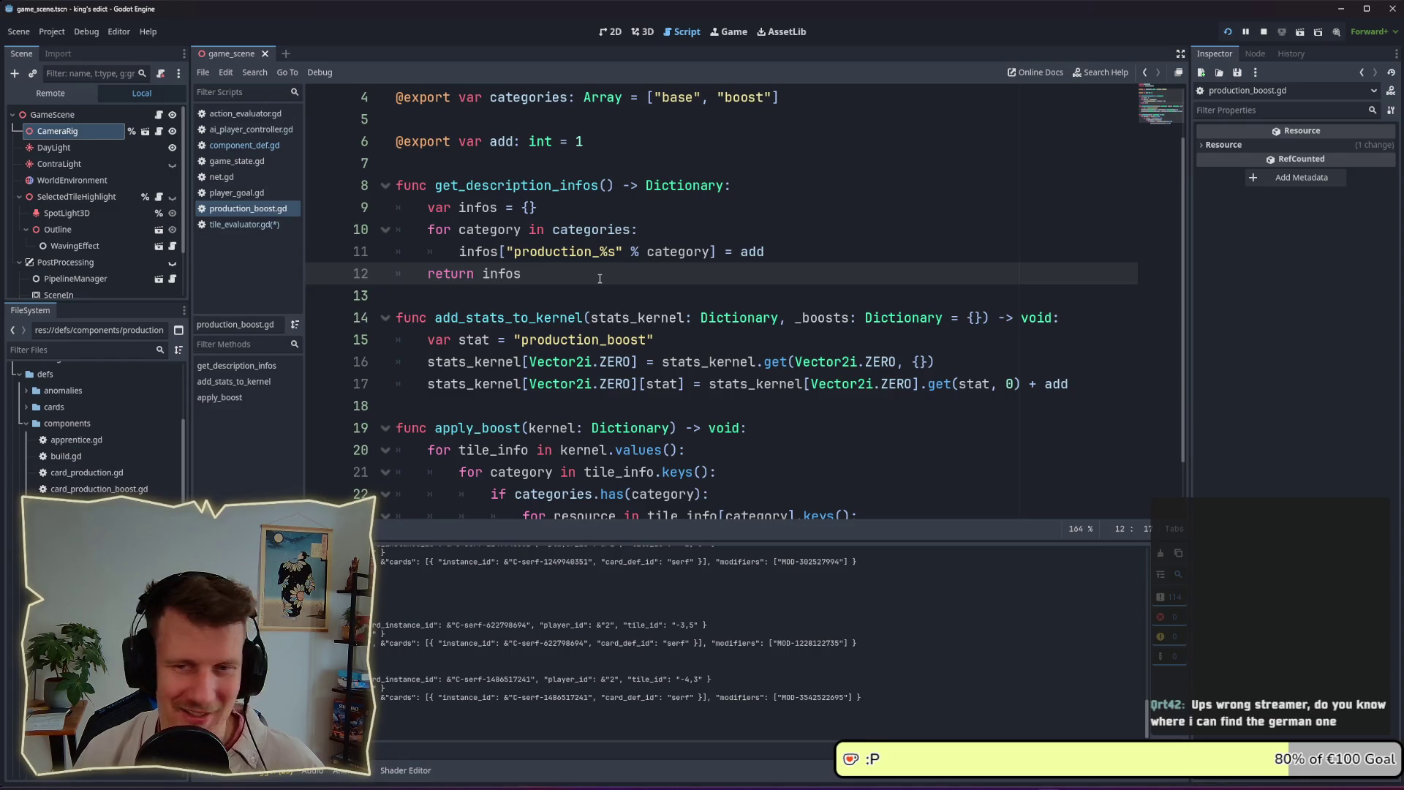
key(ctrl+s)
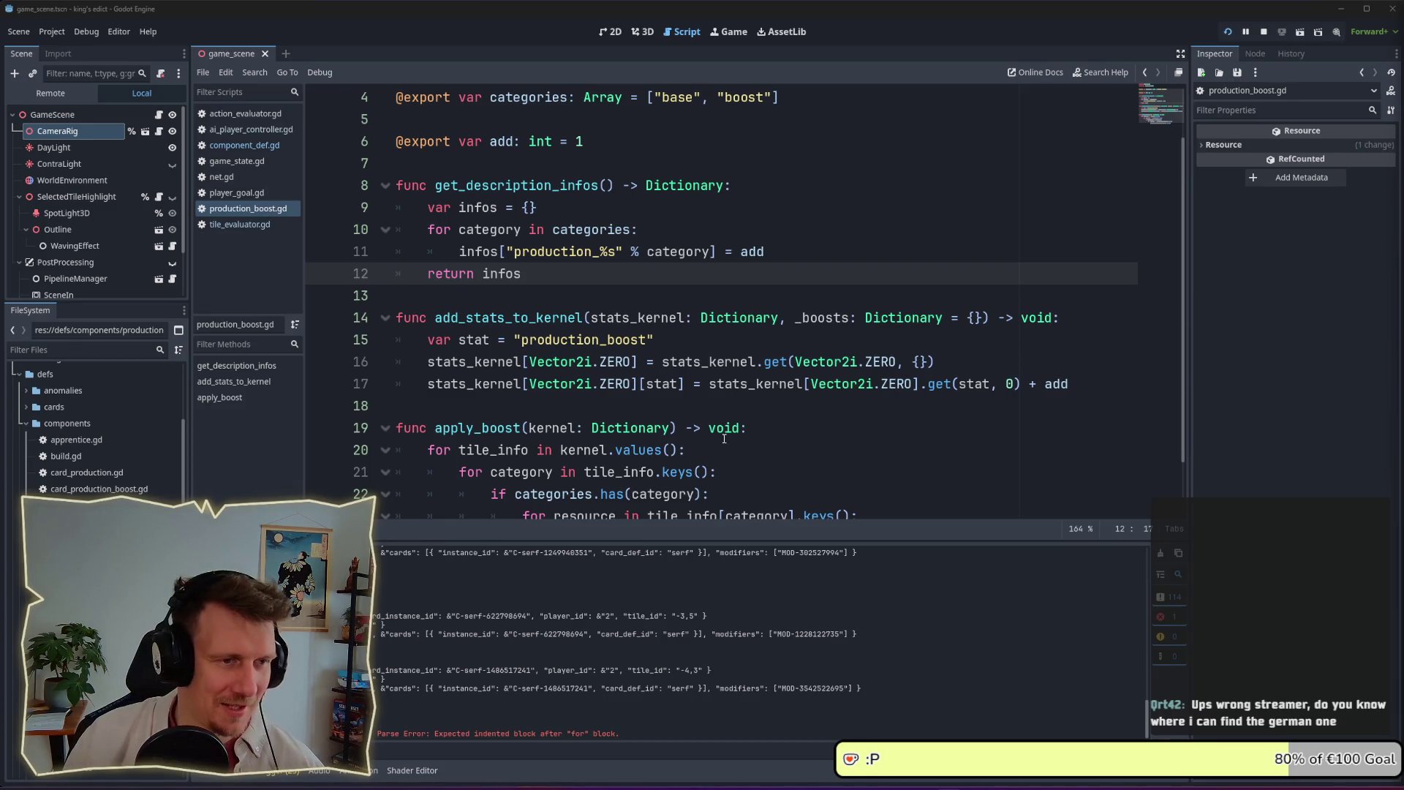
Place the cursor at the end of line 6, the add variable in production_boost.gd
click(605, 283)
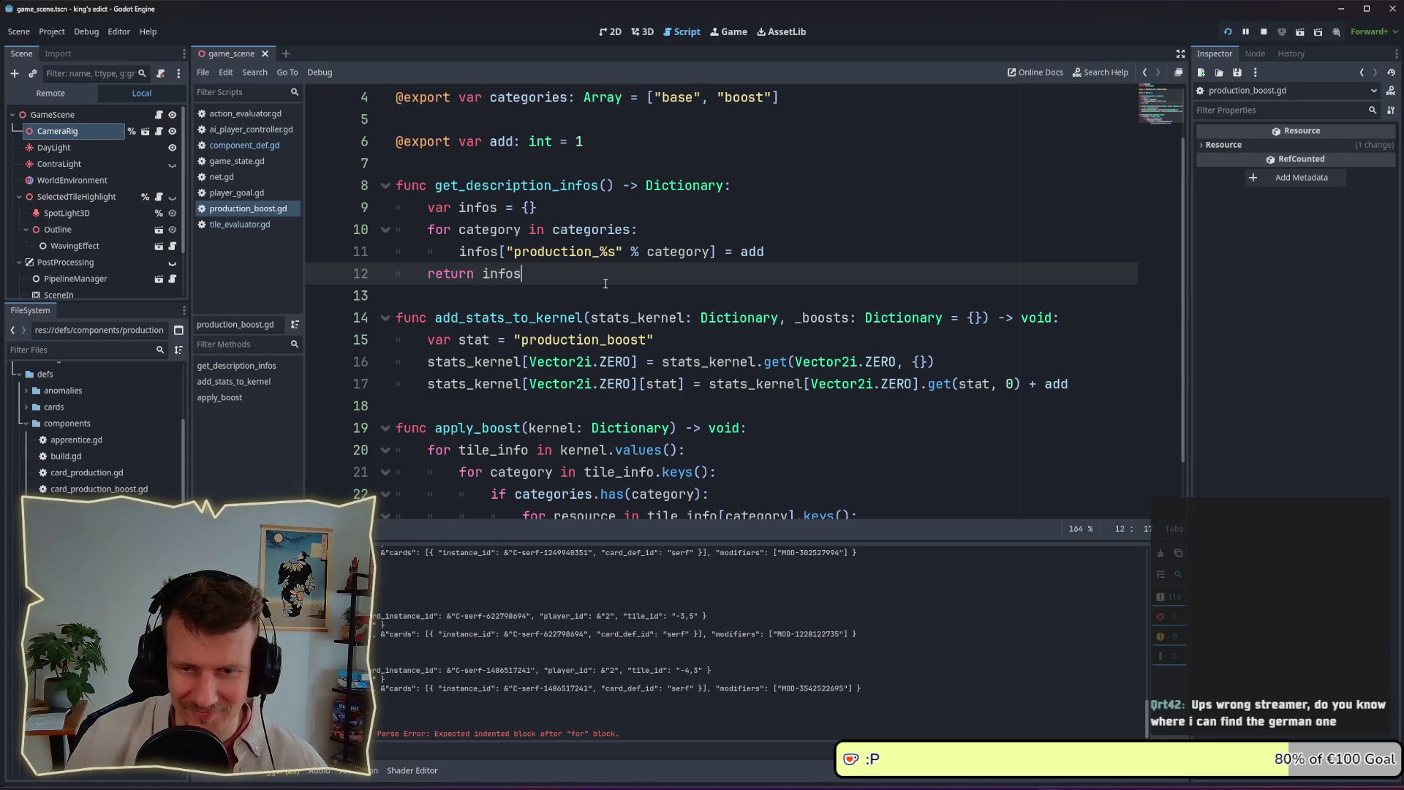
key(Up)
key(Up)
key(Up)
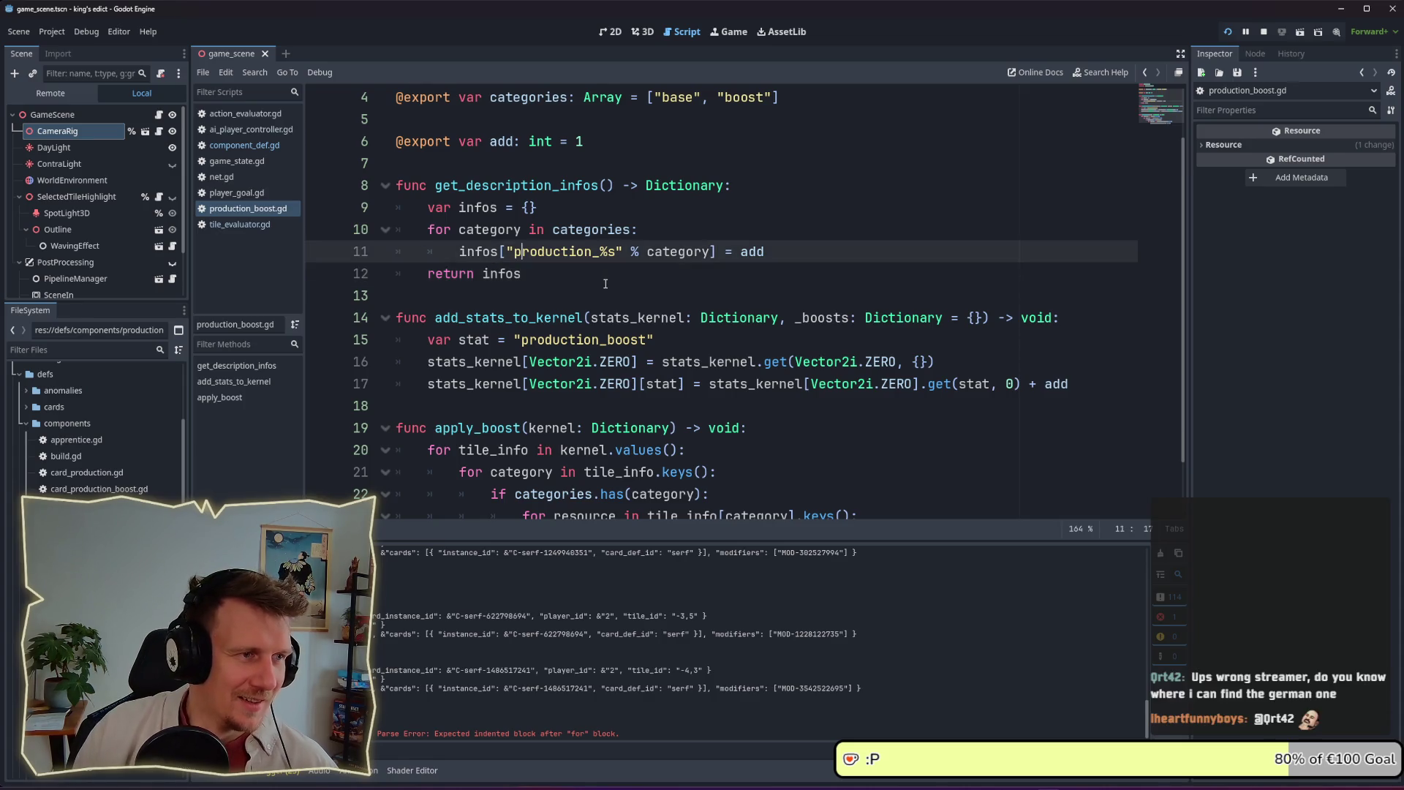
scroll(605, 282, up, 1)
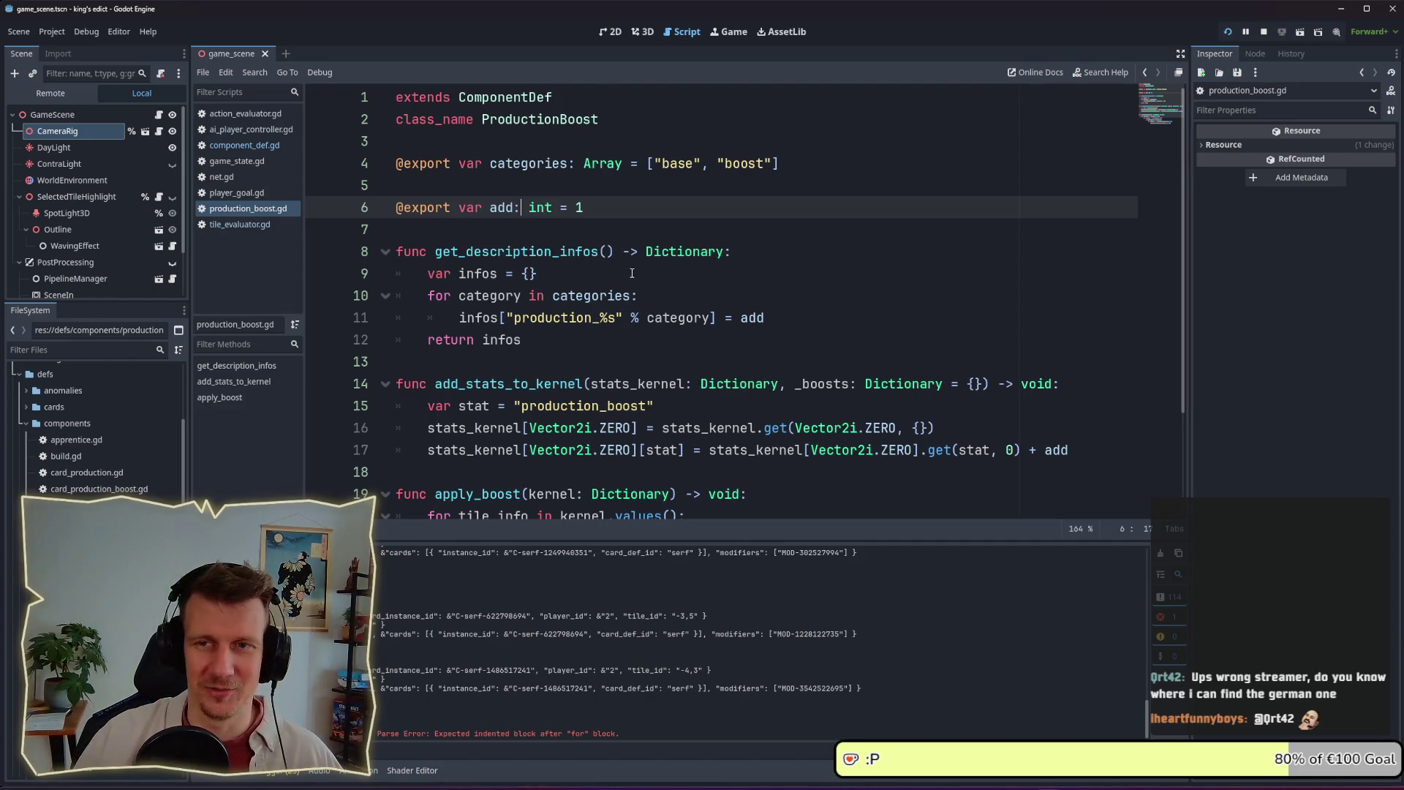
click(628, 209)
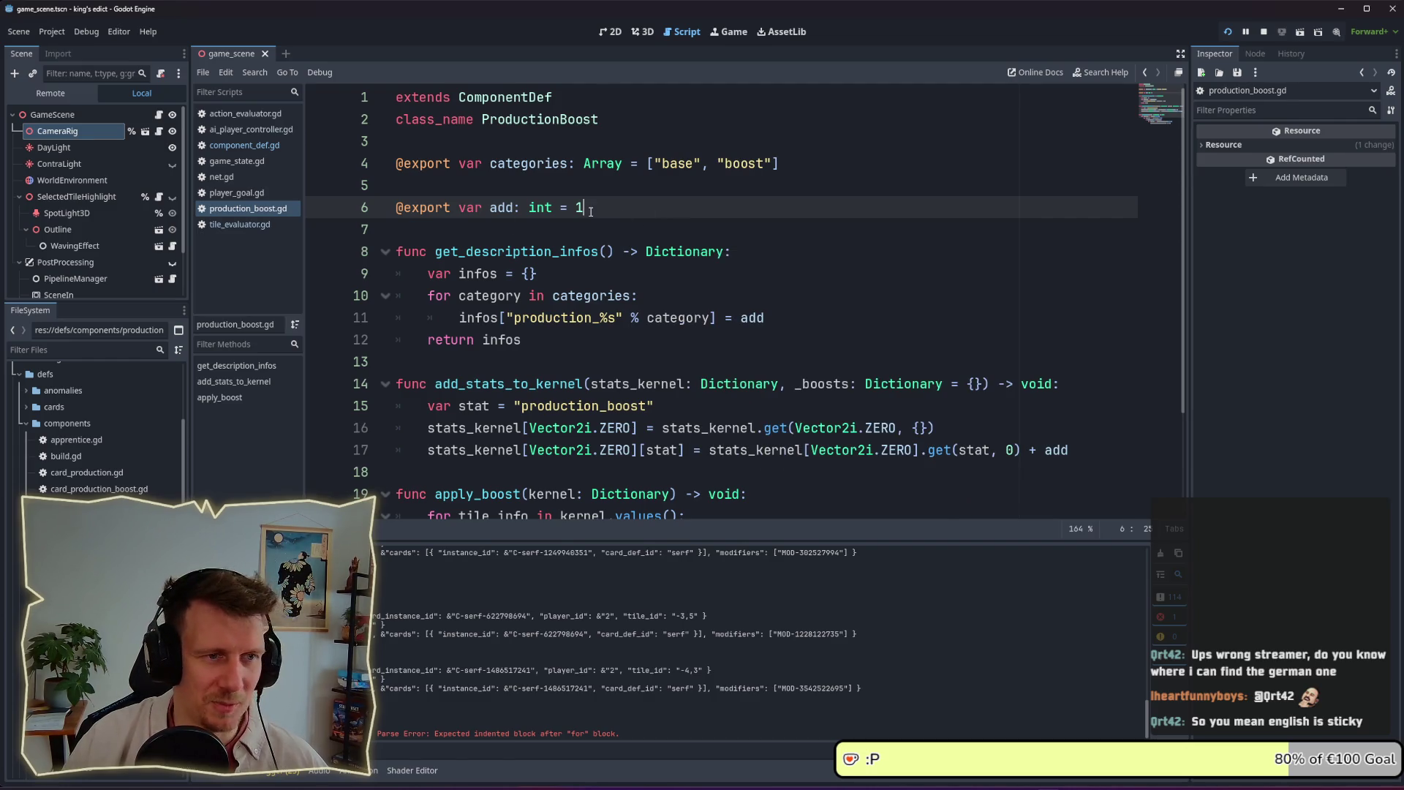
Insert blank lines below the exported add variable in production_boost.gd
scroll(591, 211, down, 1)
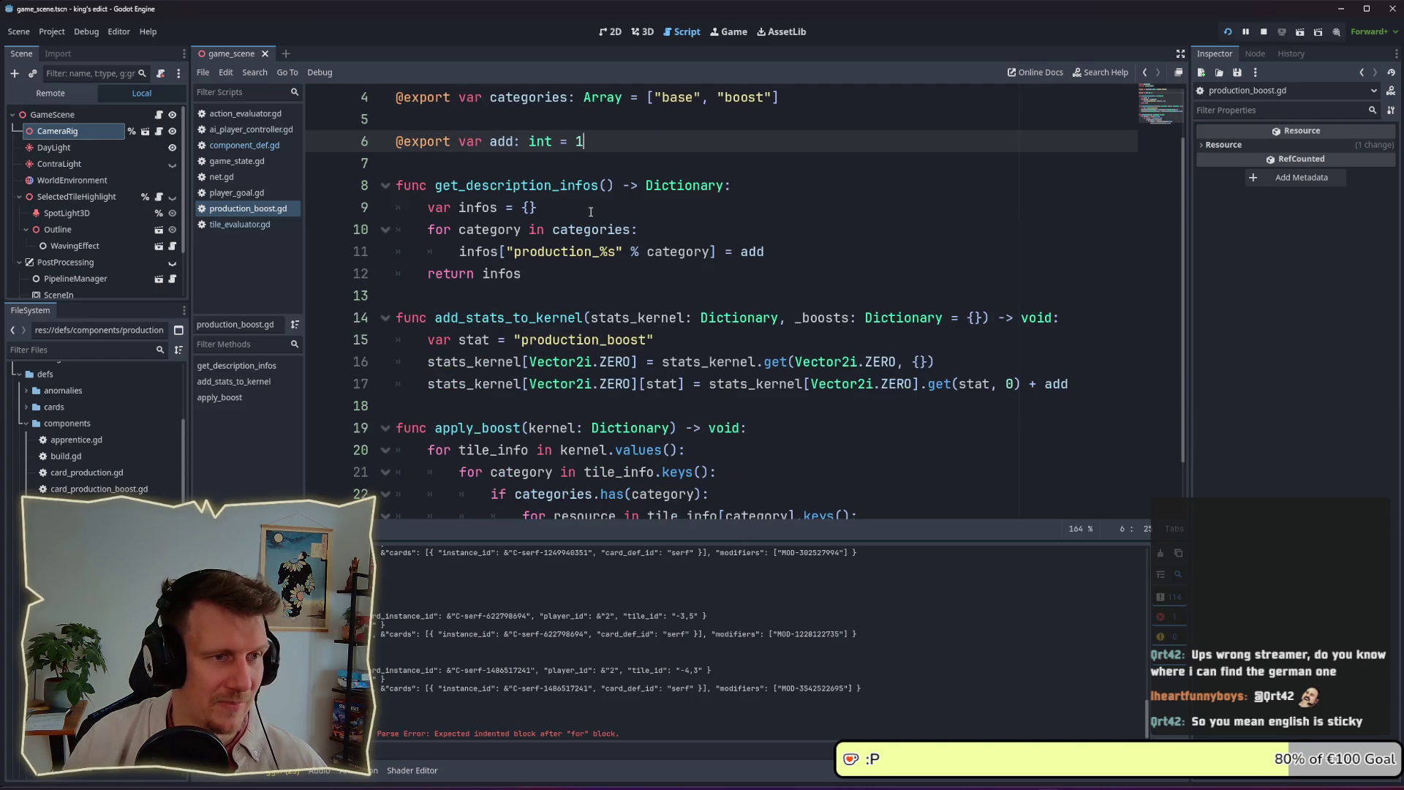
click(559, 171)
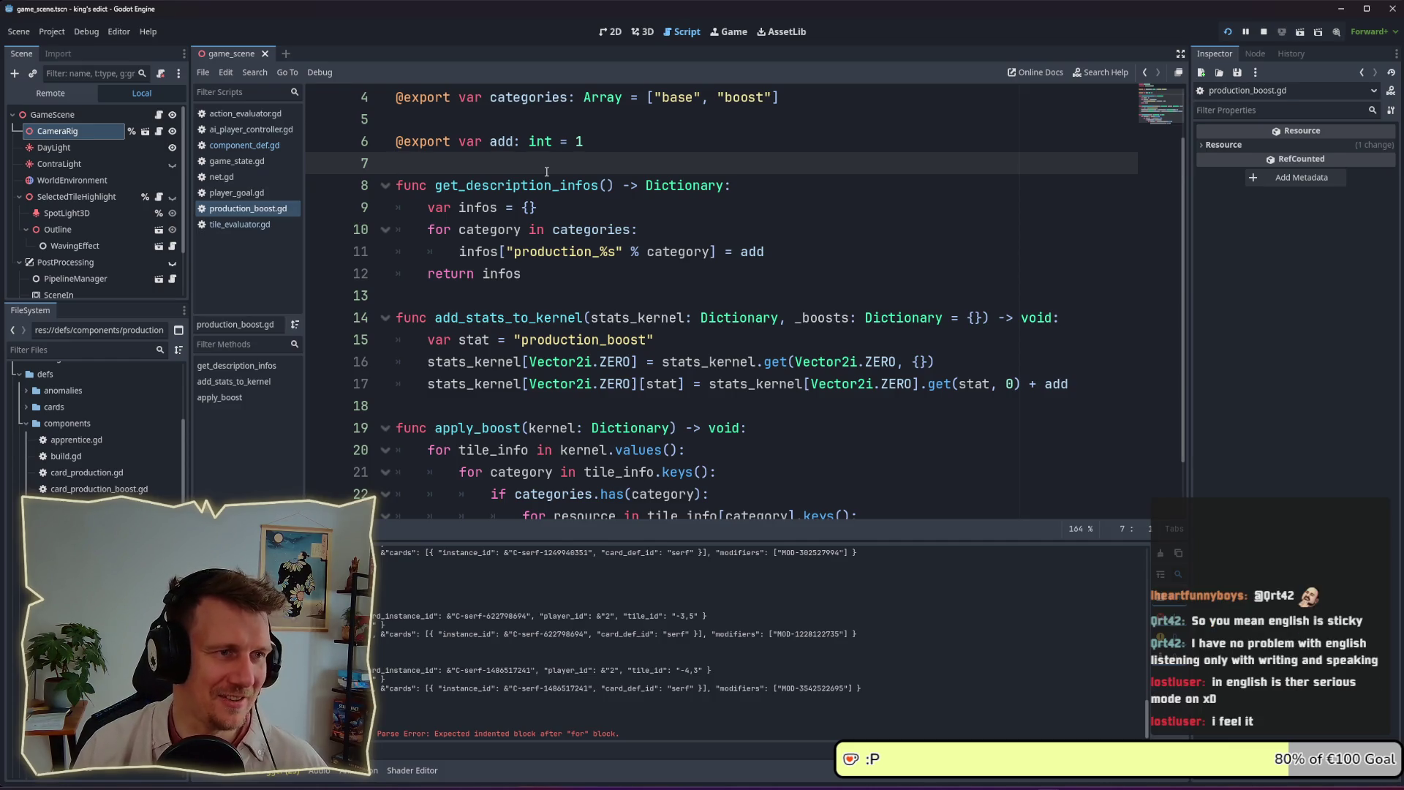
scroll(546, 171, up, 1)
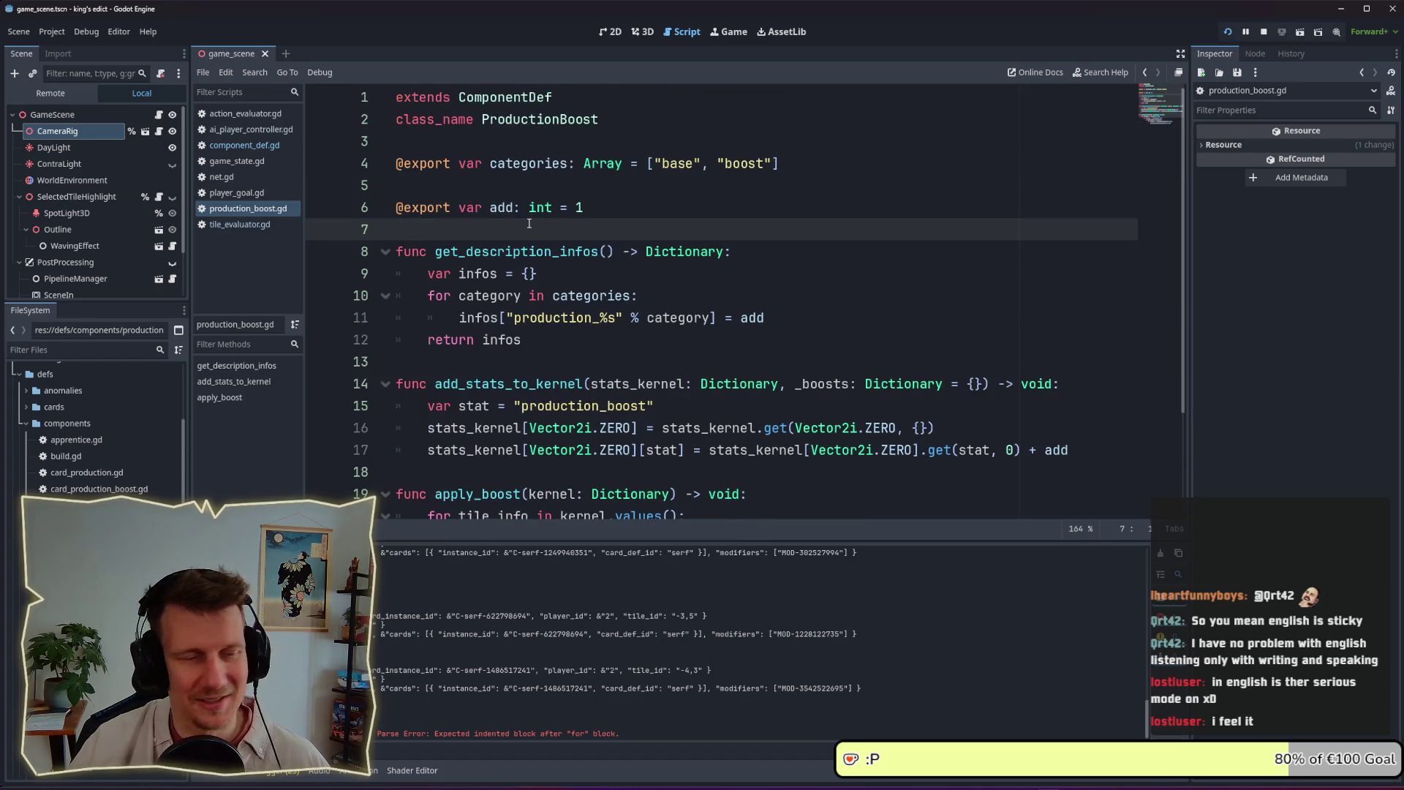
key(Return)
key(Return)
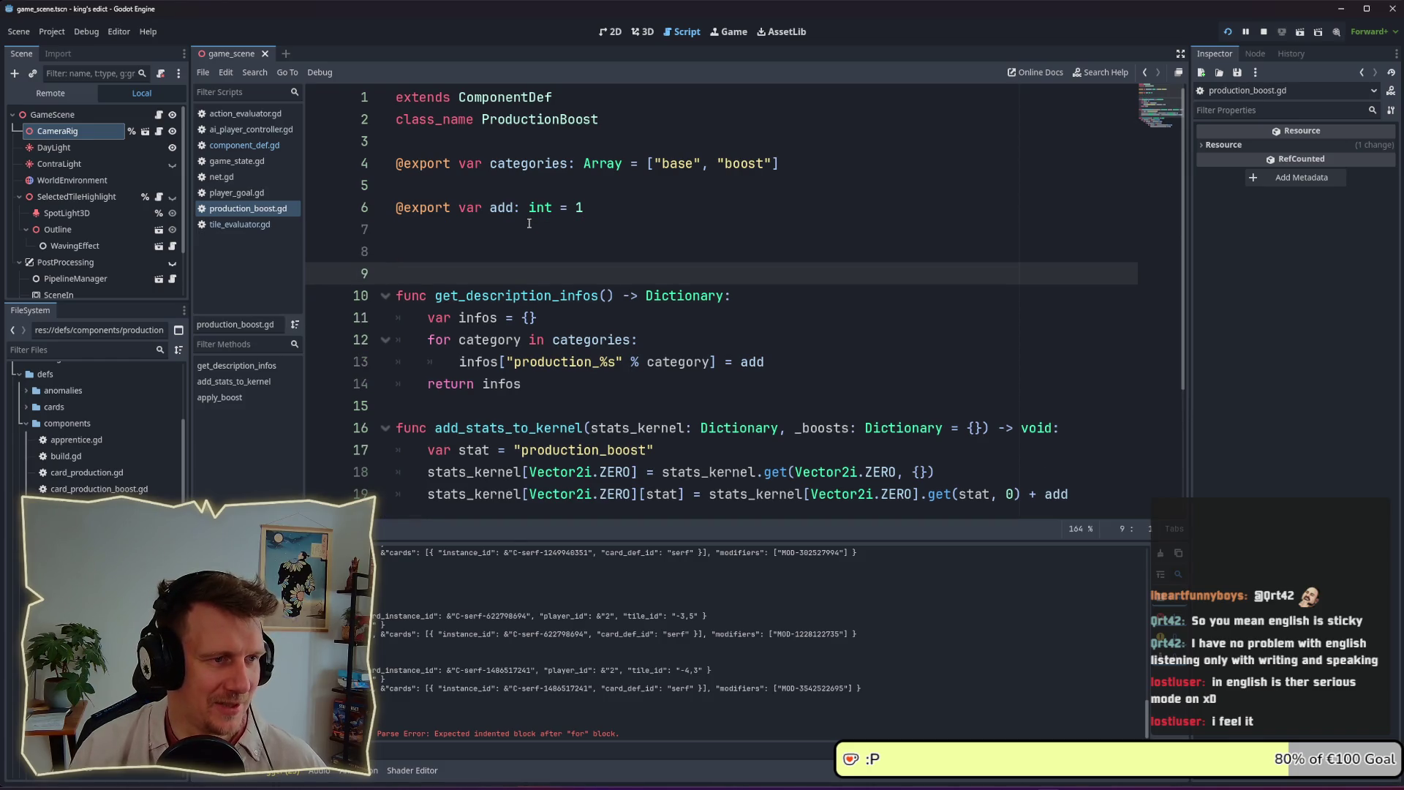
key(Up)
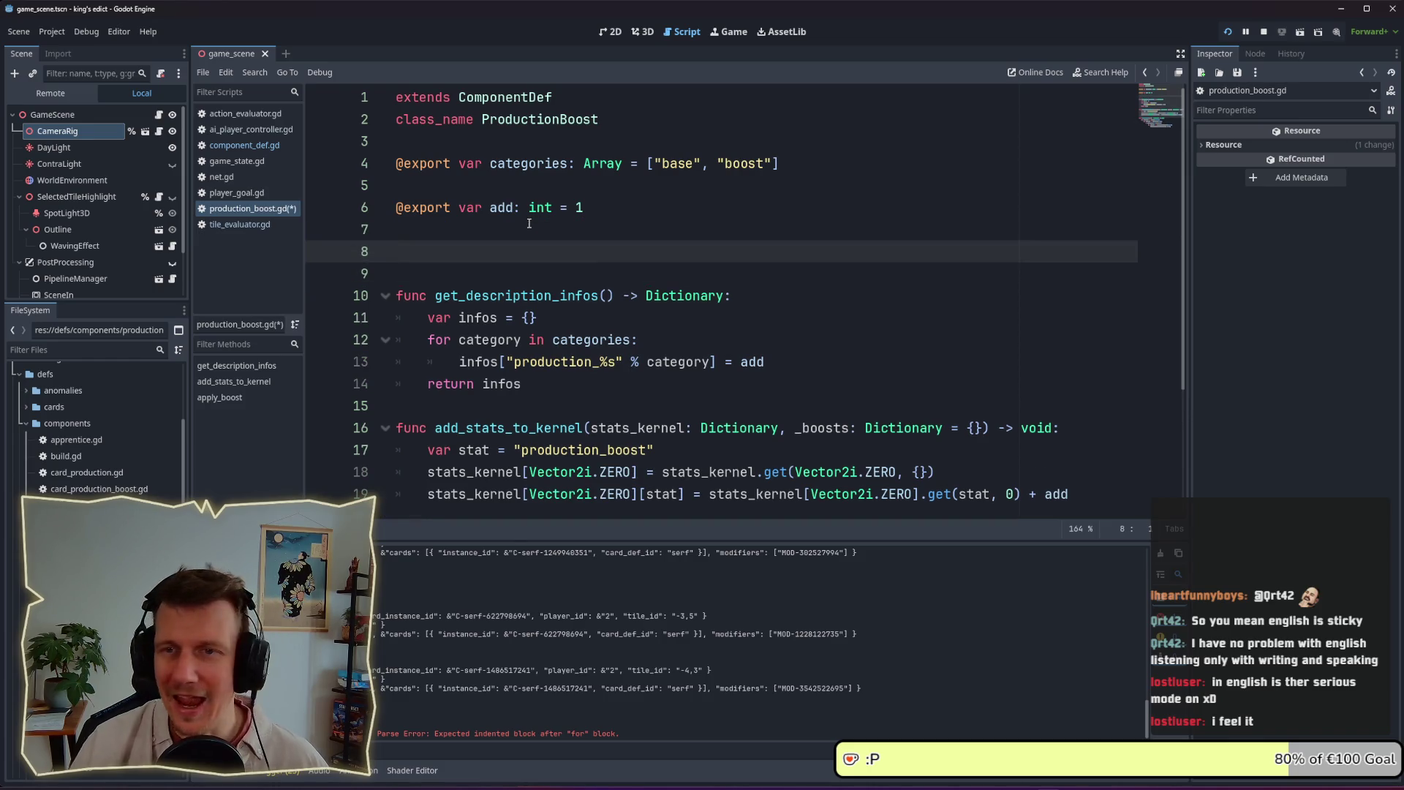
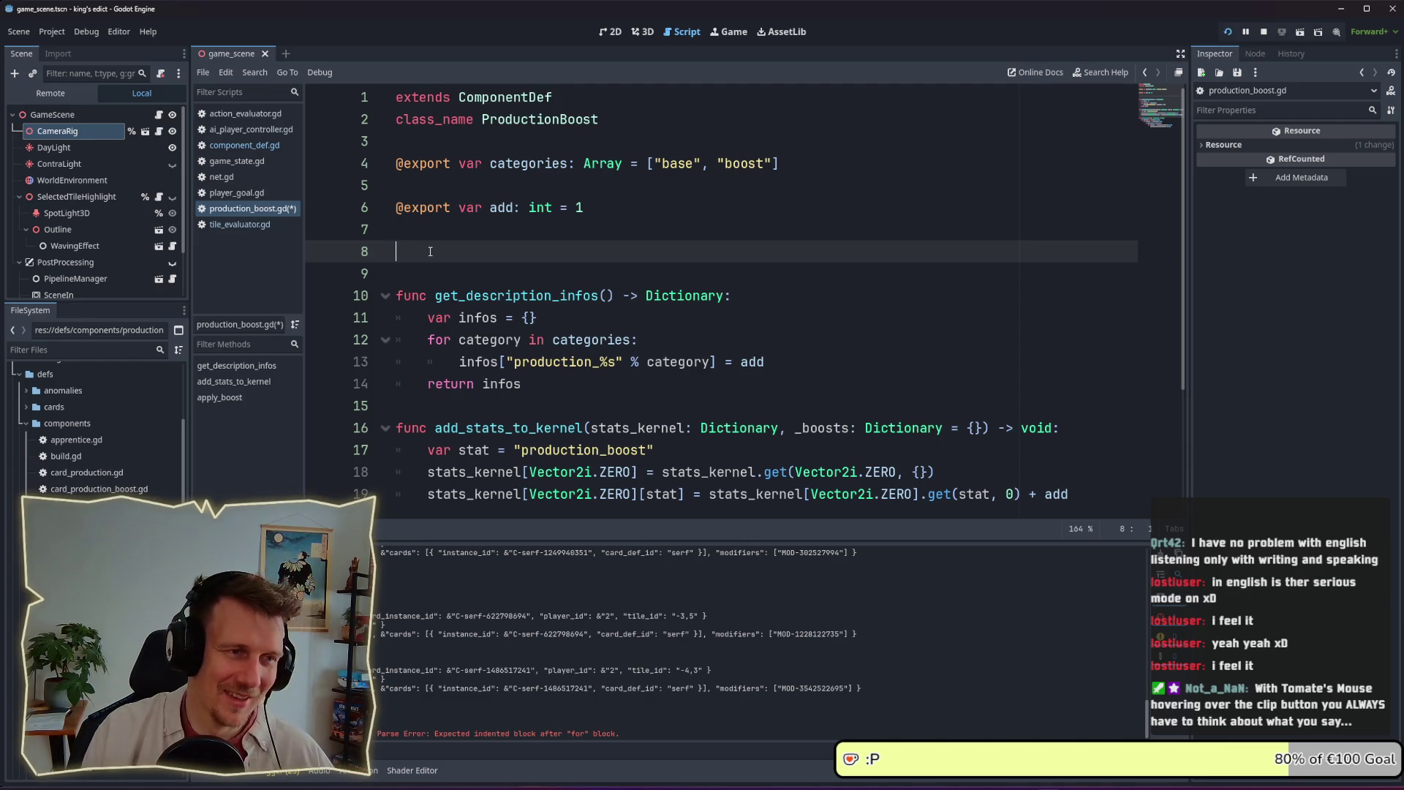
Delete the extra blank line in production_boost.gd and save the script
key(BackSpace)
key(ctrl+s)
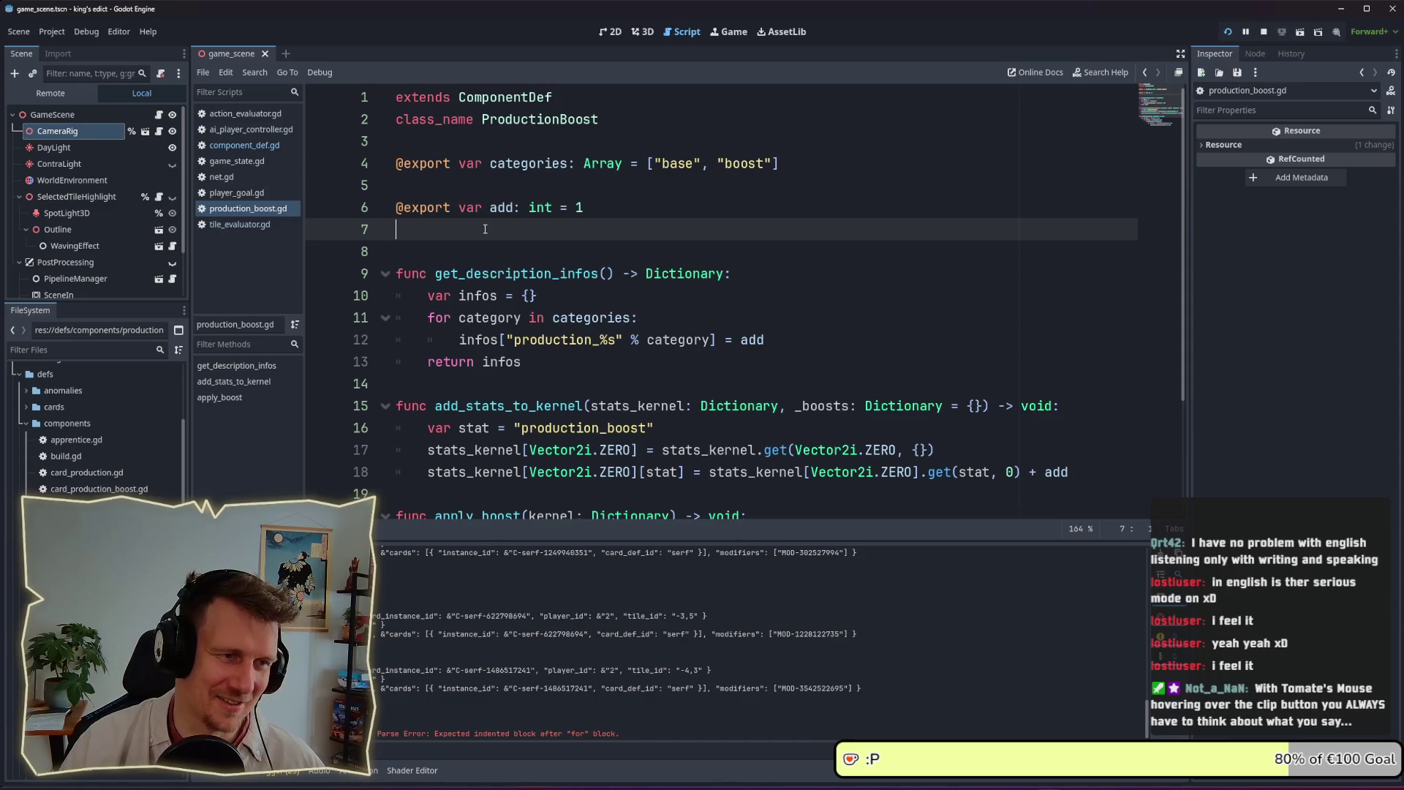
scroll(485, 229, down, 3)
scroll(485, 229, up, 2)
Insert an empty line at line 8 for new code
key(Return)
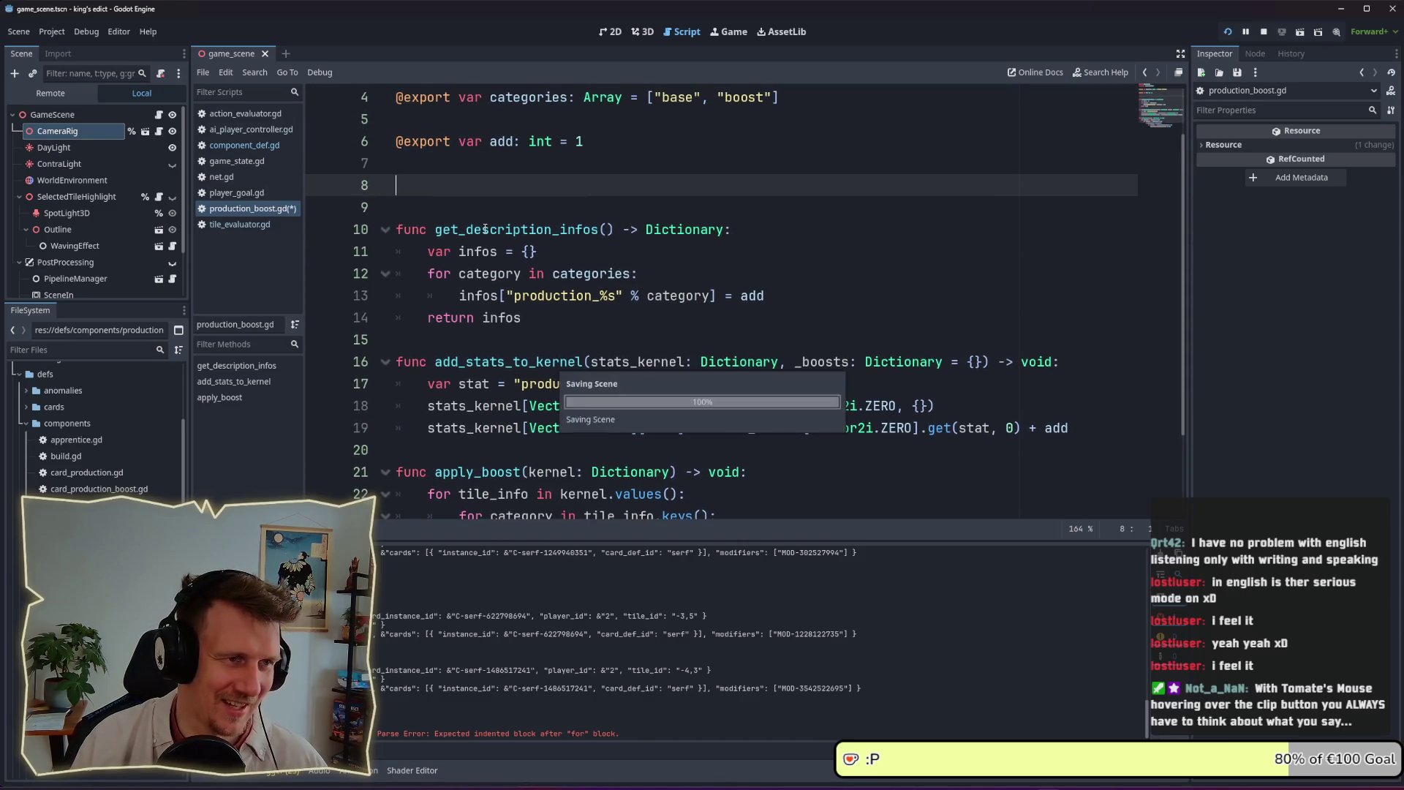
scroll(495, 252, down, 1)
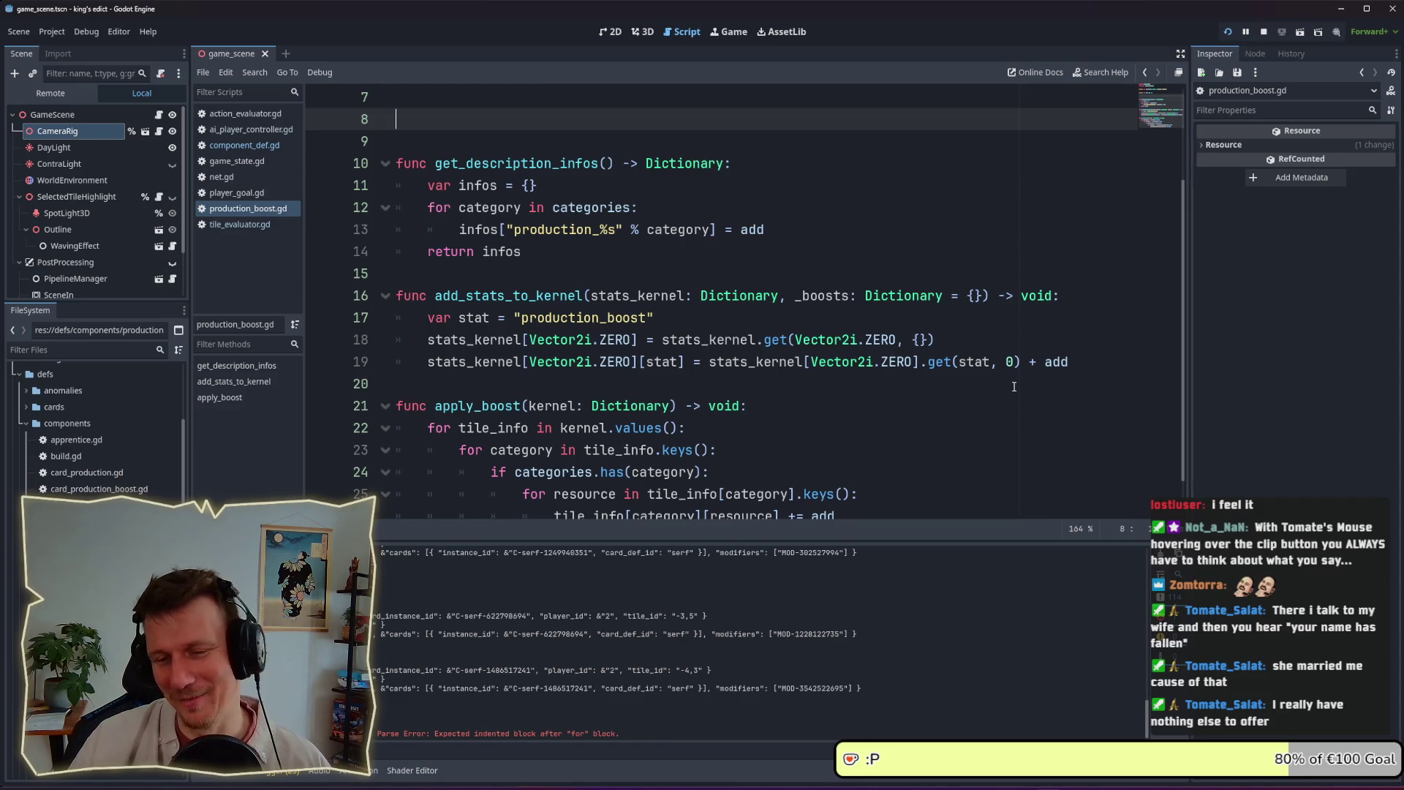
scroll(618, 298, up, 1)
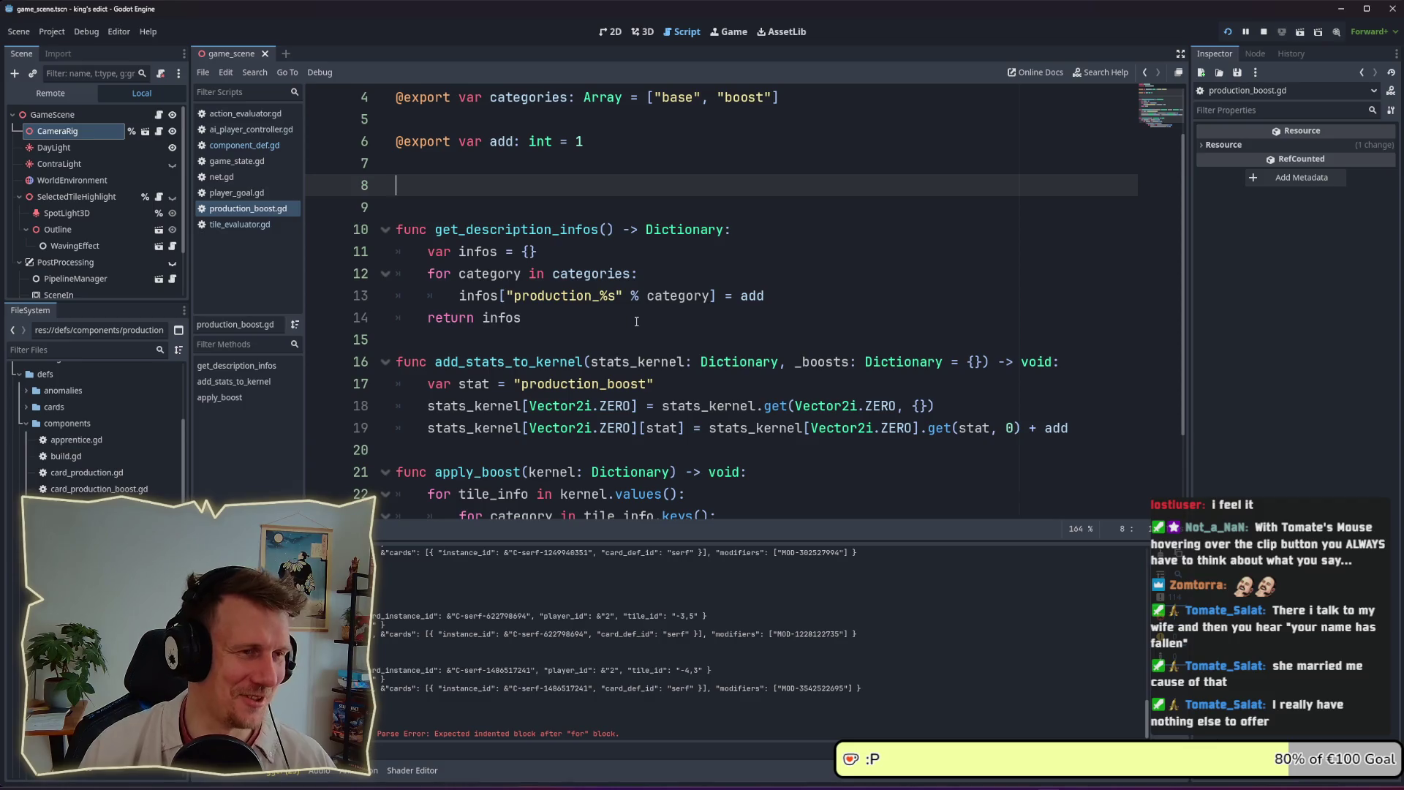
scroll(625, 294, up, 1)
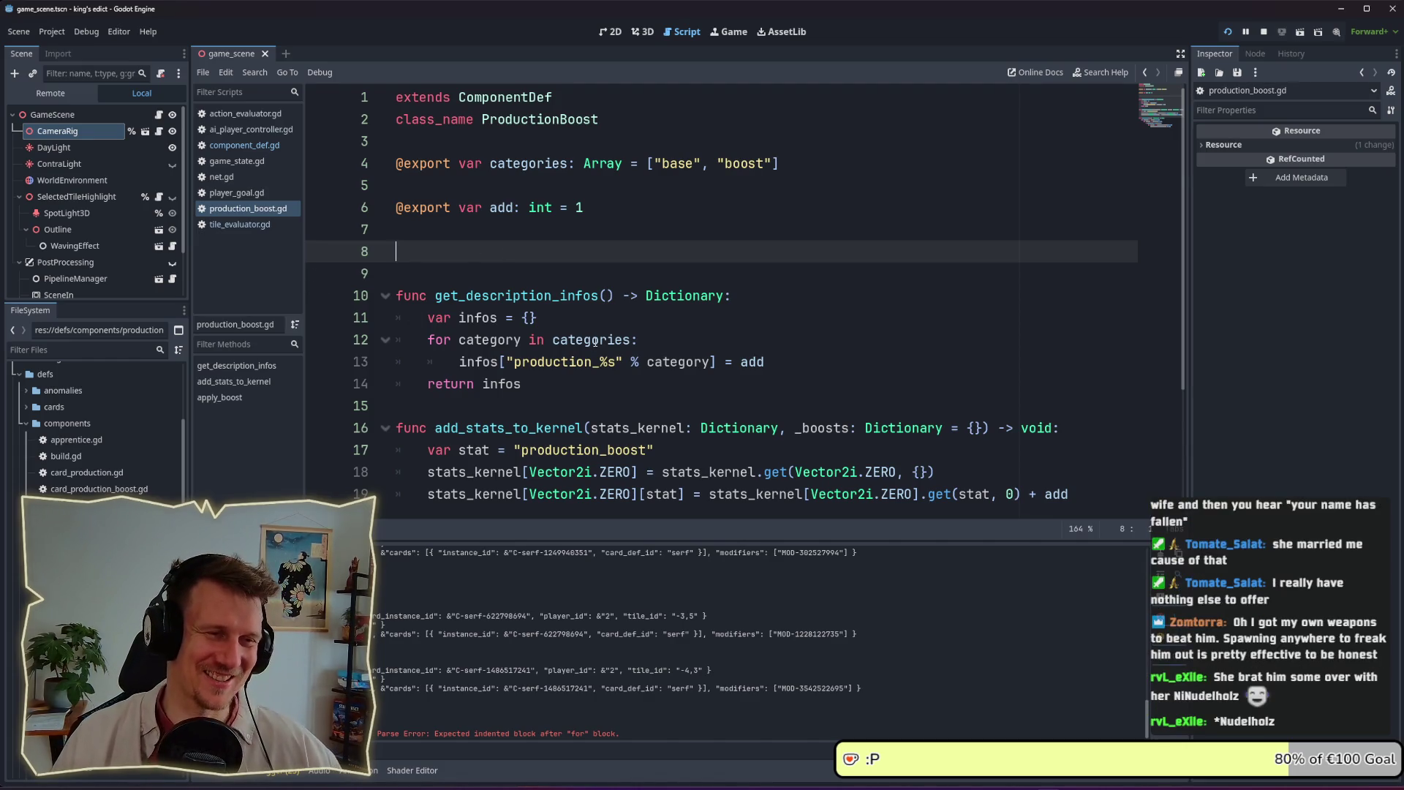
Type func on empty line 8 of production_boost.gd to start a new function
mouse_move(595, 341)
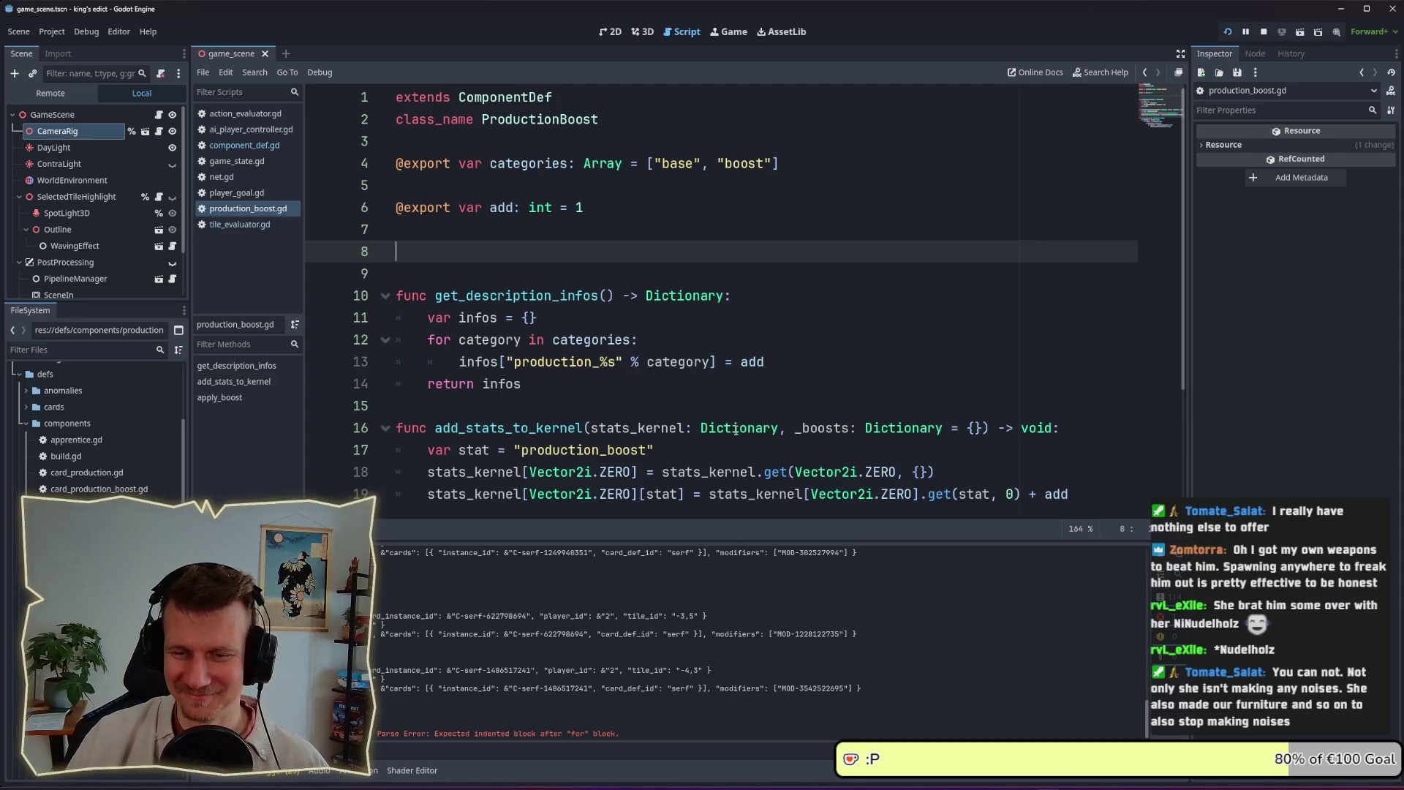
mouse_move(735, 431)
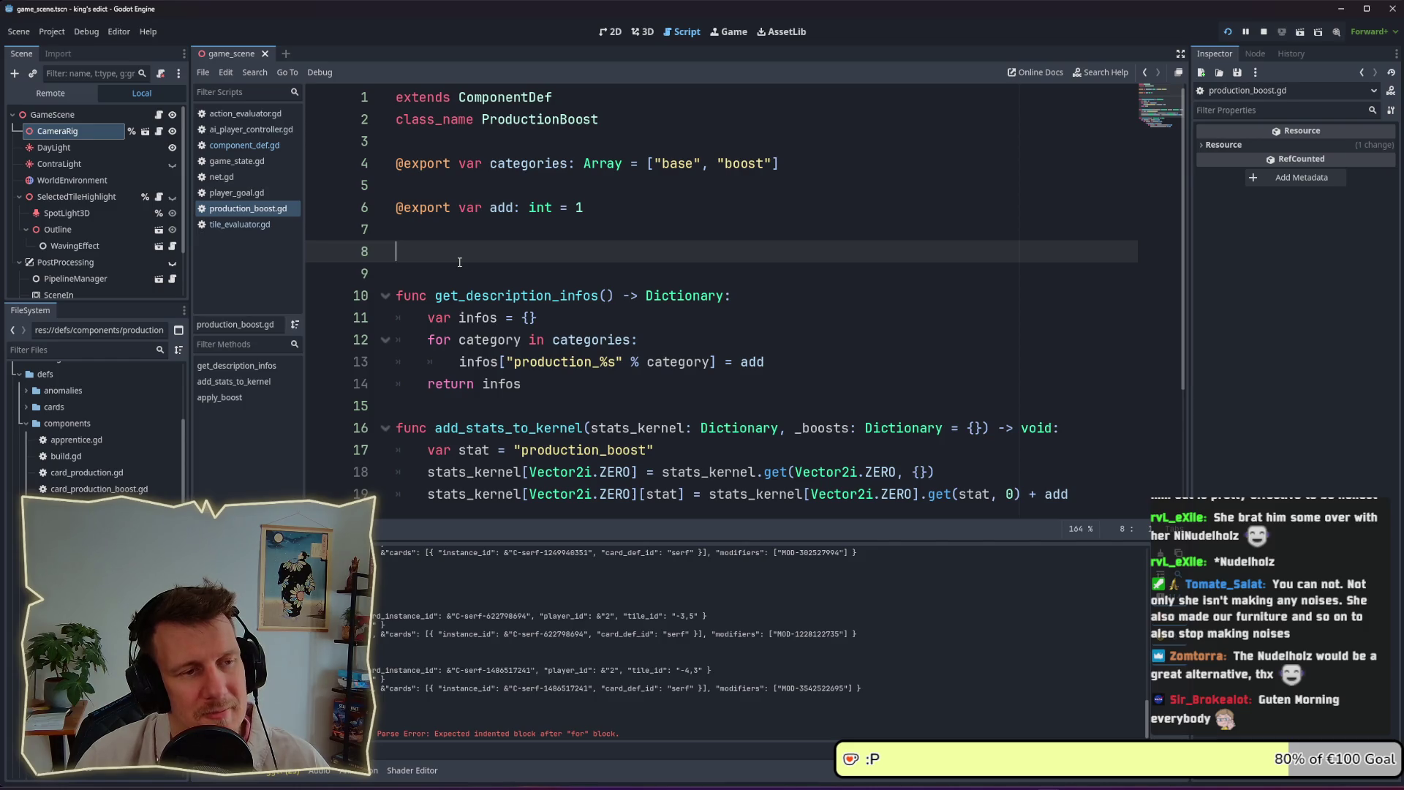
text(func)
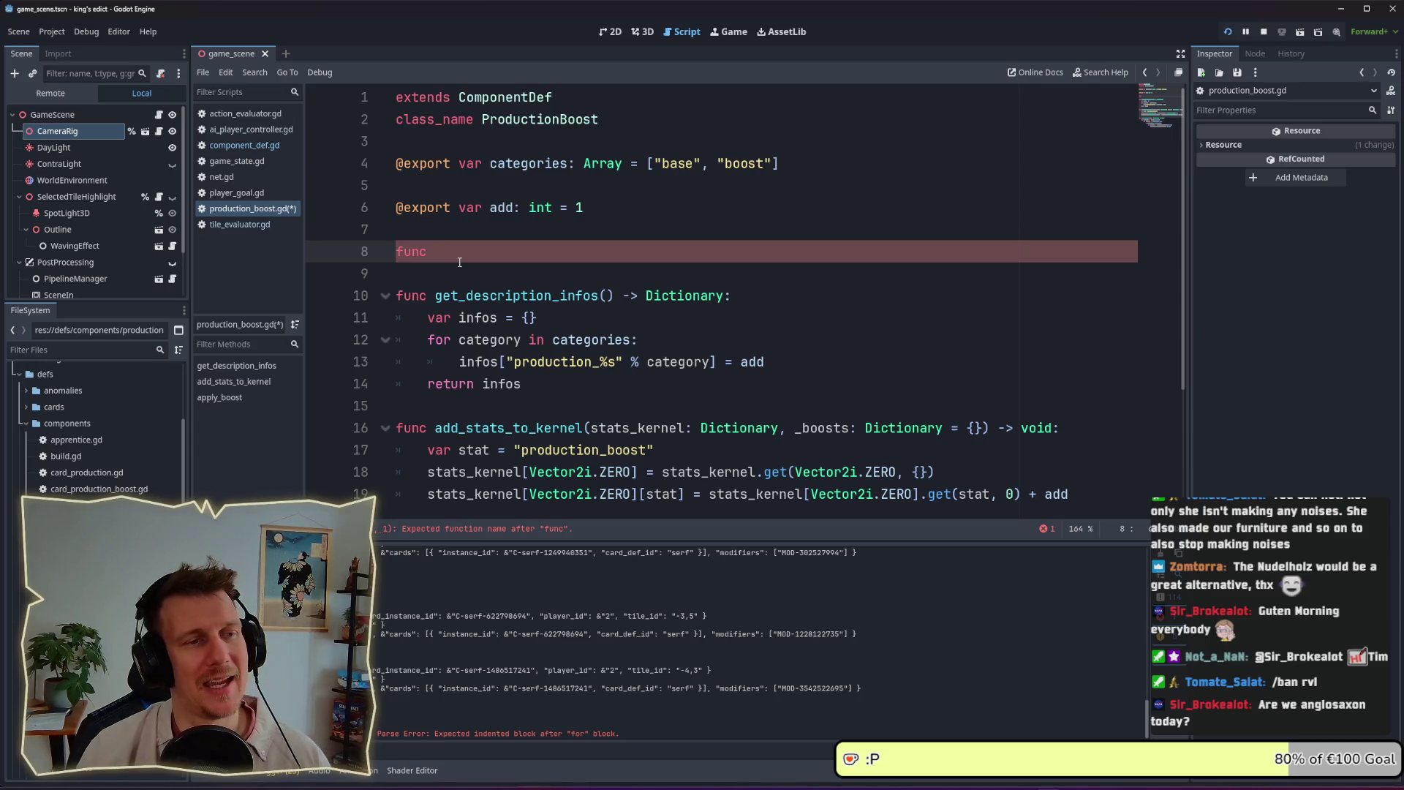
Declare func get_insights() -> Dictionary: on line 8
text( get_ingi)
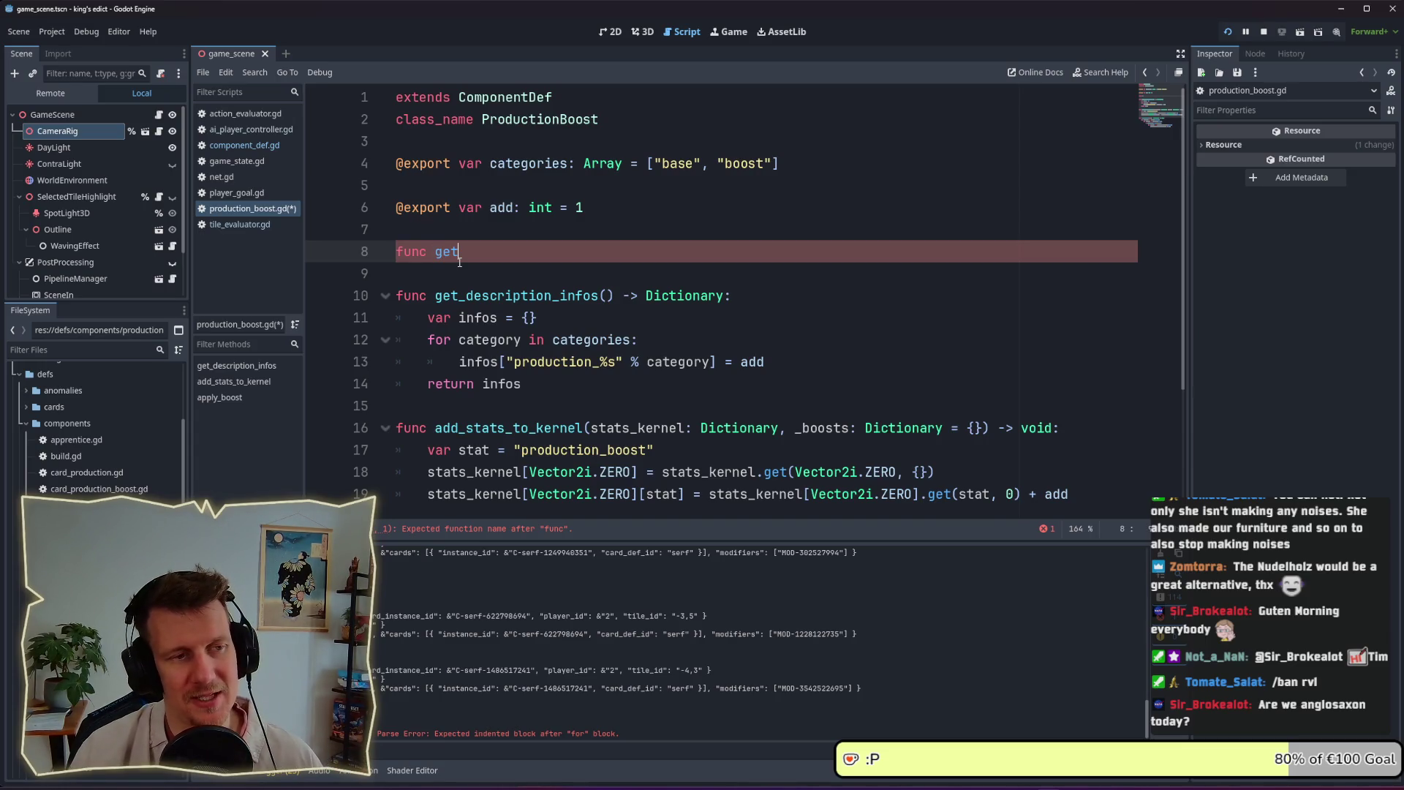
key(BackSpace)
key(BackSpace)
key(BackSpace)
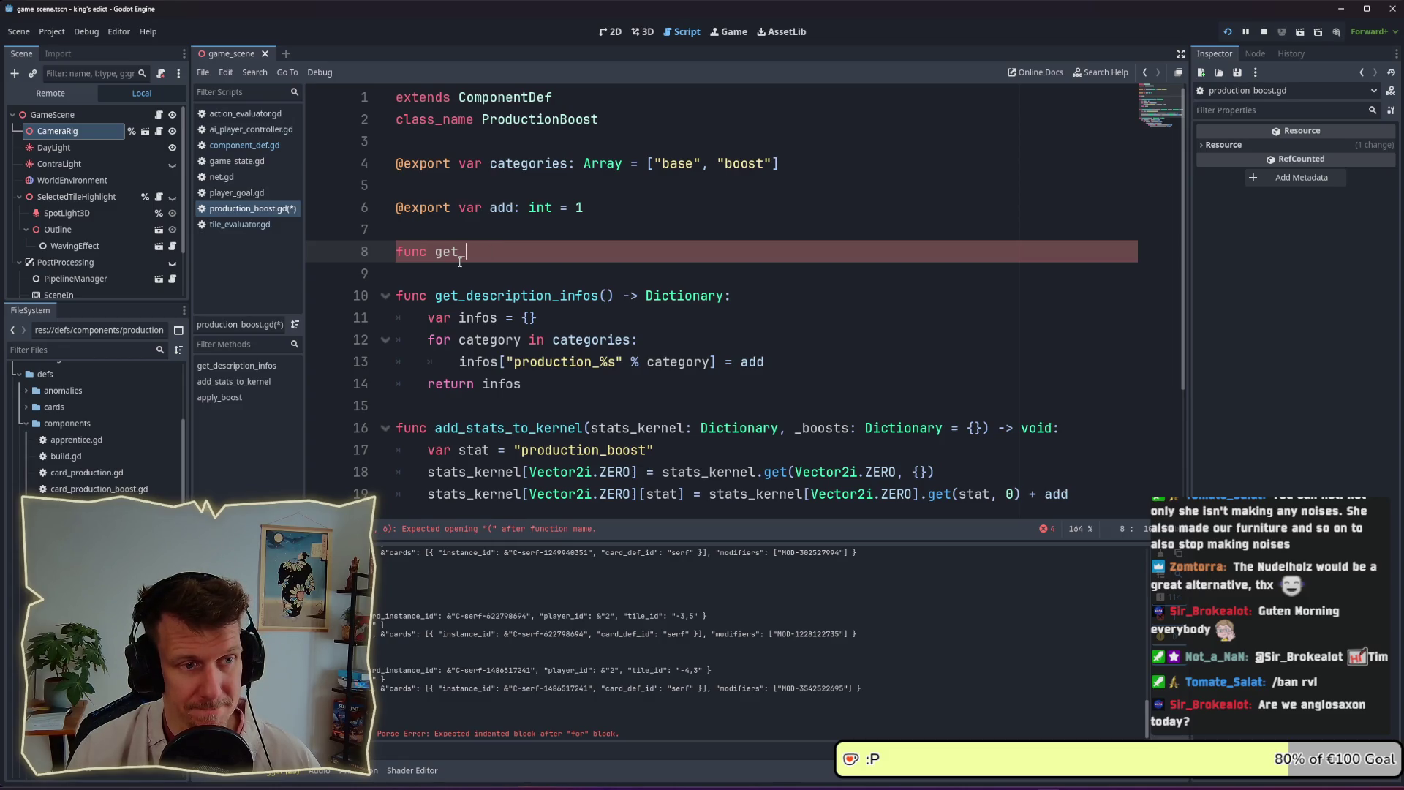
text(insights)
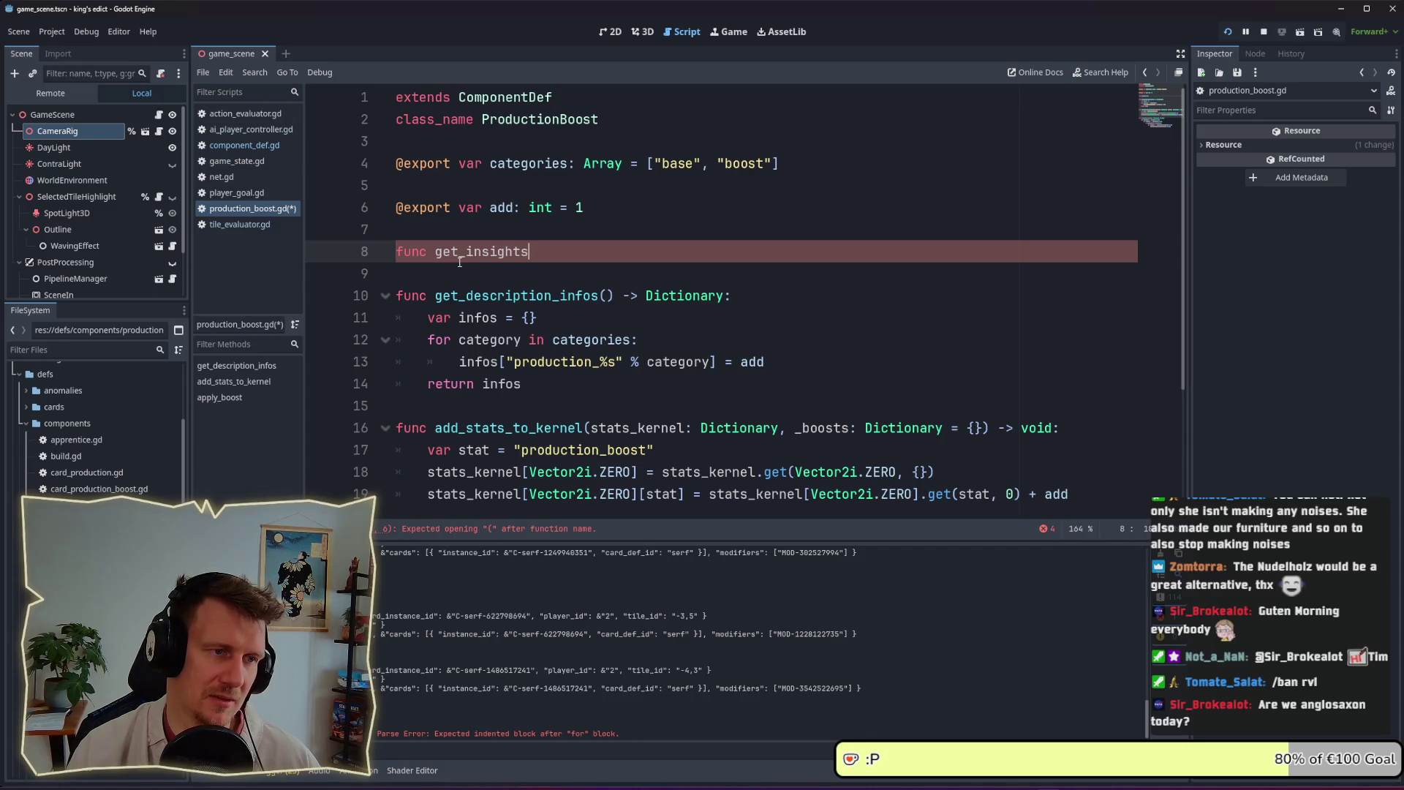
text(/)
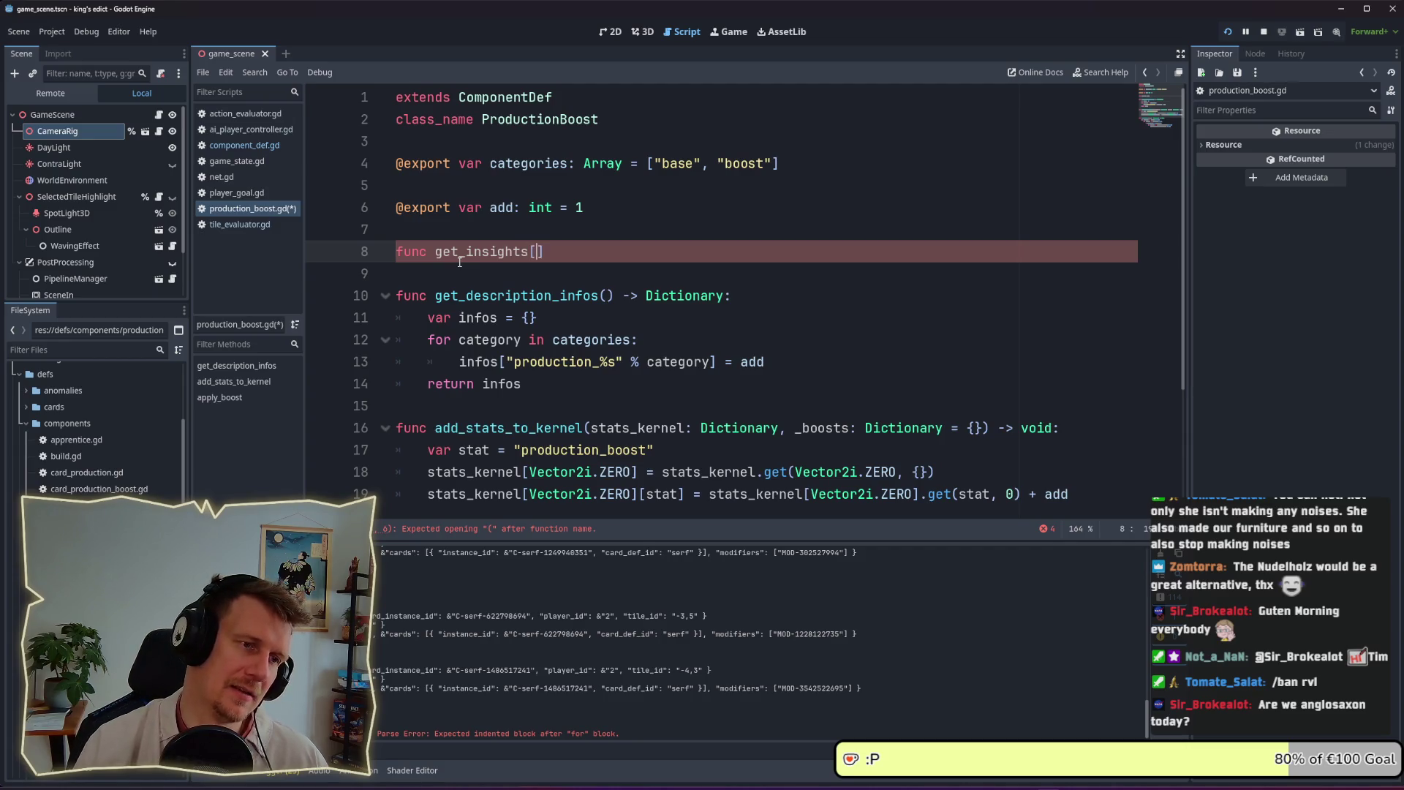
key(BackSpace)
text(() -> Diction)
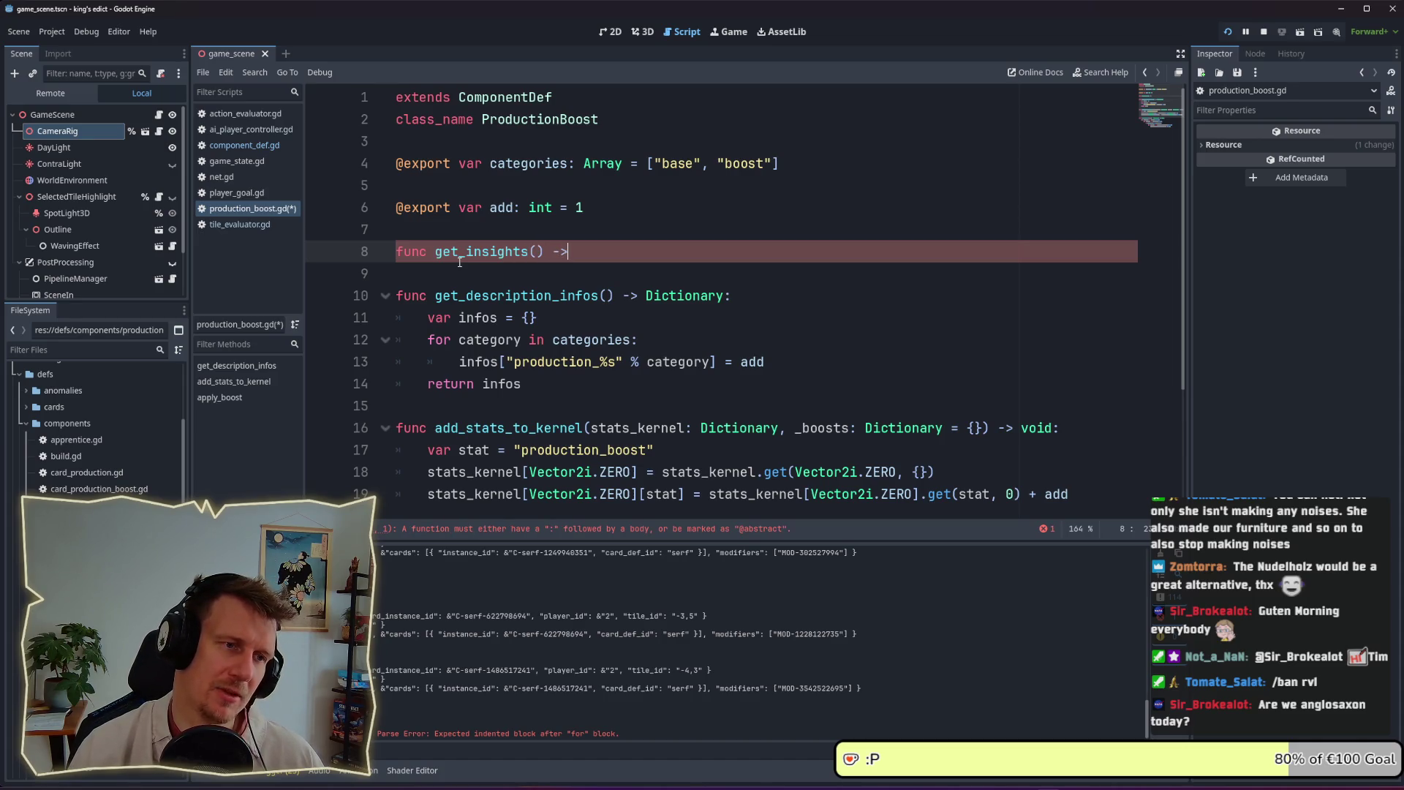
text(ary:)
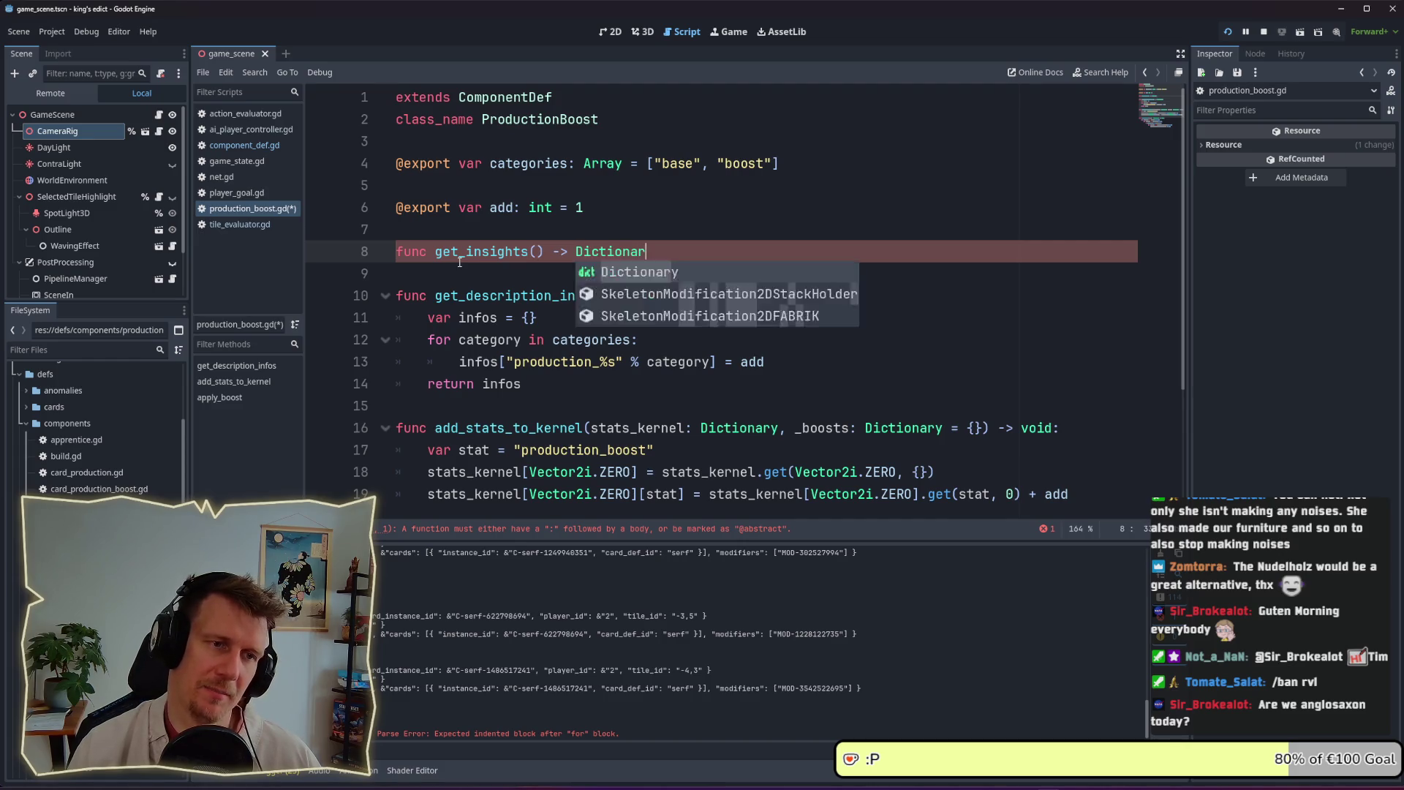
key(Return)
Give the function the body return {} and save production_boost.gd
text(reut)
key(BackSpace)
key(BackSpace)
text(turn {[)
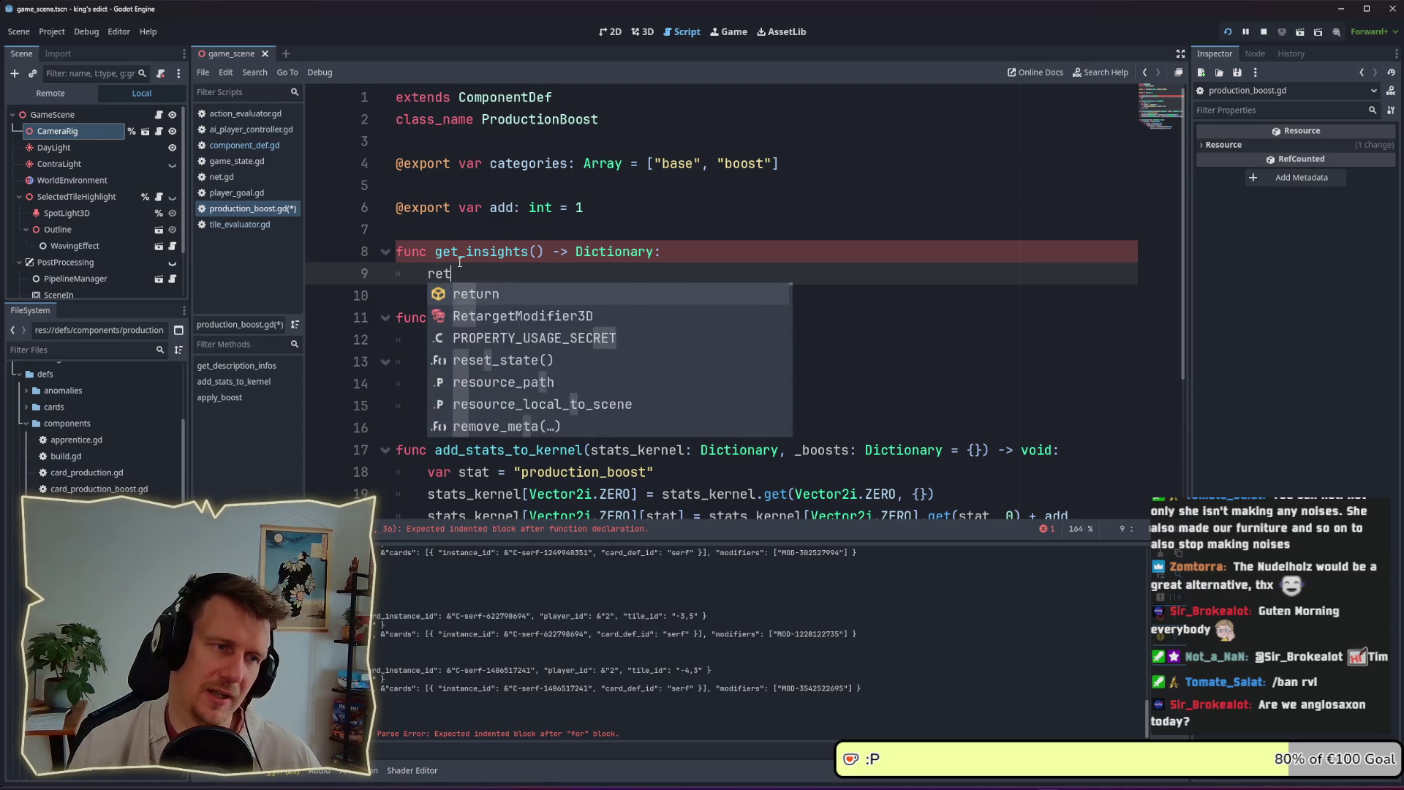
key(BackSpace)
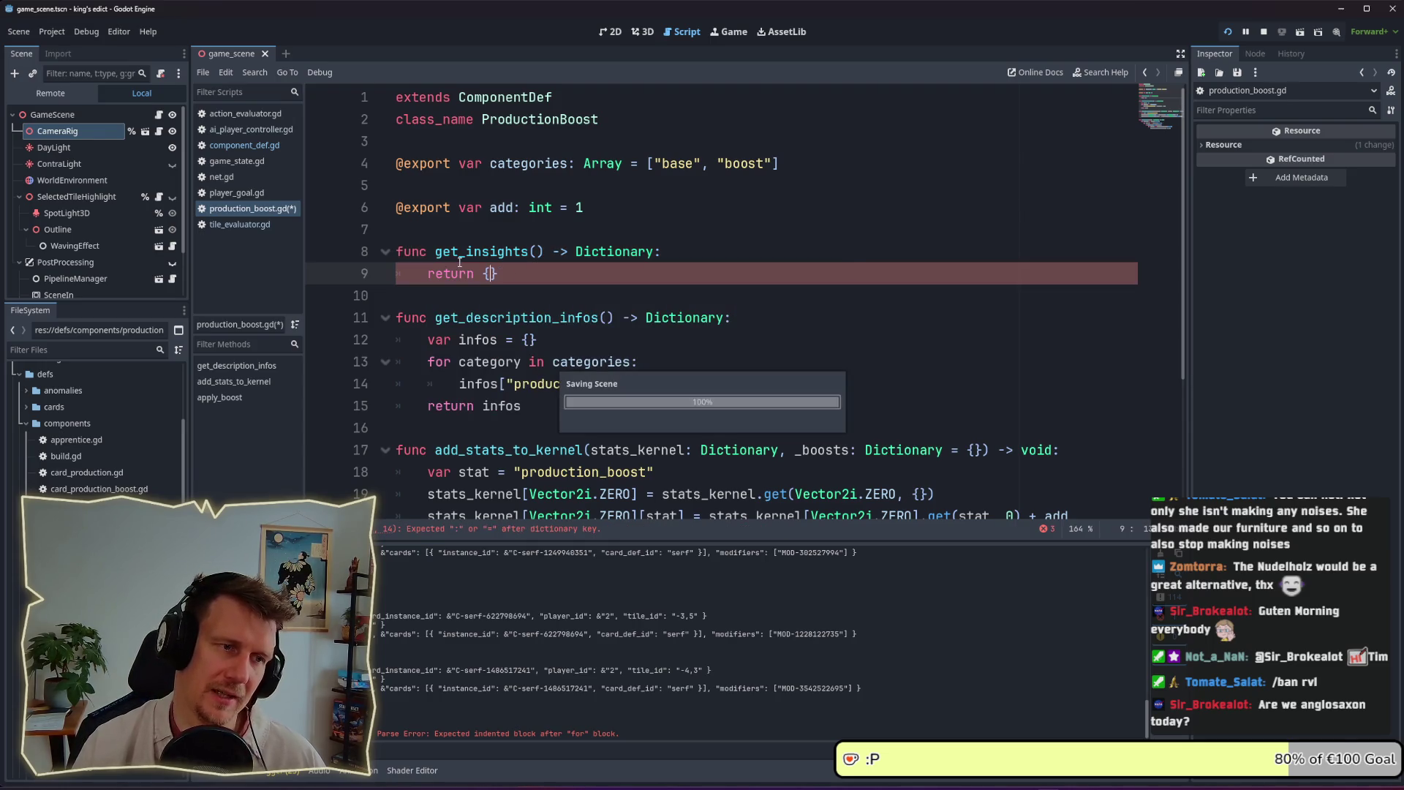
key(ctrl+s)
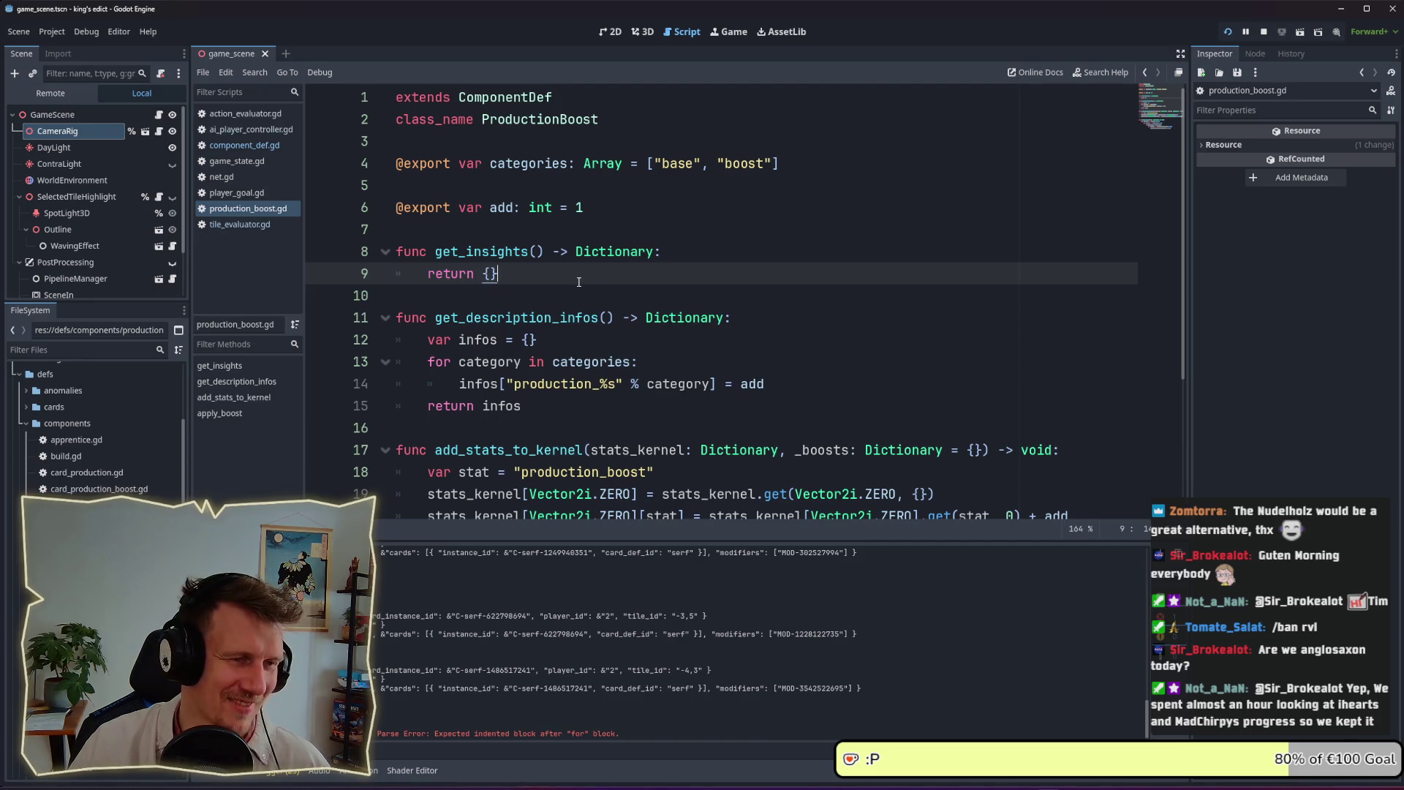
scroll(578, 282, down, 1)
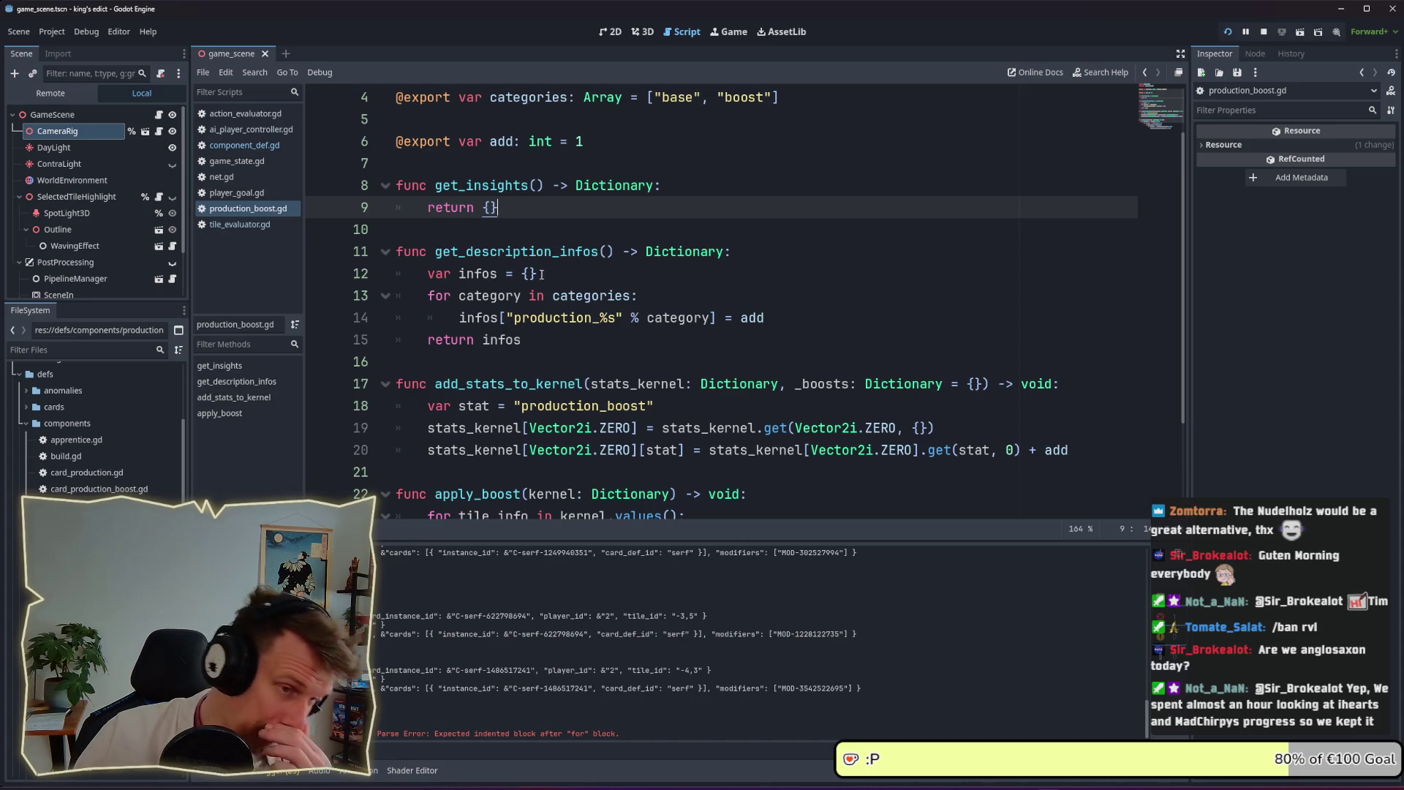
scroll(561, 283, down, 1)
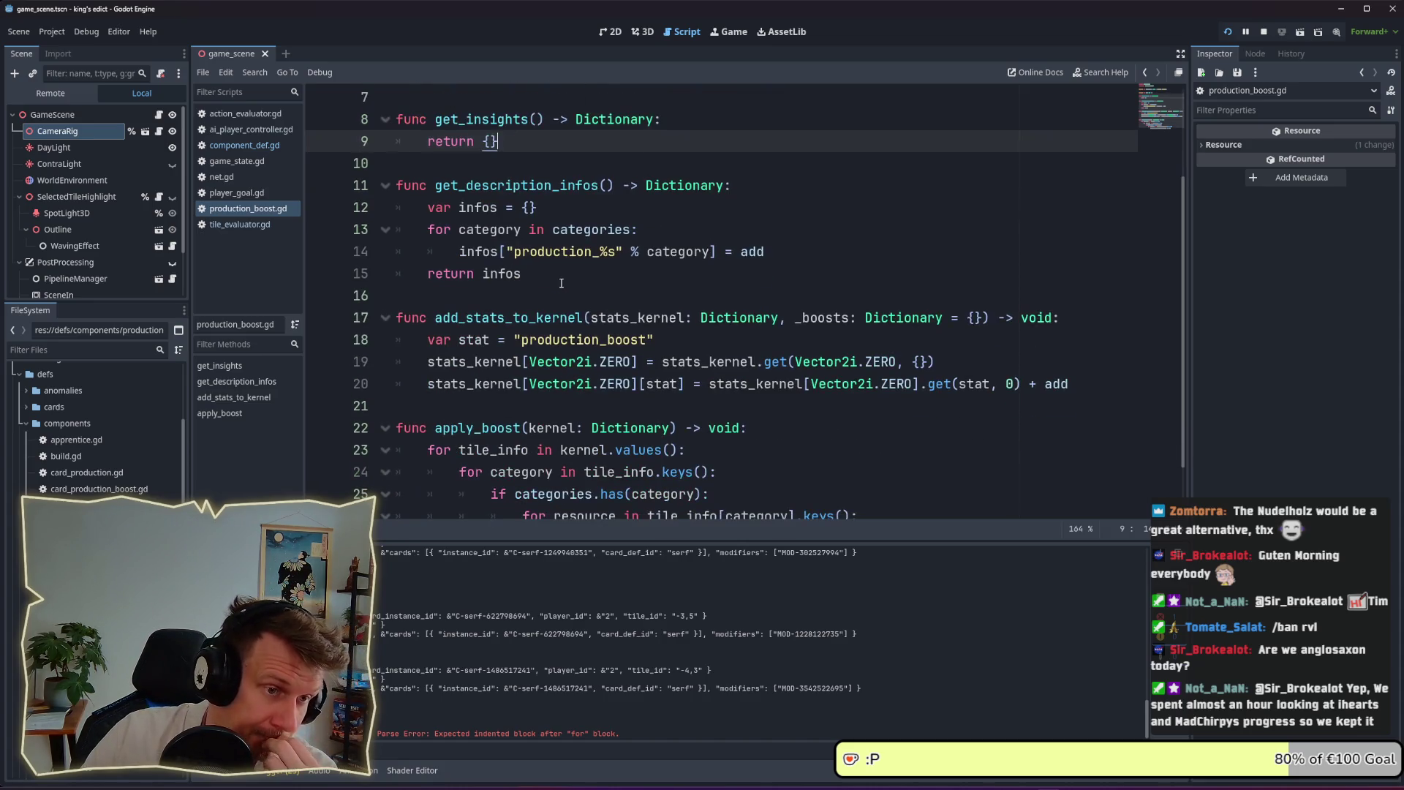
scroll(561, 283, down, 1)
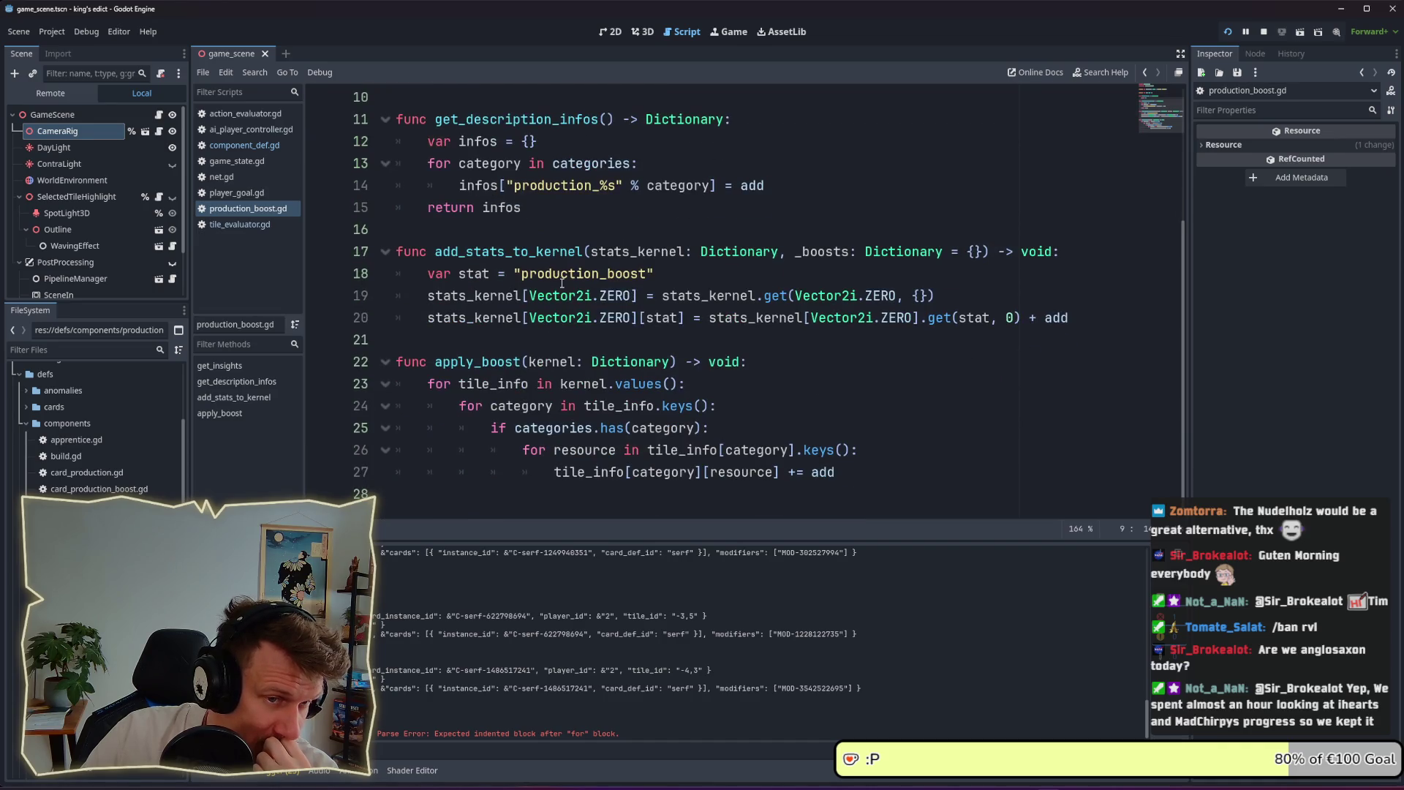
scroll(561, 282, up, 3)
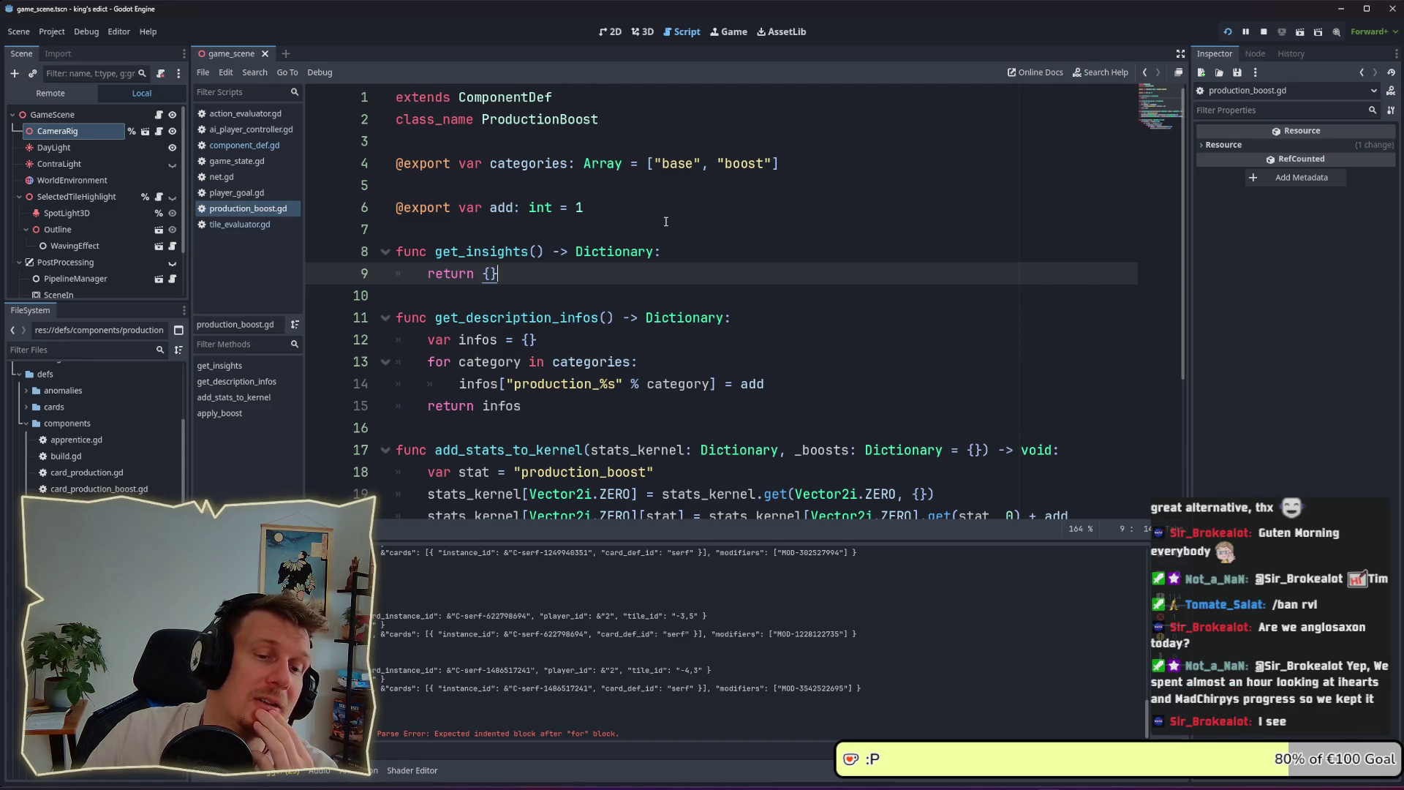
scroll(665, 222, down, 3)
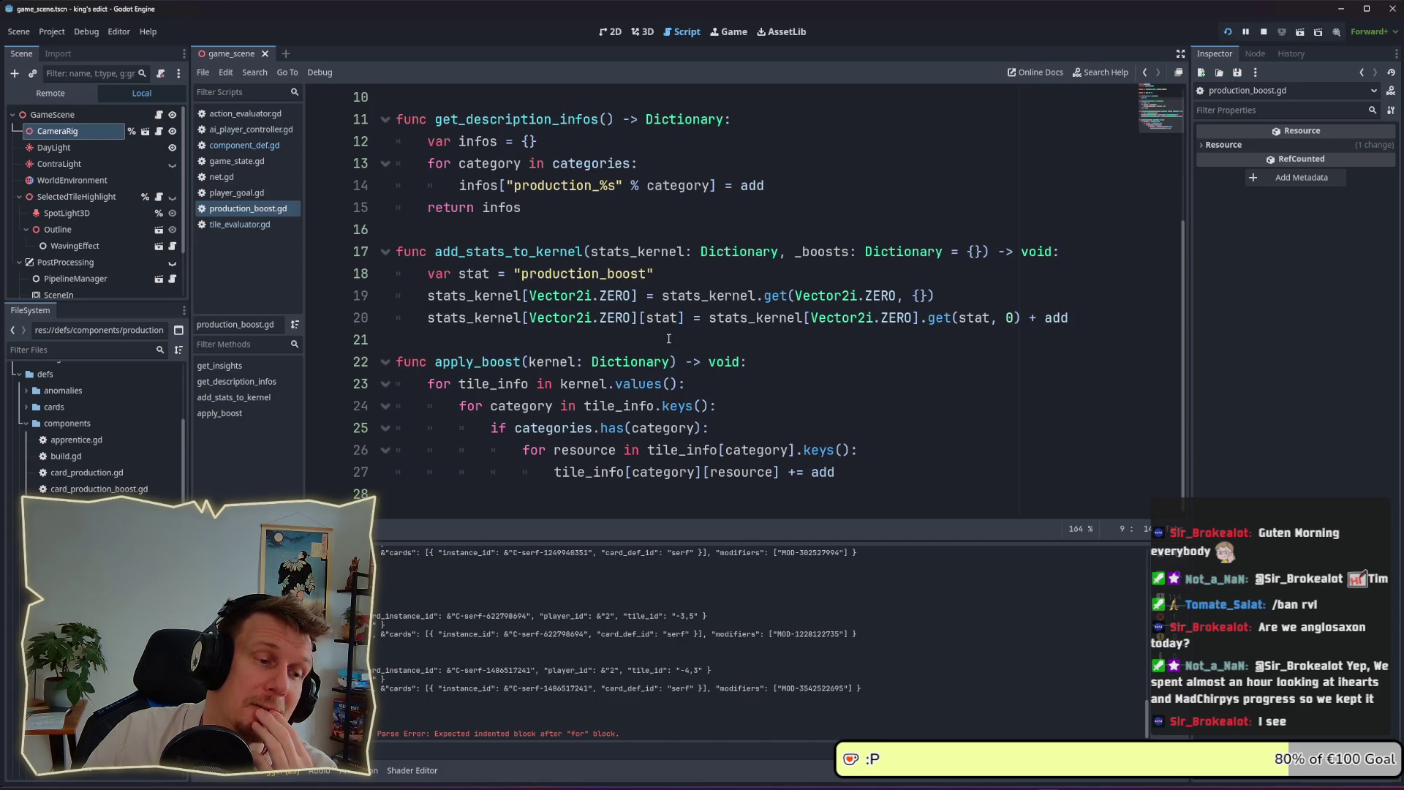
scroll(669, 339, up, 2)
scroll(668, 338, up, 1)
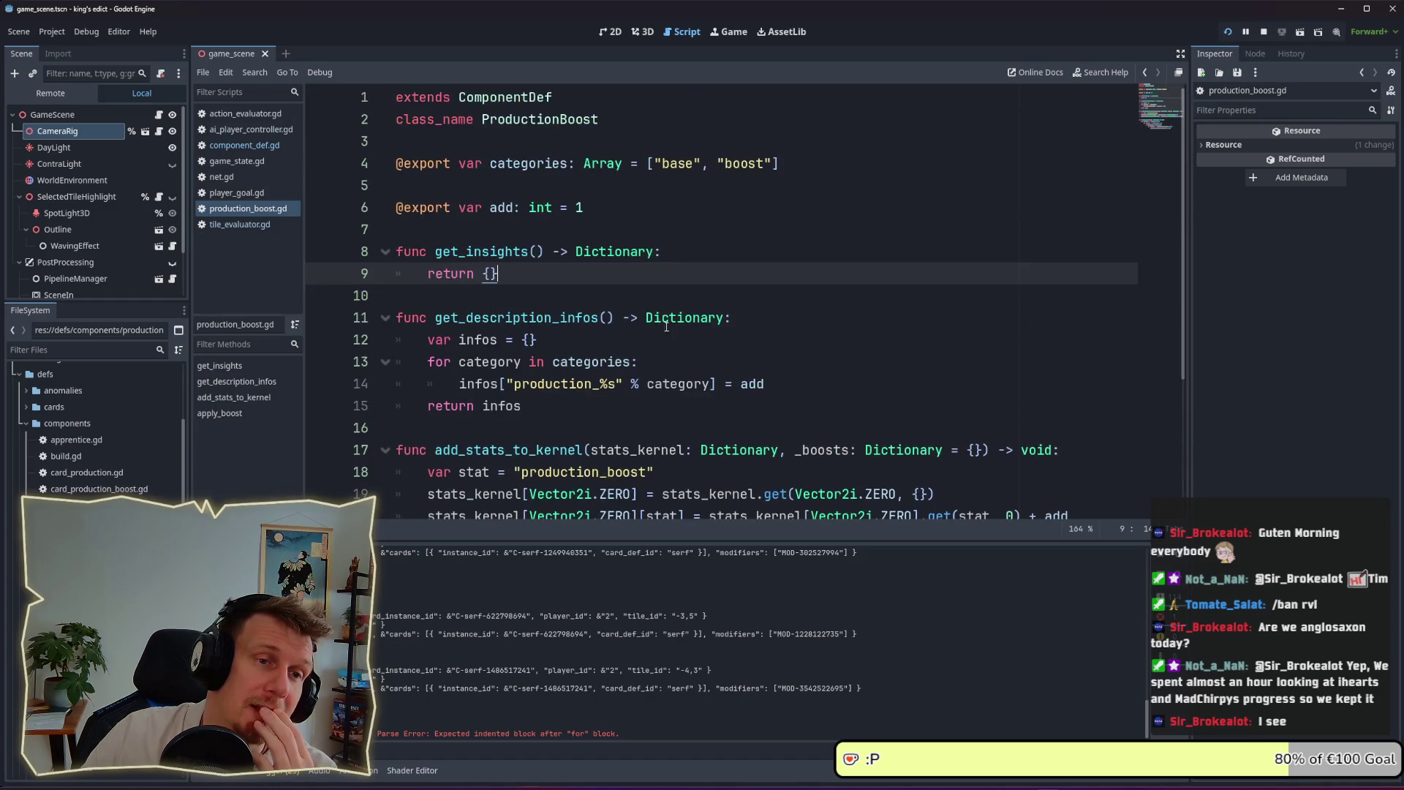
double_click(677, 163)
double_click(742, 164)
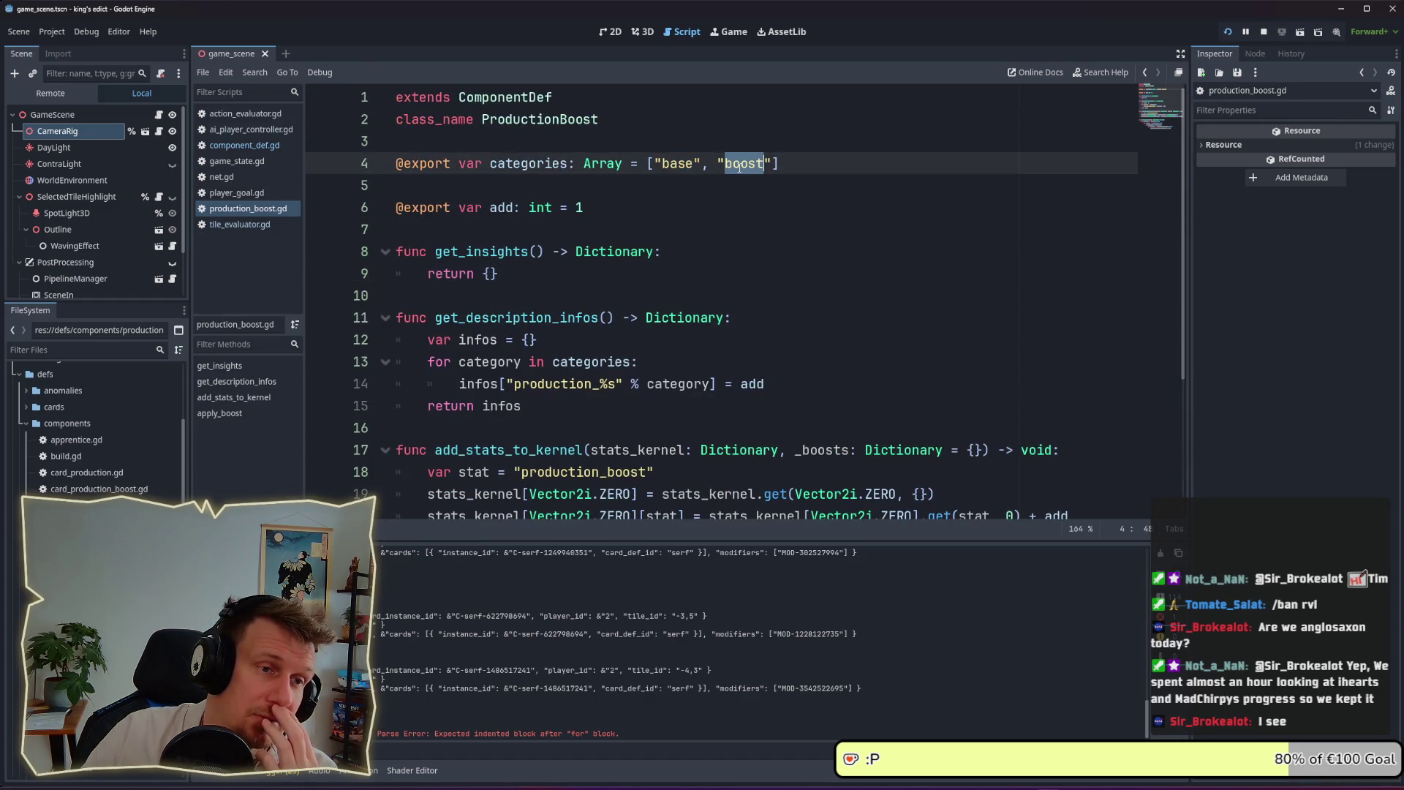
double_click(678, 162)
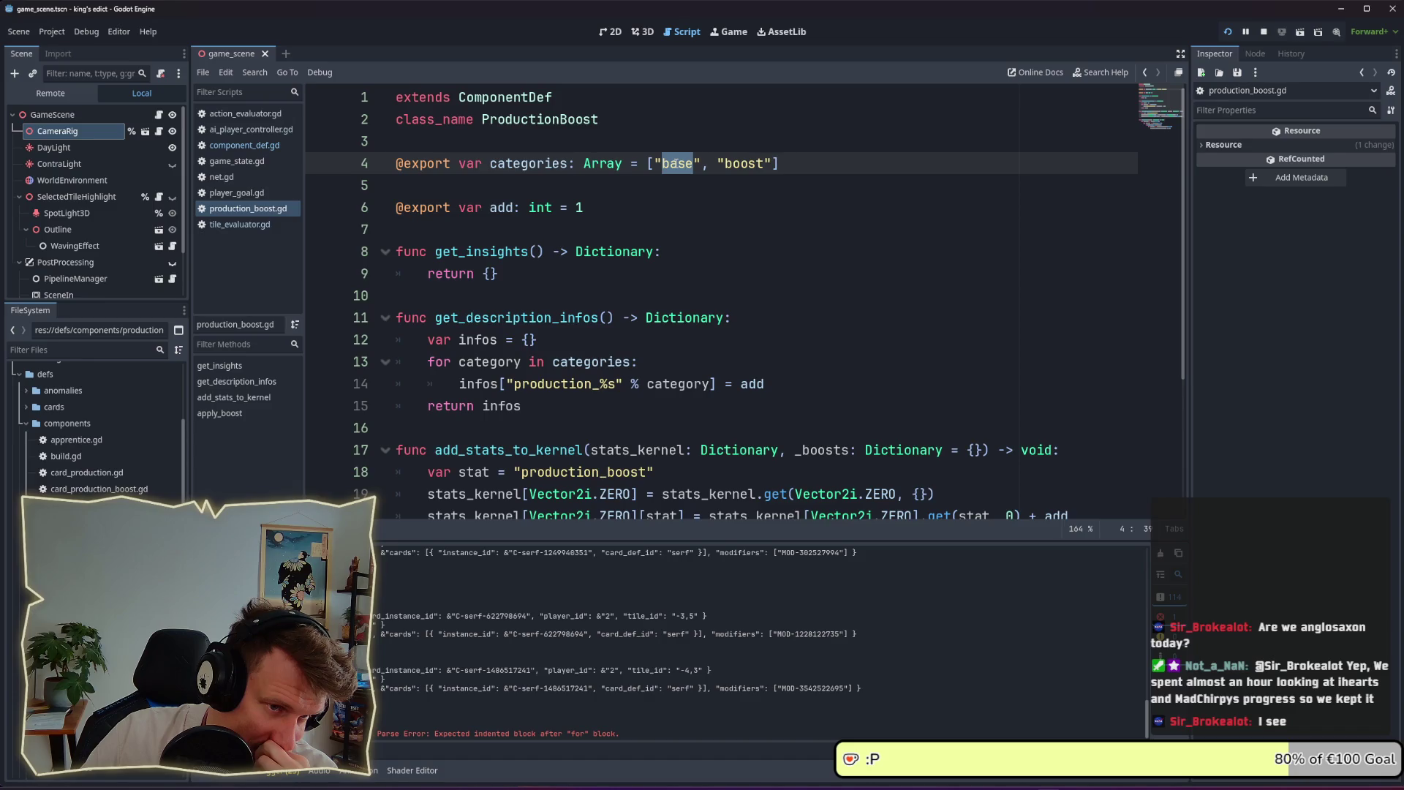
scroll(682, 225, down, 3)
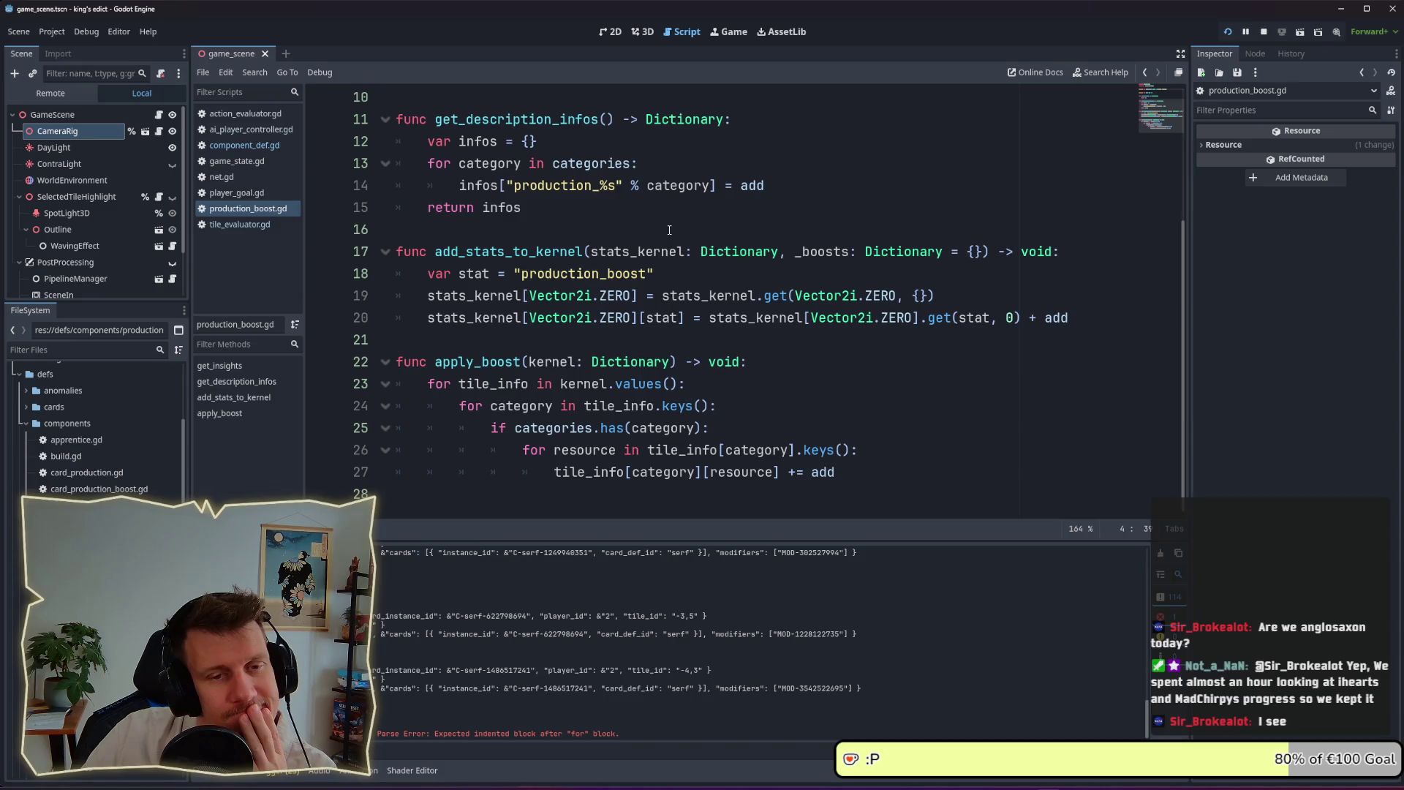
scroll(669, 230, up, 3)
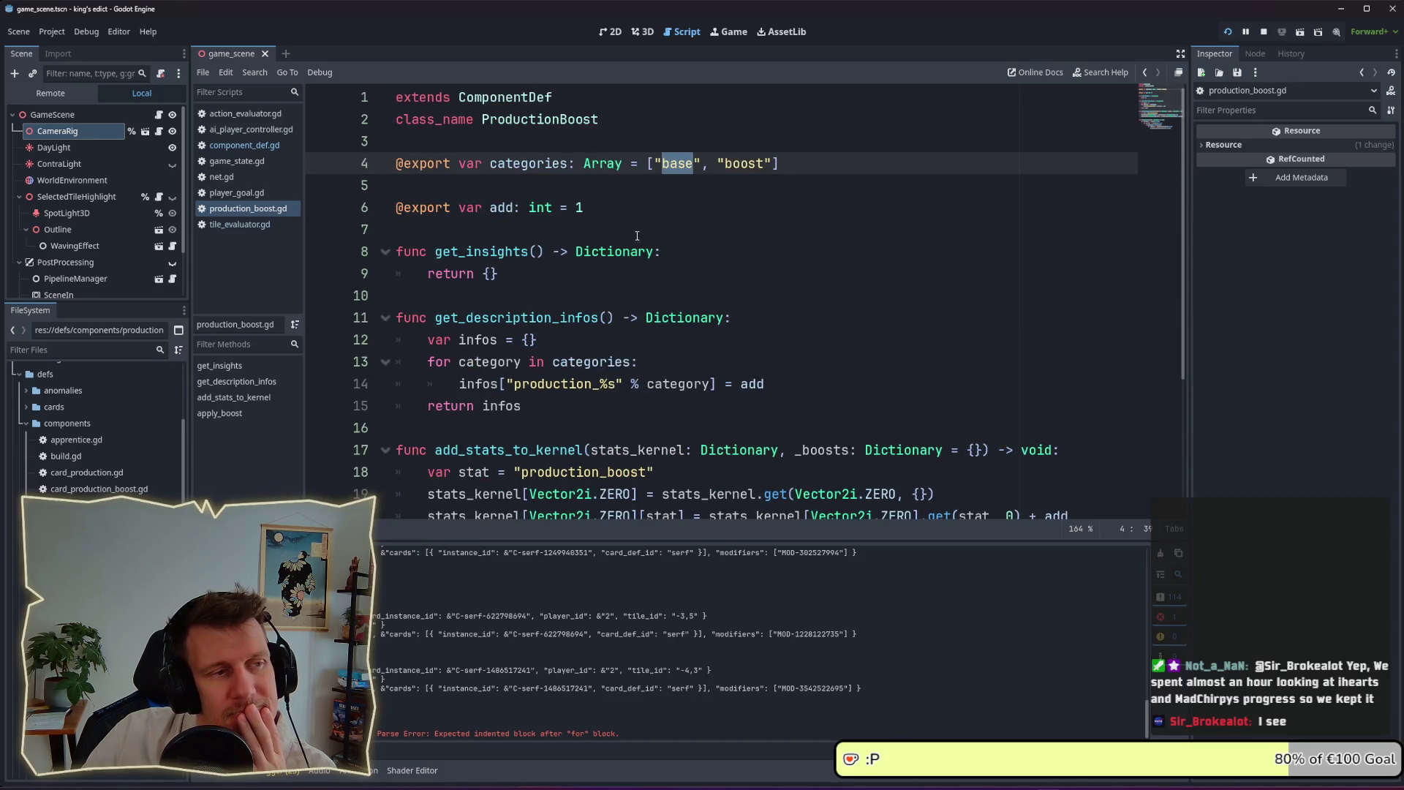
click(71, 431)
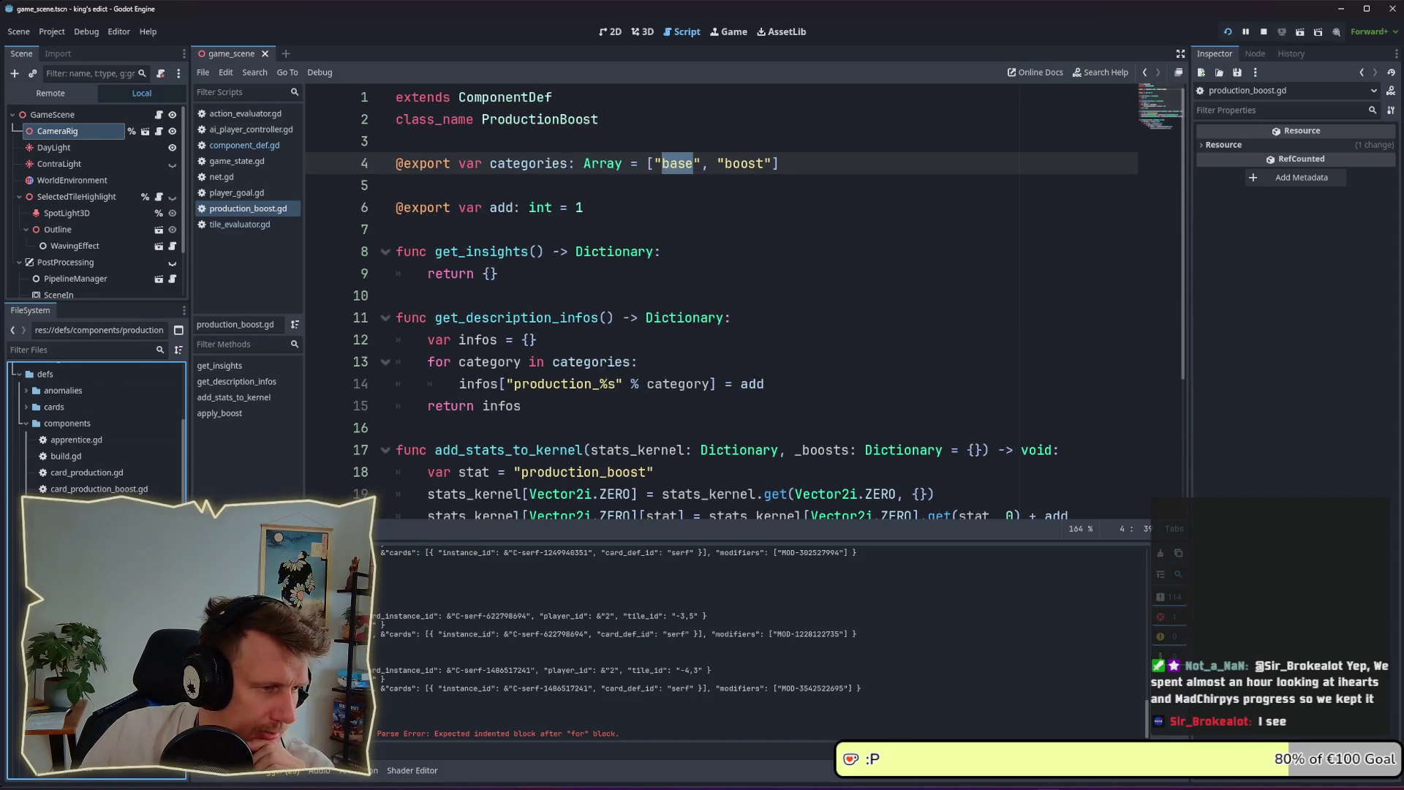
Filter the FileSystem for 'farm', open farm.tres and expand its first component
click(60, 353)
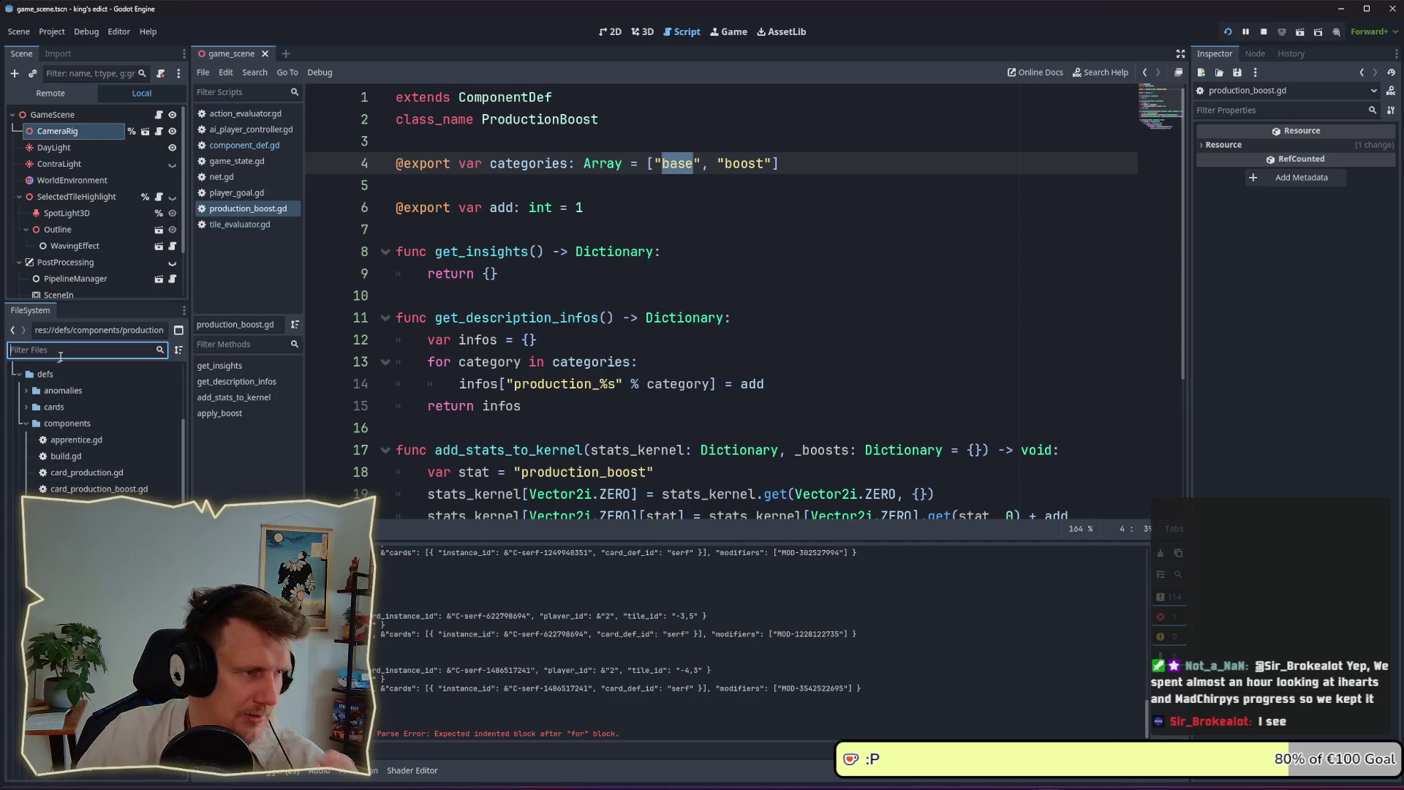
text(farm)
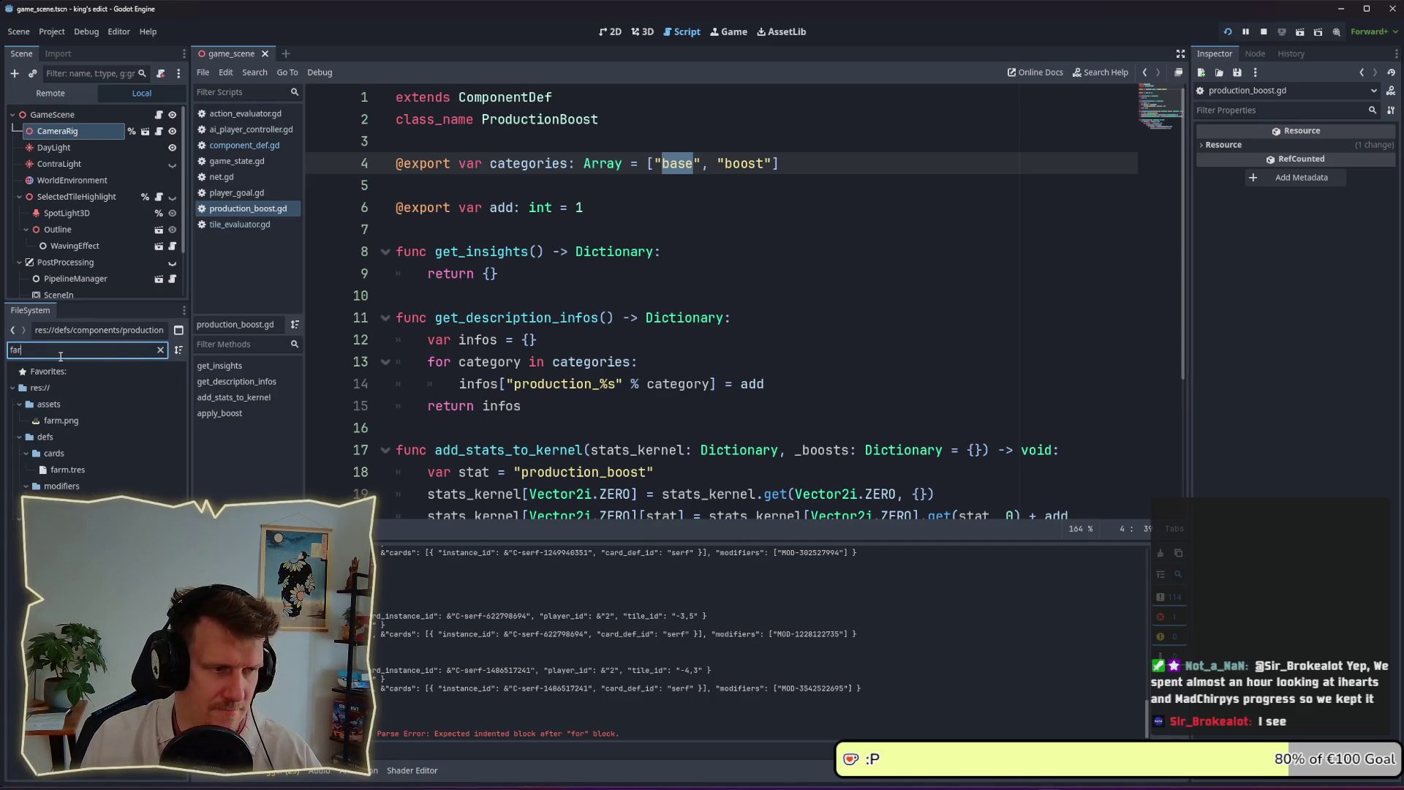
click(68, 502)
click(1329, 329)
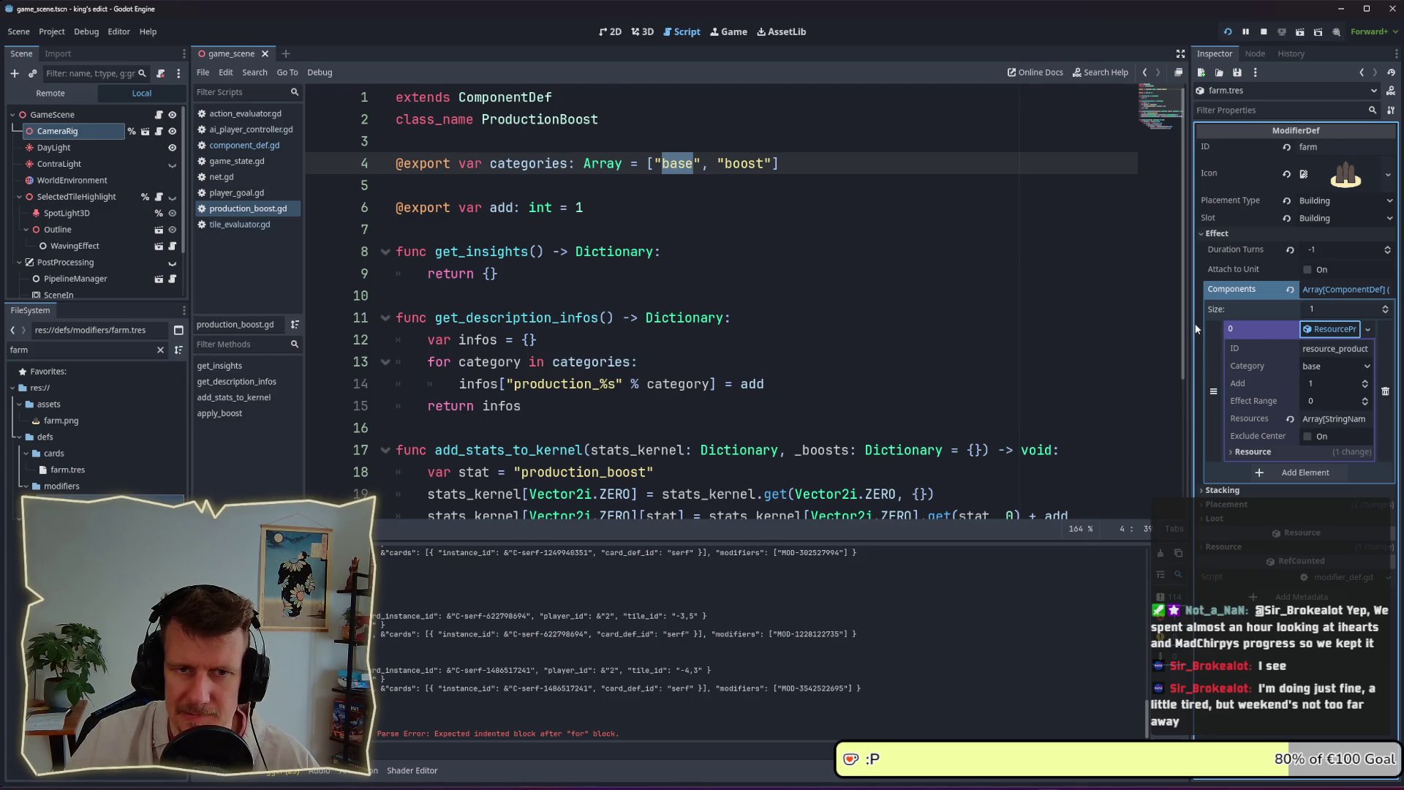
Widen the inspector panel and select the empty get_insights function on lines 8–9
drag(1191, 323, 954, 322)
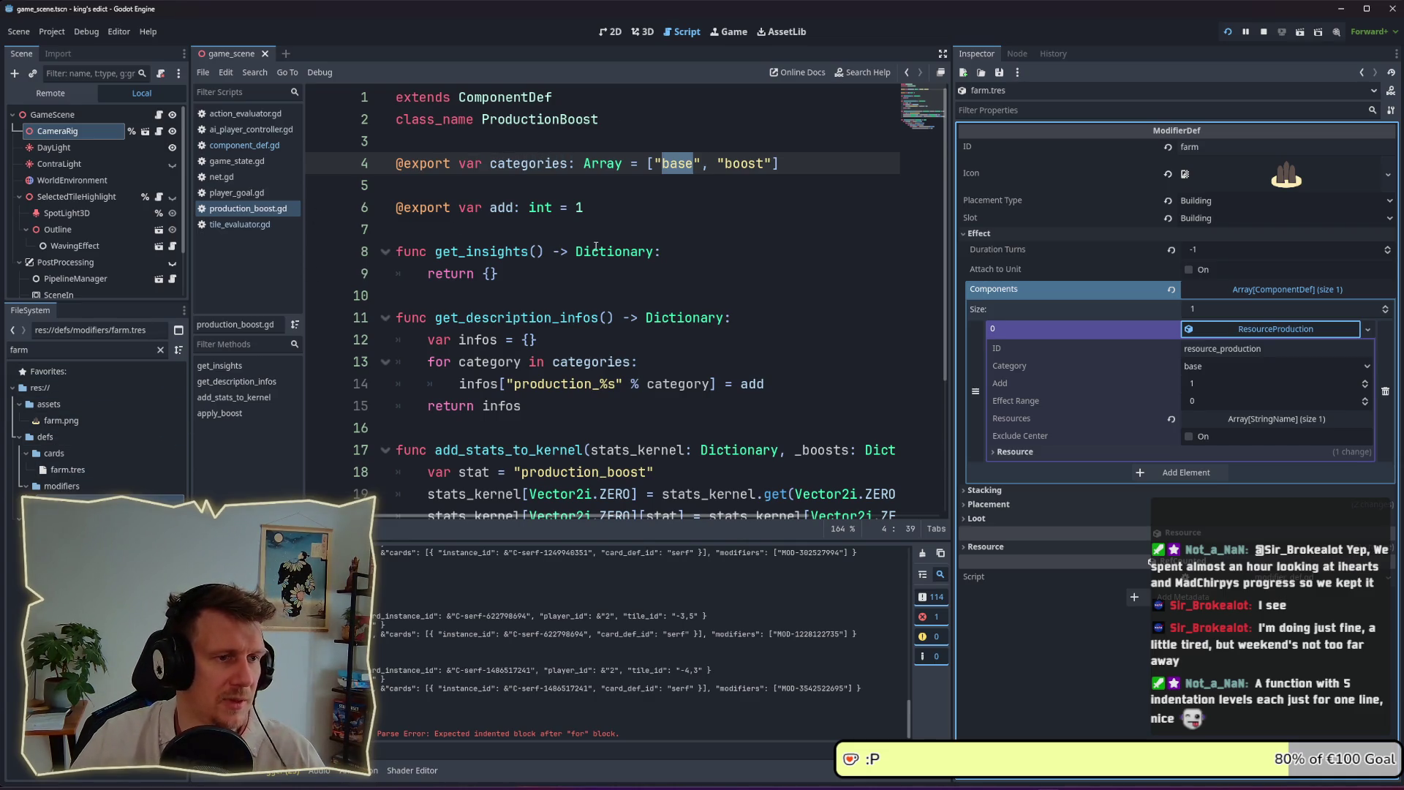
drag(498, 273, 367, 251)
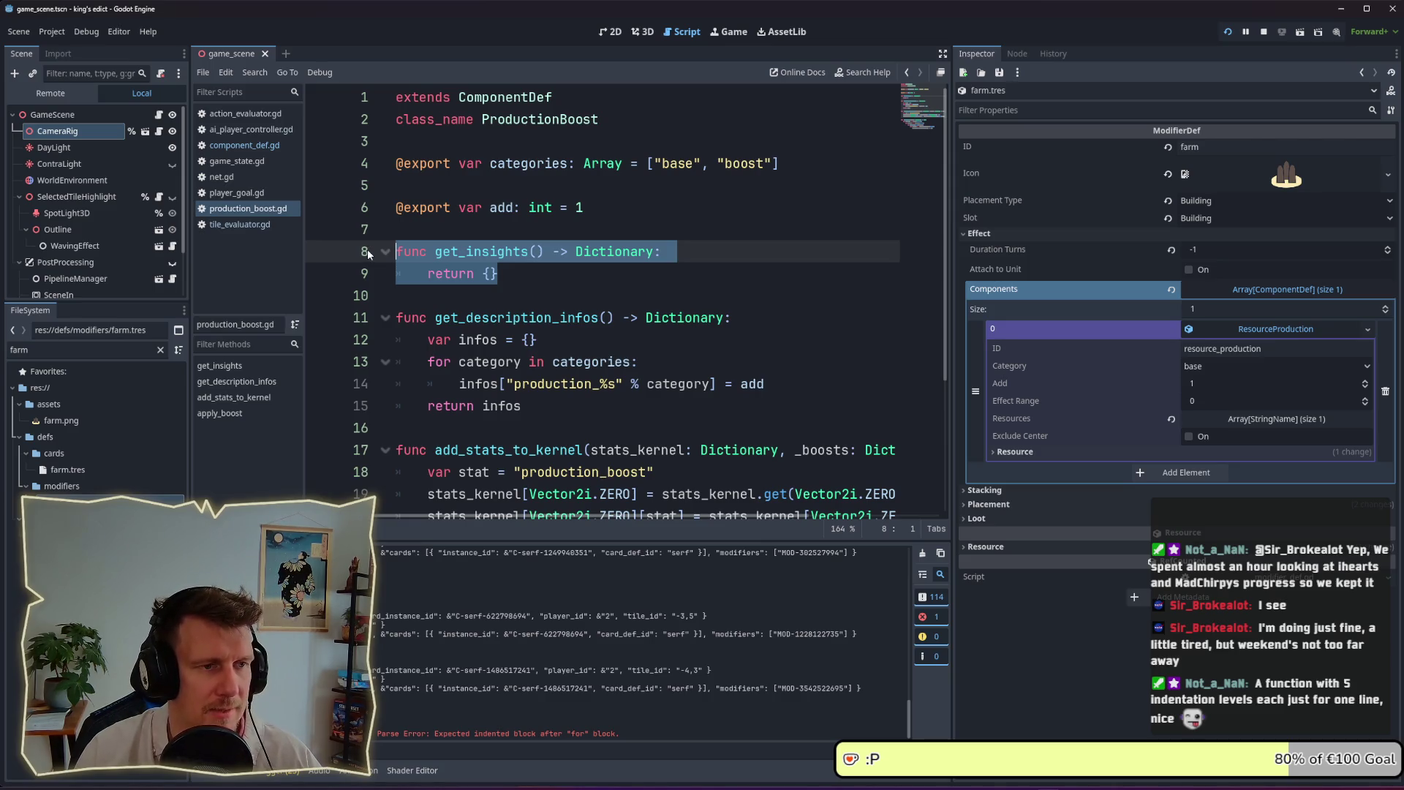
Delete the get_insights stub and its blank line, then filter FileSystem for 'resource_pro'
key(BackSpace)
key(BackSpace)
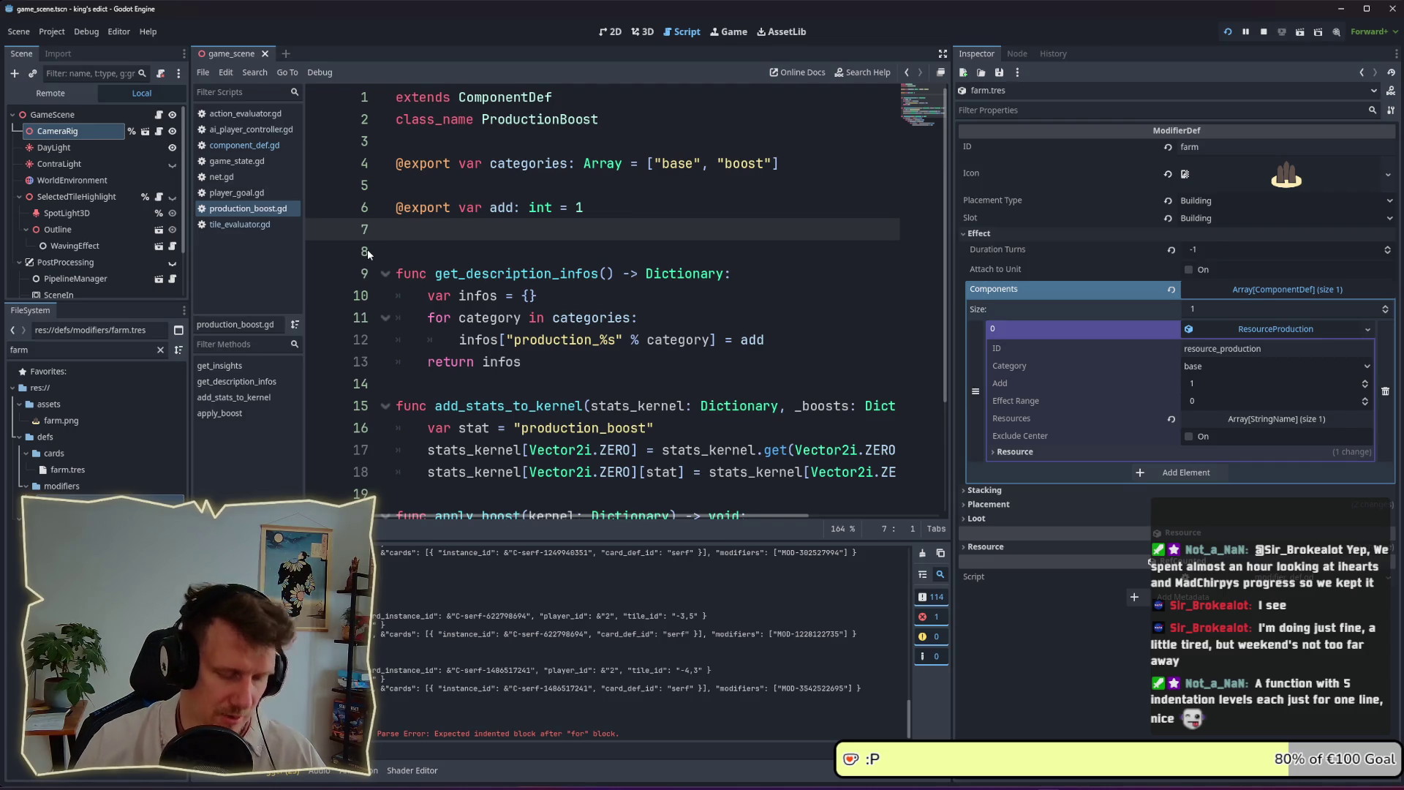
key(BackSpace)
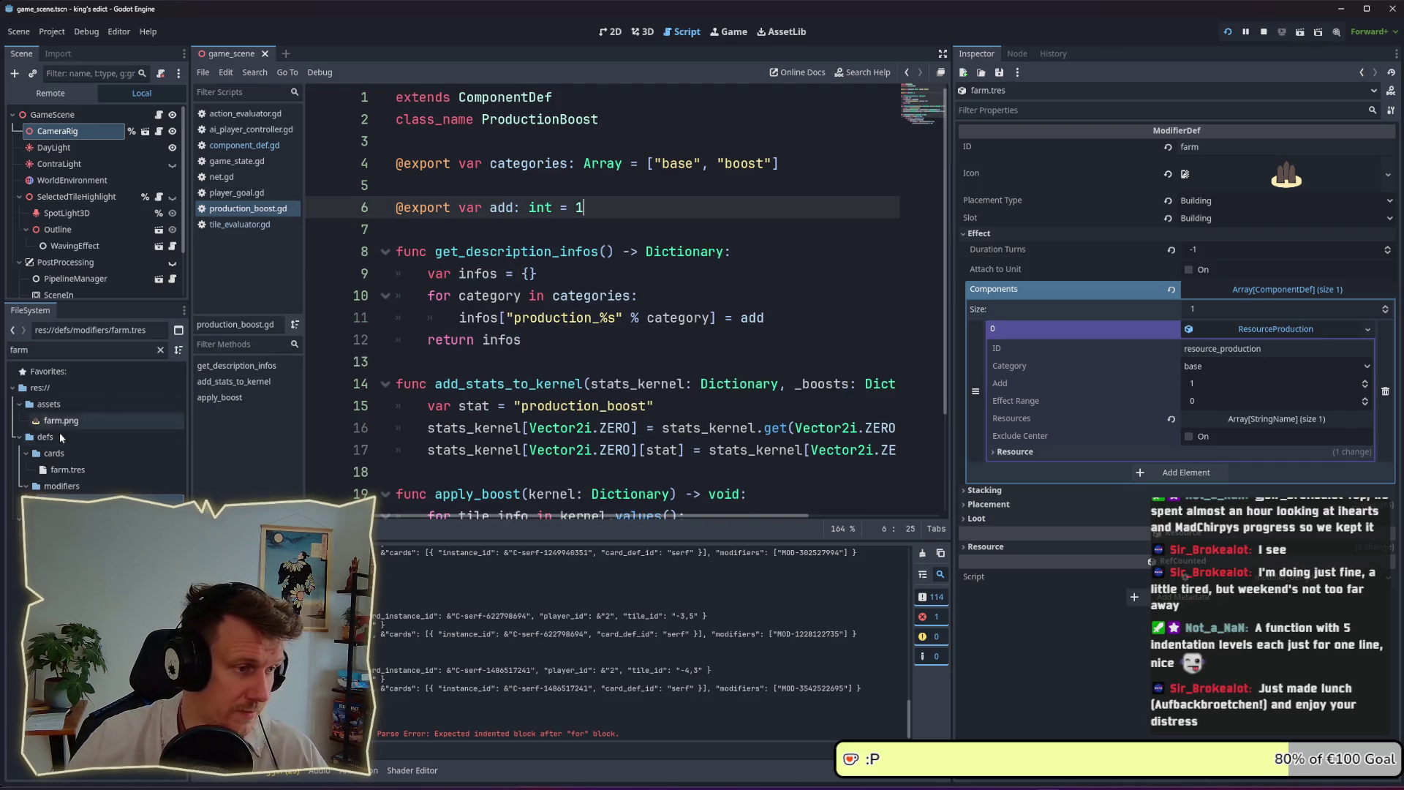
double_click(43, 350)
text(resource_pro)
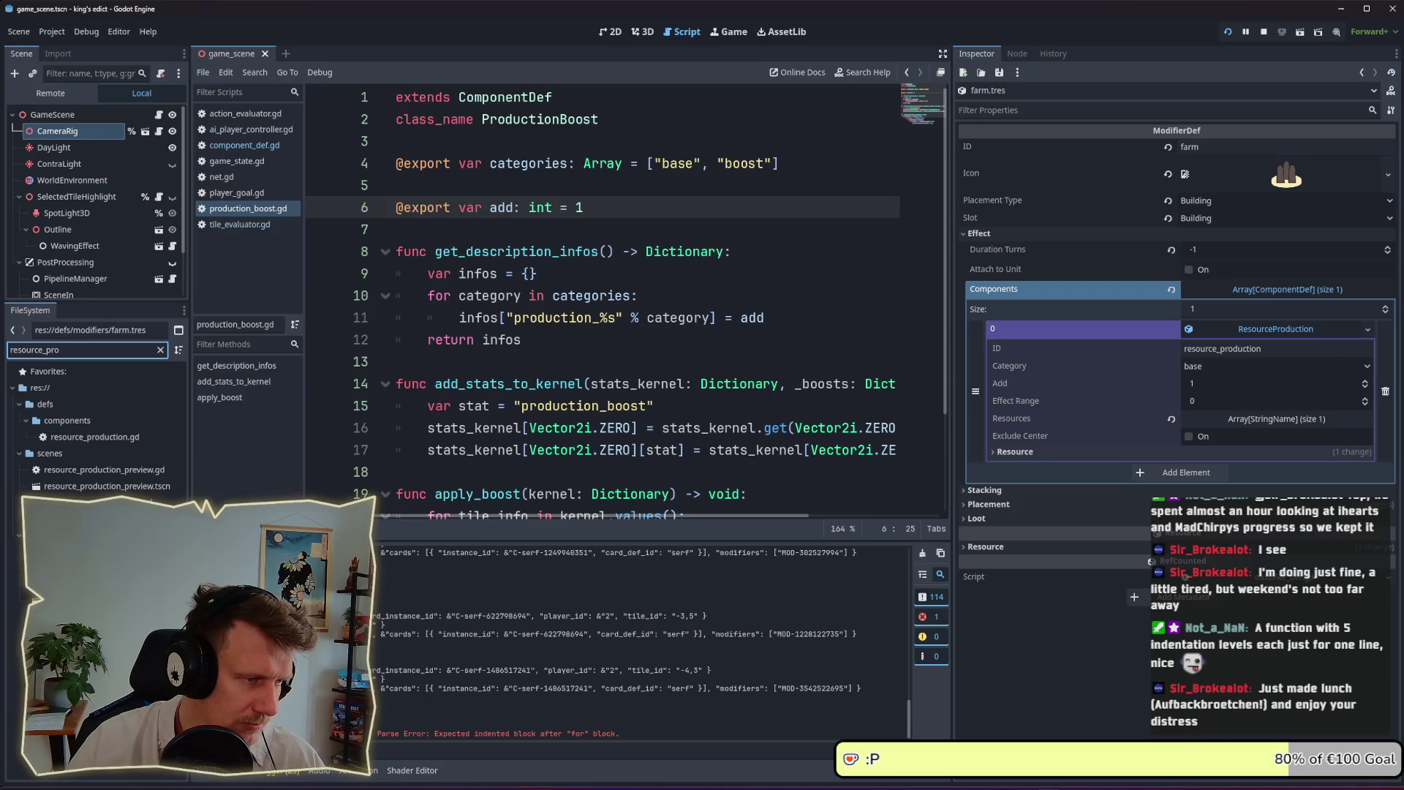
Open resource_production.gd and add blank lines below the kernel variable
double_click(104, 439)
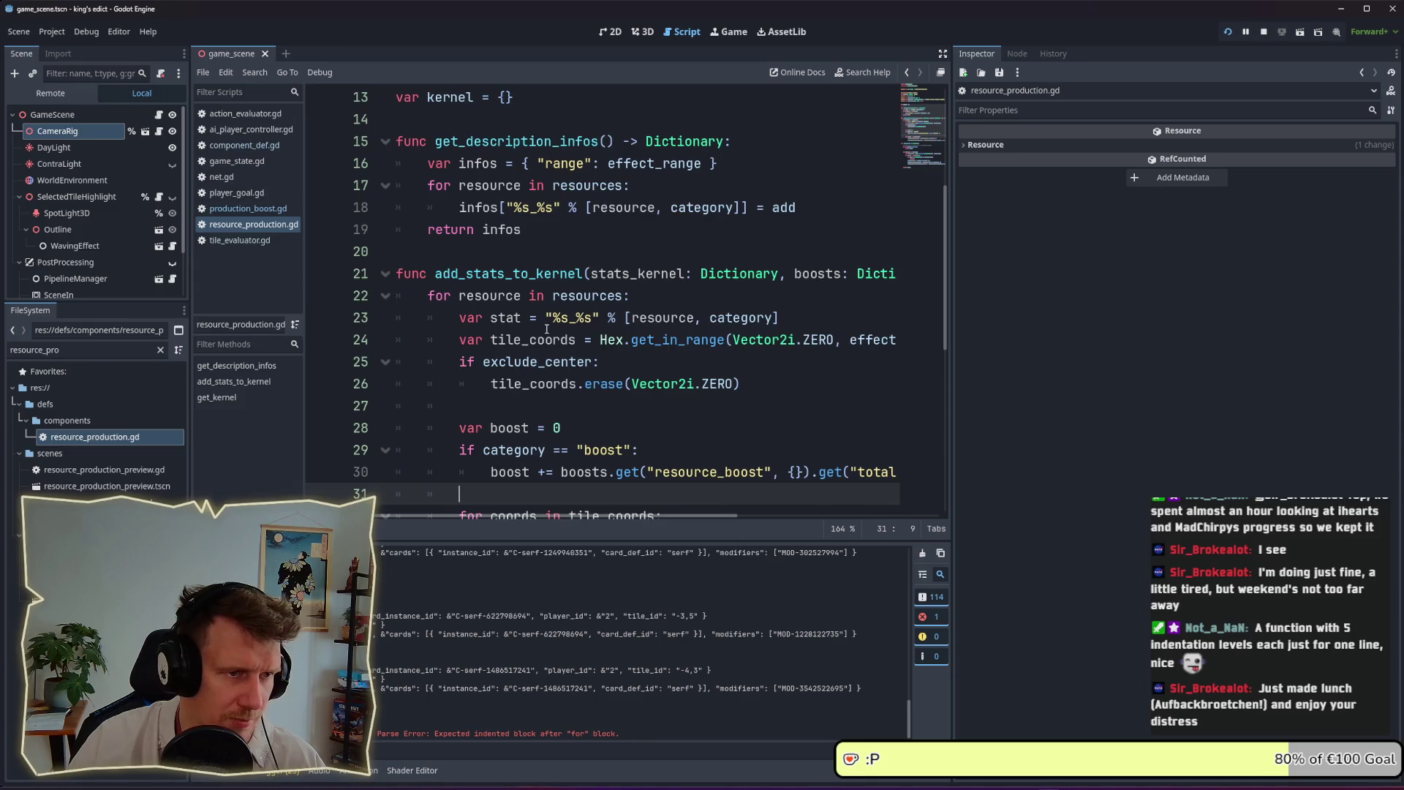
scroll(546, 329, up, 4)
click(499, 374)
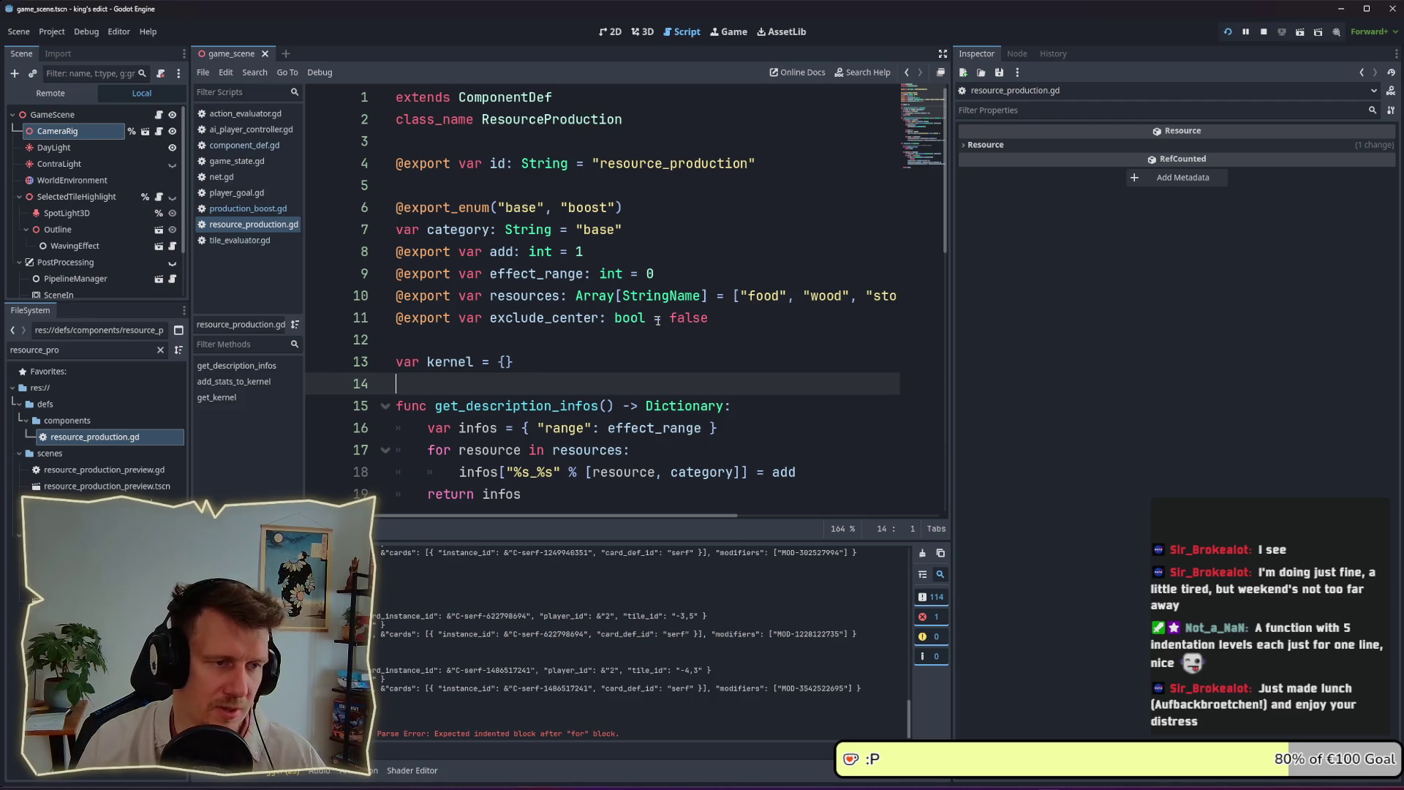
key(Return)
key(Return)
key(Up)
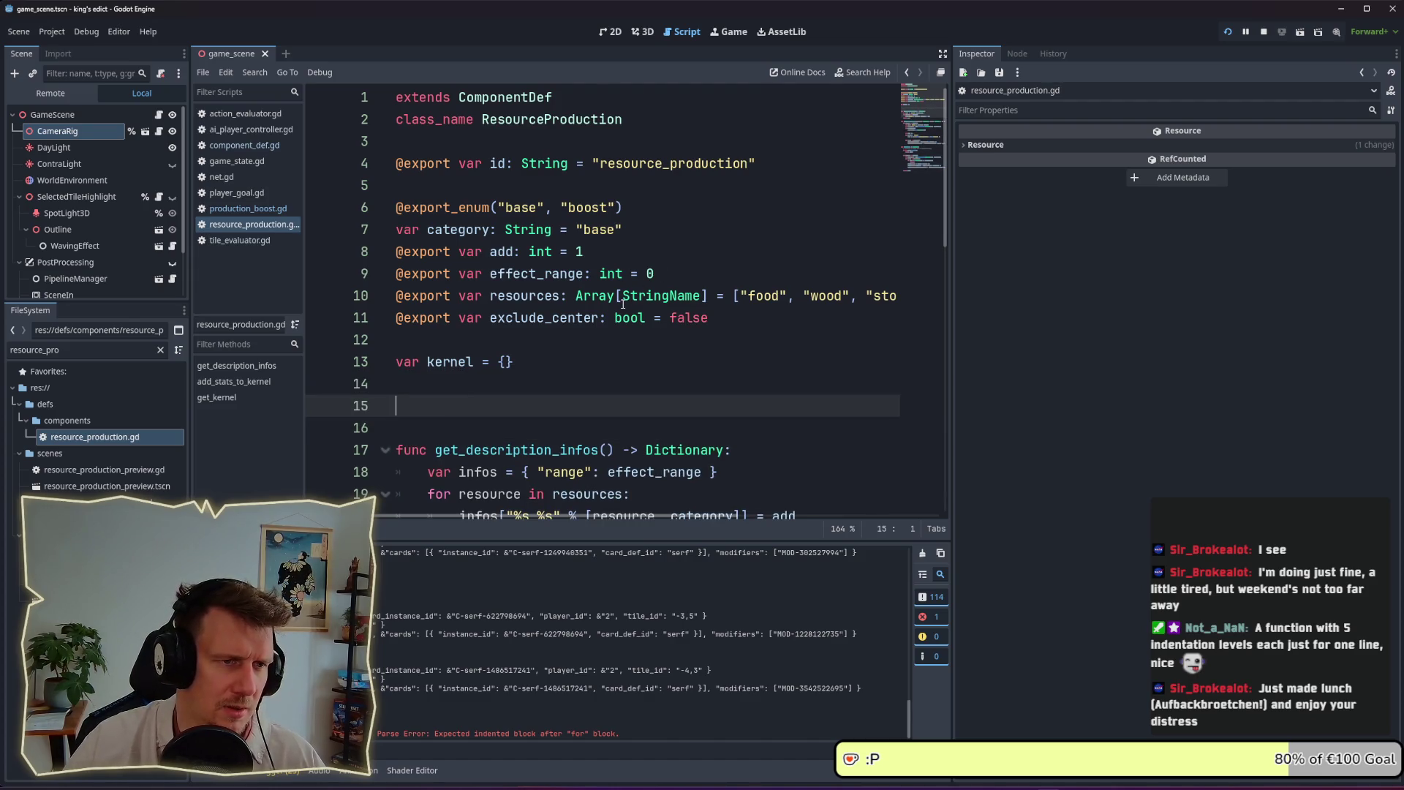
mouse_move(623, 305)
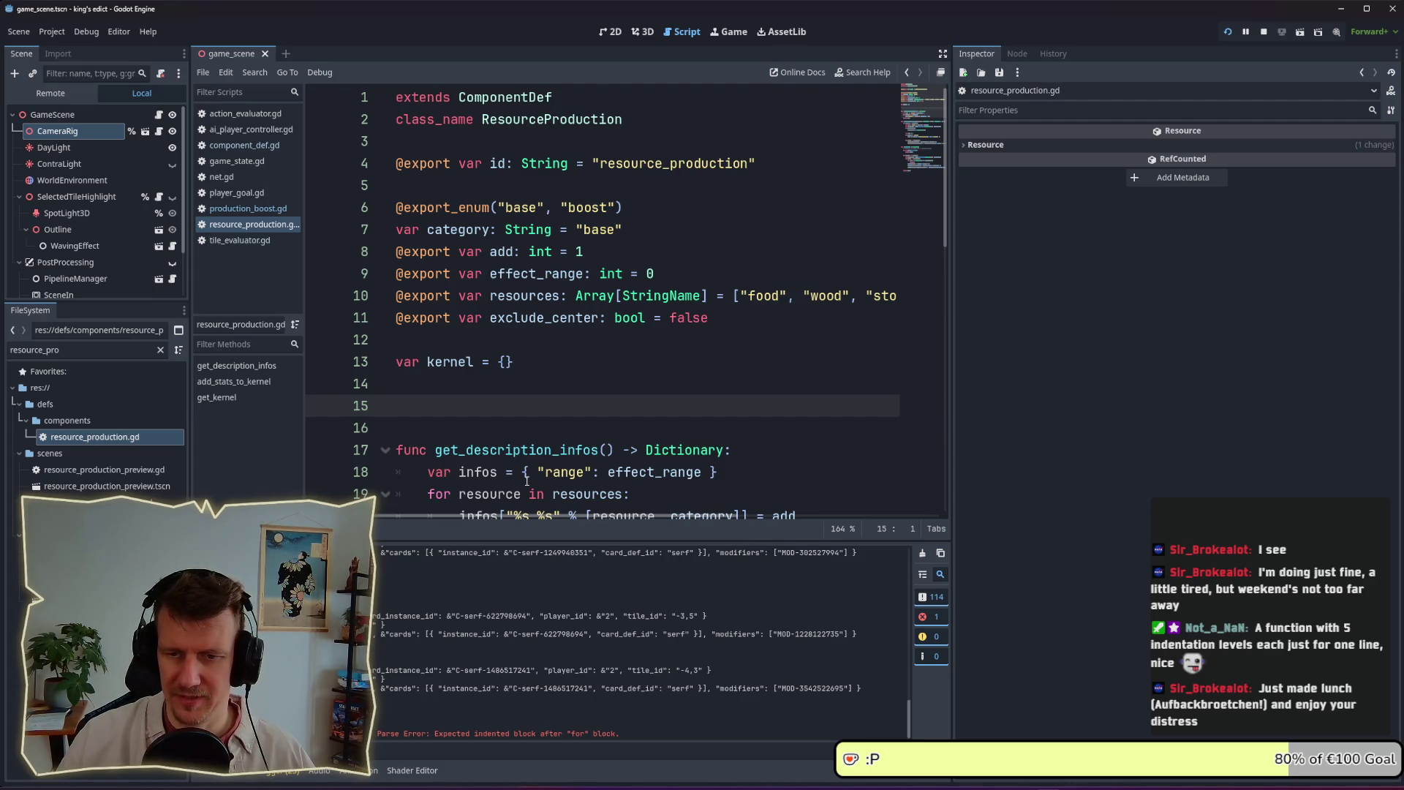
Widen the code editor and begin typing func get_insights_ on line 15
scroll(527, 480, down, 7)
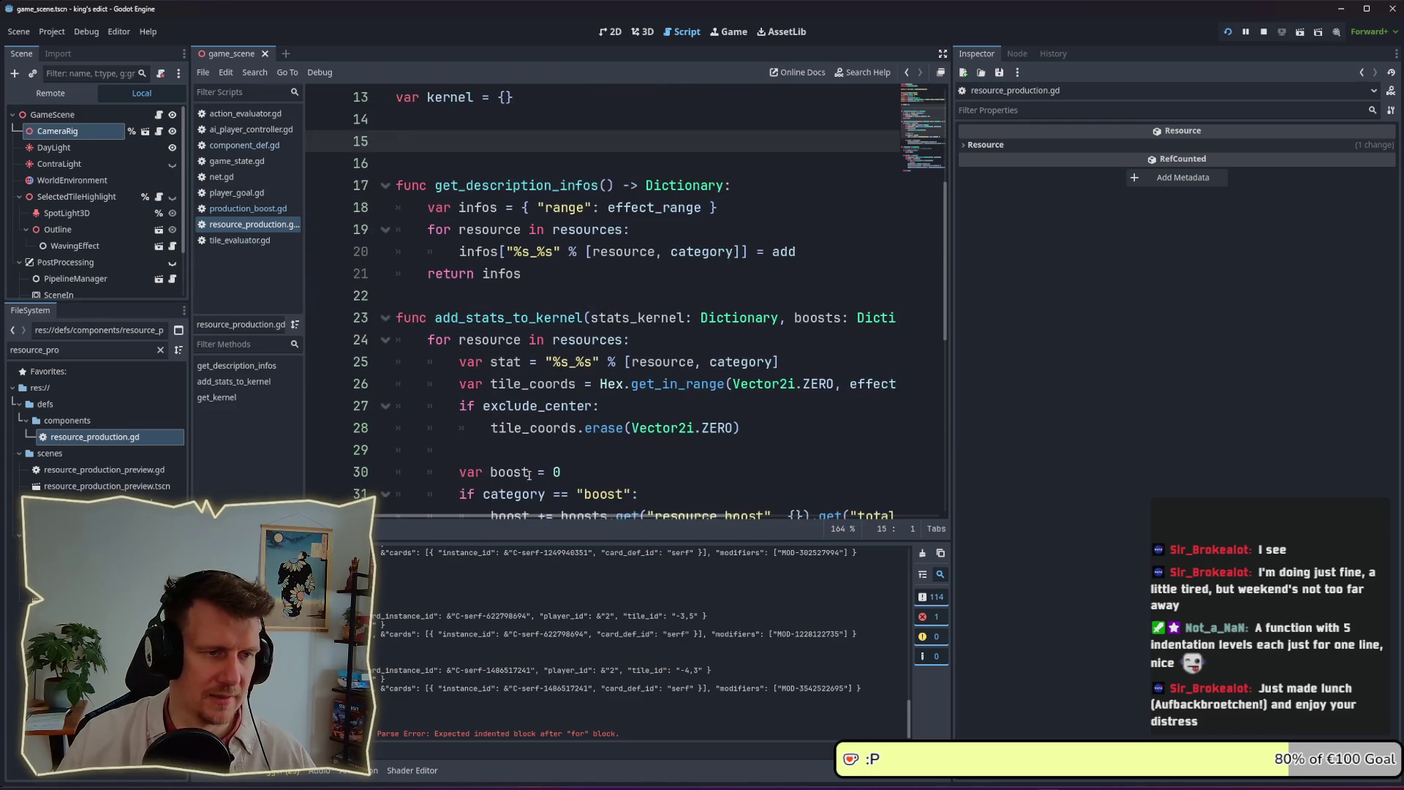
scroll(754, 506, up, 3)
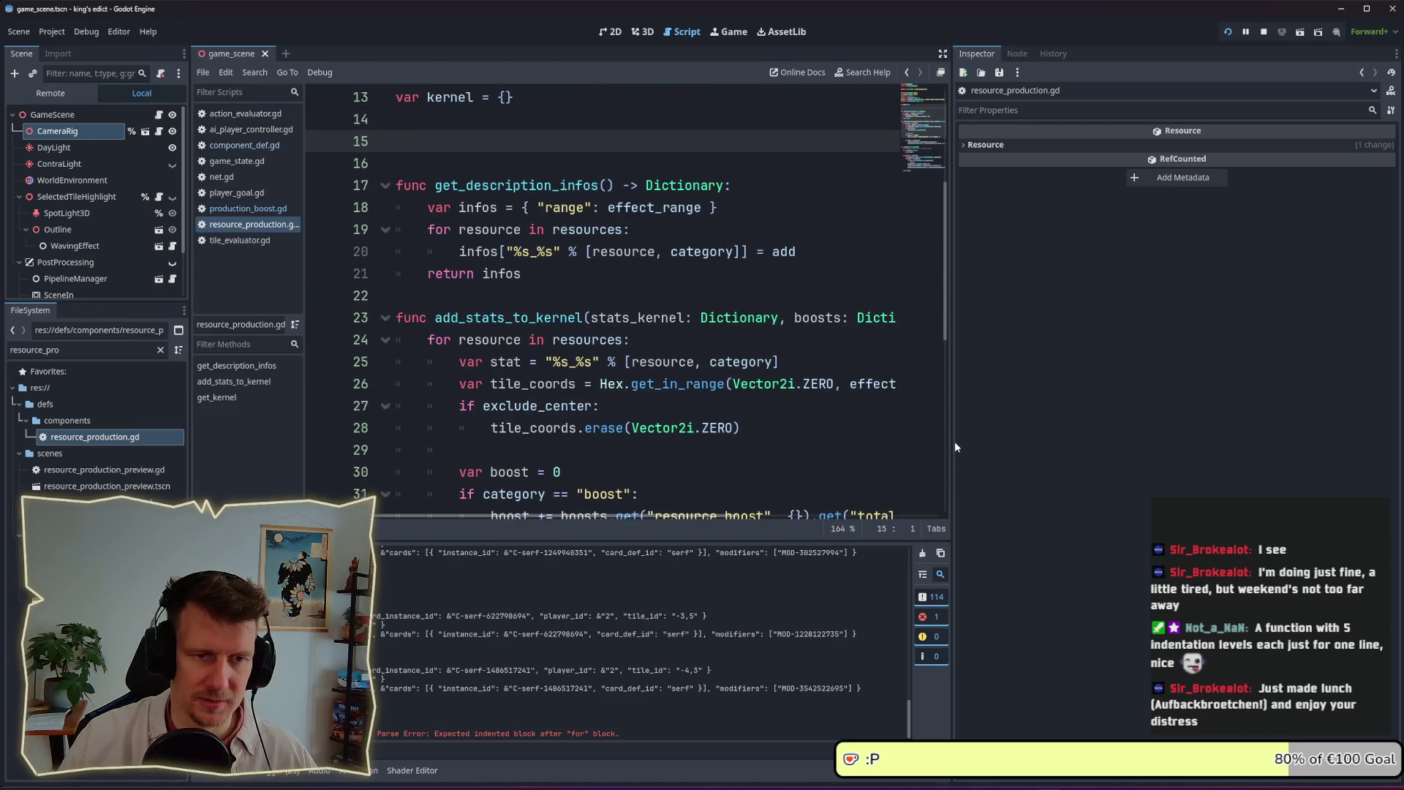
drag(952, 432, 1163, 430)
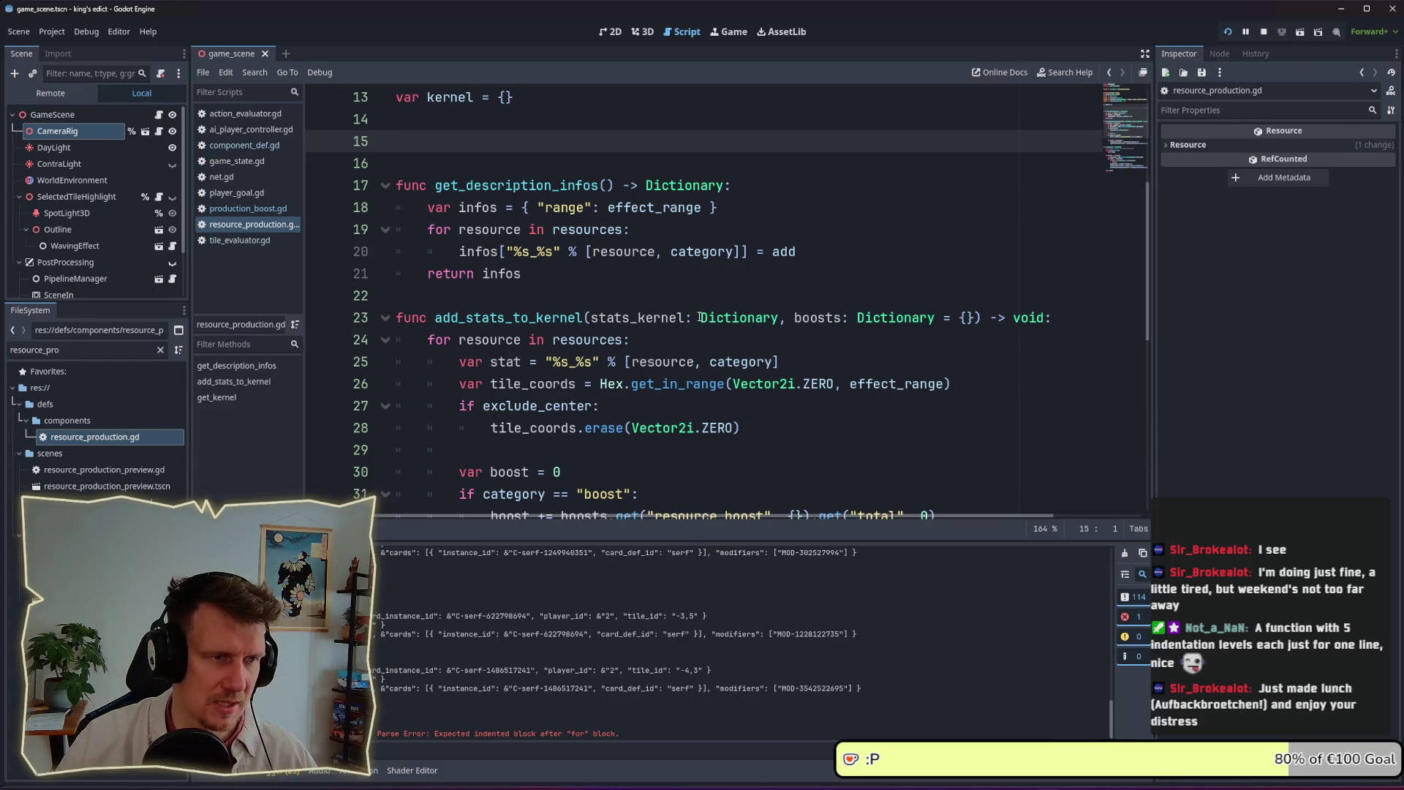
scroll(696, 317, down, 4)
scroll(696, 316, down, 3)
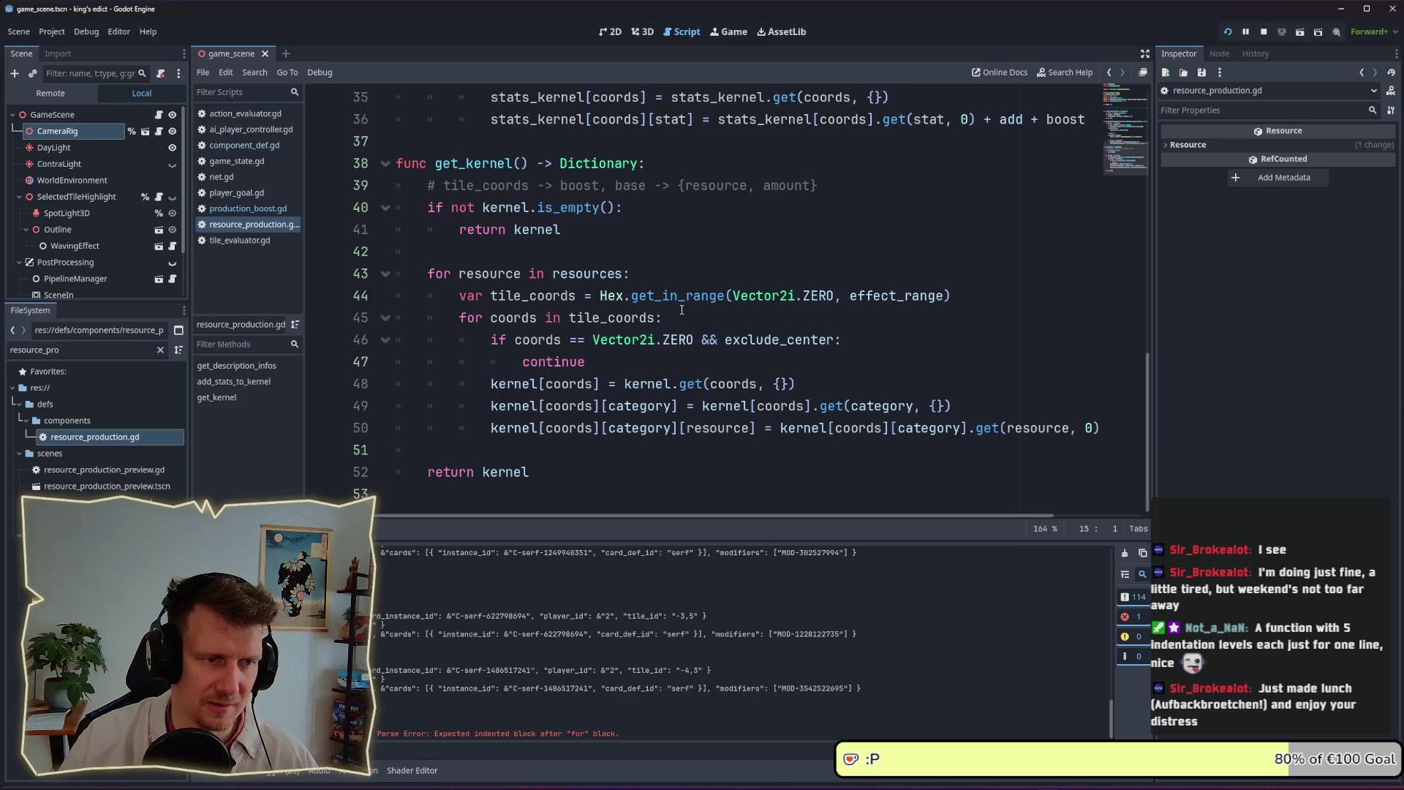
scroll(681, 310, up, 1)
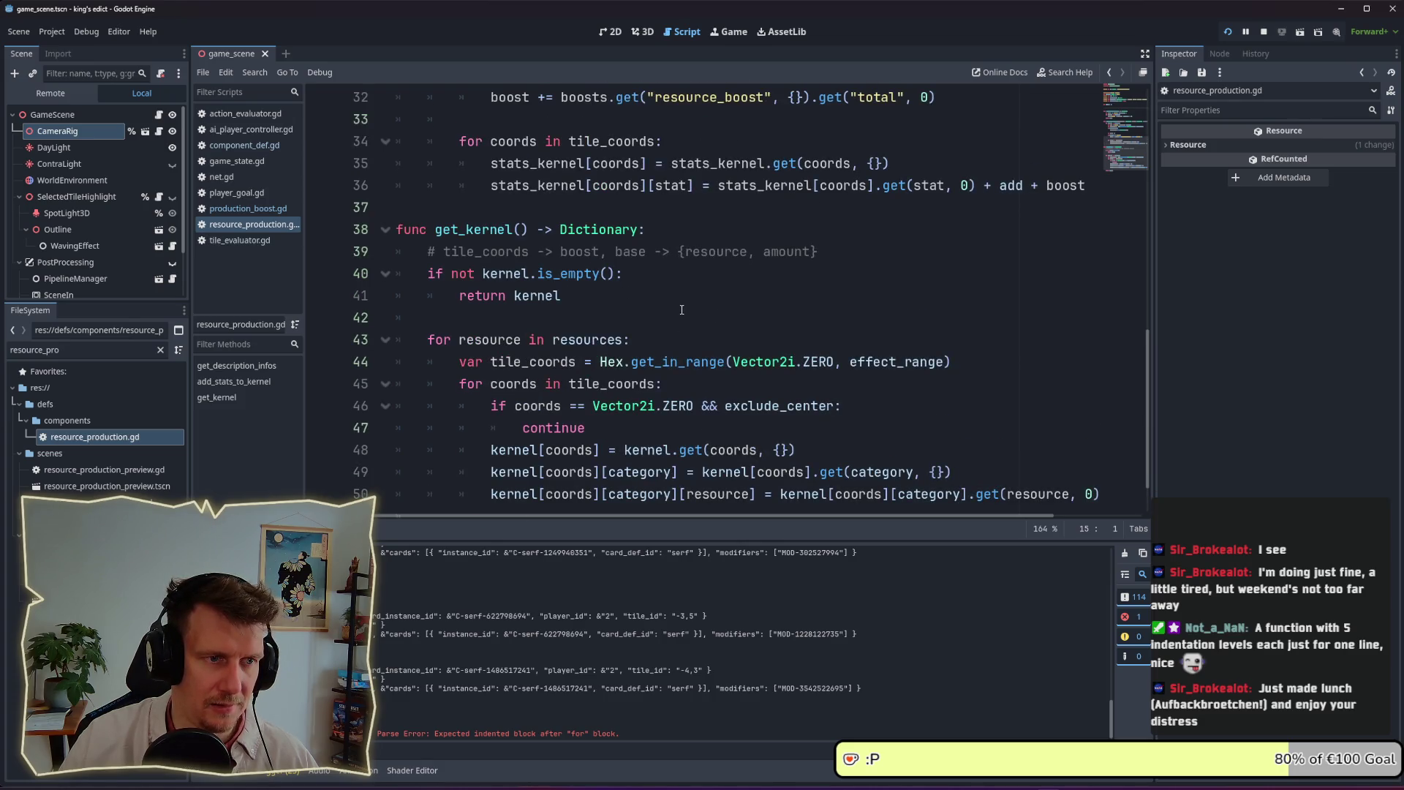
scroll(681, 310, up, 8)
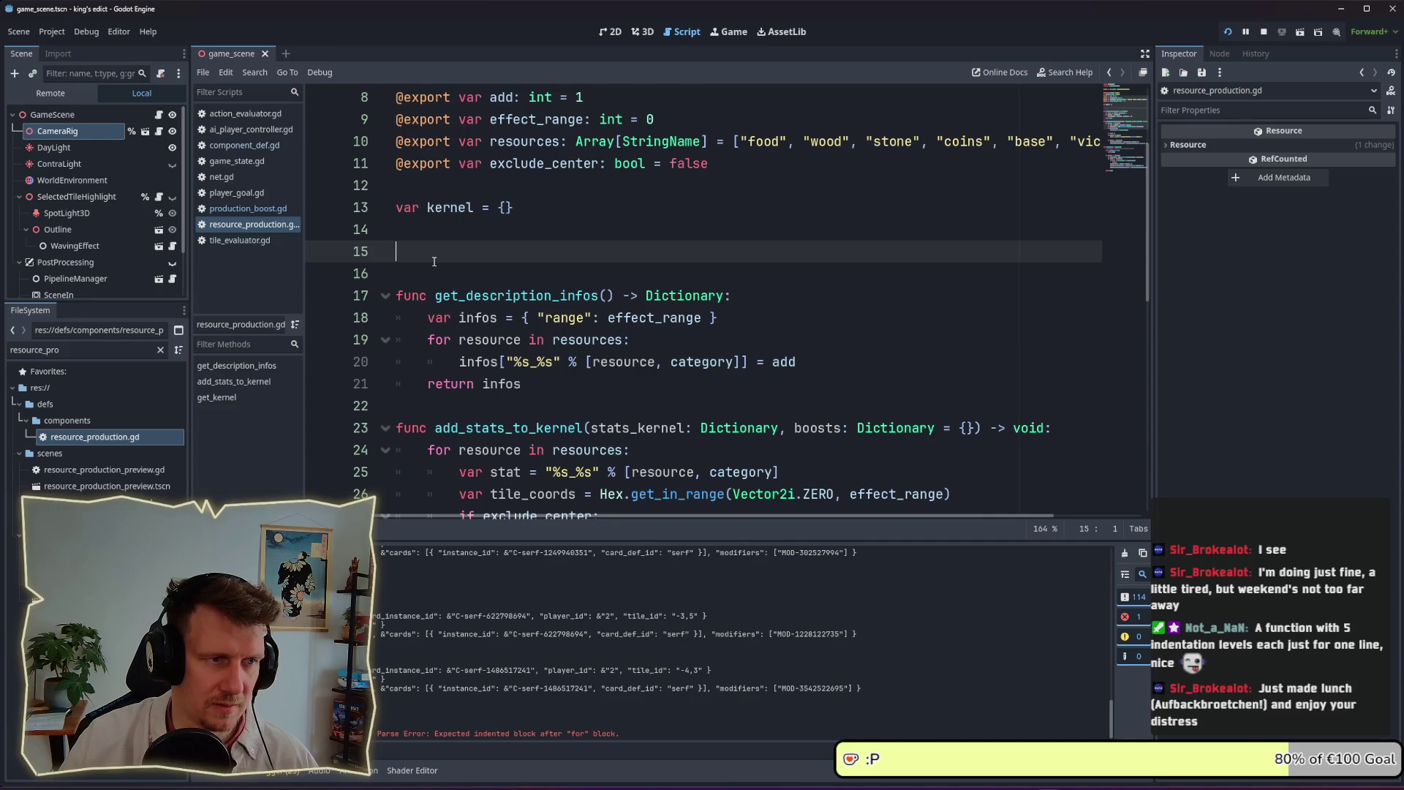
text(func )
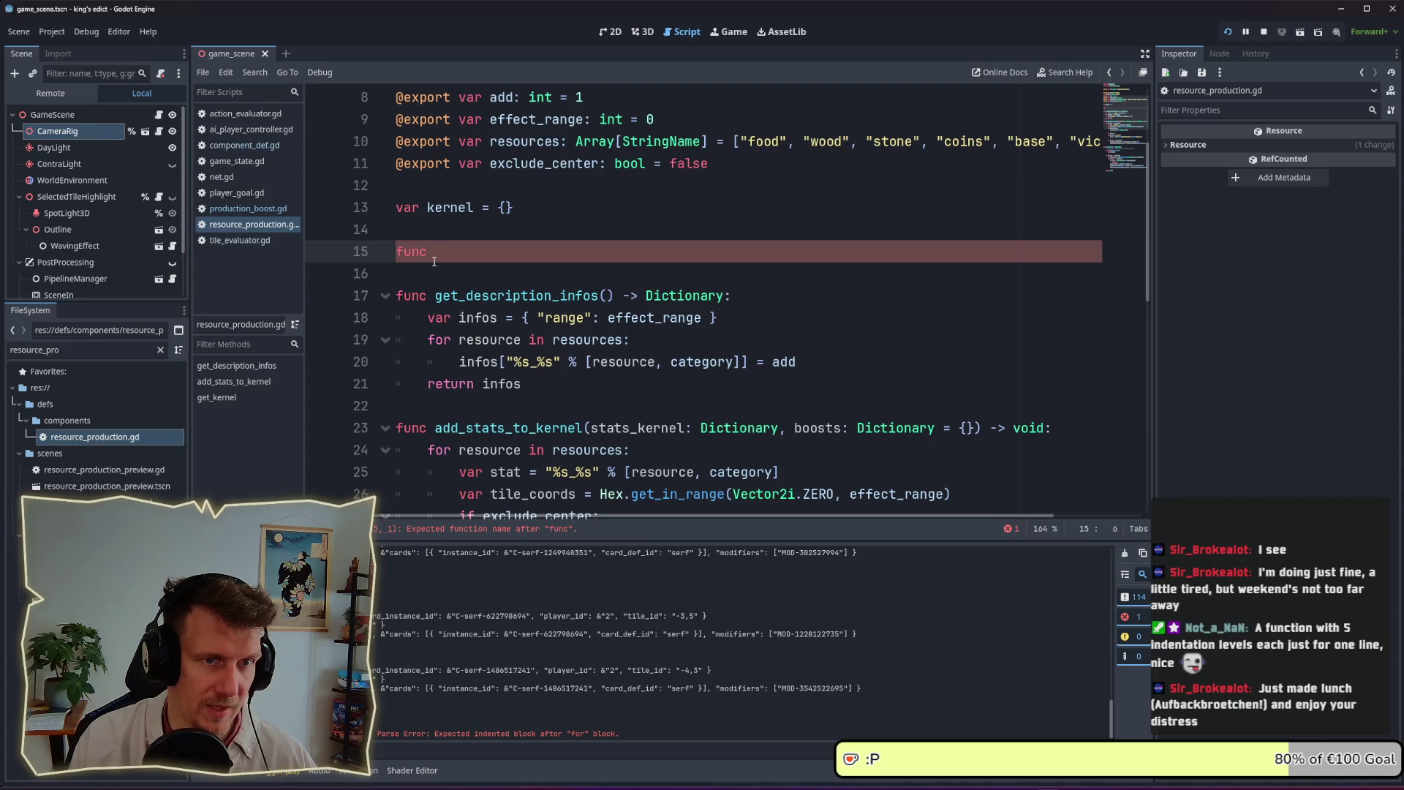
text(get_)
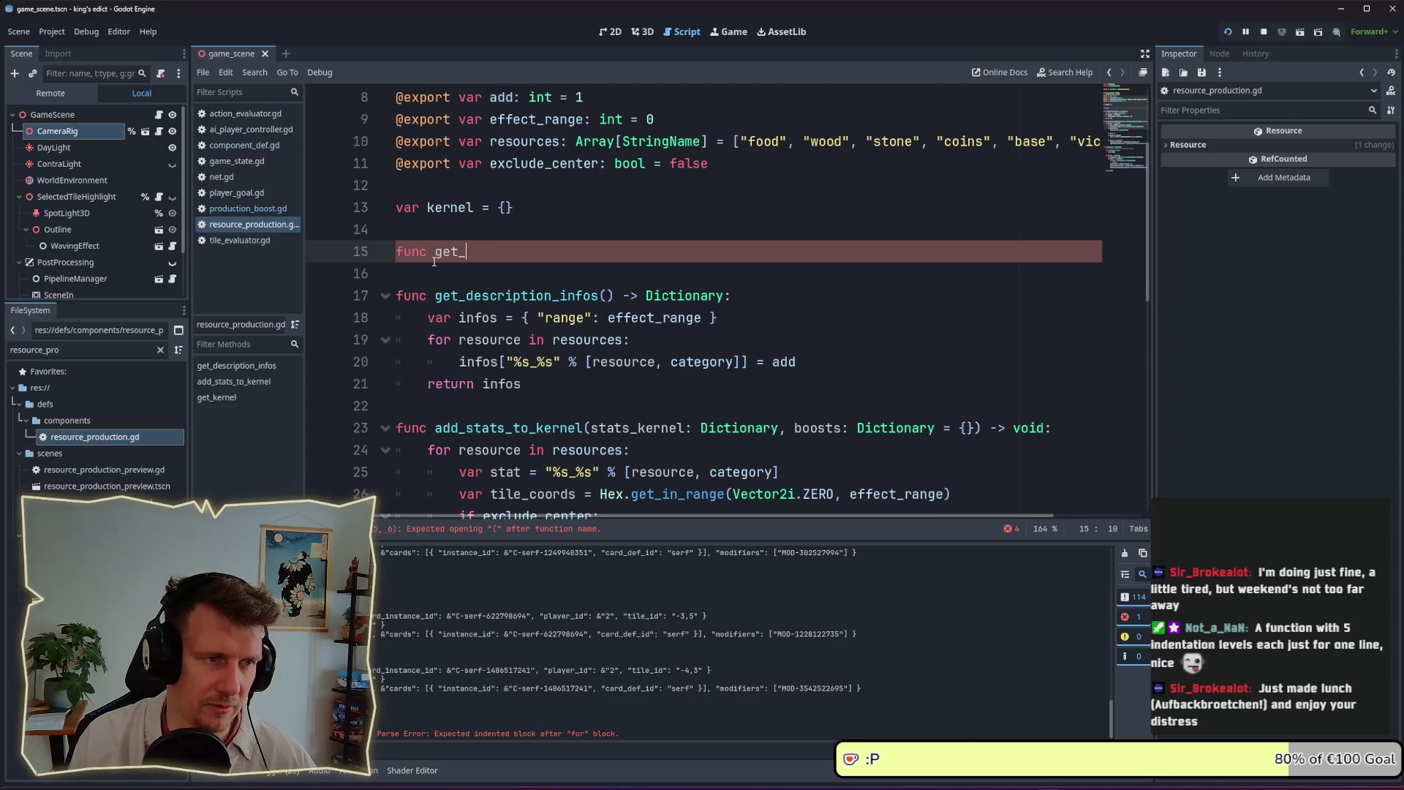
text(insight)
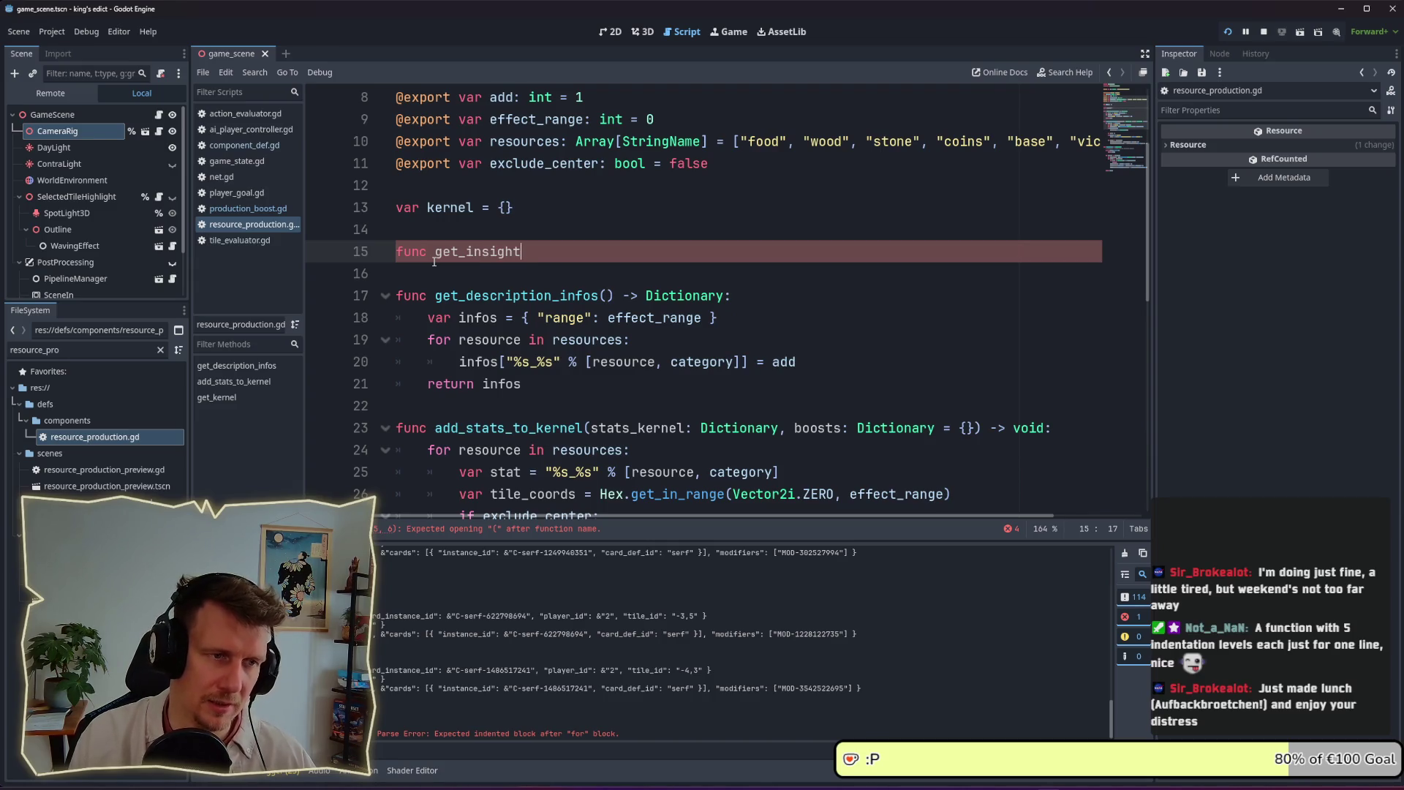
text(s_)
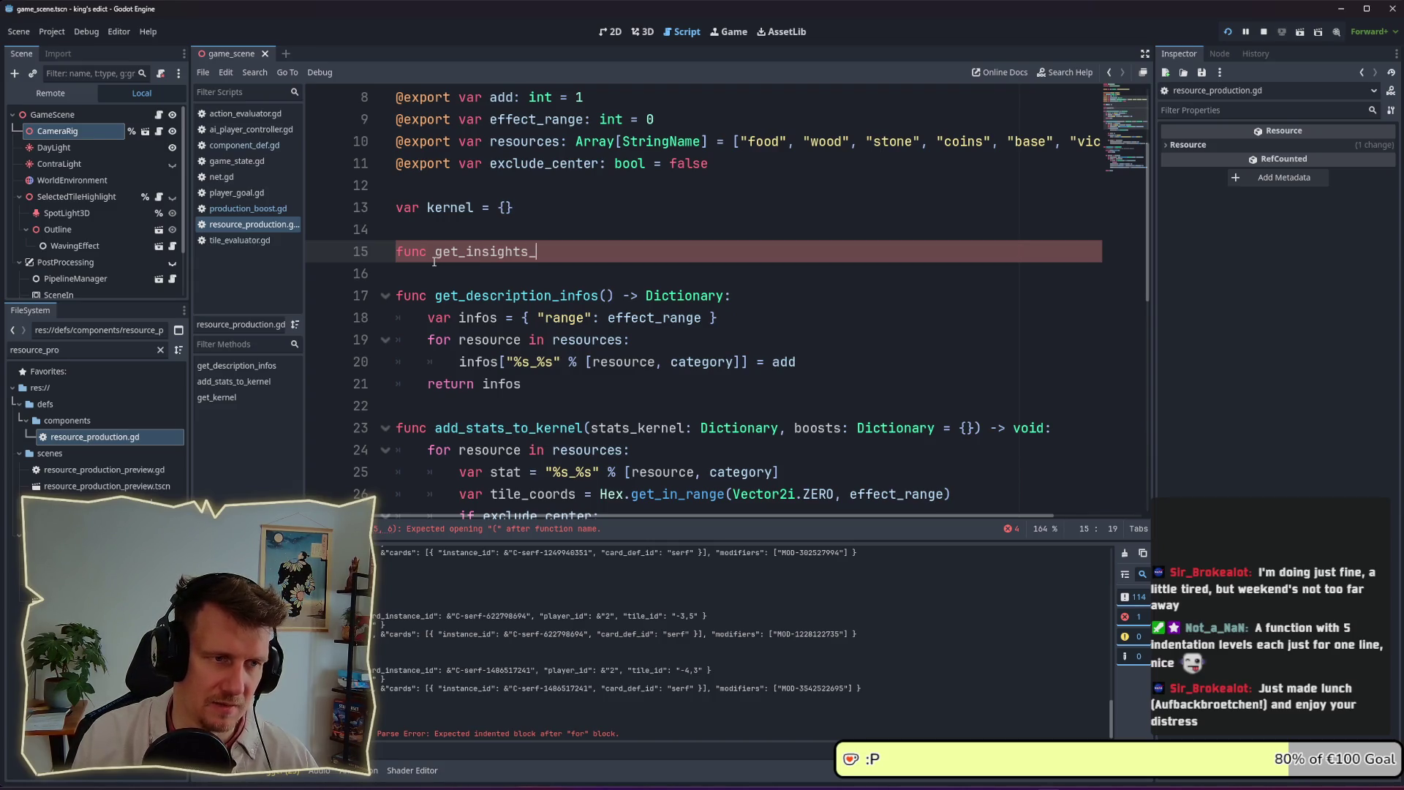
Complete line 15 as get_insights() -> Dictionary: with the body return {}
key(BackSpace)
text(() -> )
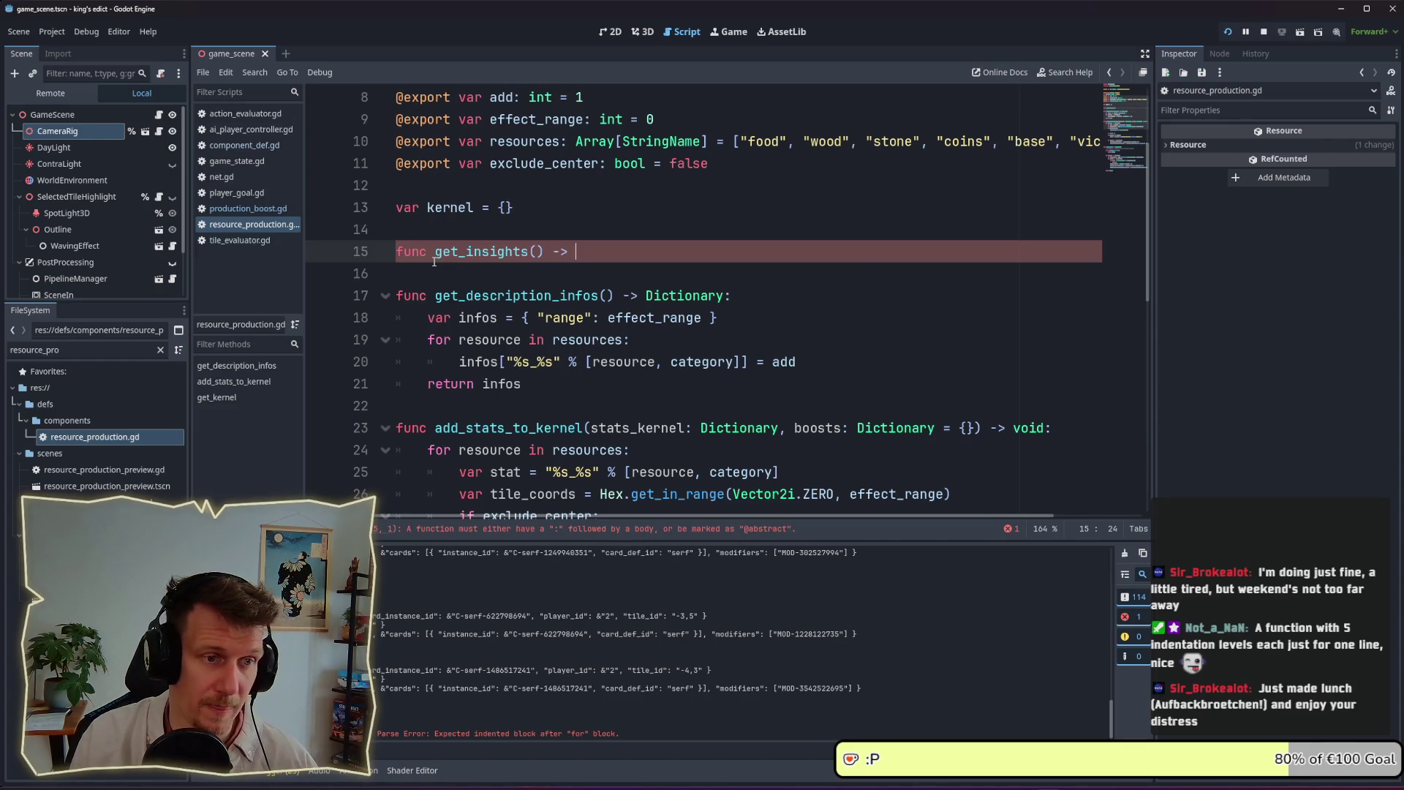
text(Dicti)
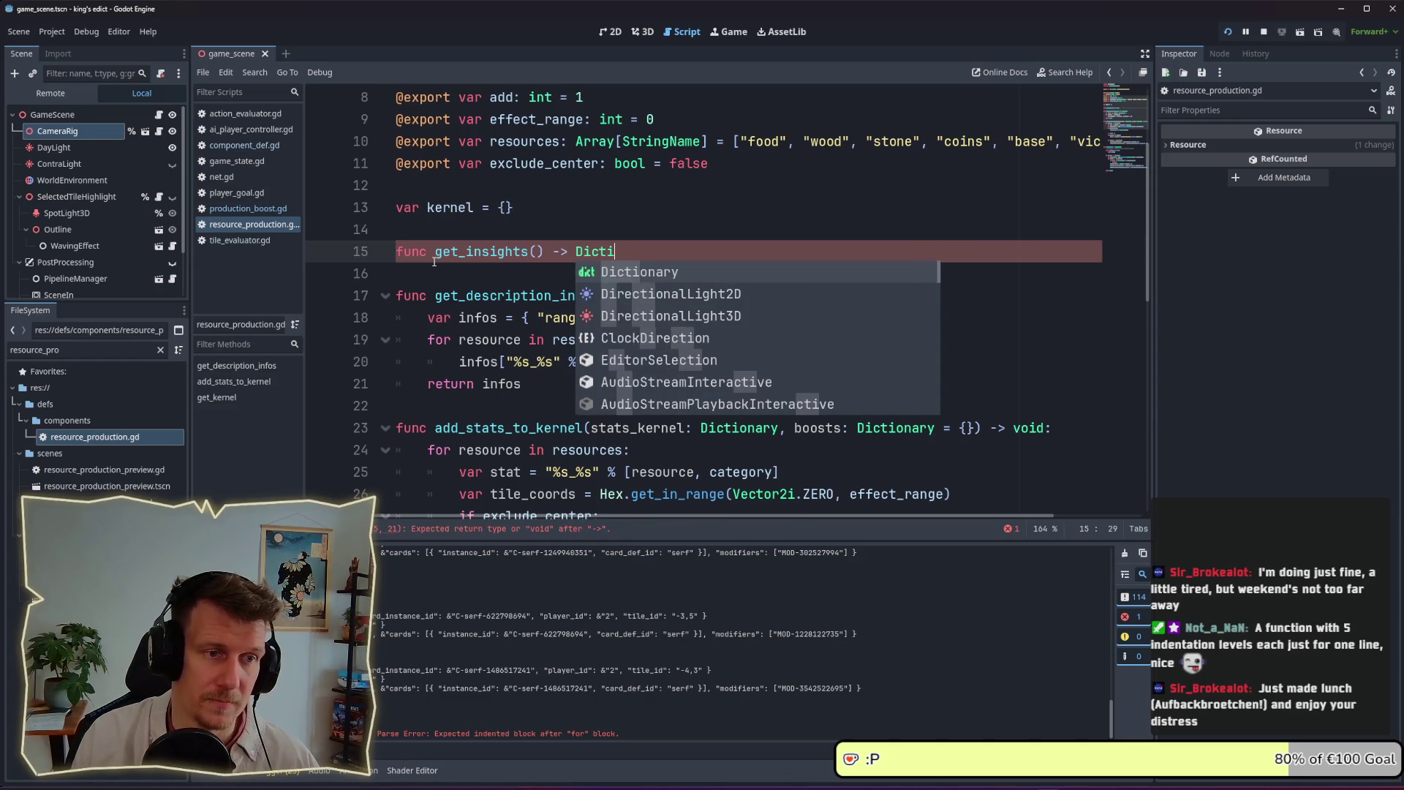
key(Return)
text(:)
key(Return)
text(return )
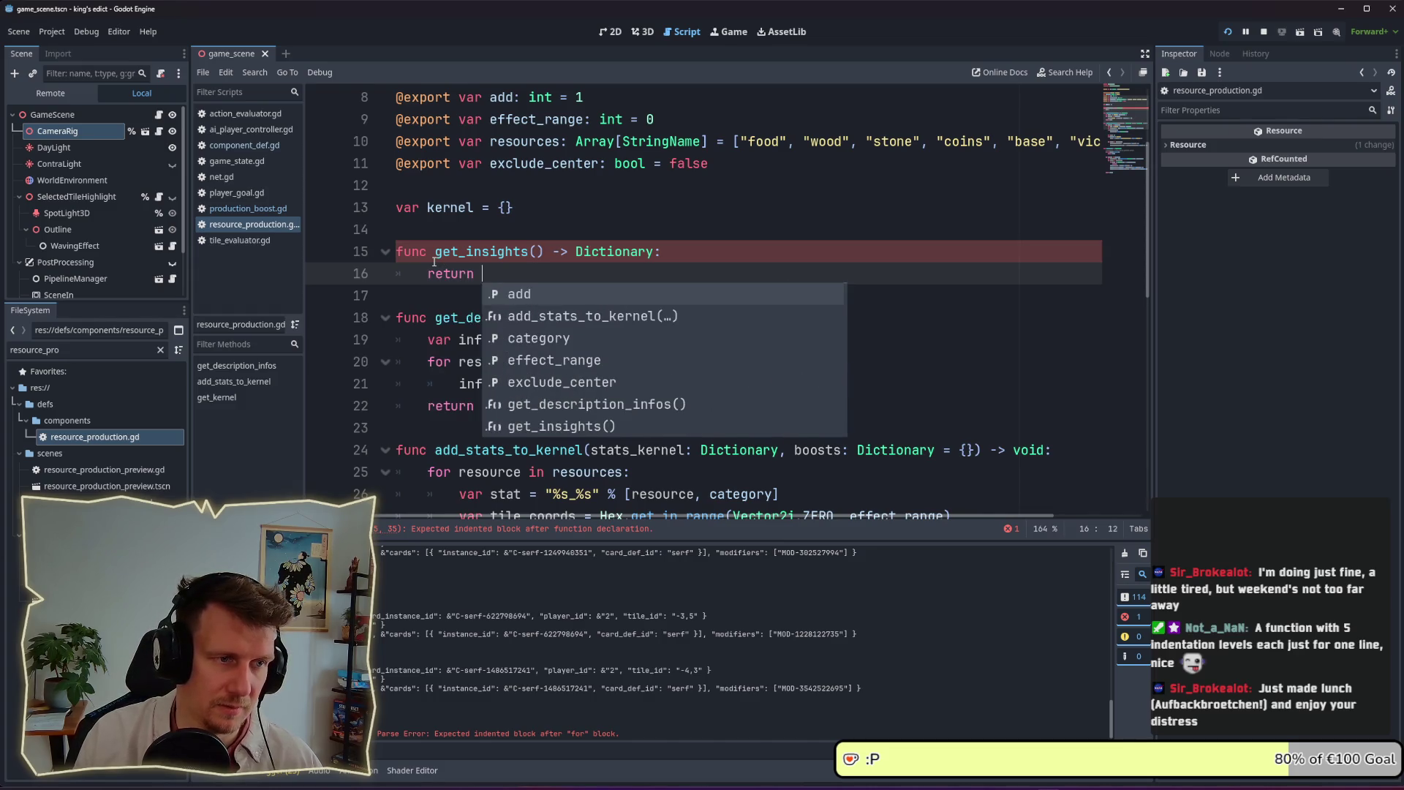
text({})
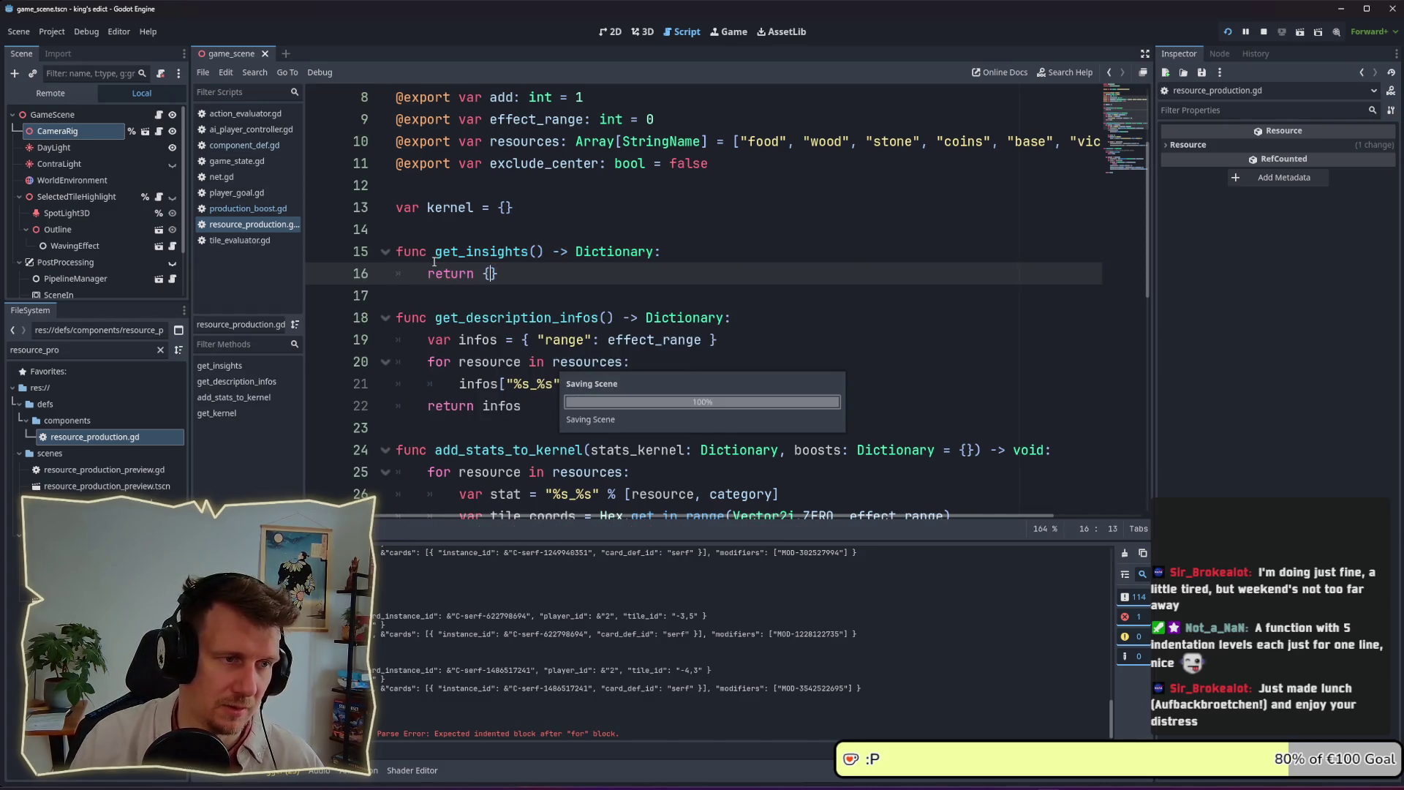
scroll(520, 274, up, 1)
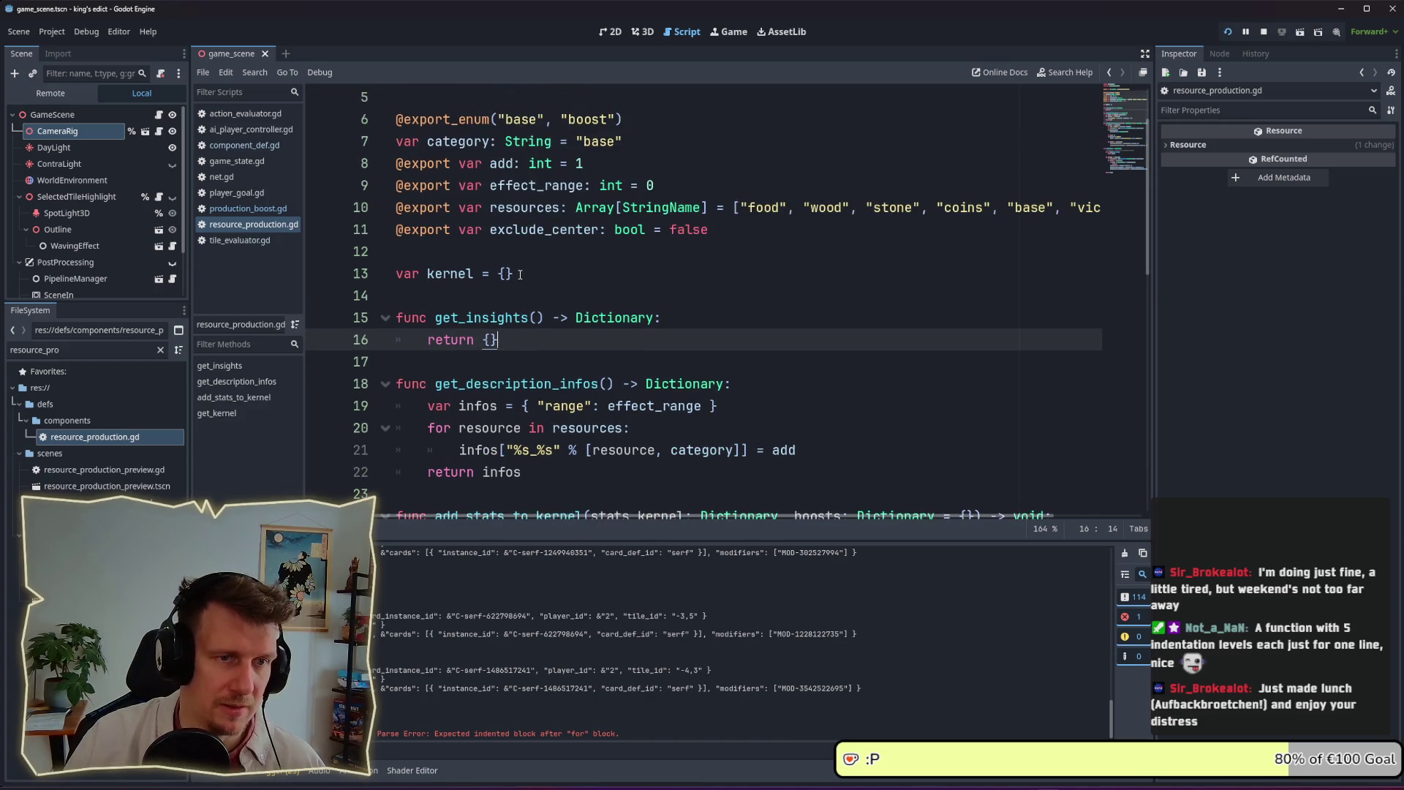
scroll(520, 274, down, 1)
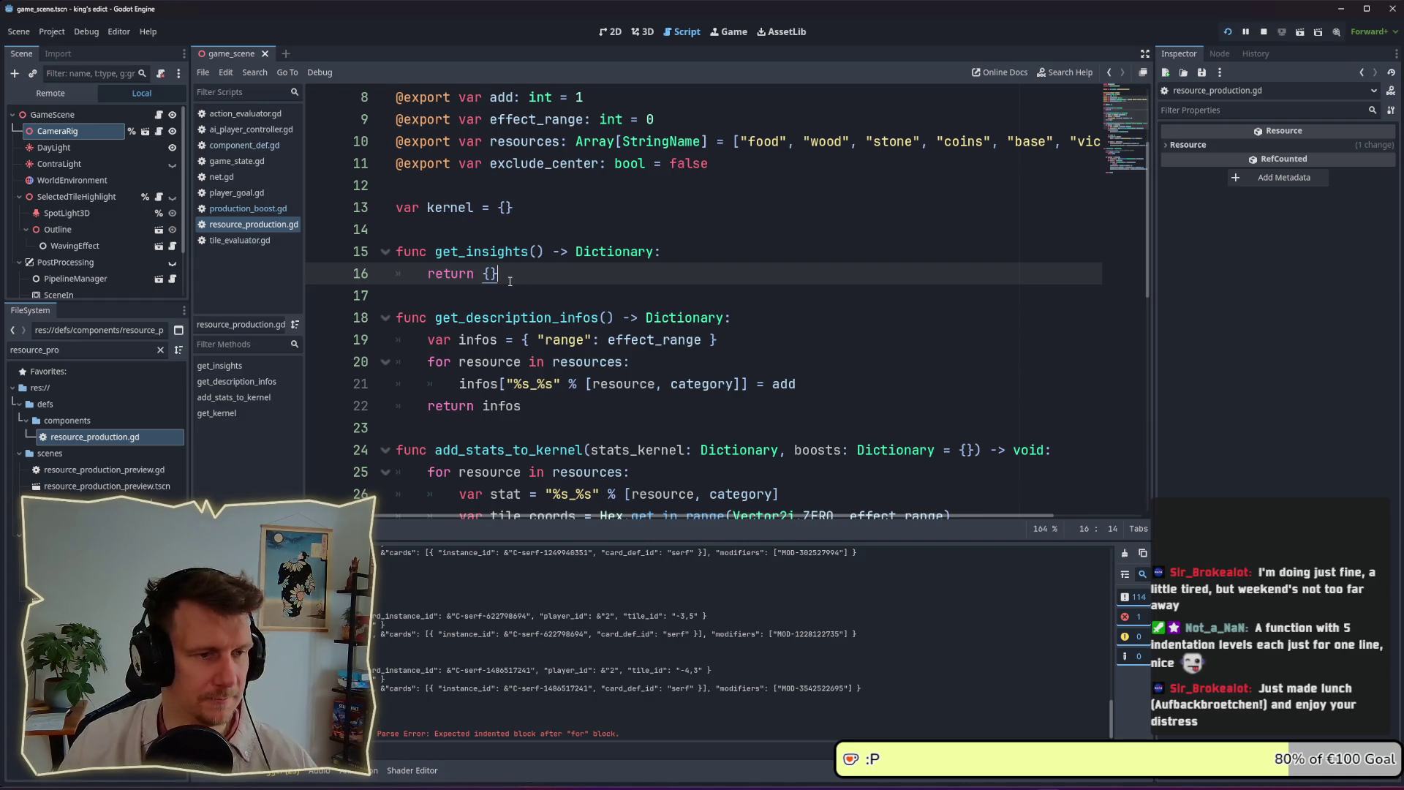
click(489, 274)
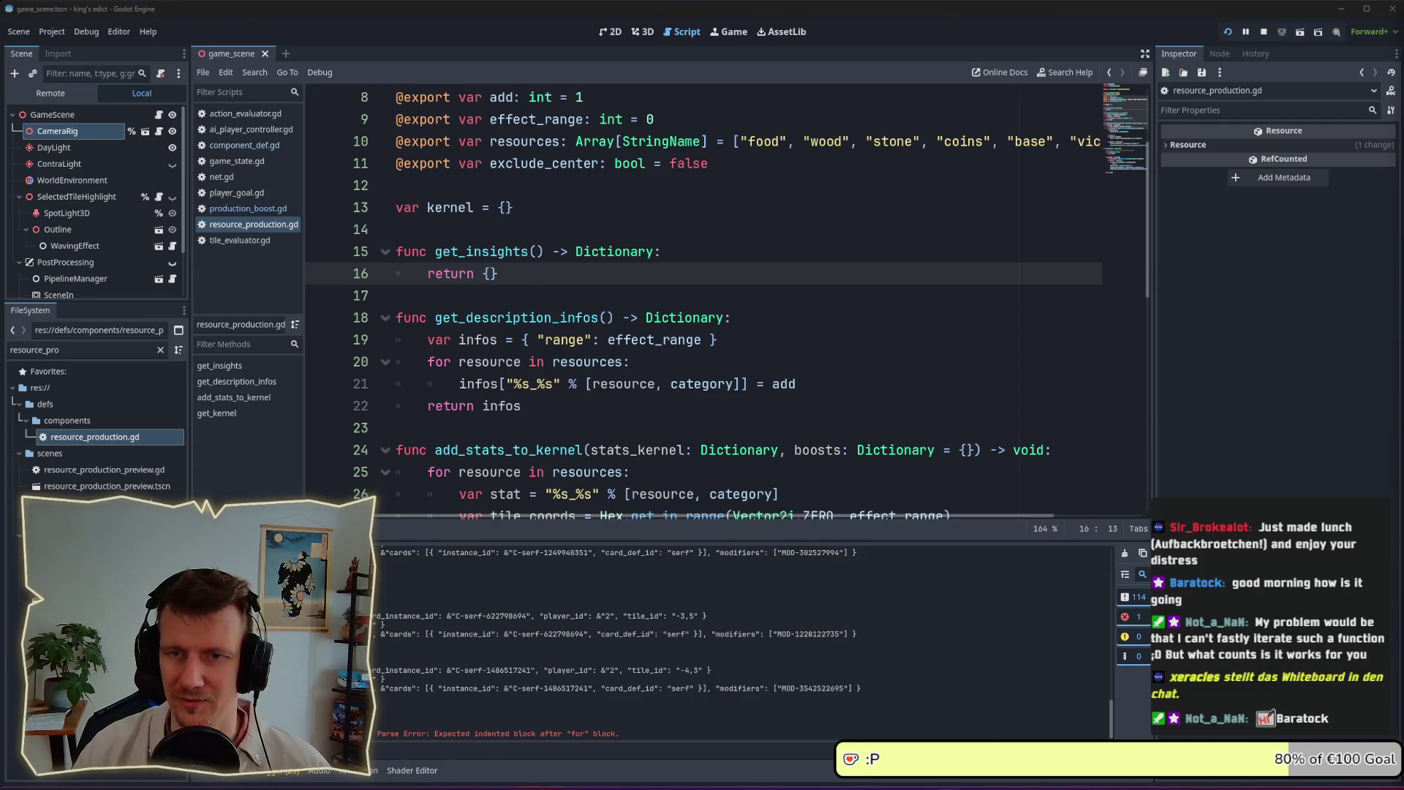
click(546, 275)
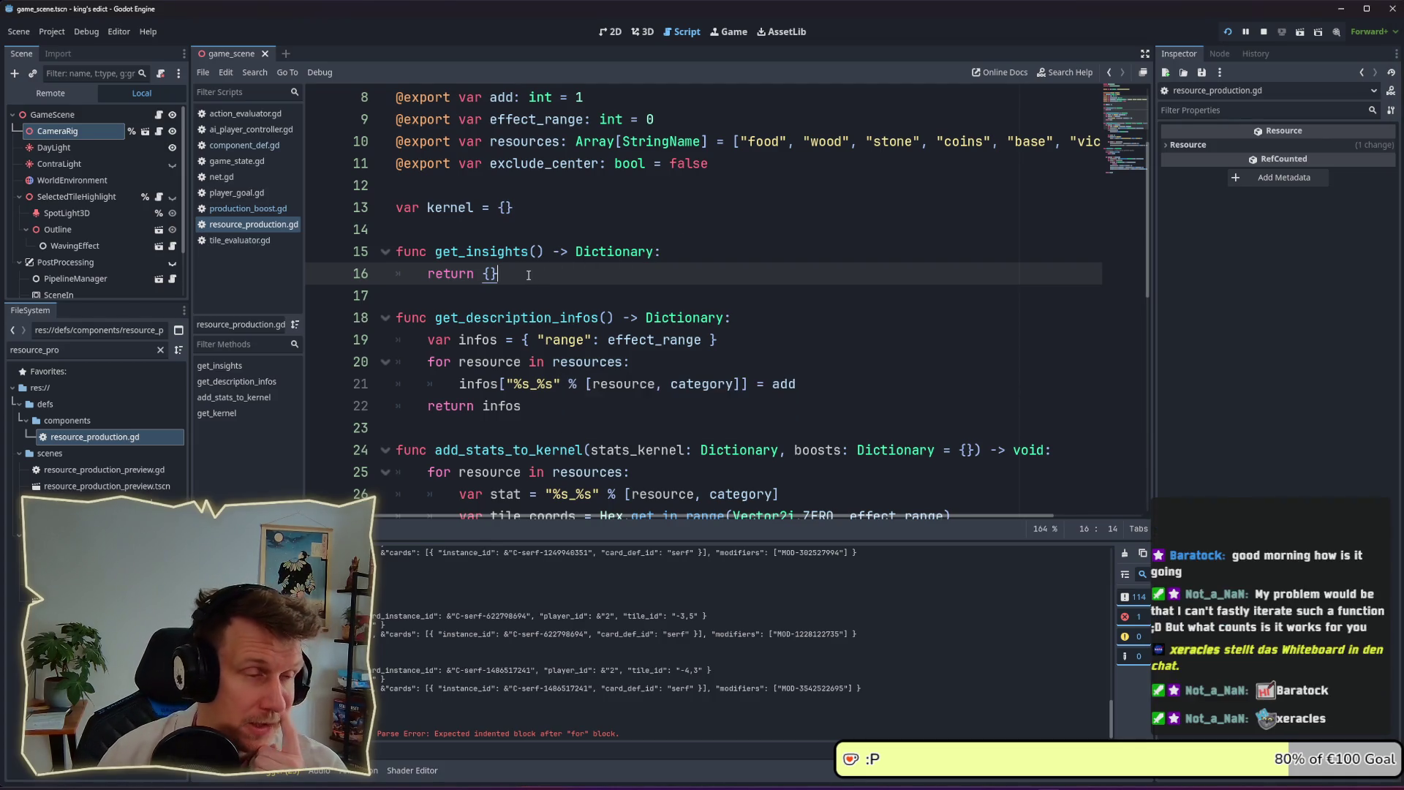
scroll(528, 275, up, 1)
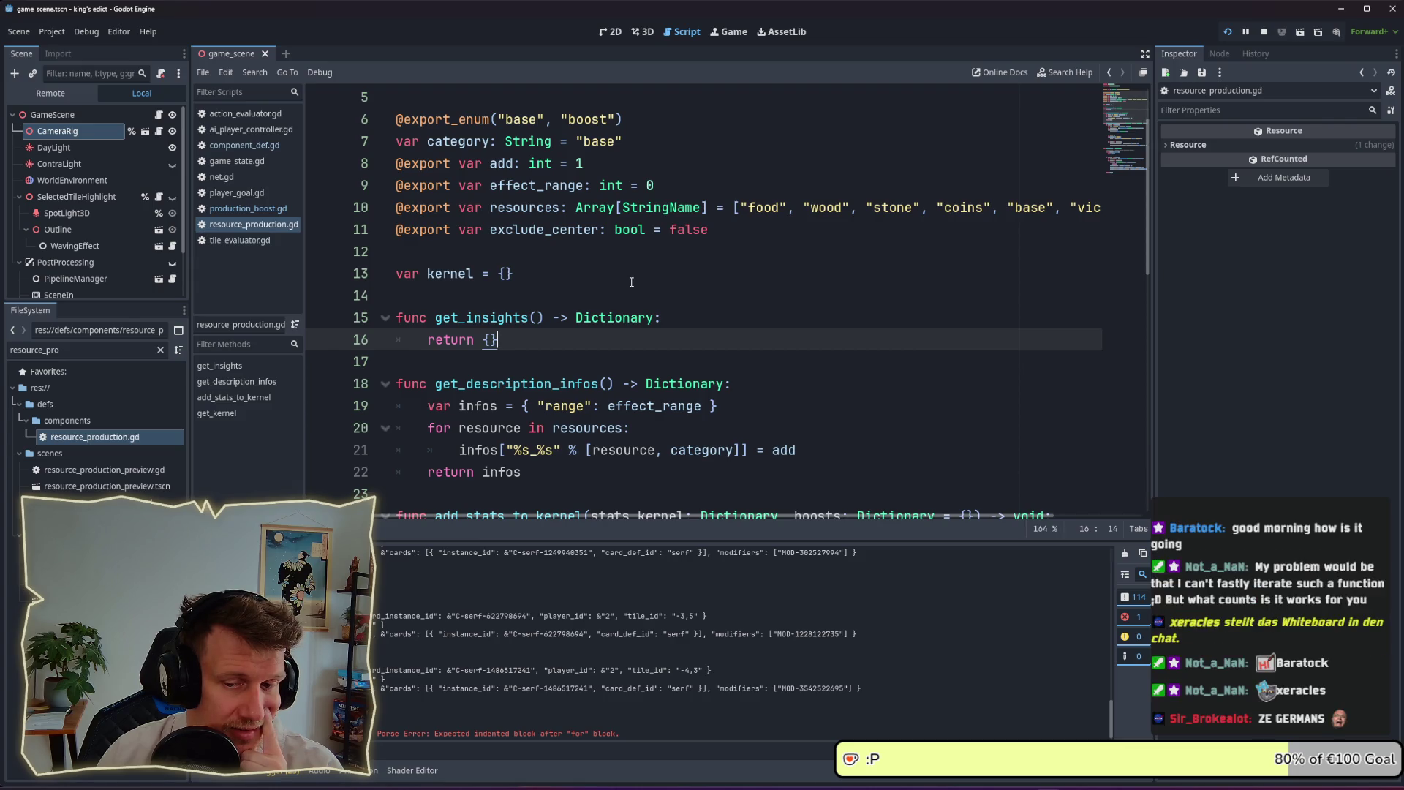
scroll(631, 282, down, 1)
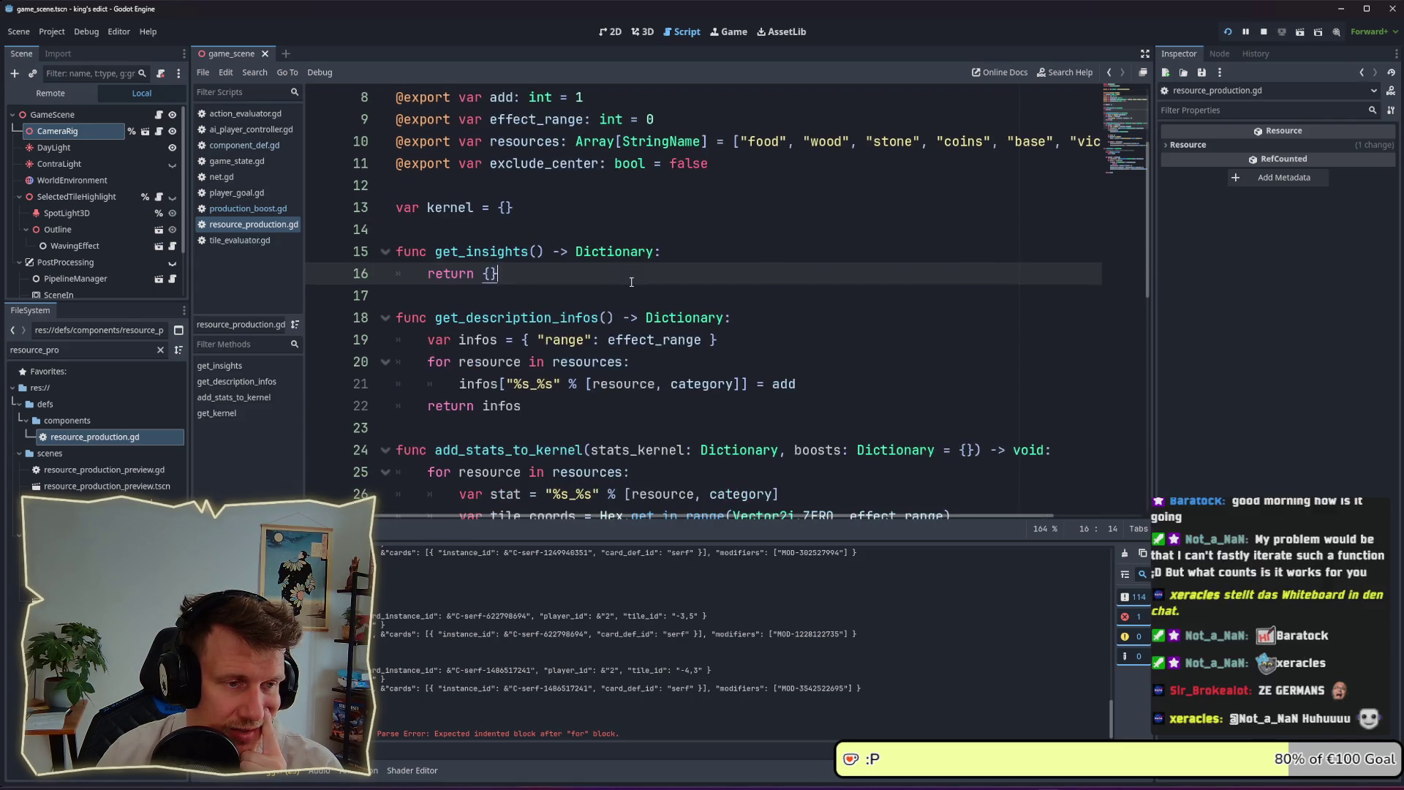
scroll(612, 242, up, 1)
mouse_move(597, 214)
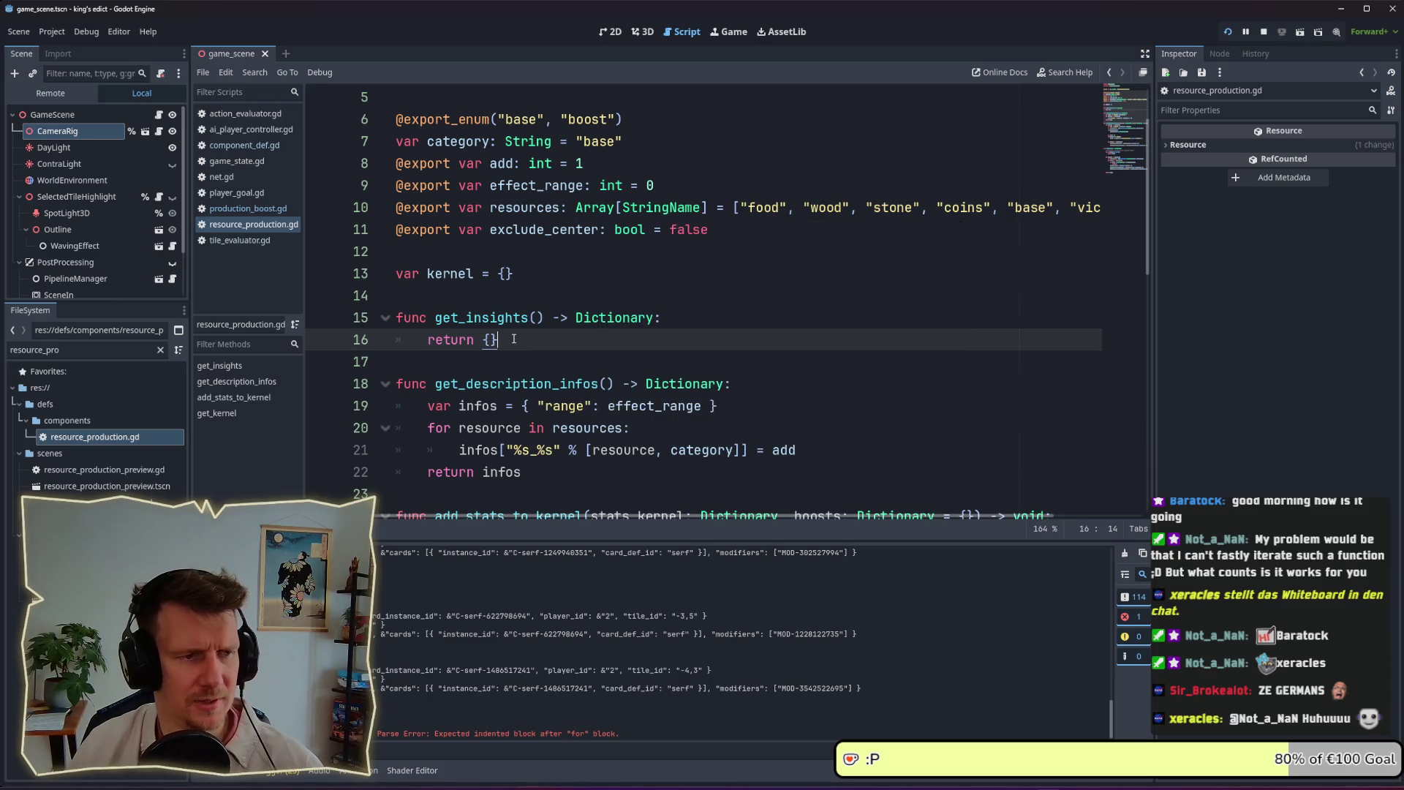
click(489, 340)
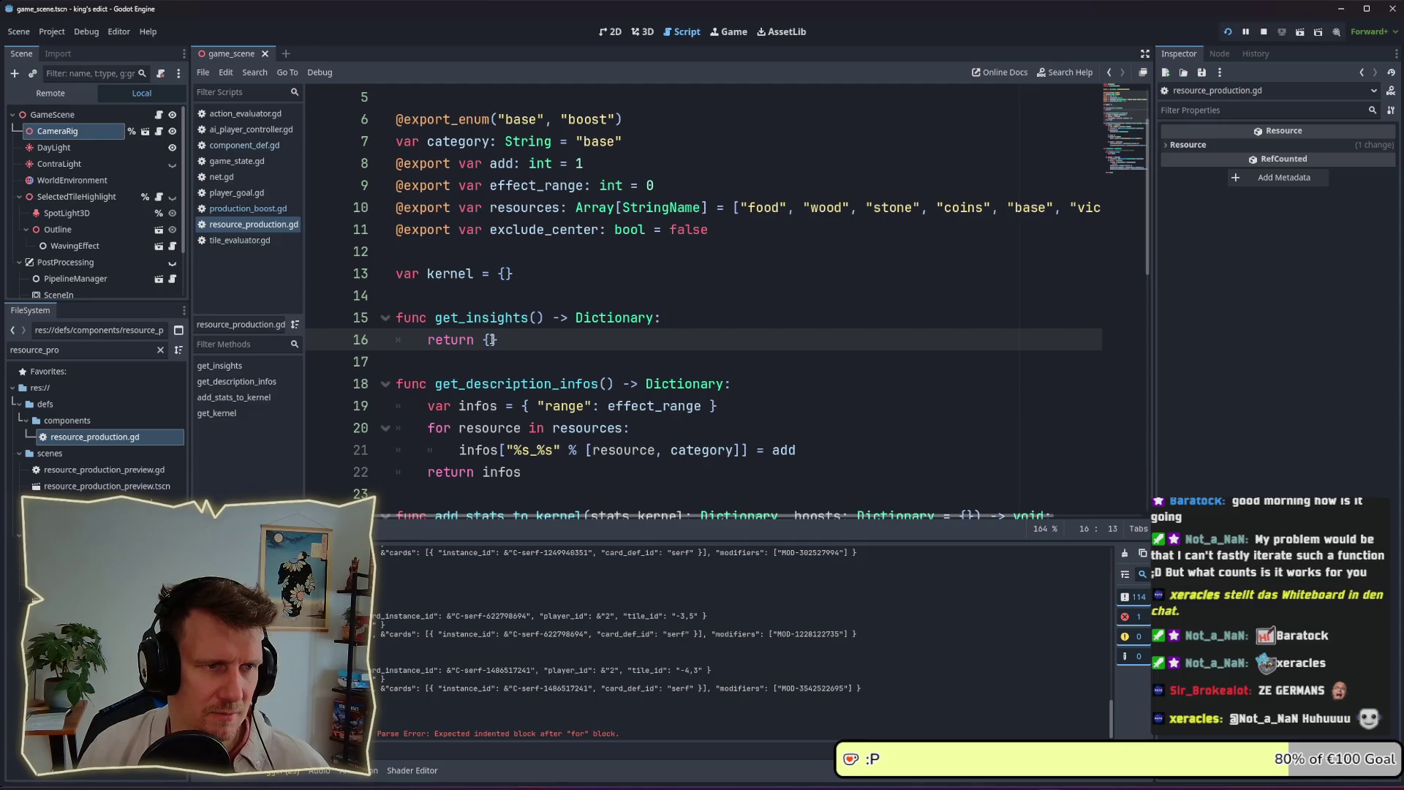
Add an if category: check in get_insights and indent the return under it
click(679, 317)
key(Return)
text(if cate)
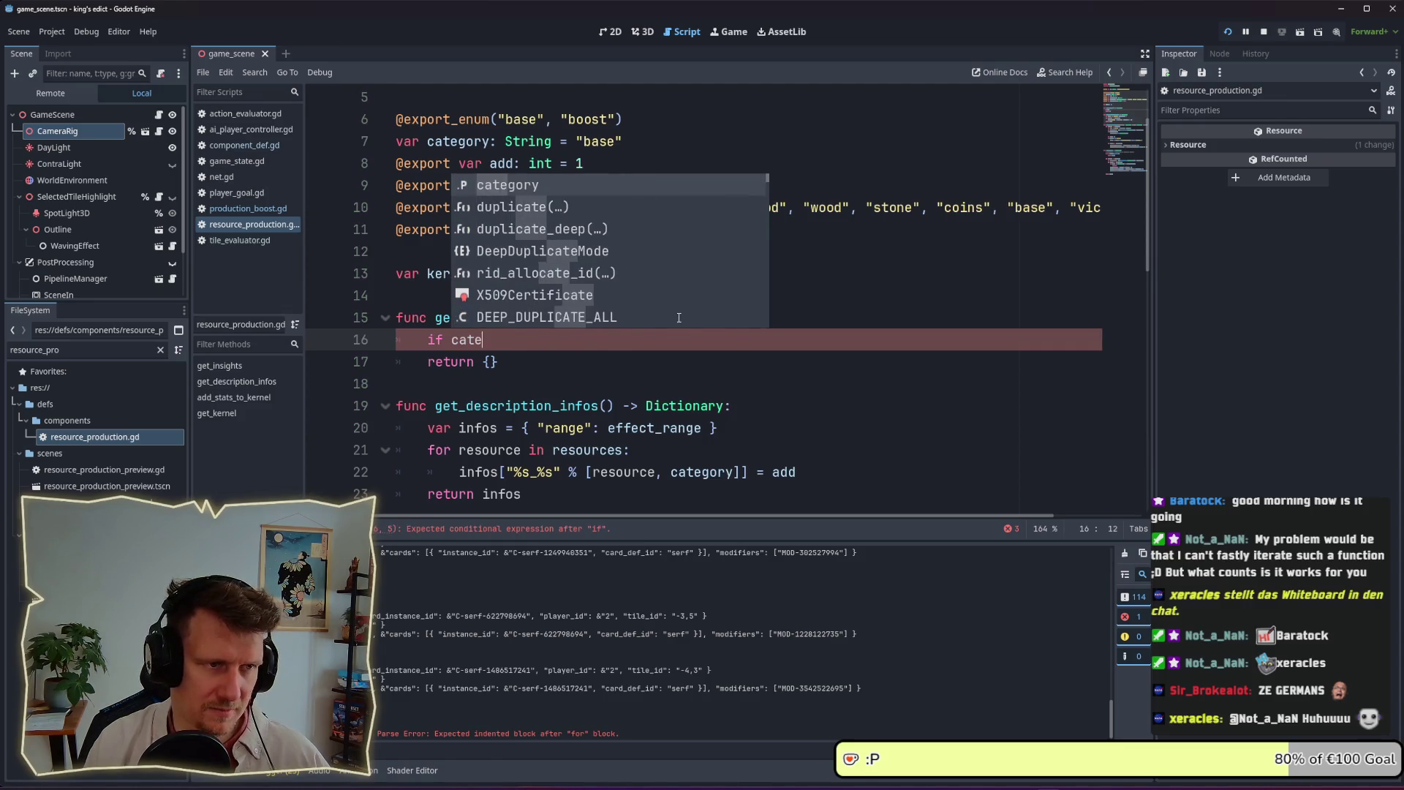
key(Return)
text(:)
key(Down)
key(Home)
key(Tab)
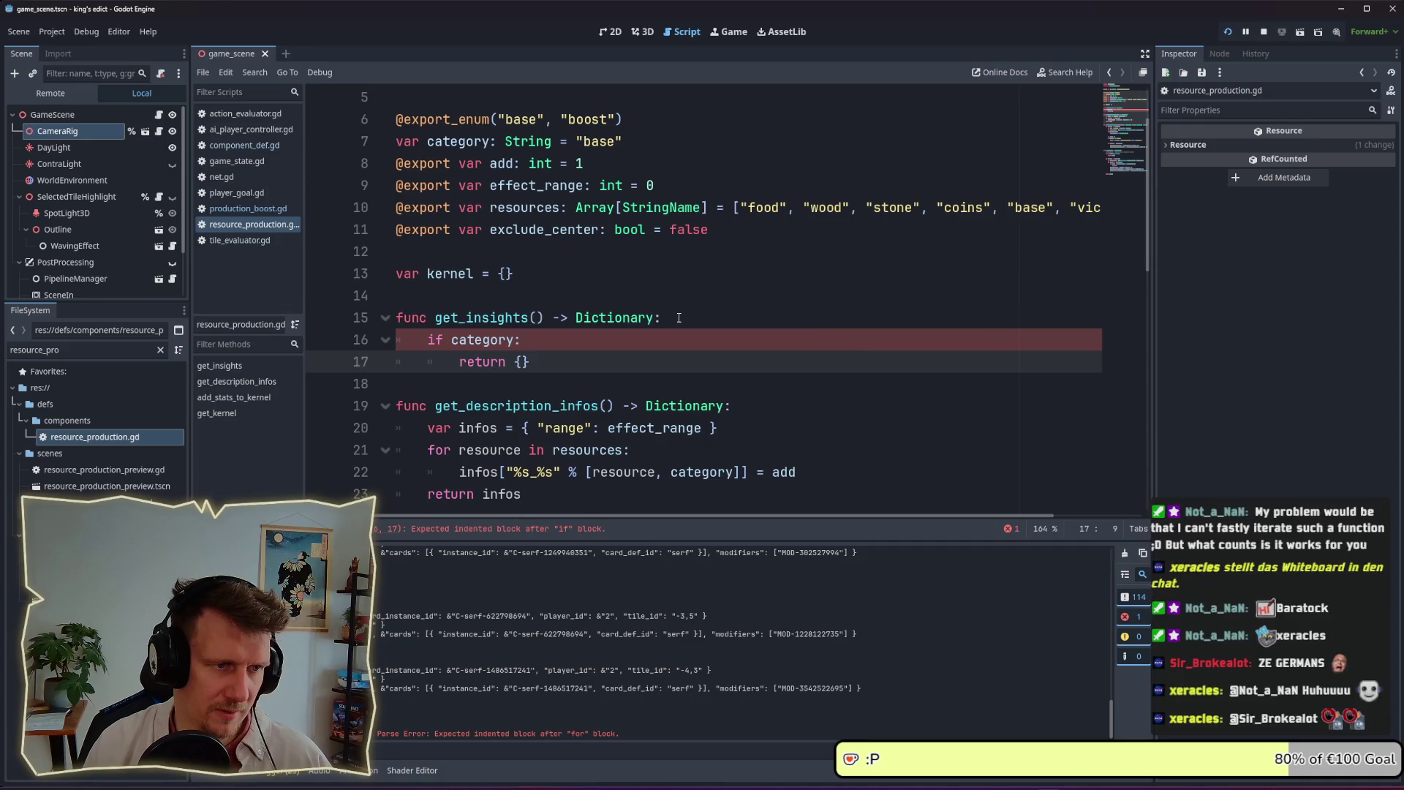
key(Up)
key(End)
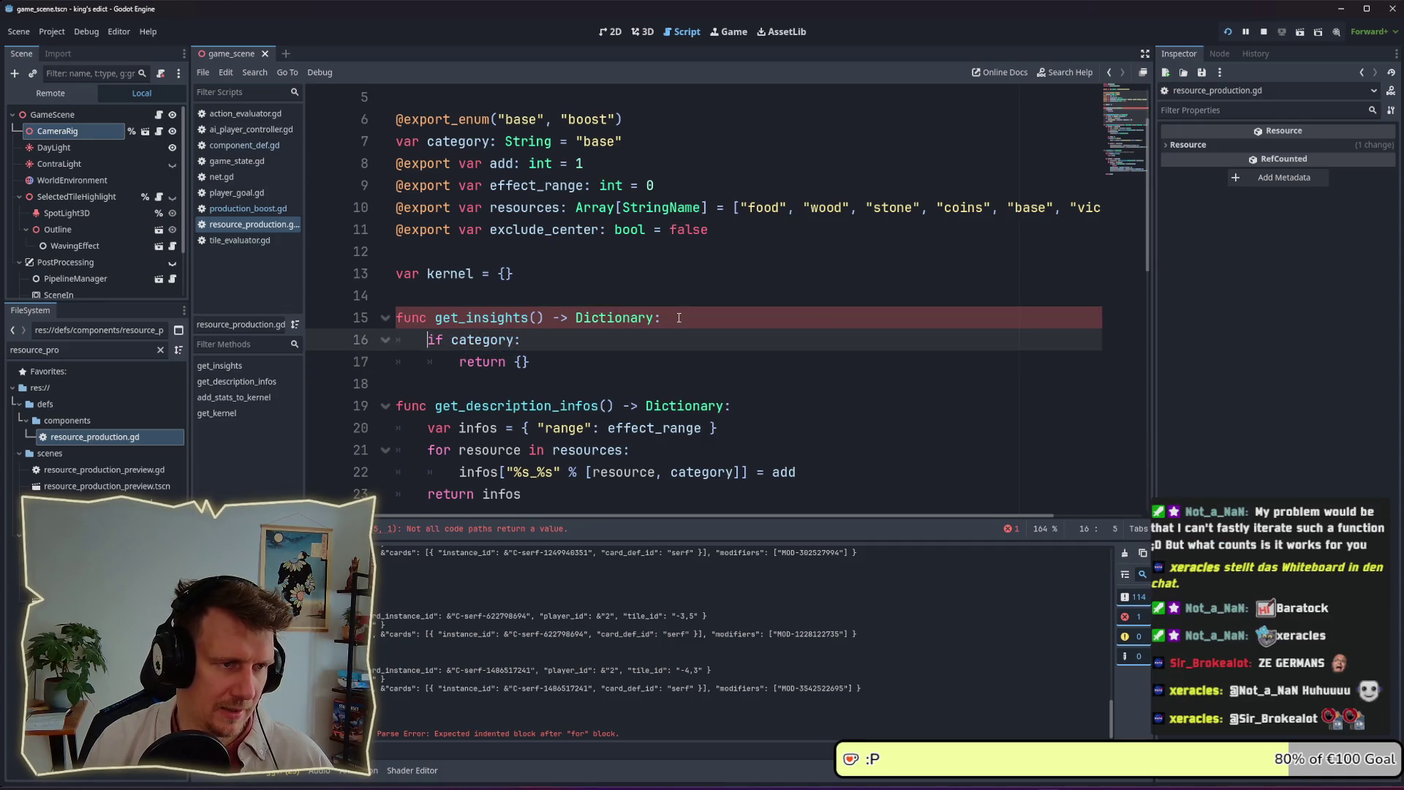
Declare var insights = {} above the category check
key(ctrl+shift+Return)
text(var ins)
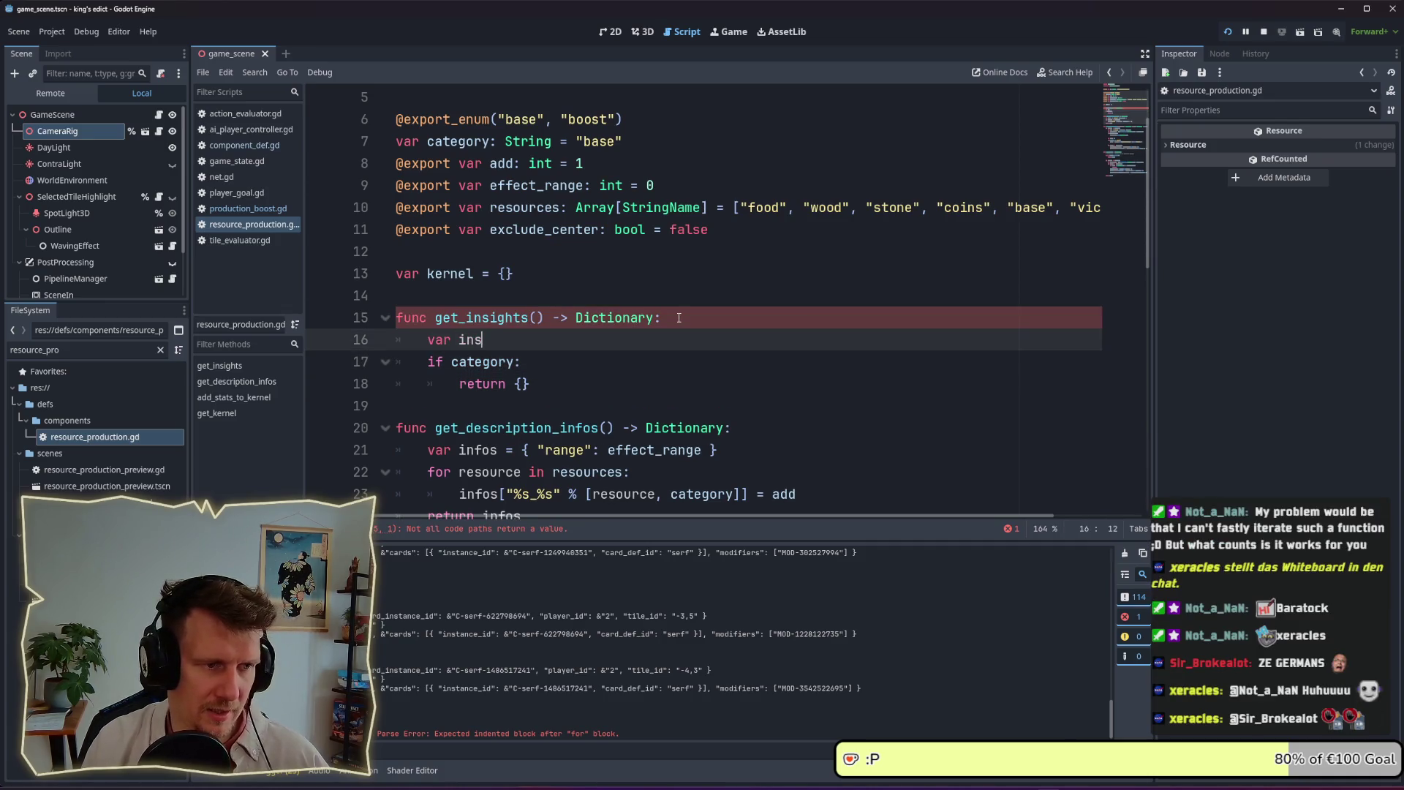
text(ights = [)
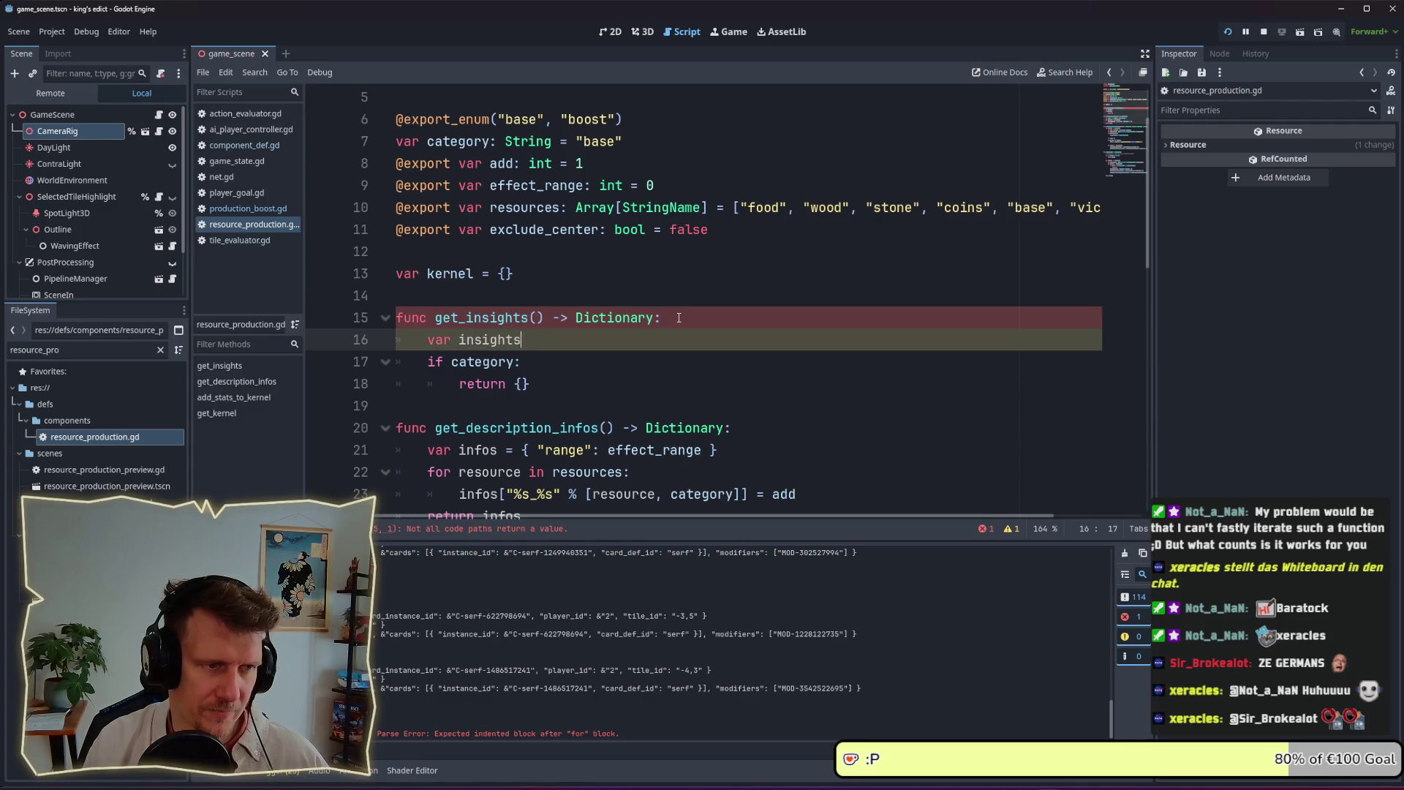
key(BackSpace)
text({)
key(ctrl+s)
Replace return {} with return insights
key(Down)
key(Down)
key(shift+Home)
key(BackSpace)
key(BackSpace)
key(Return)
key(Return)
text(return )
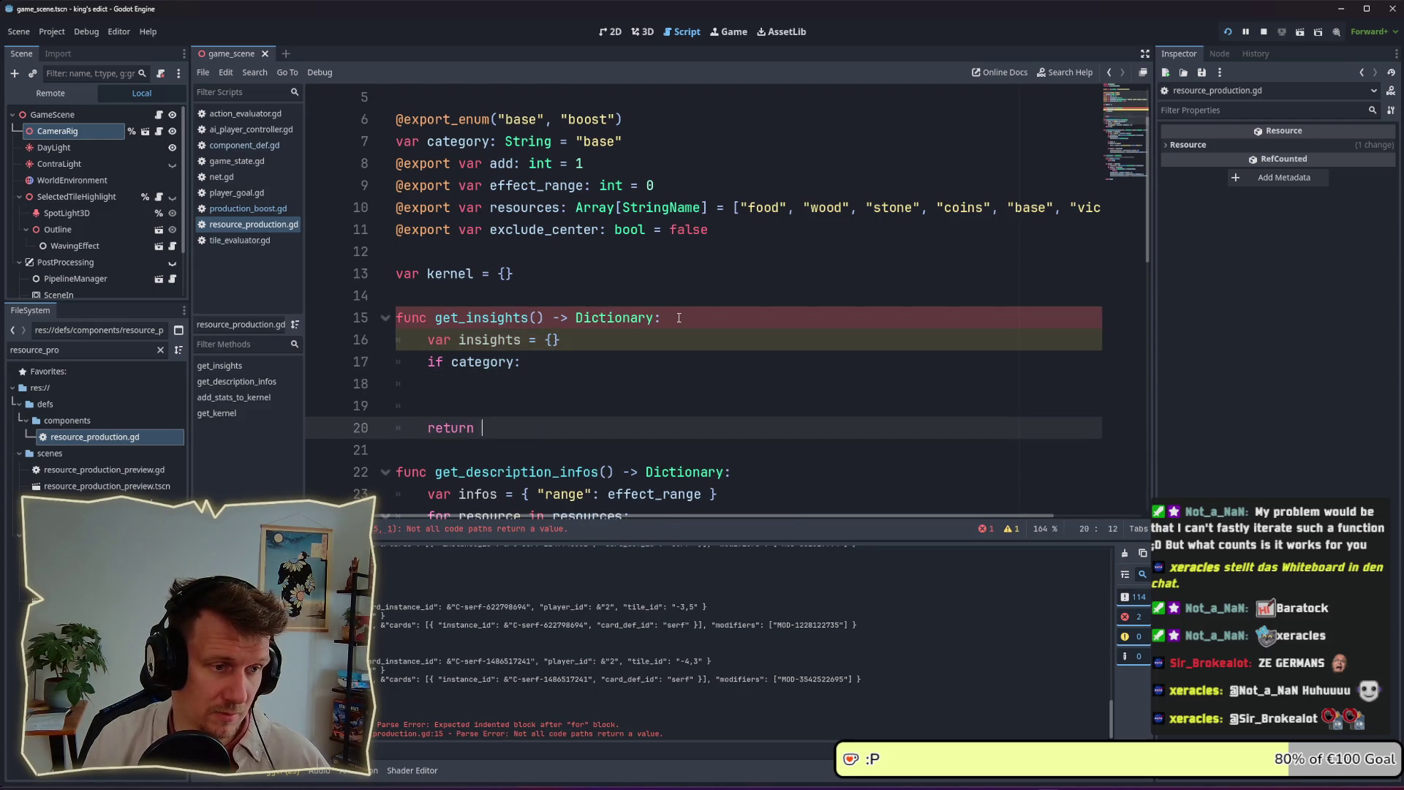
text(insig)
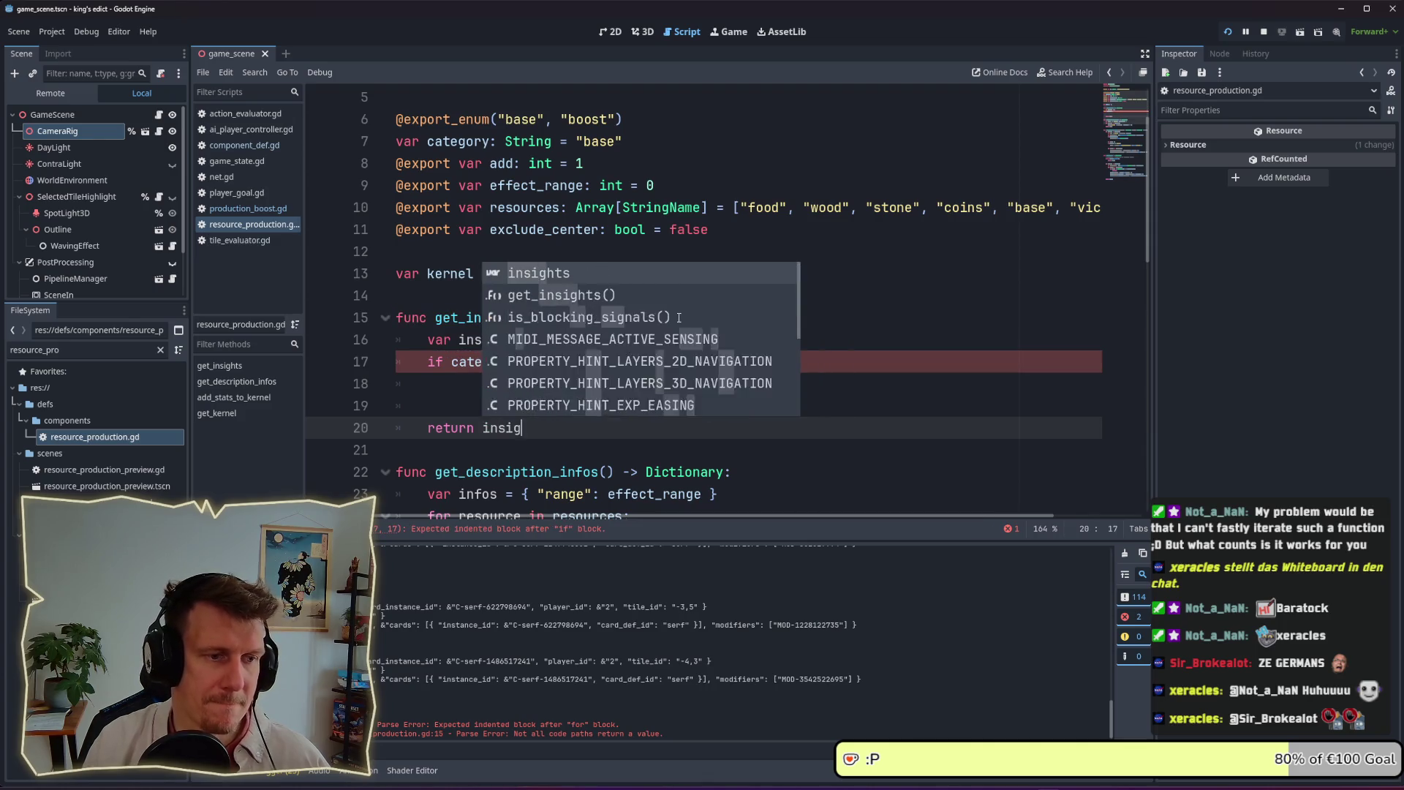
text(hts)
key(Escape)
key(Up)
key(Up)
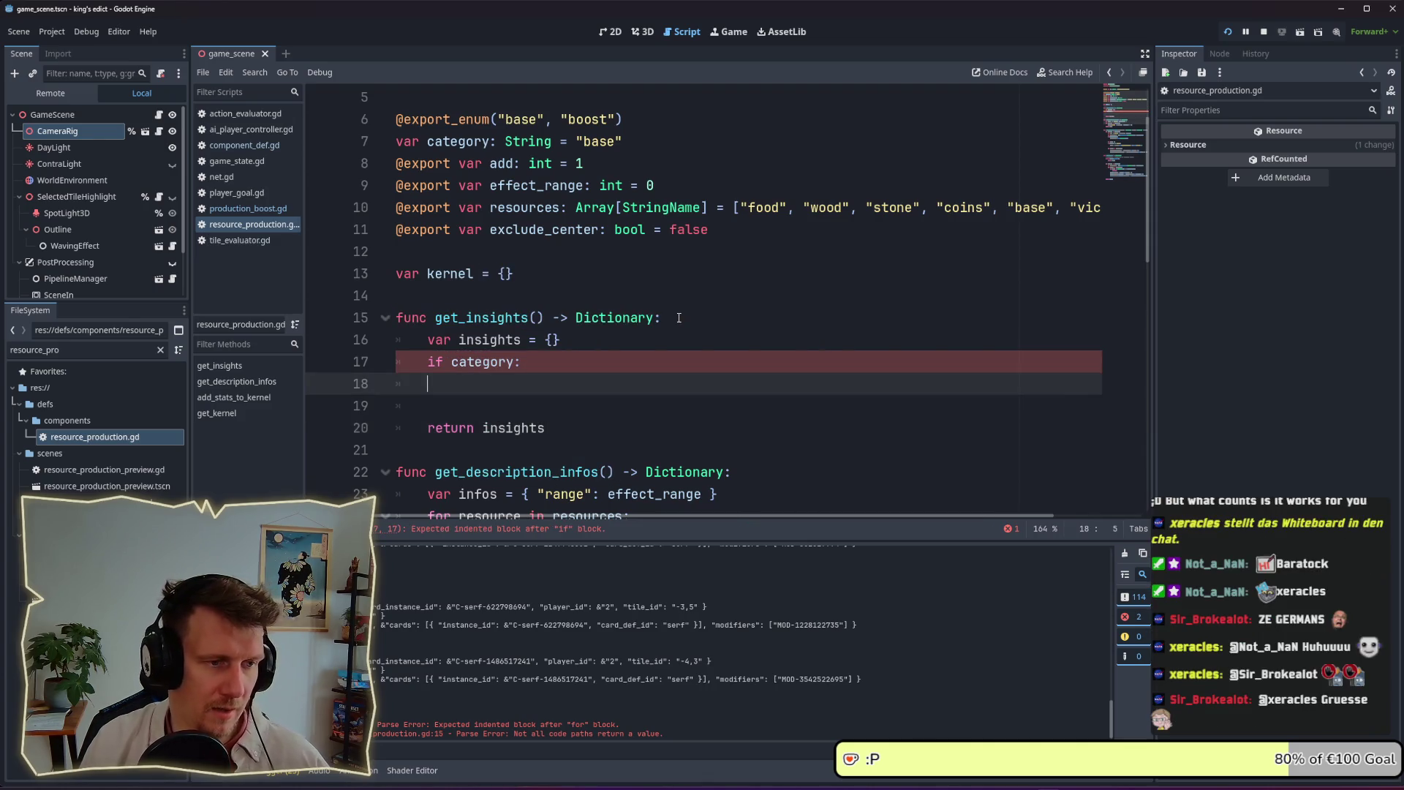
Add a nested if category == "base": block under if category:
text(if base)
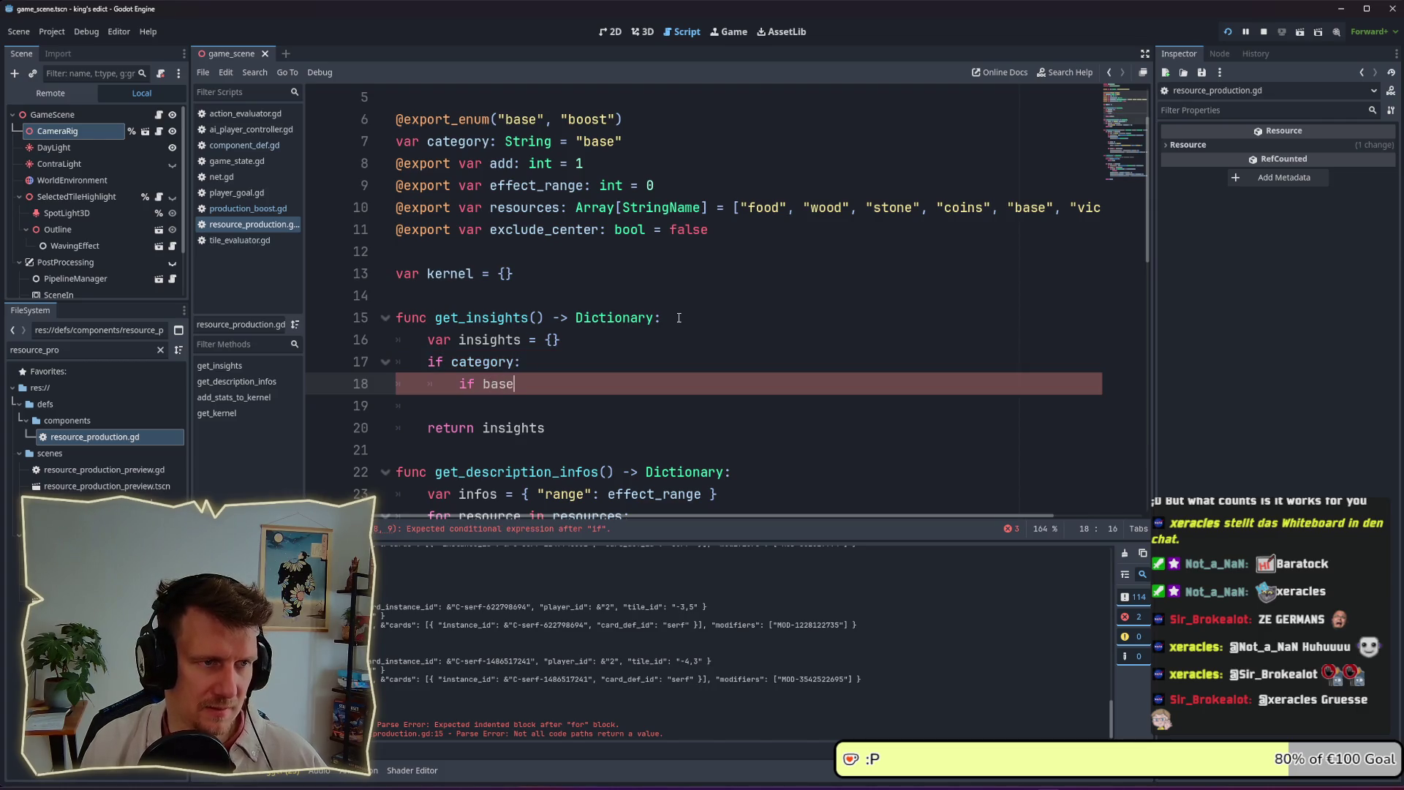
key(BackSpace)
key(BackSpace)
key(BackSpace)
key(BackSpace)
text(cat)
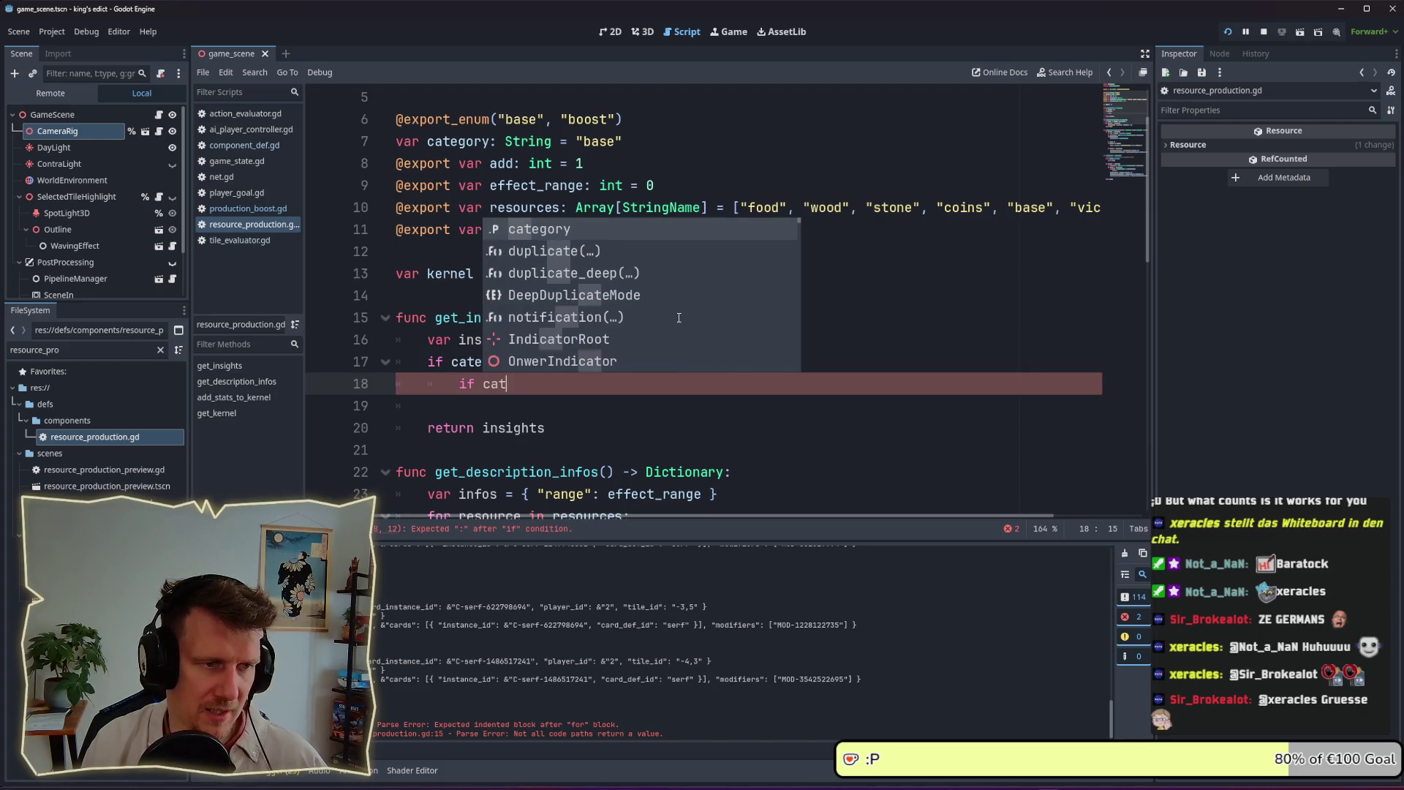
text(egory == "base)
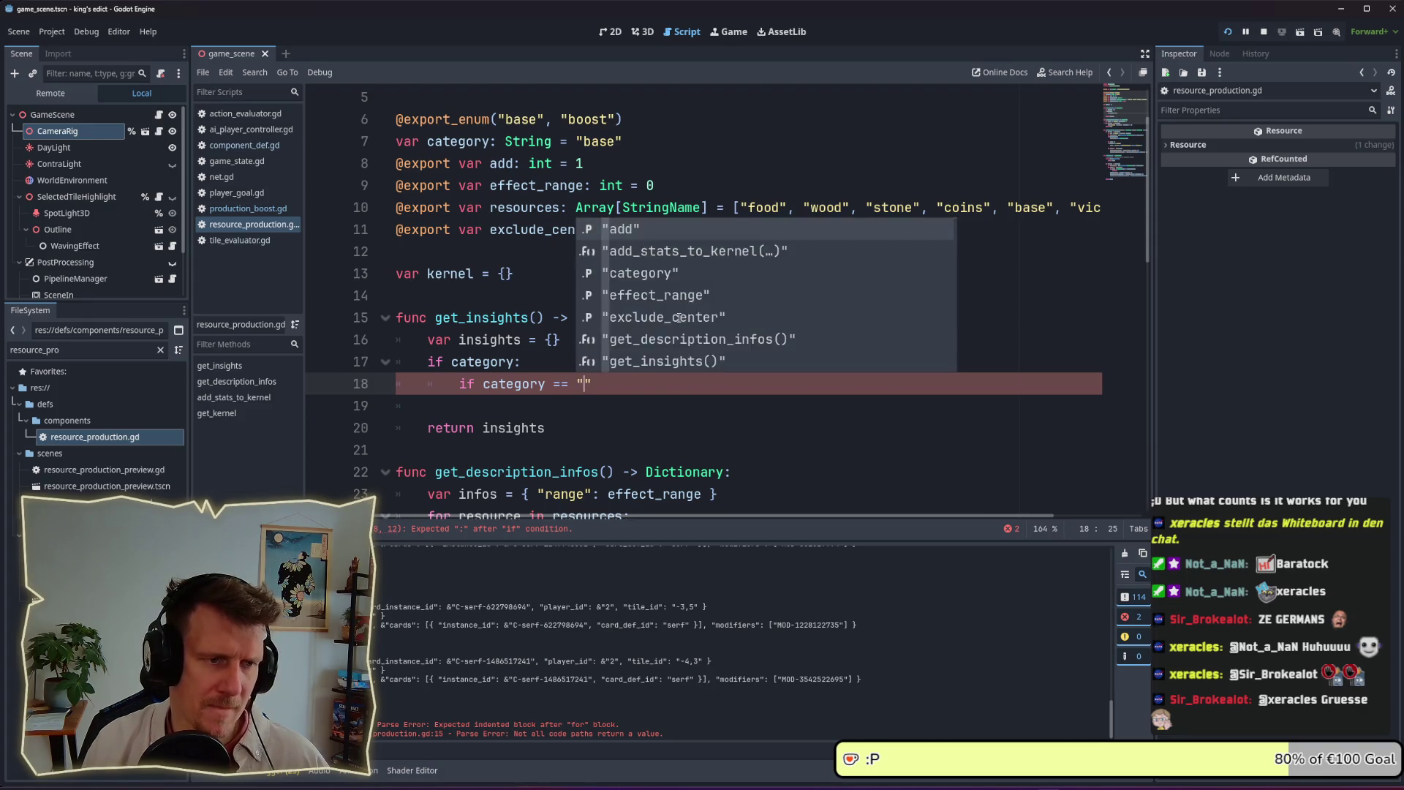
text(":)
key(Return)
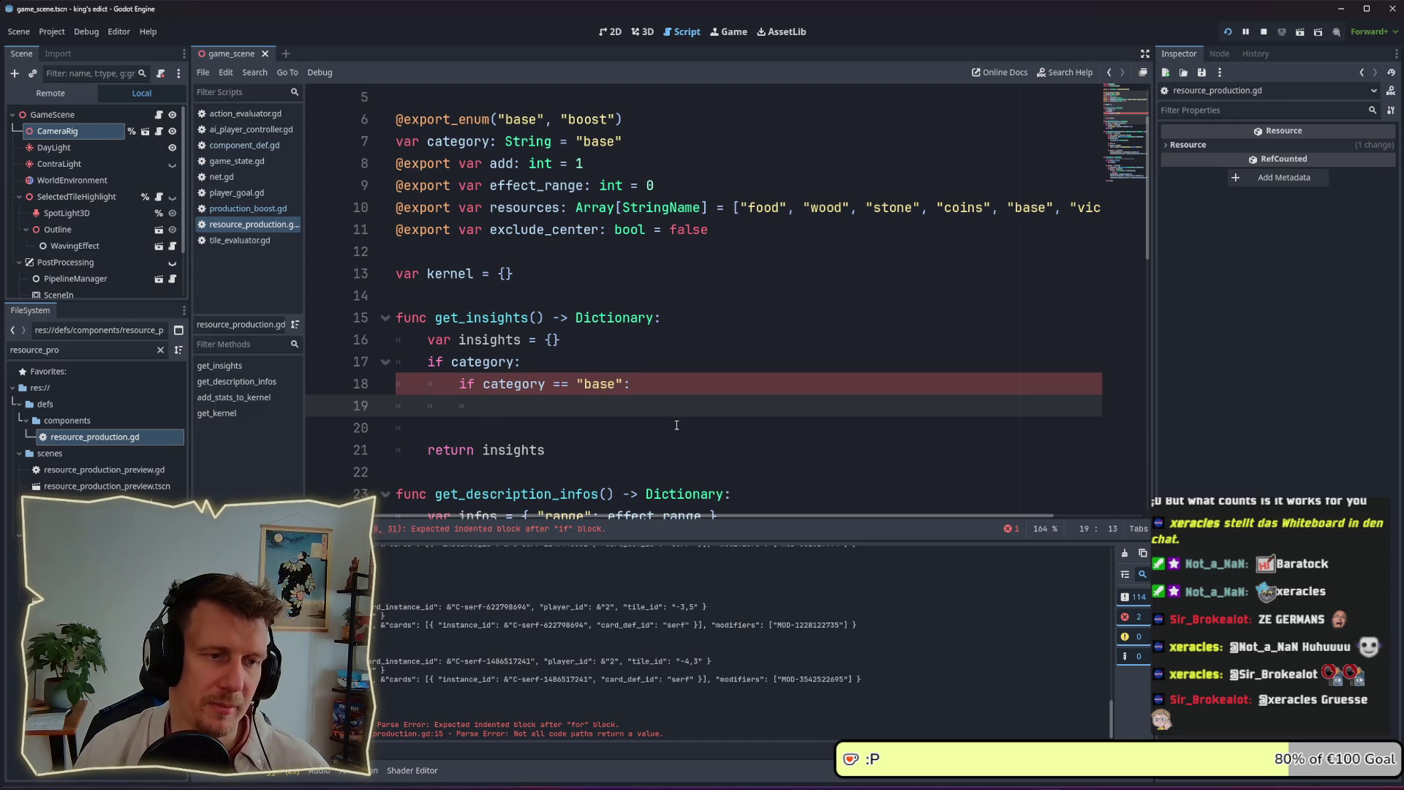
scroll(804, 292, right, 3)
Delete the outer if category: line from get_insights
double_click(939, 206)
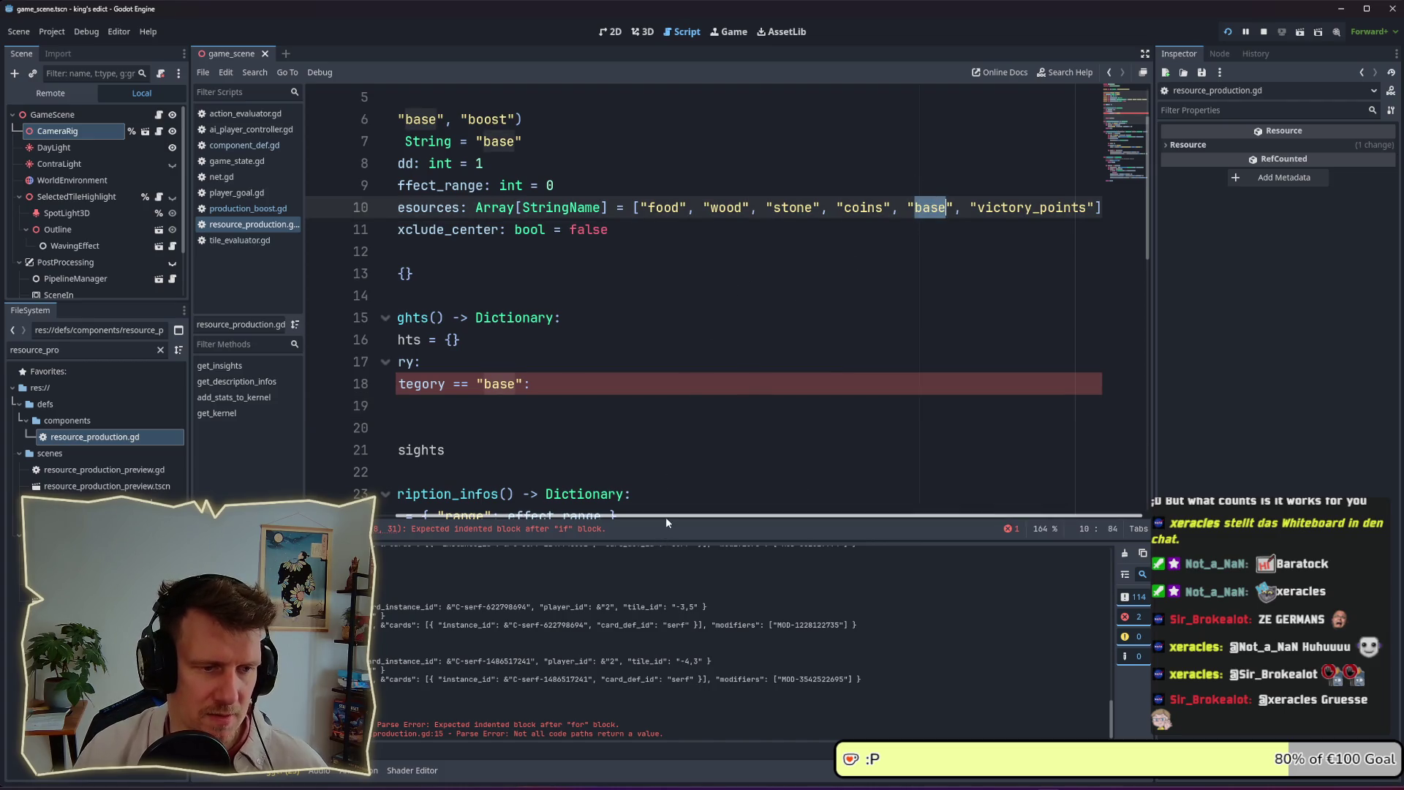
scroll(677, 438, left, 3)
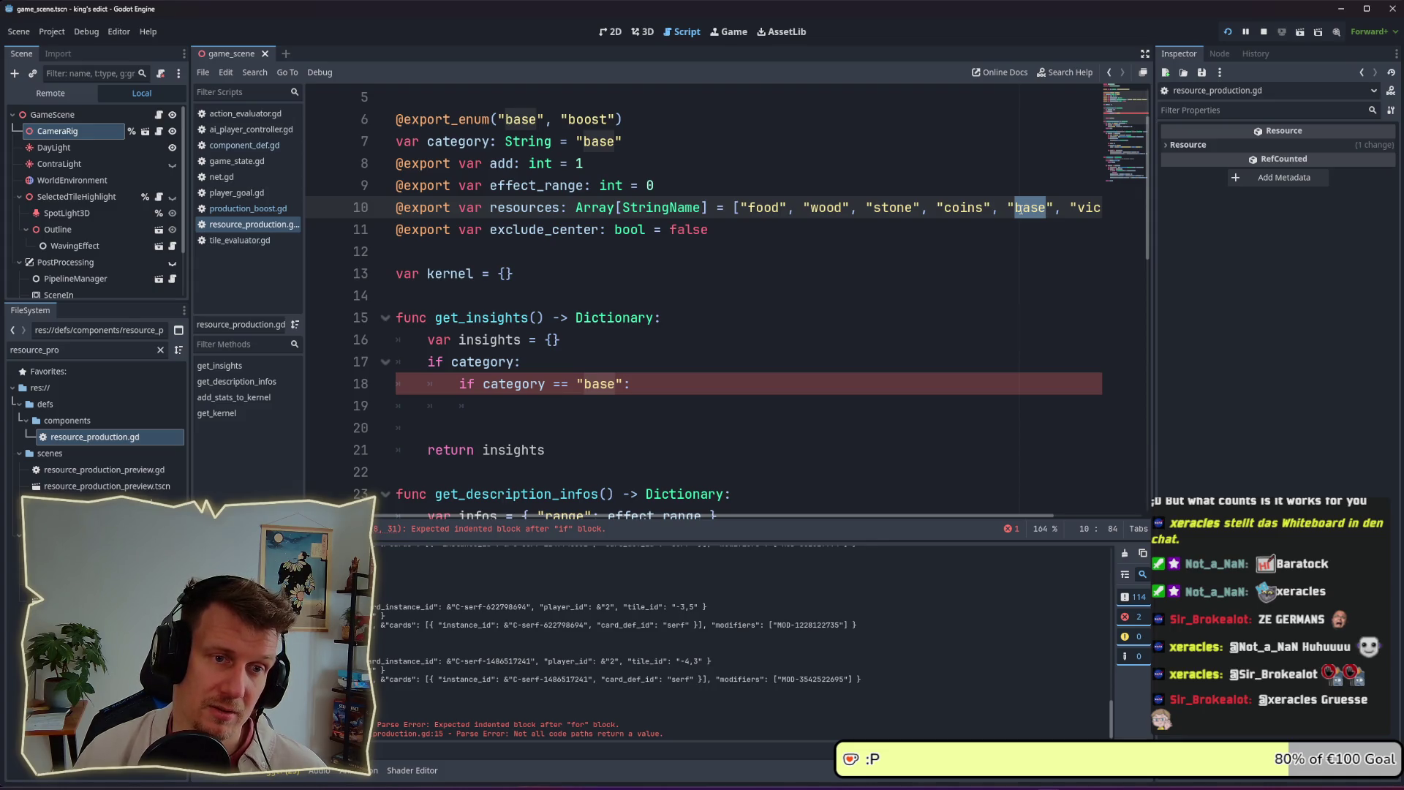
click(556, 411)
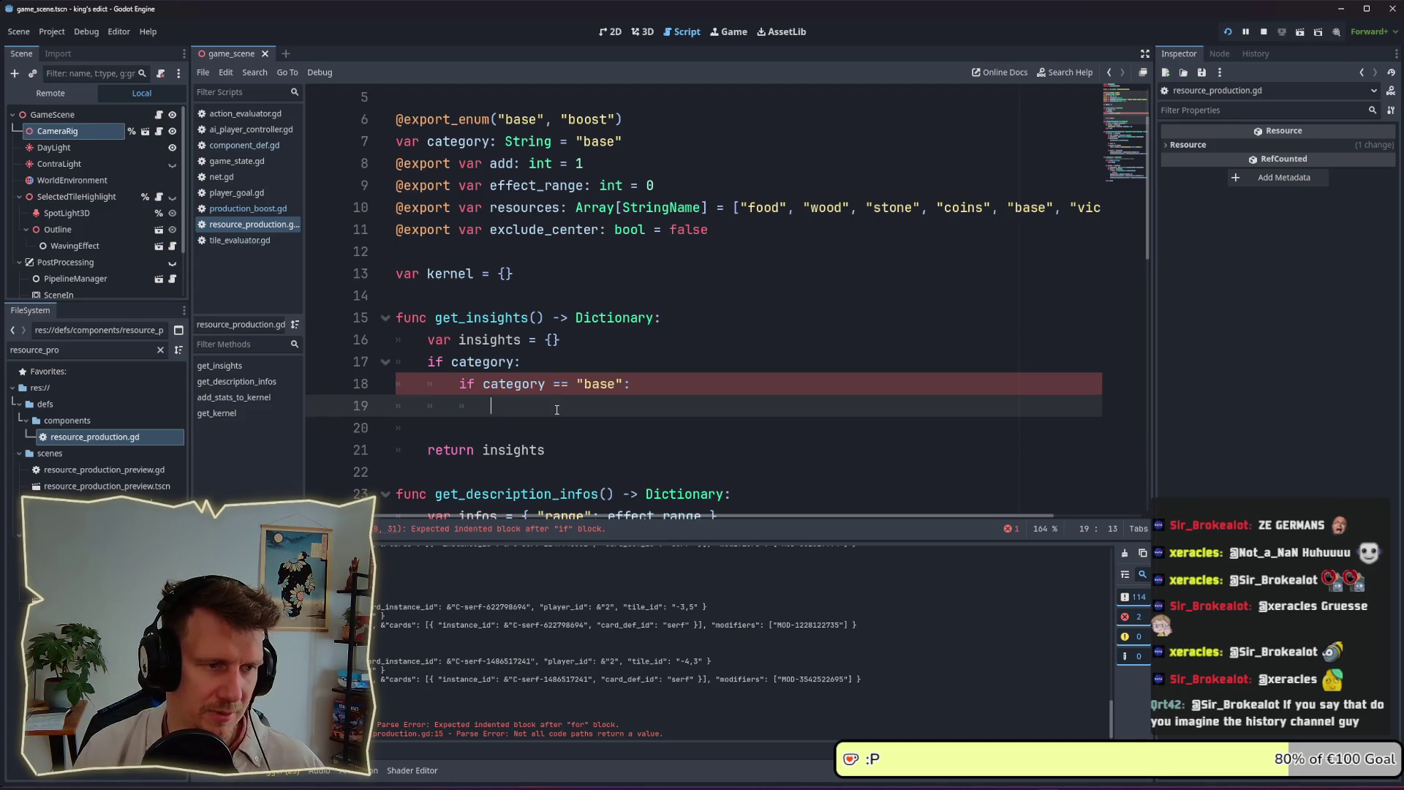
key(Up)
key(Up)
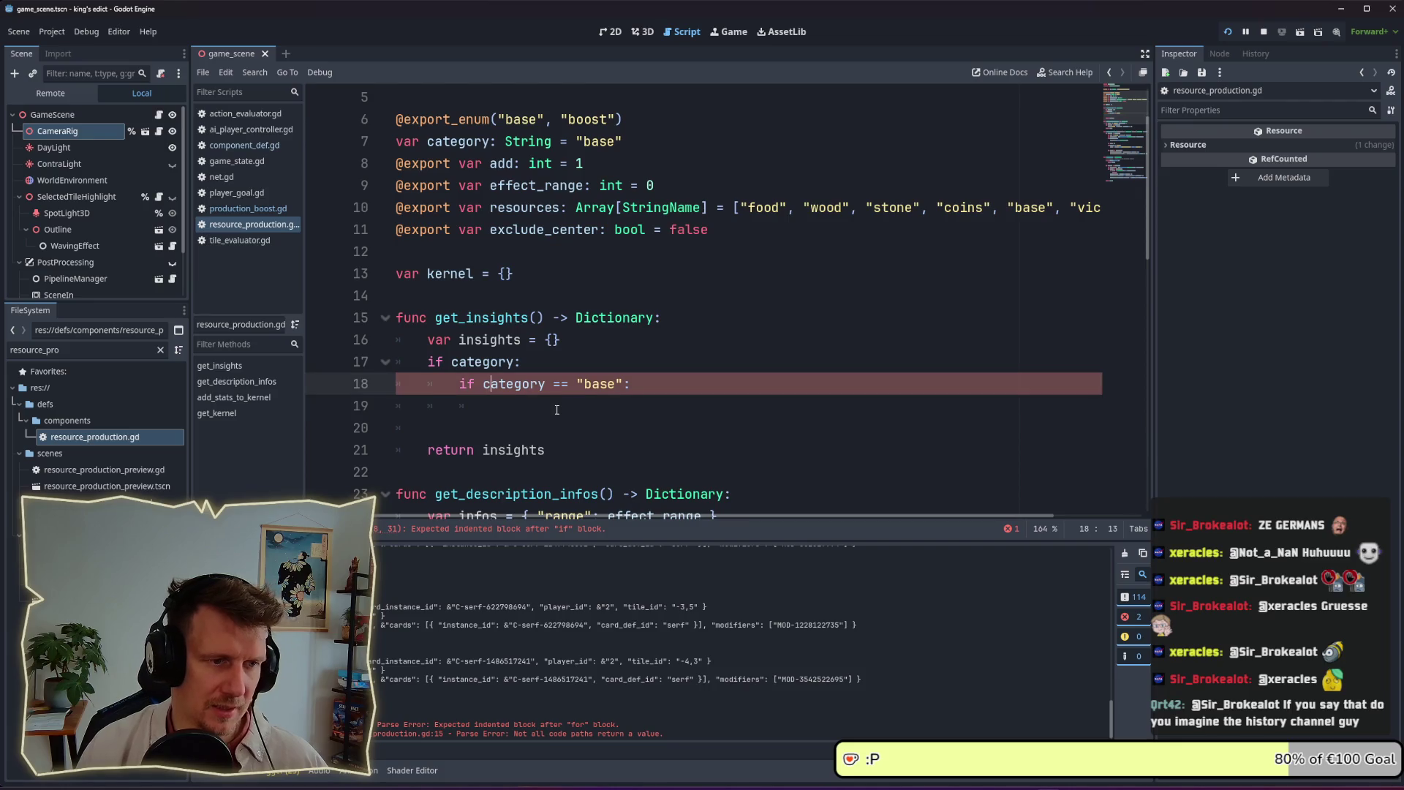
key(ctrl+shift+Left)
key(ctrl+shift+Left)
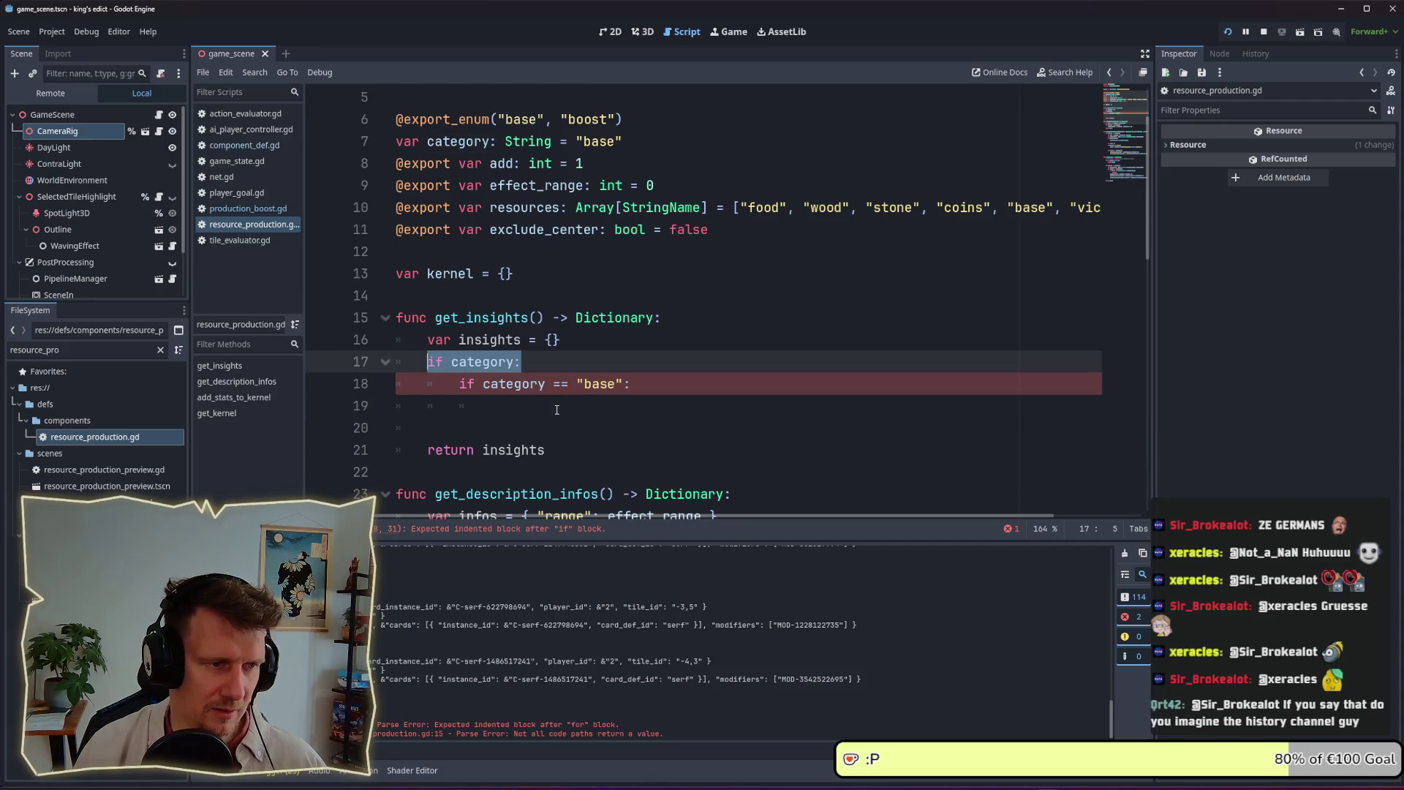
key(BackSpace)
key(ctrl+shift+k)
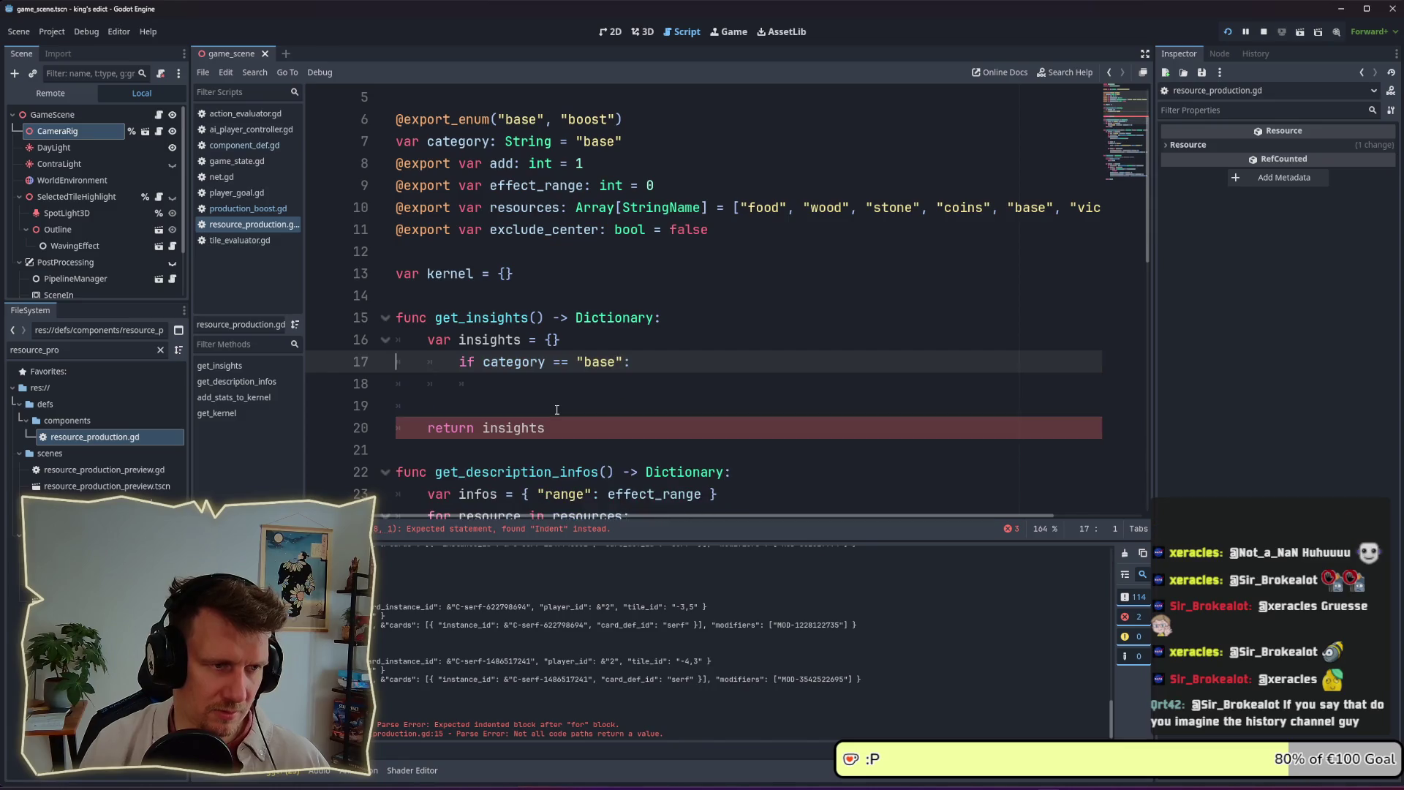
key(BackSpace)
Fix the indentation under the base check and add a blank line above it
key(Down)
key(End)
key(Tab)
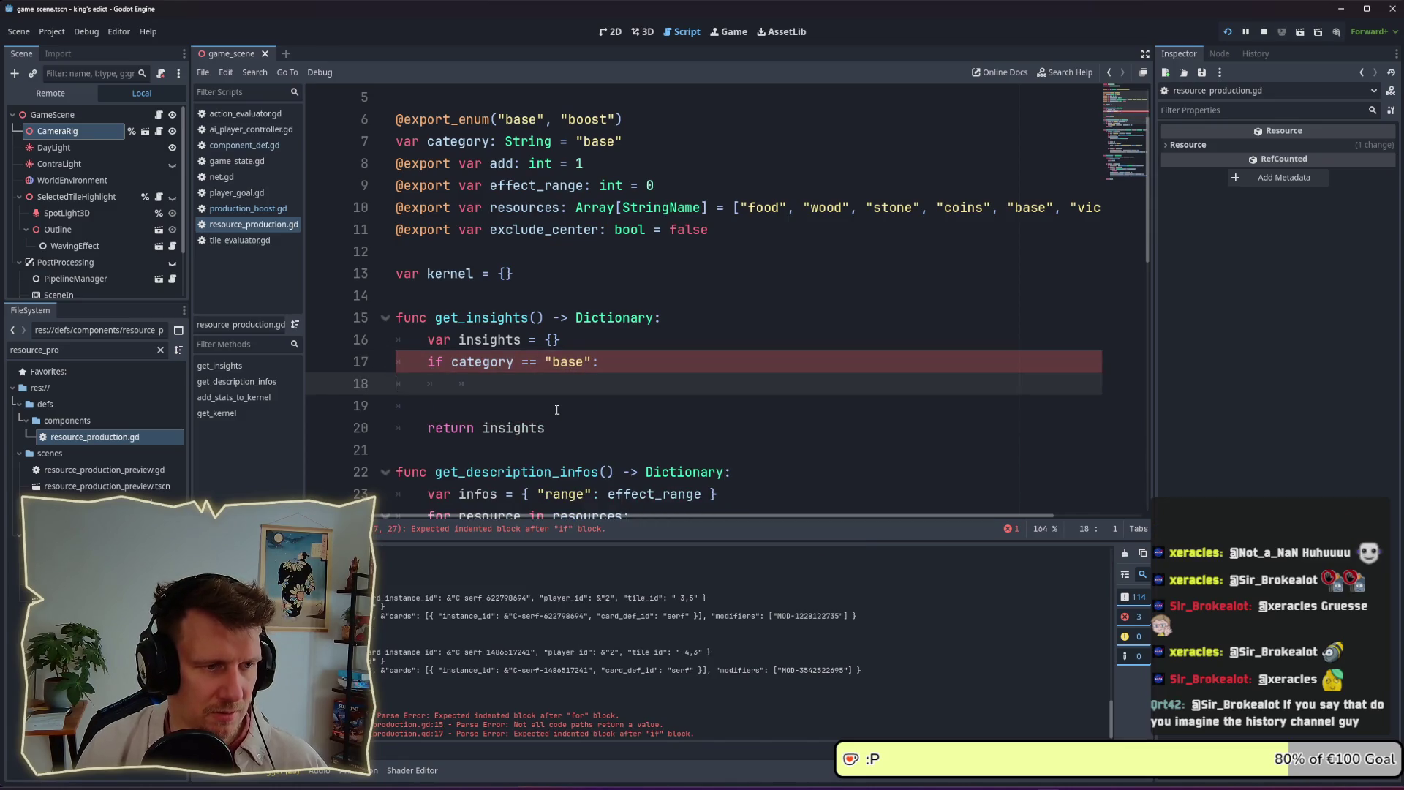
key(BackSpace)
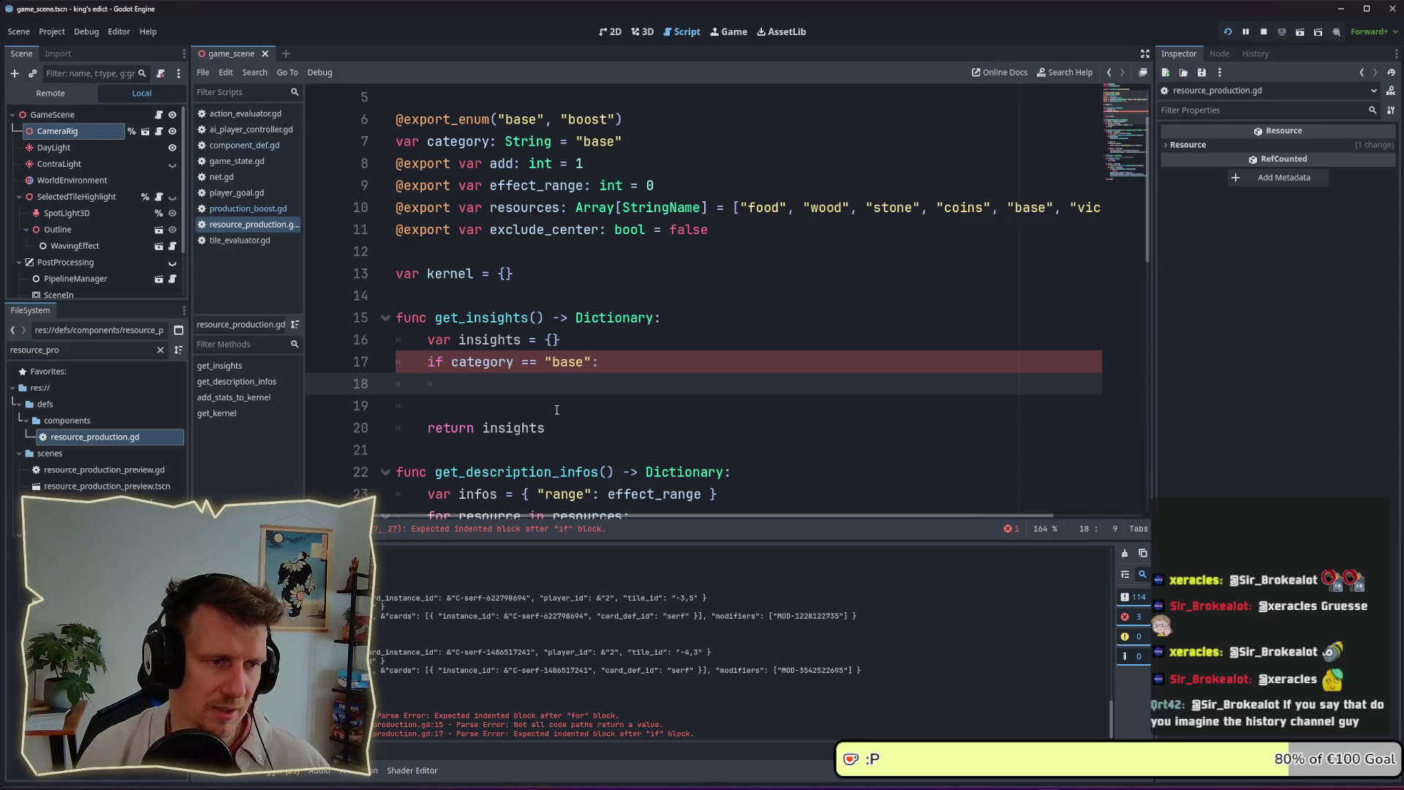
key(Up)
key(ctrl+shift+Return)
click(495, 408)
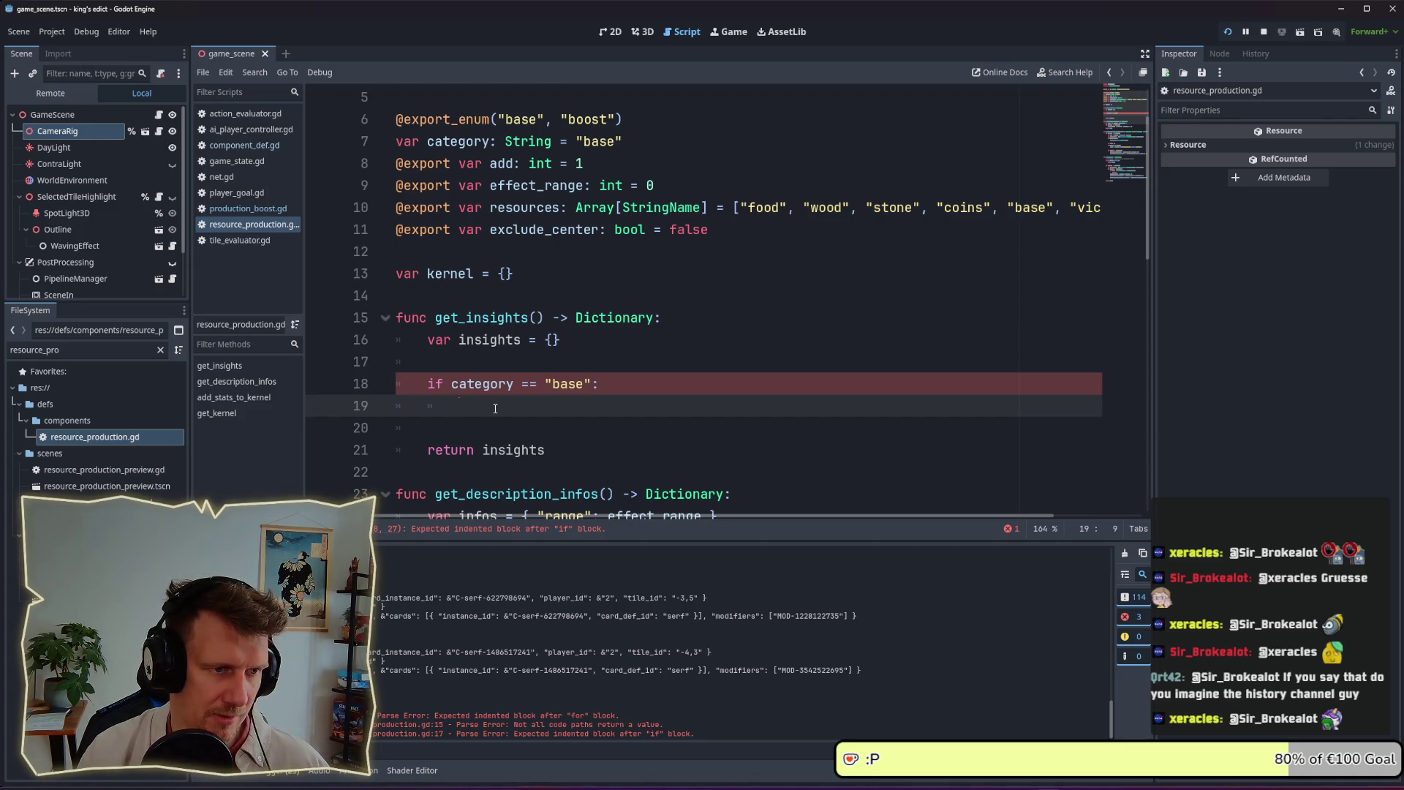
scroll(495, 408, down, 1)
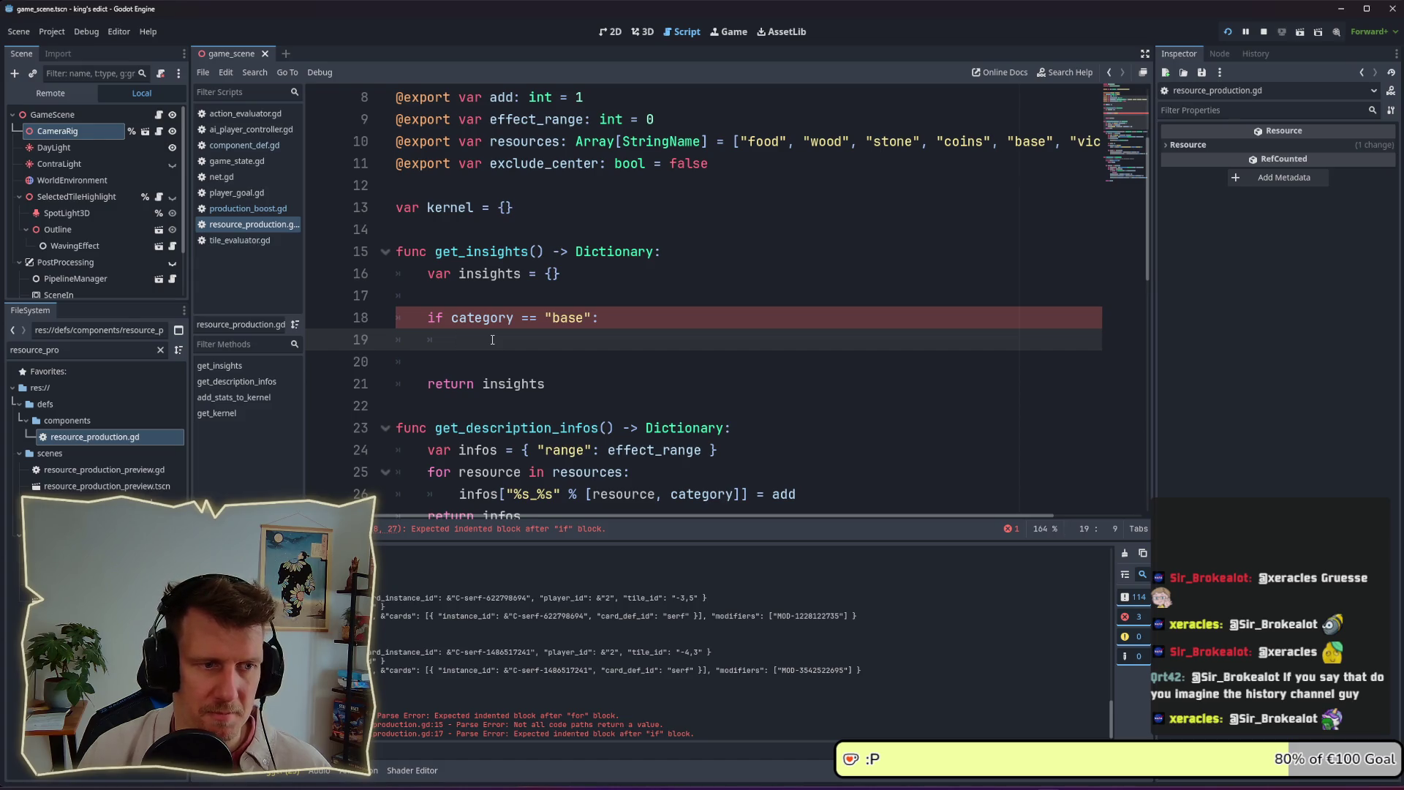
scroll(492, 339, down, 1)
scroll(492, 339, up, 1)
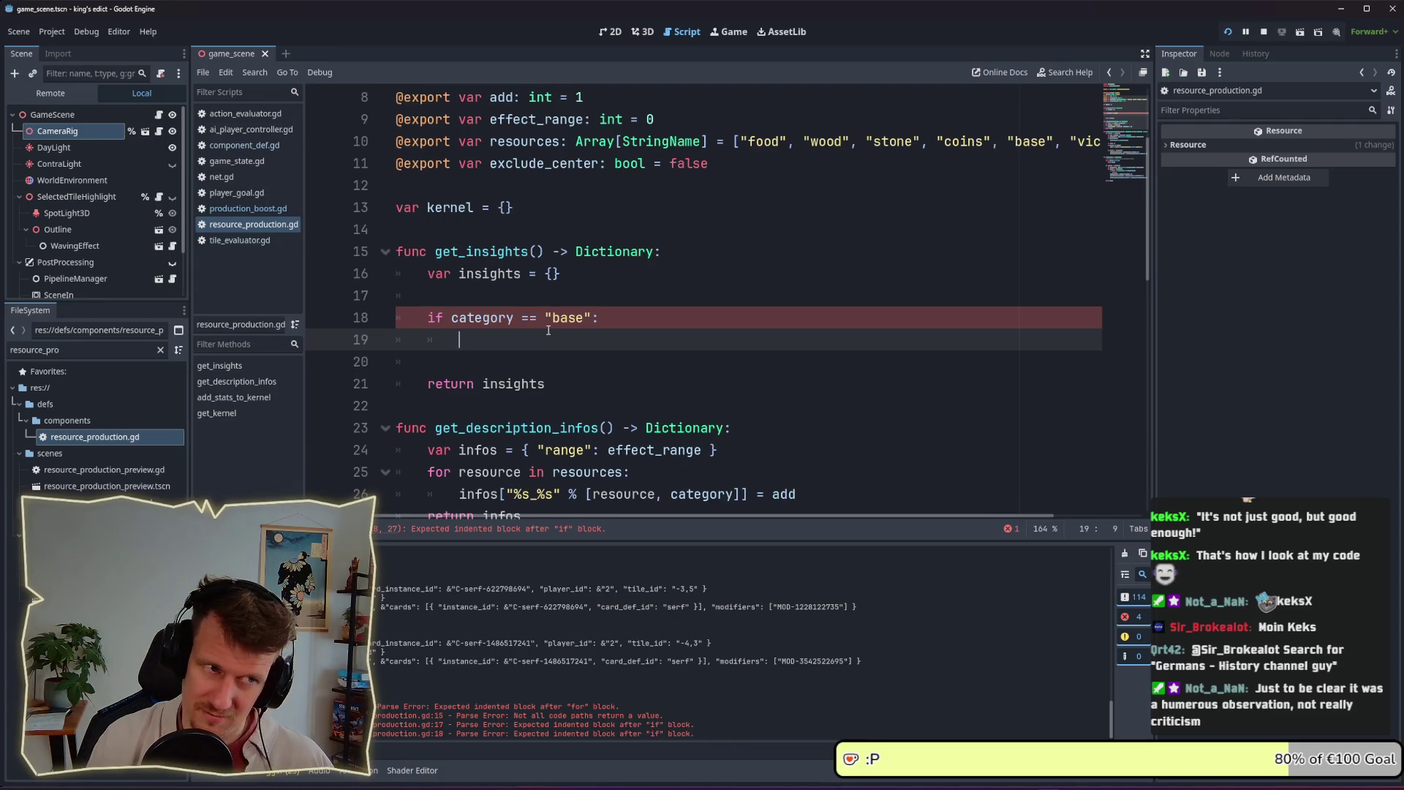
Add a for resource in resources: loop inside the base check
text(insights)
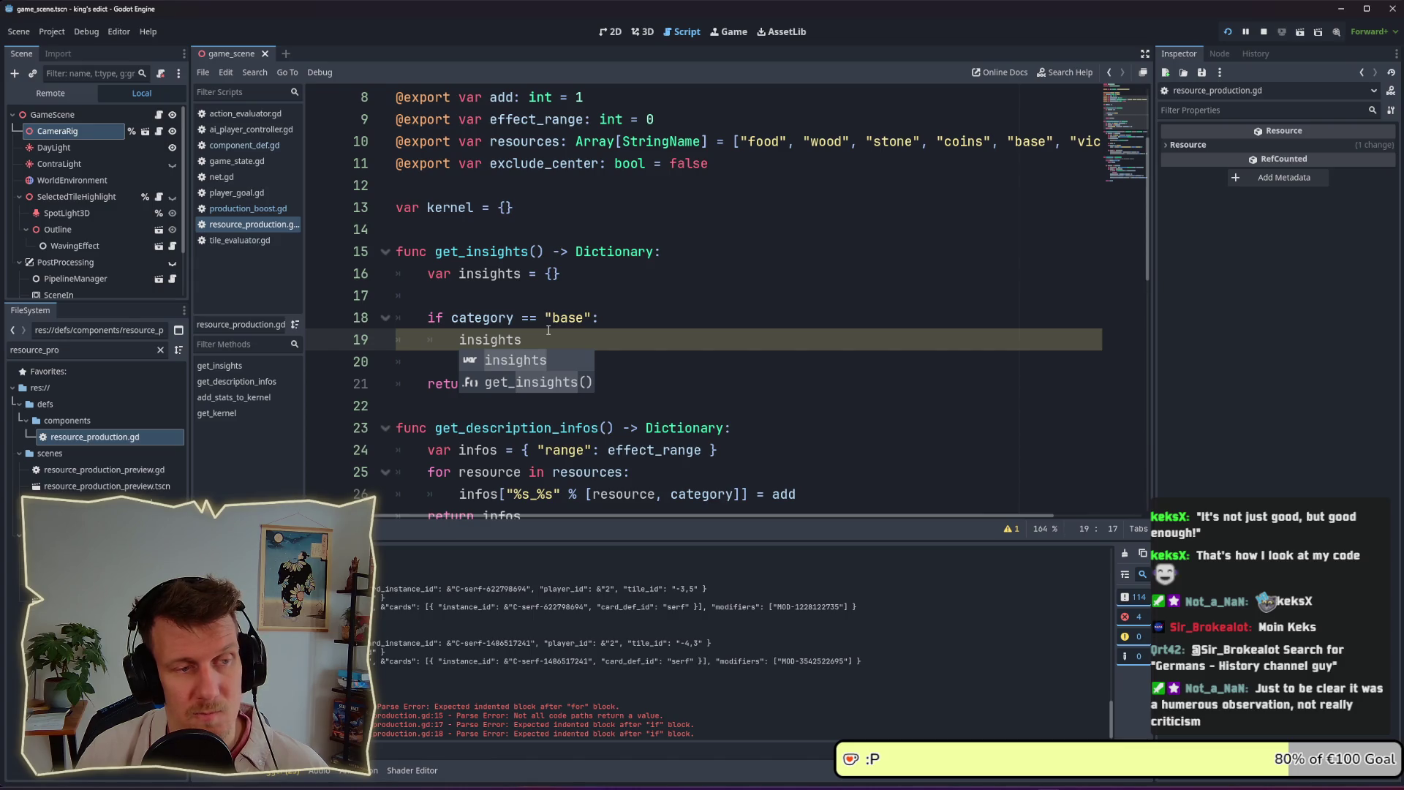
key(ctrl+BackSpace)
text(r)
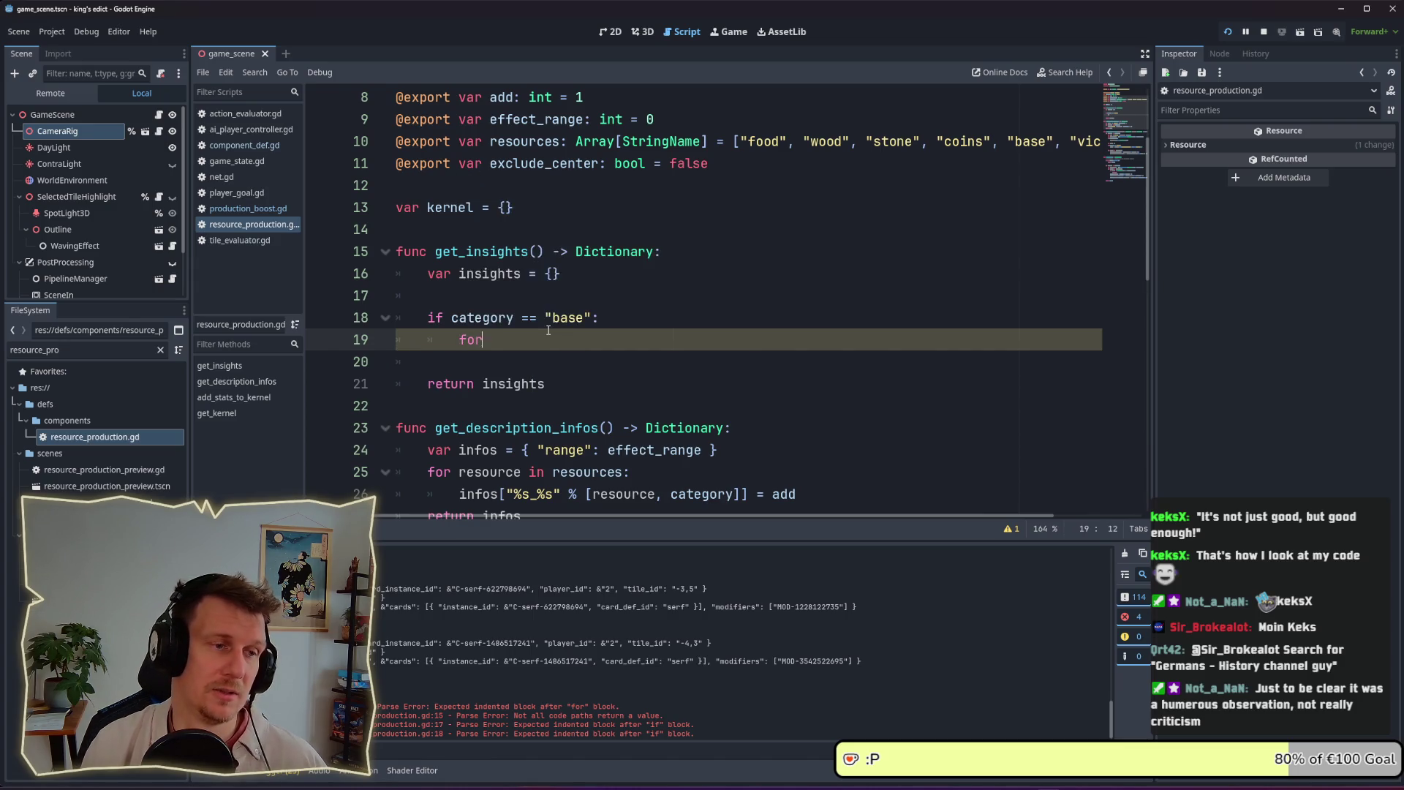
text( resources)
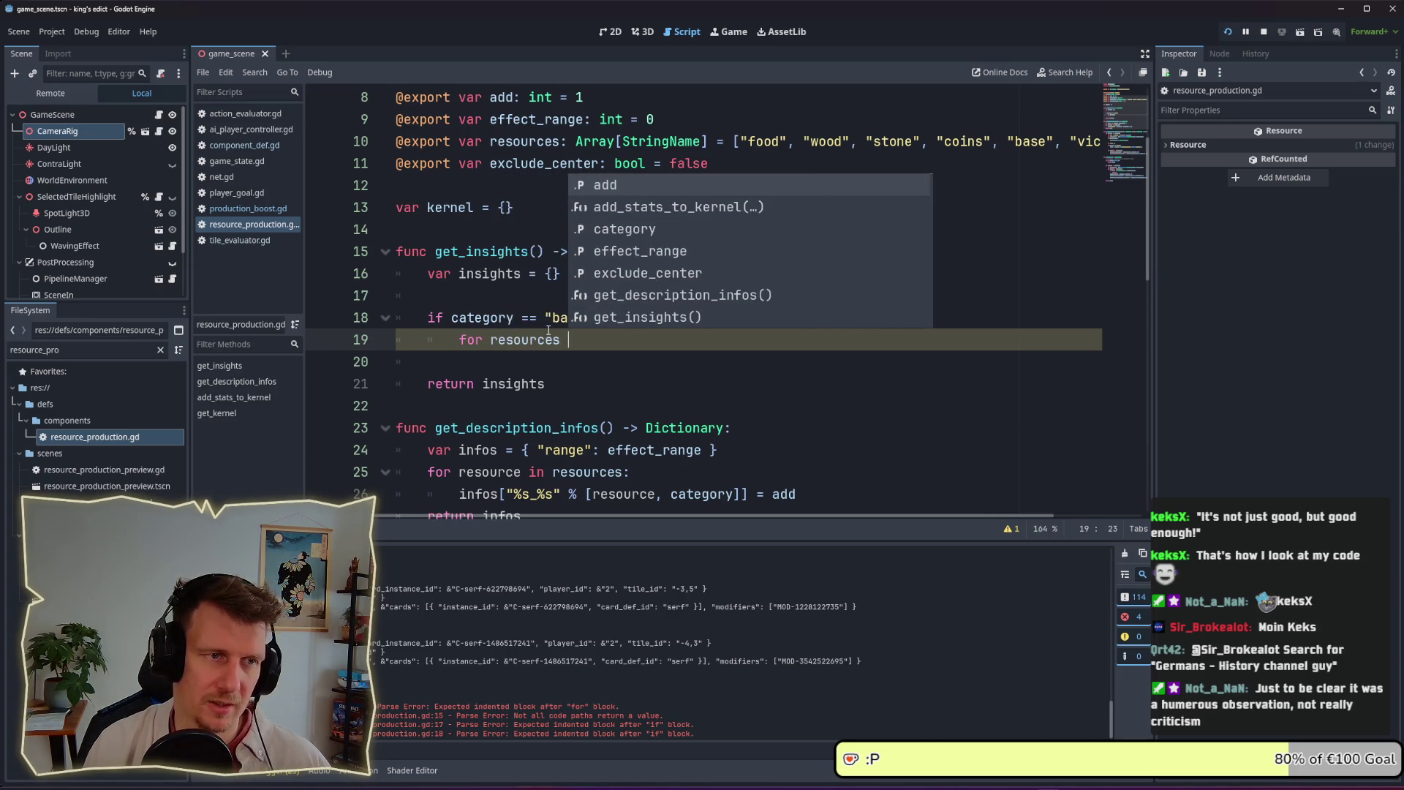
key(BackSpace)
key(BackSpace)
text(in r)
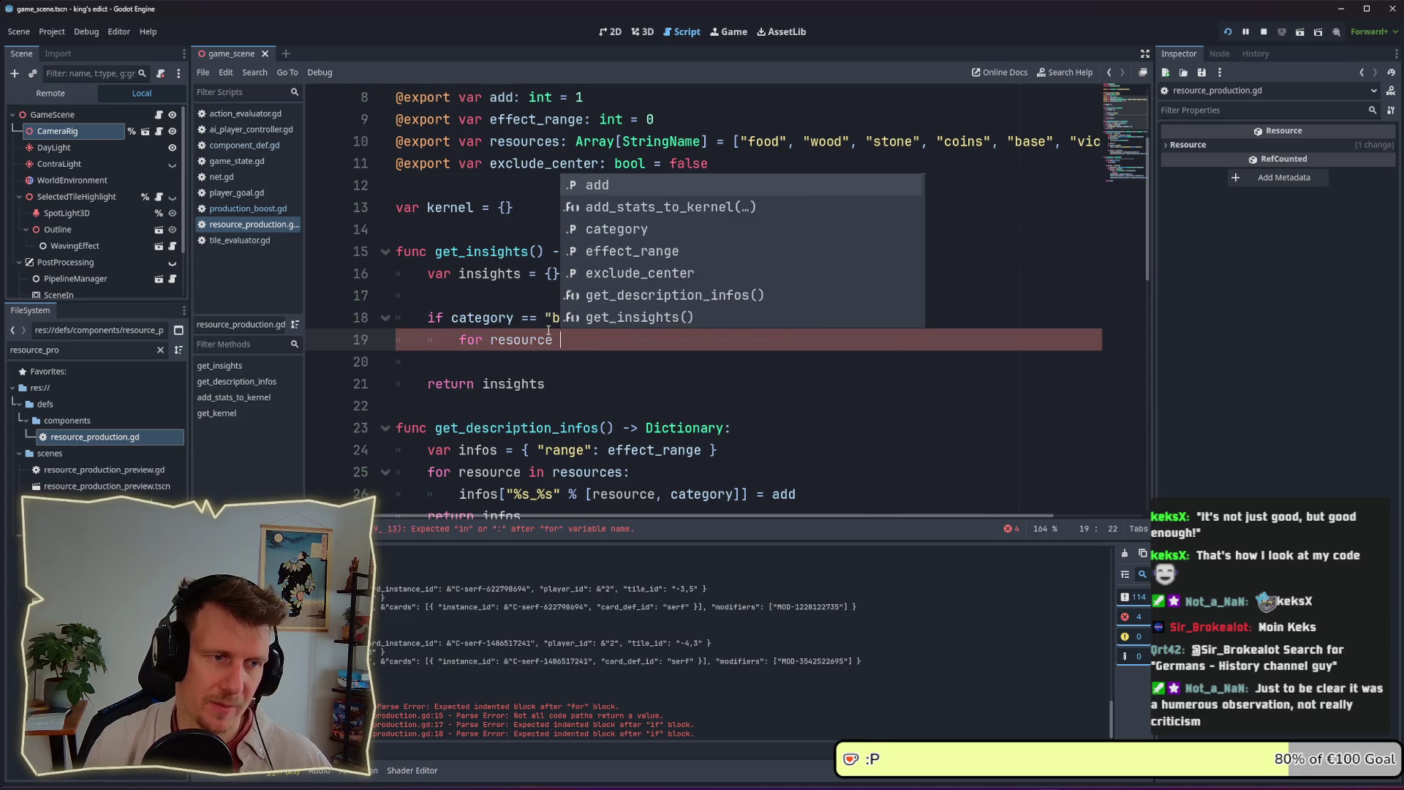
key(Return)
text(:)
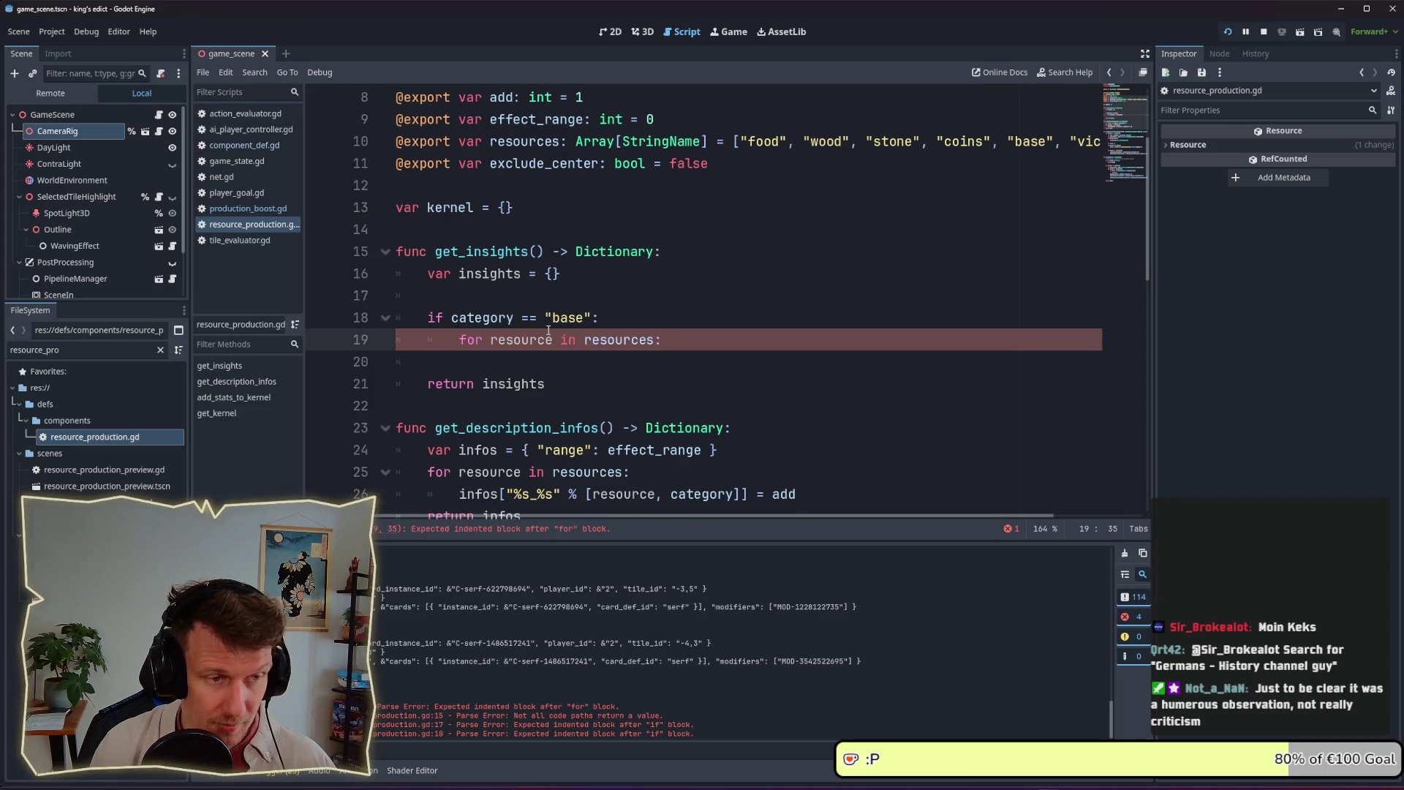
key(Return)
Write insights[resource + "_source"] = add * in the loop; add blank lines above the category check
text(insights[")
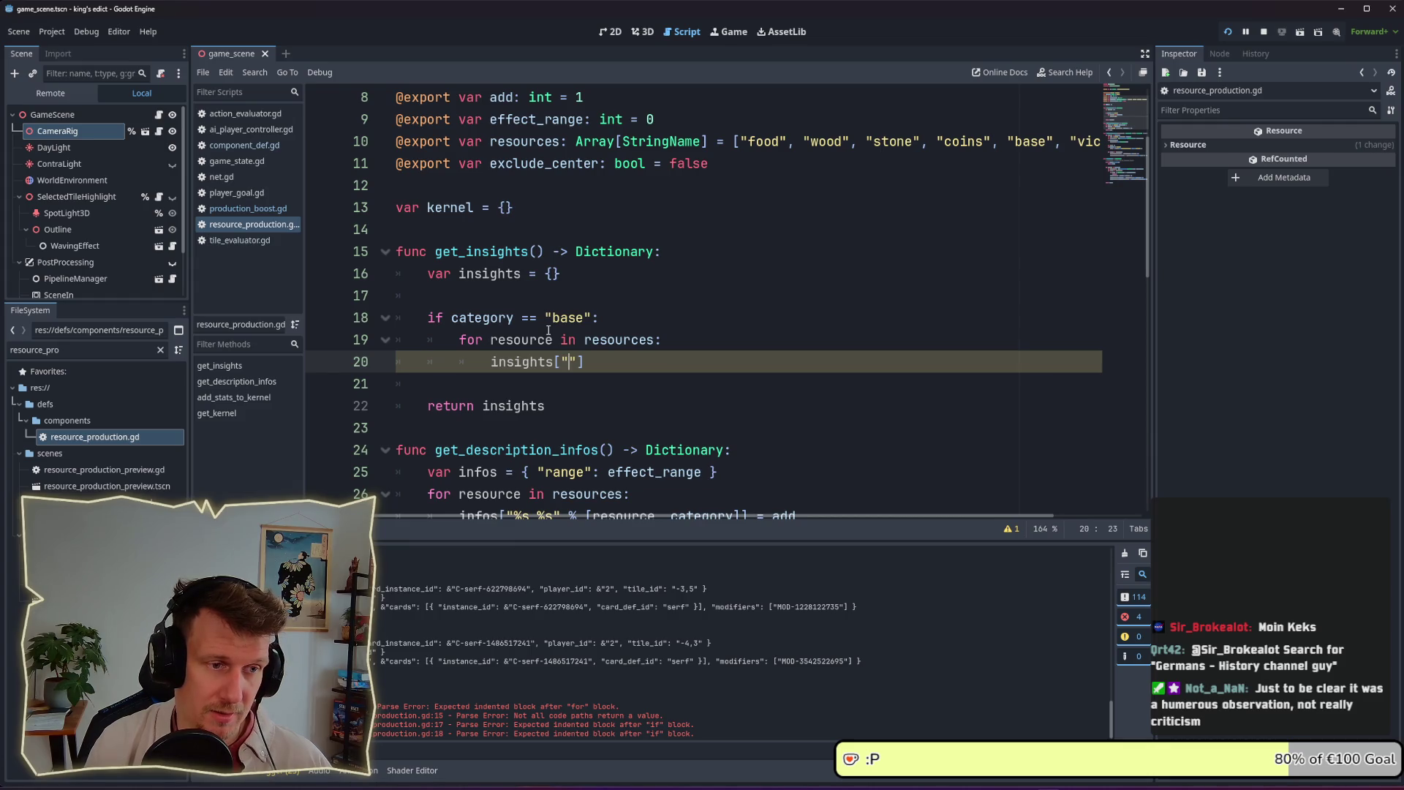
text(%s)
key(BackSpace)
key(BackSpace)
text(_source)
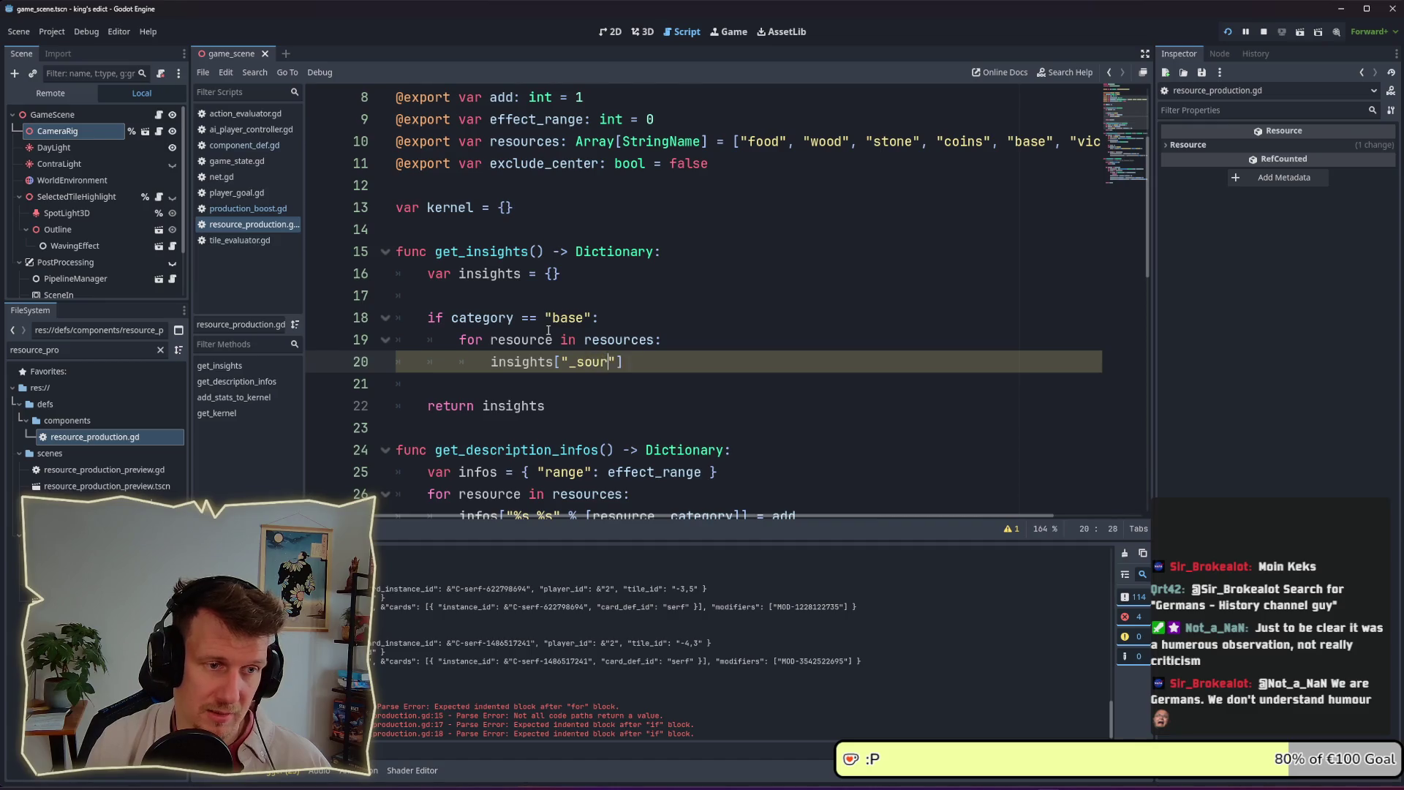
key(Left)
key(Home)
key(ctrl+Right)
key(Right)
text(res)
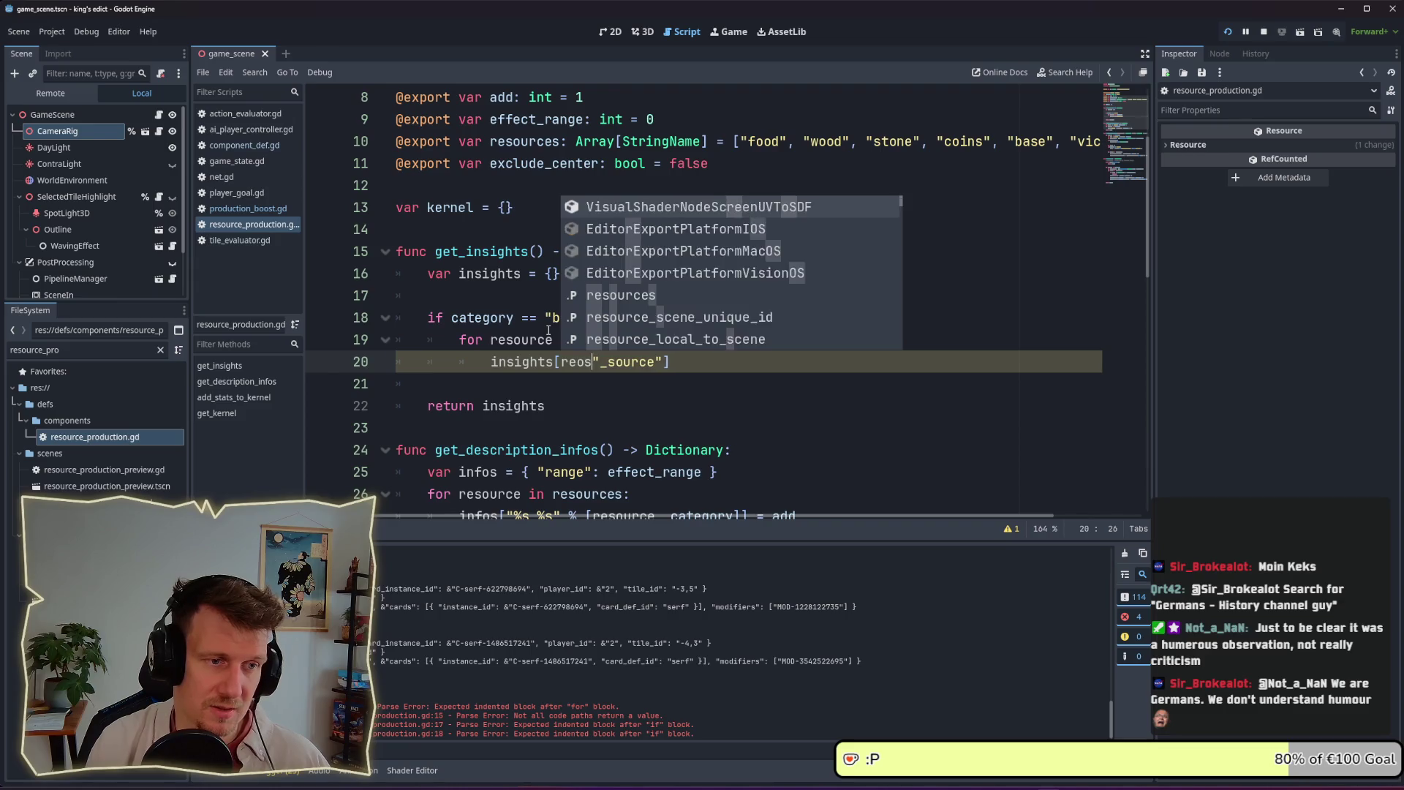
text(ource *)
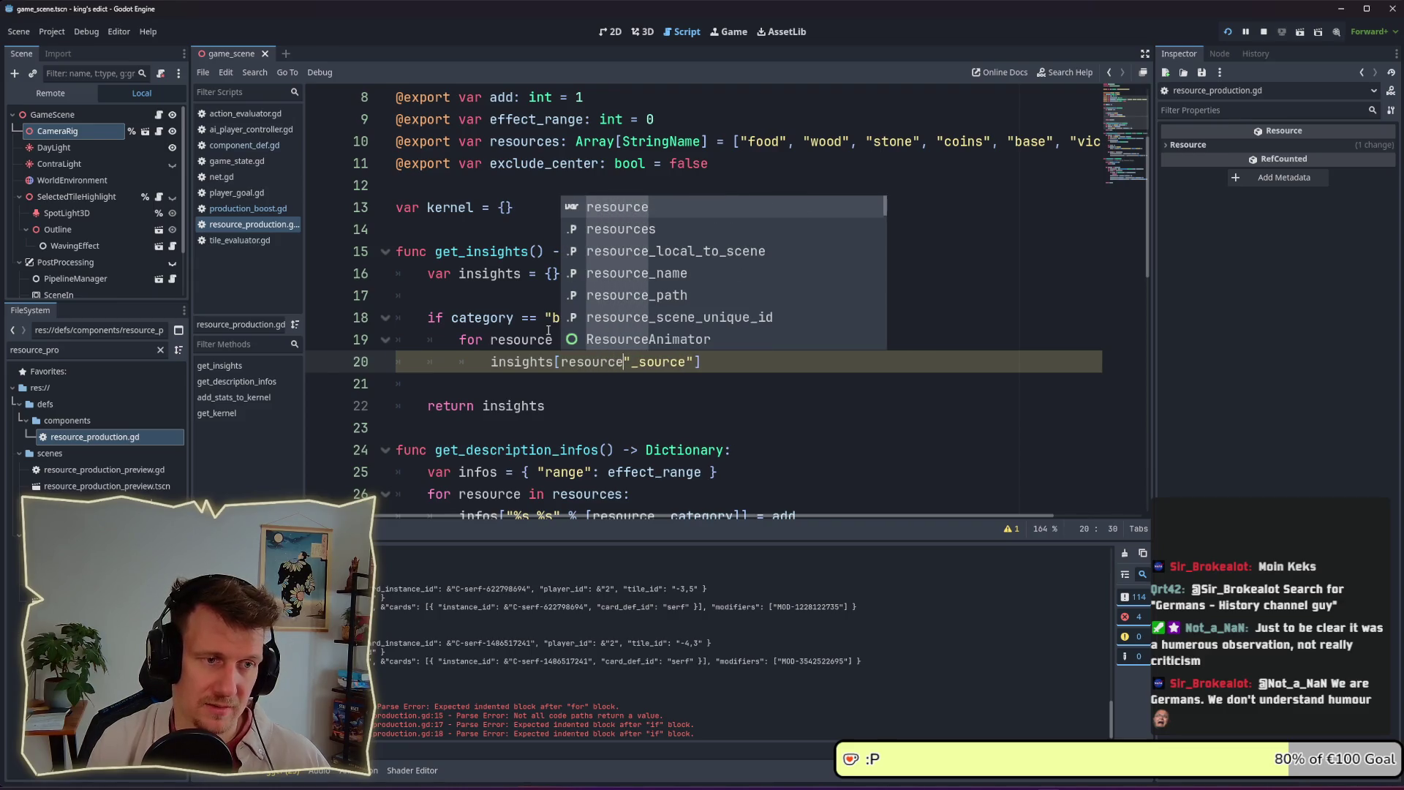
key(BackSpace)
key(BackSpace)
text(+)
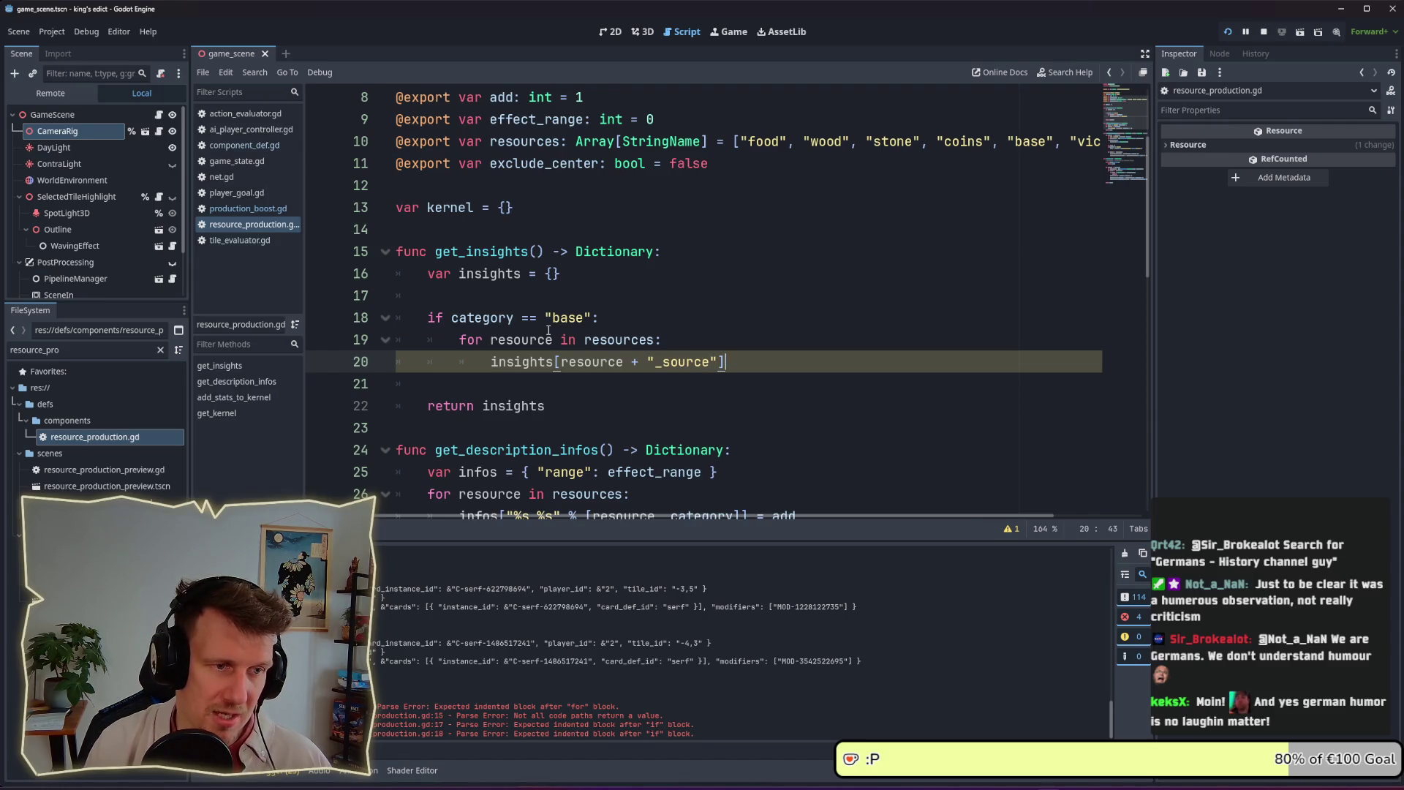
text(=)
key(Escape)
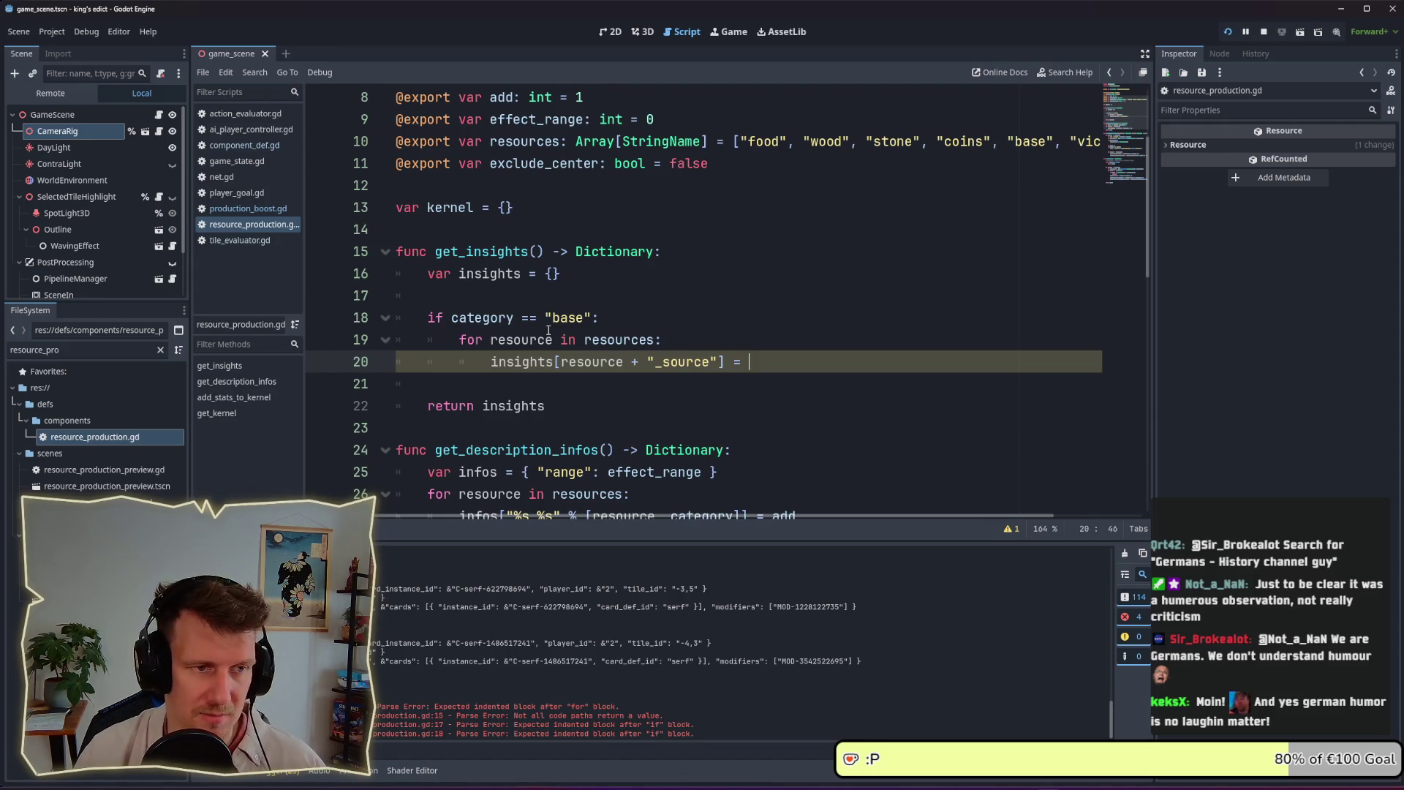
text(add )
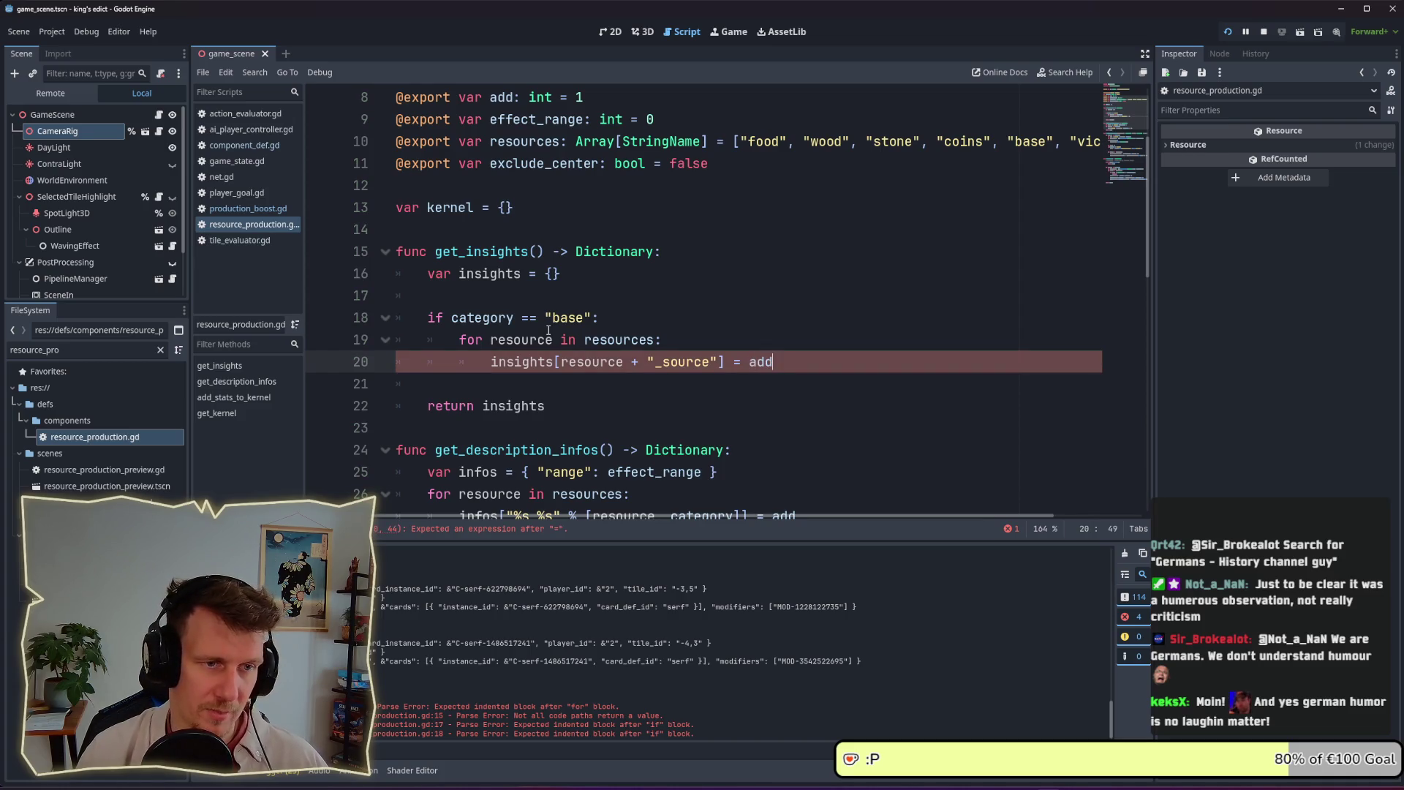
text(*)
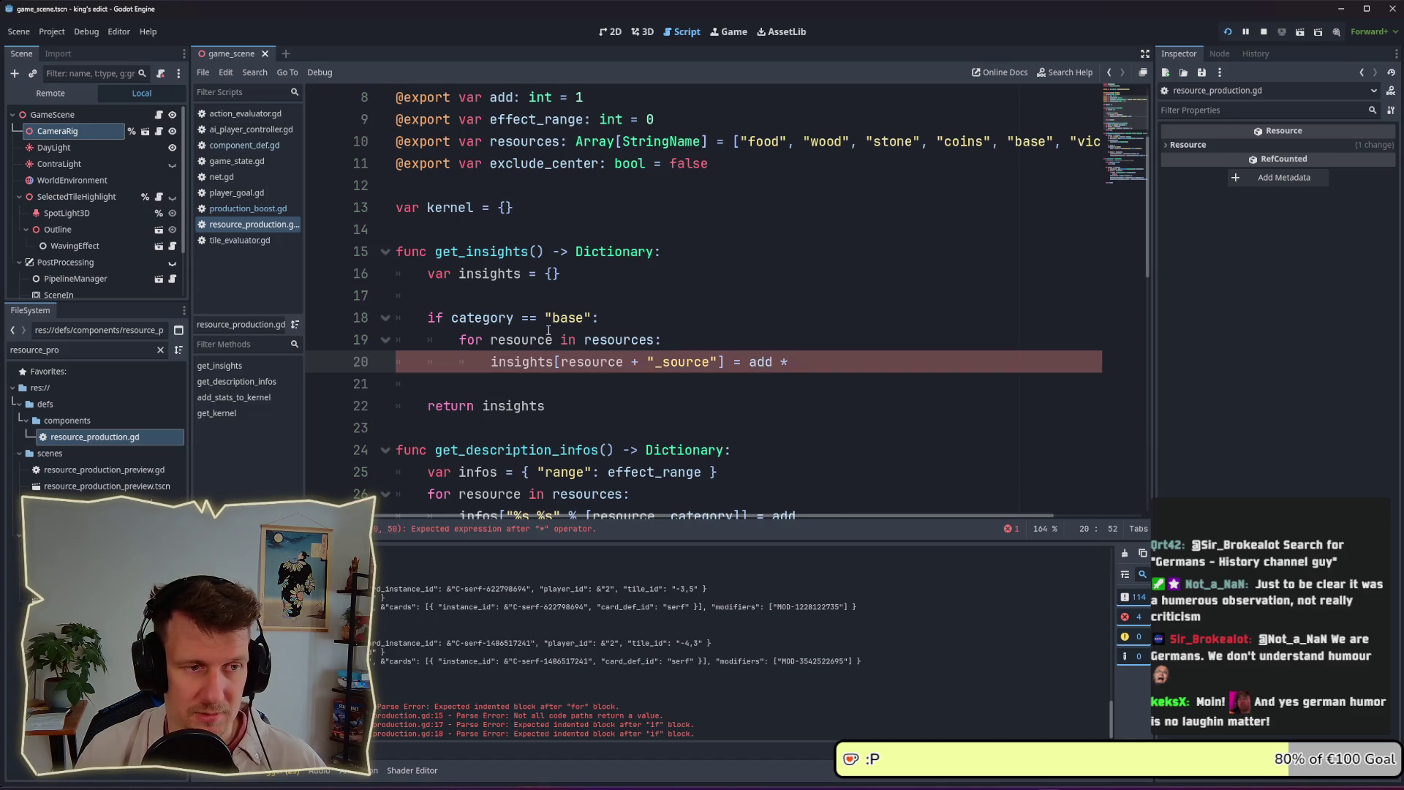
key(Up)
key(Up)
key(Up)
key(Return)
key(Return)
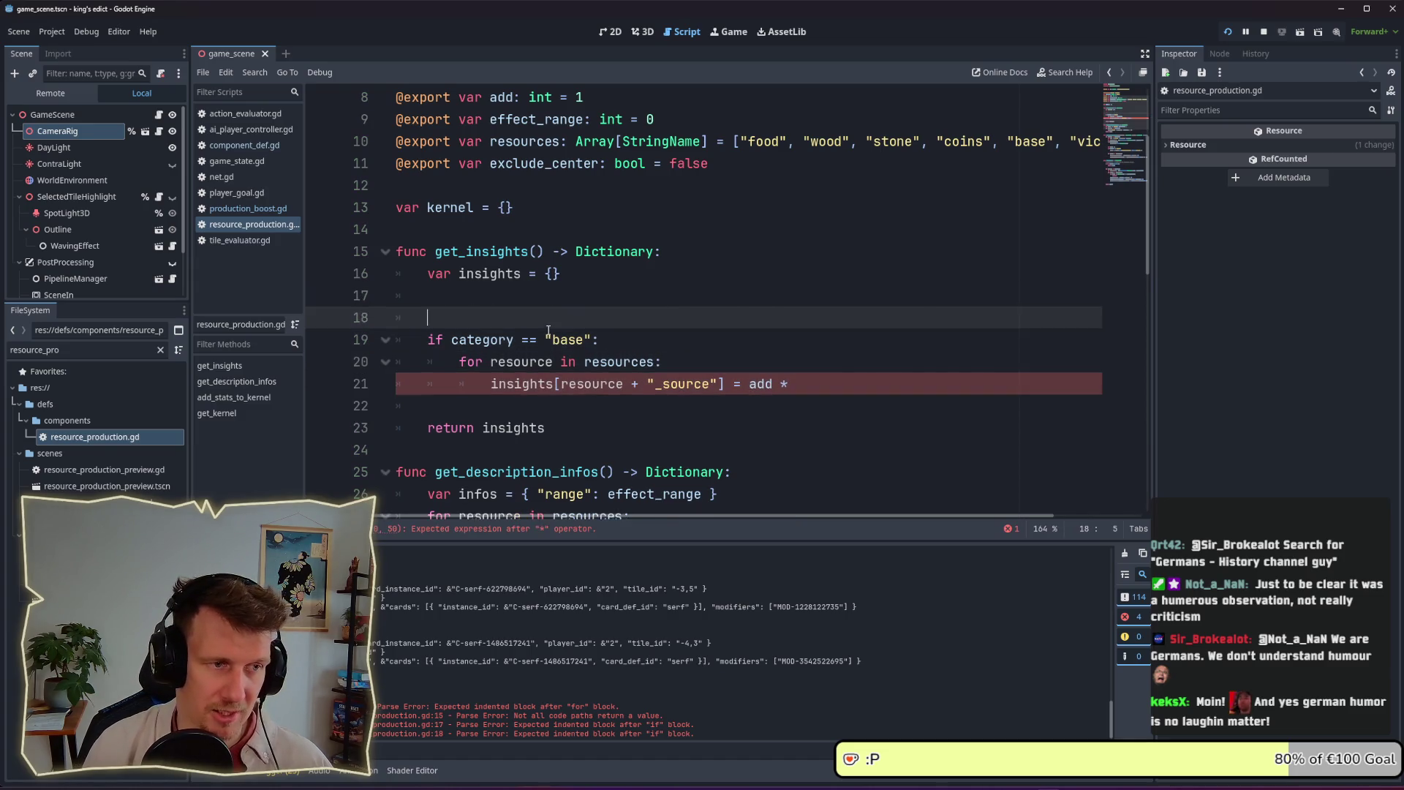
Declare var value_per_add = 0.2 on line 18 of get_insights and save
key(Up)
text(var)
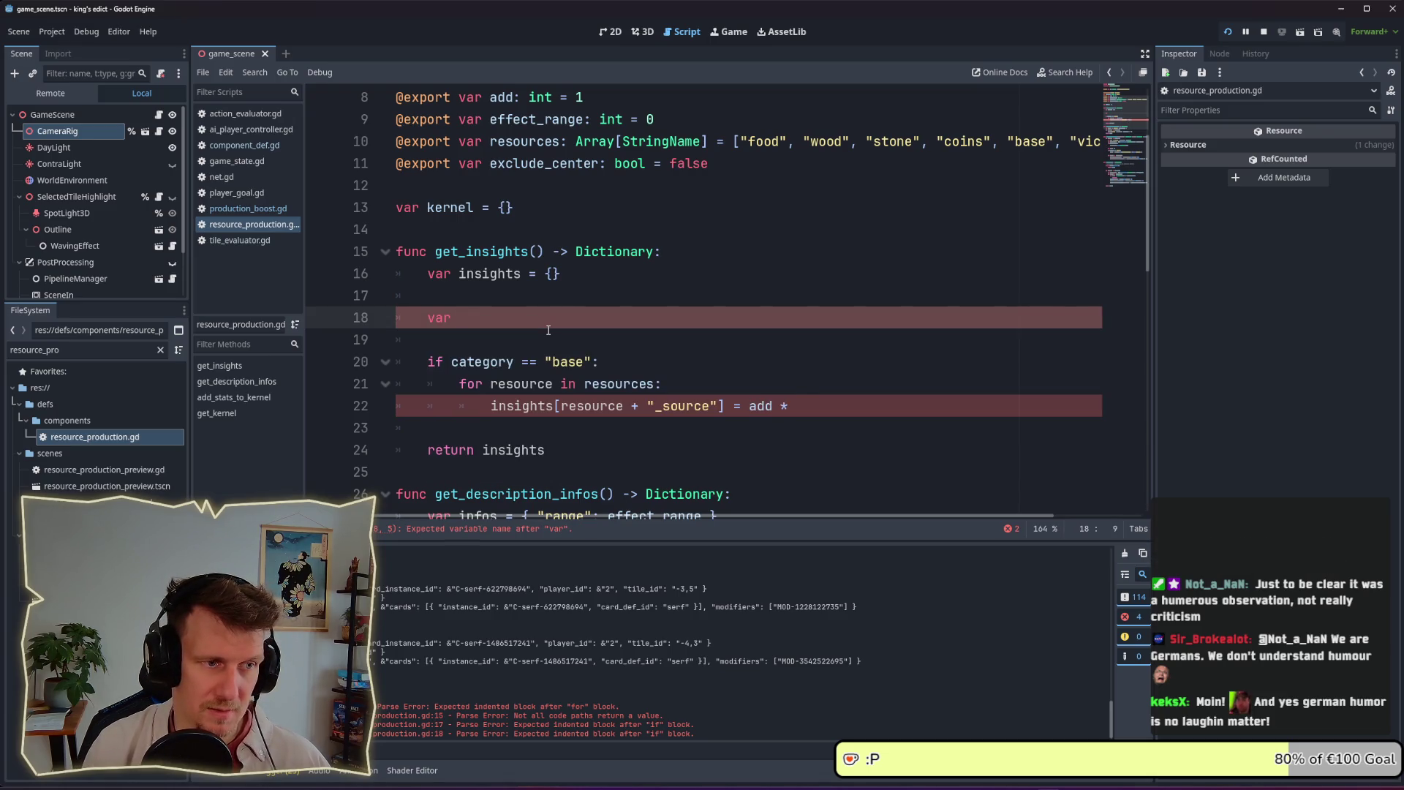
text( value)
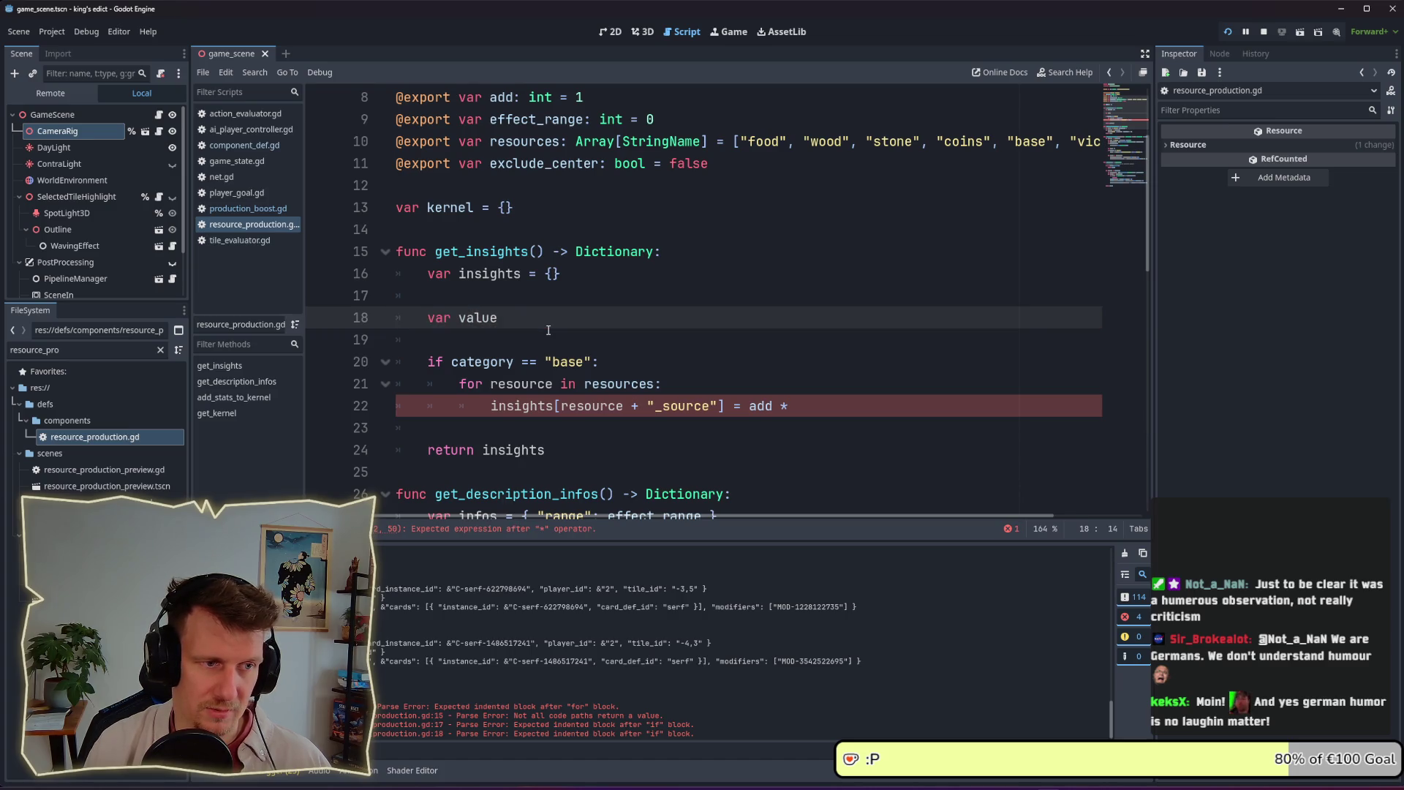
text(_per_reso)
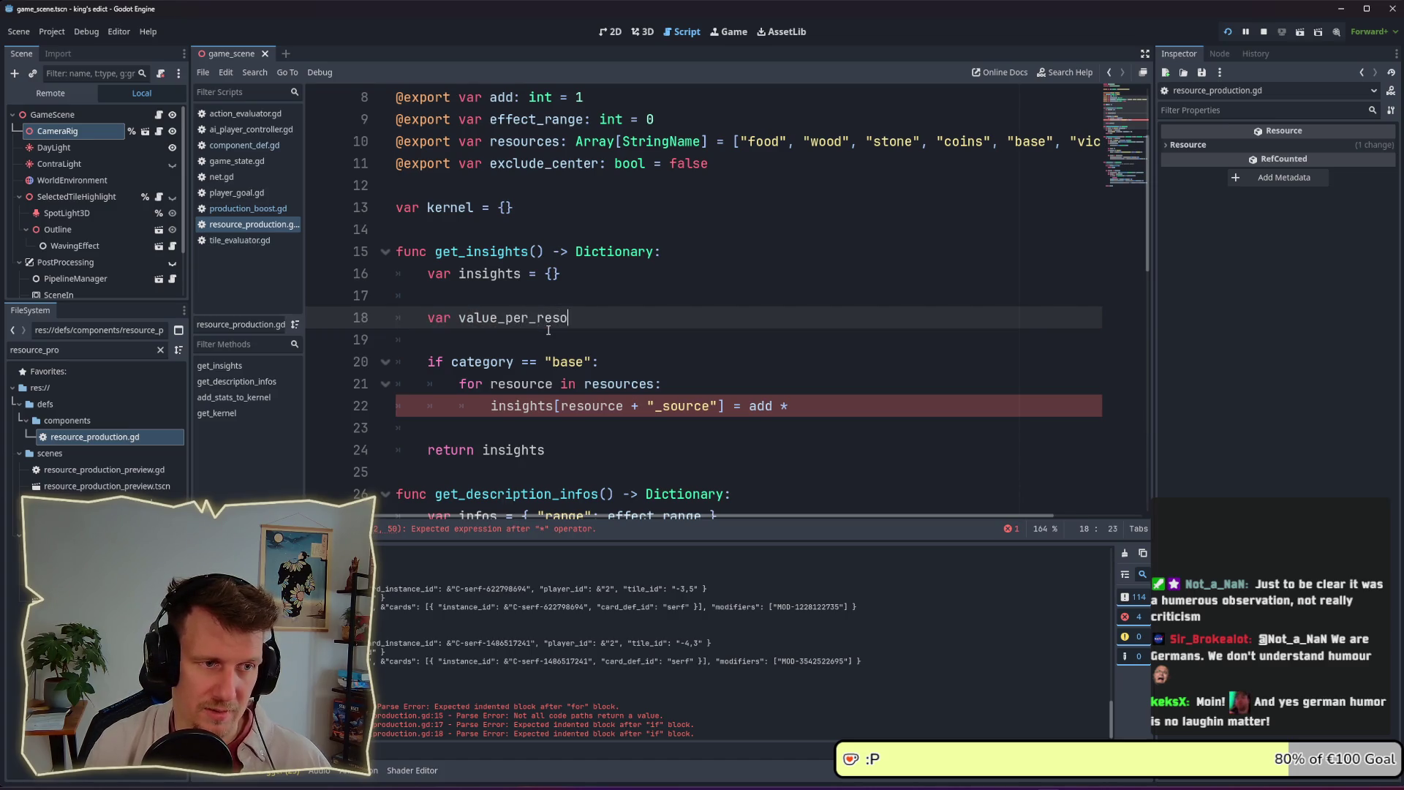
text(urce_poi)
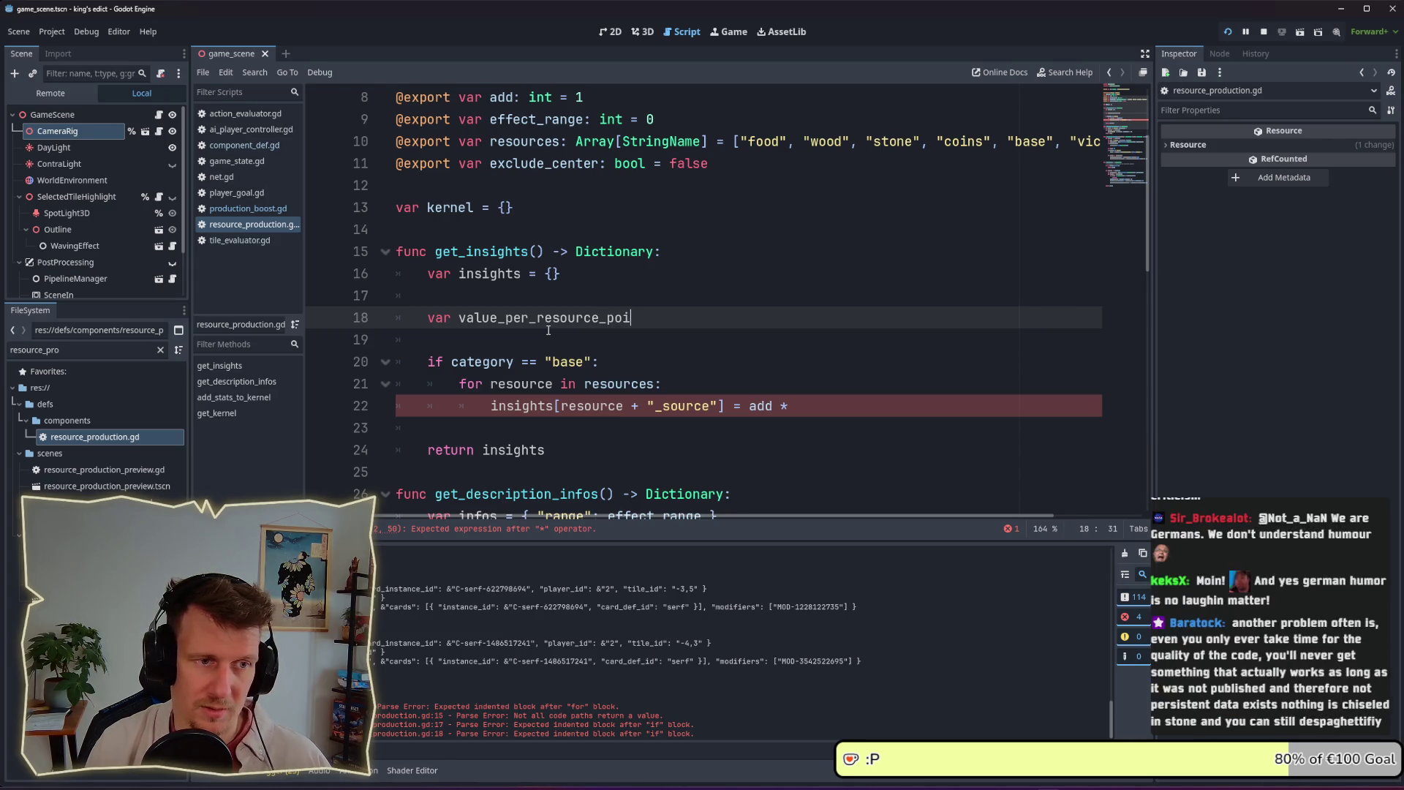
key(BackSpace)
key(BackSpace)
key(BackSpace)
key(BackSpace)
key(BackSpace)
key(BackSpace)
text(add )
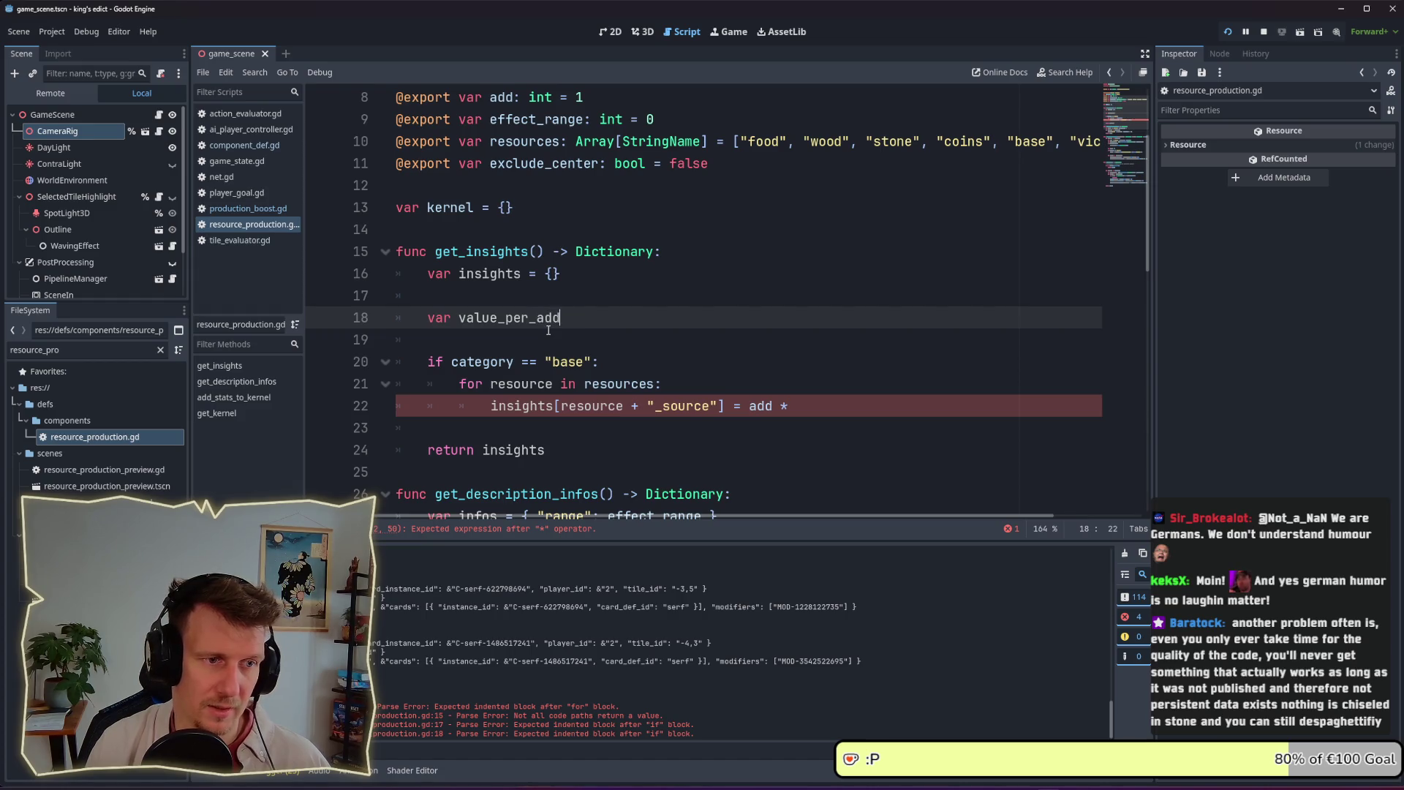
text(= 0.2)
key(ctrl+s)
Multiply each resource's _source insight by value_per_add on line 22
double_click(548, 326)
key(ctrl+c)
click(818, 407)
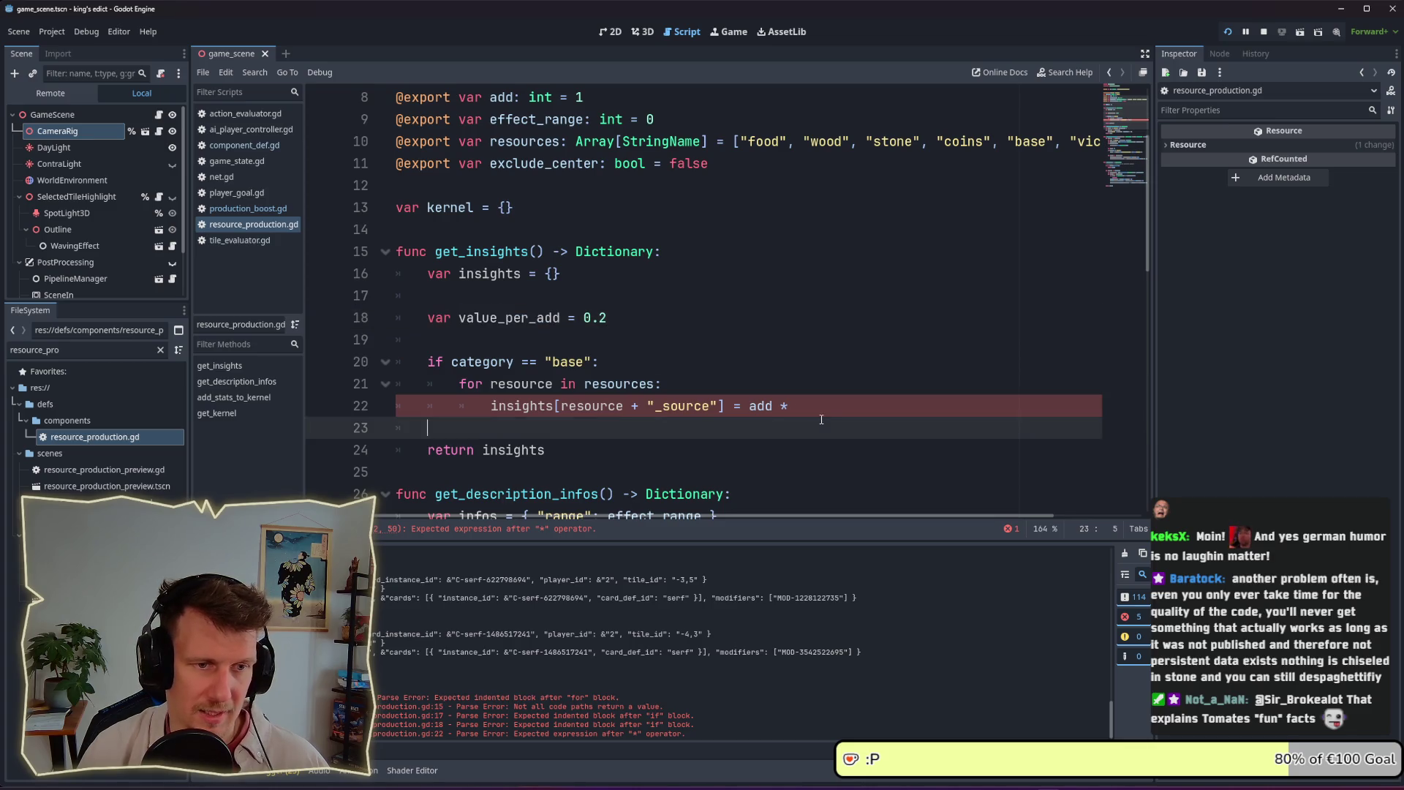
key(ctrl+v)
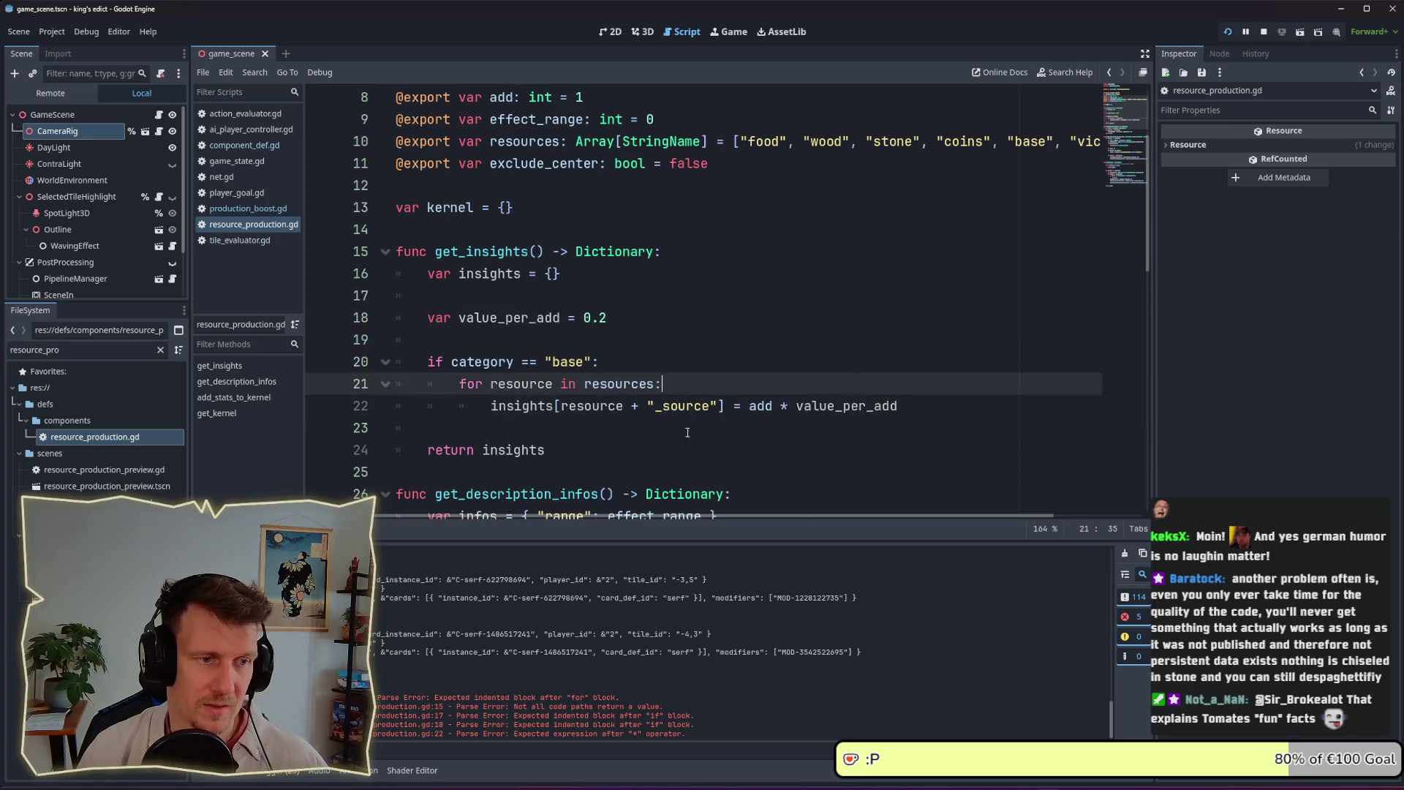
click(639, 424)
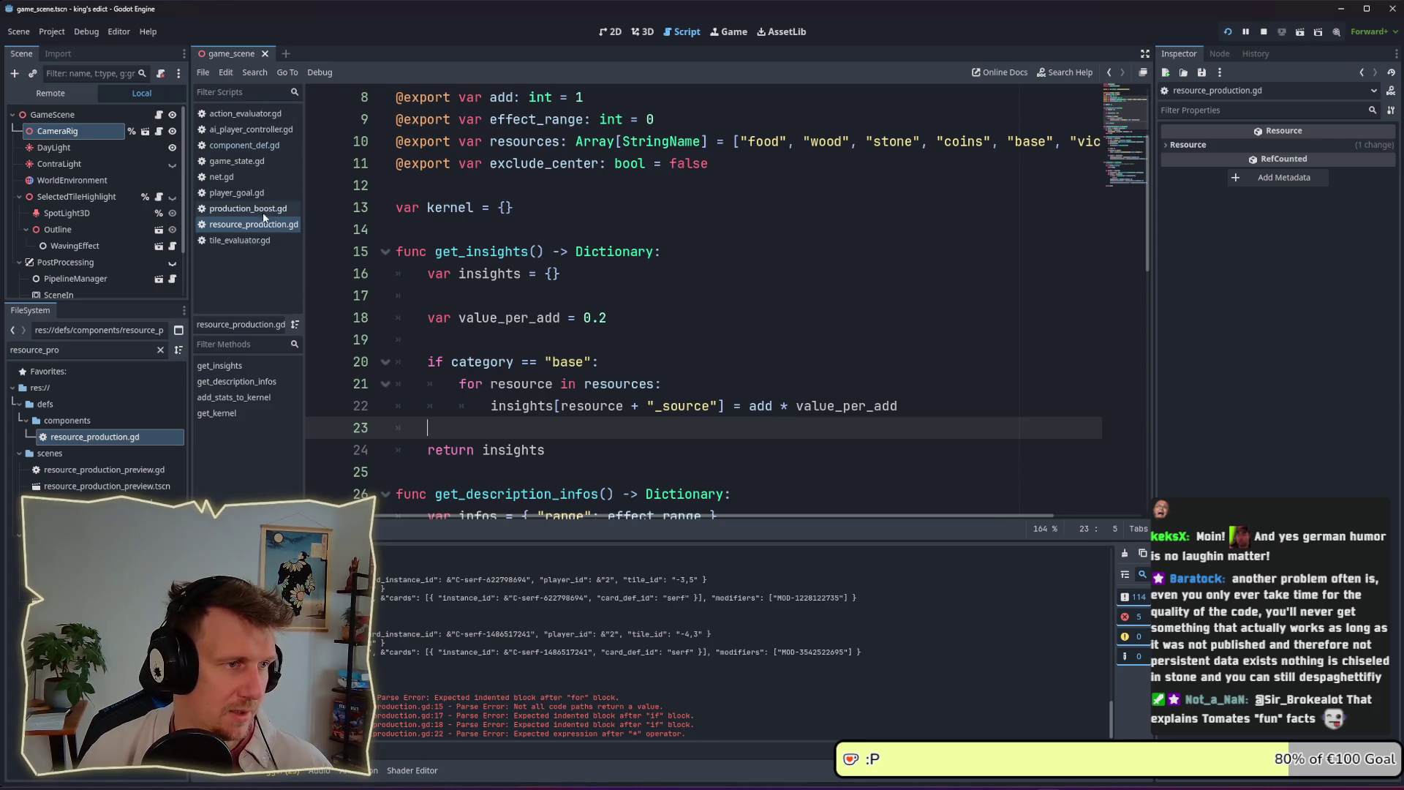
In tile_evaluator.gd, add an if "get_insights" in component check
click(263, 144)
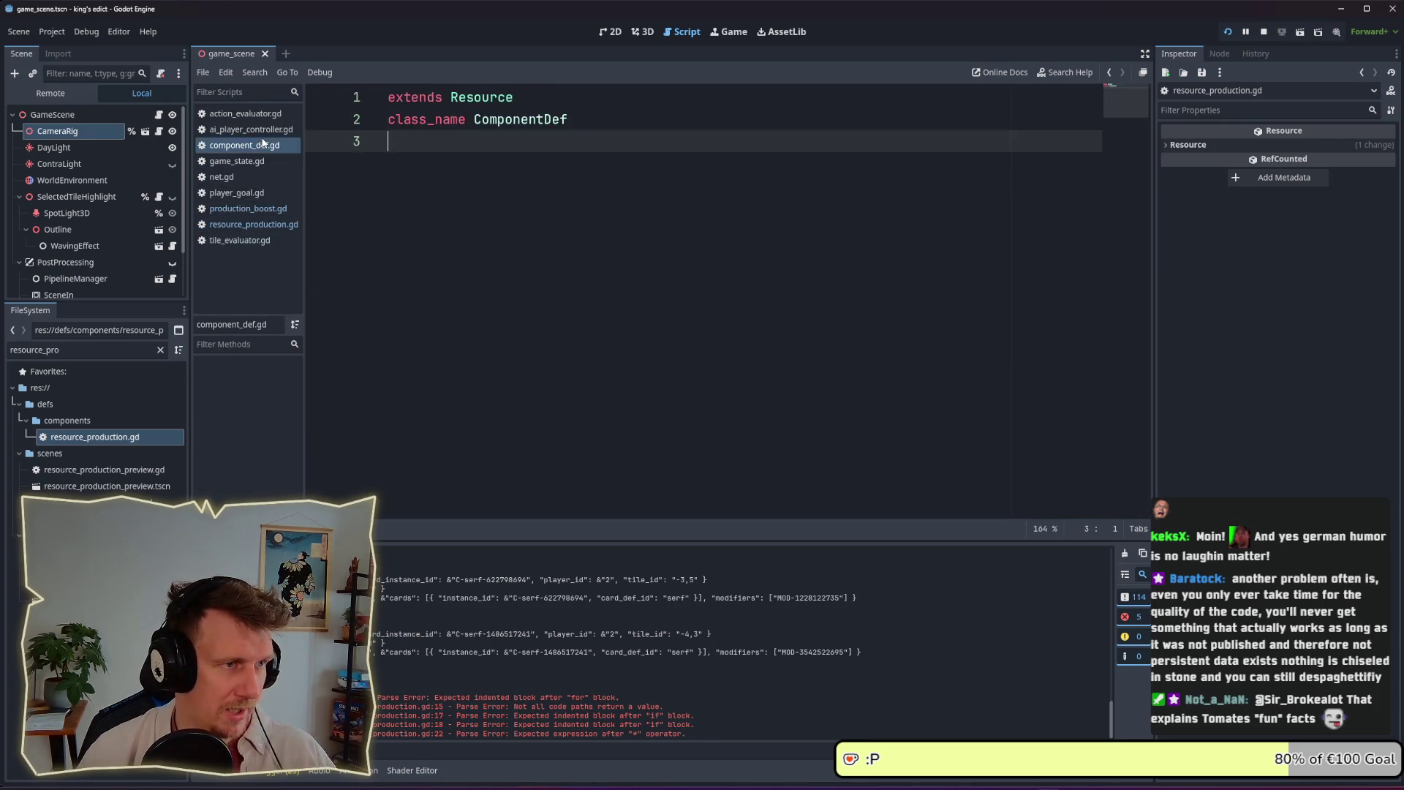
click(258, 241)
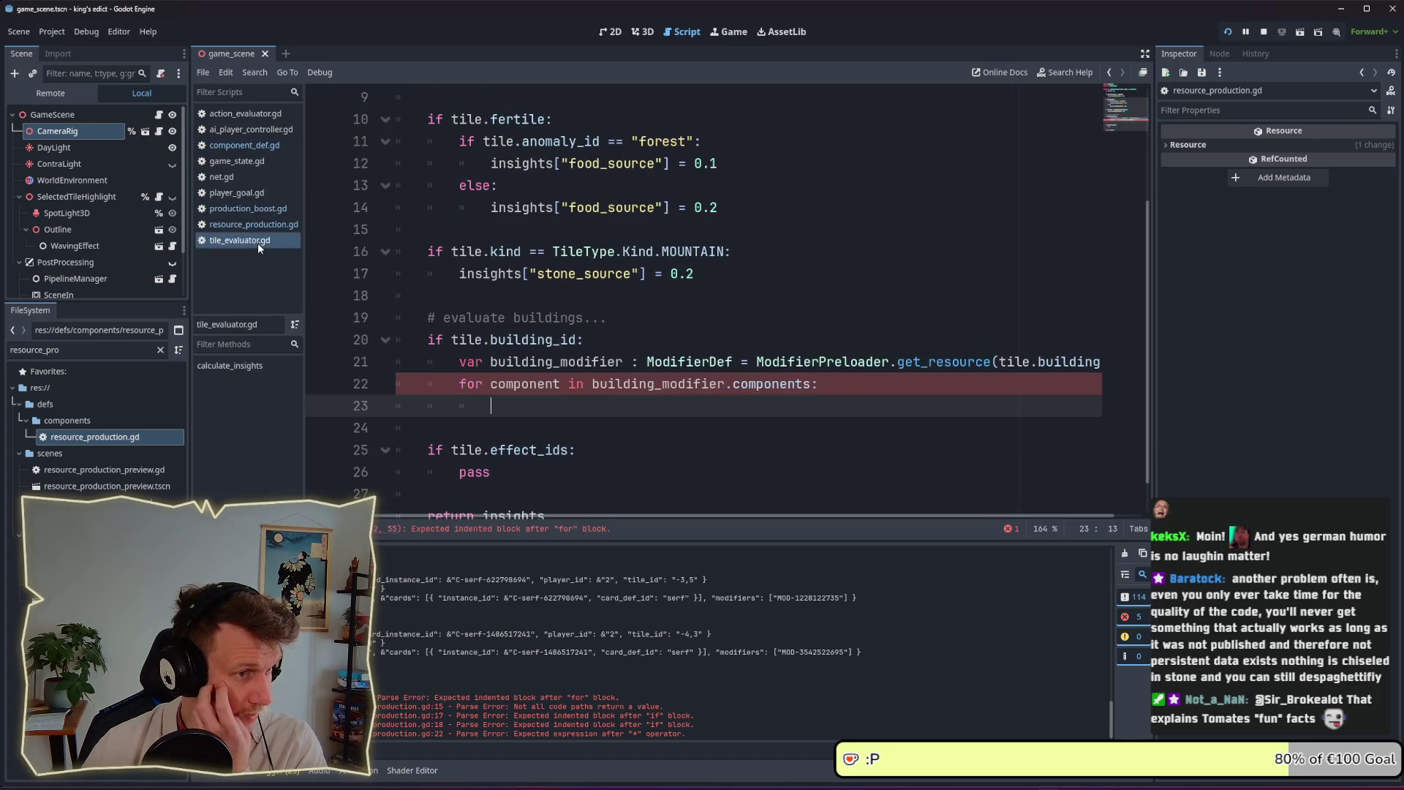
text(if com)
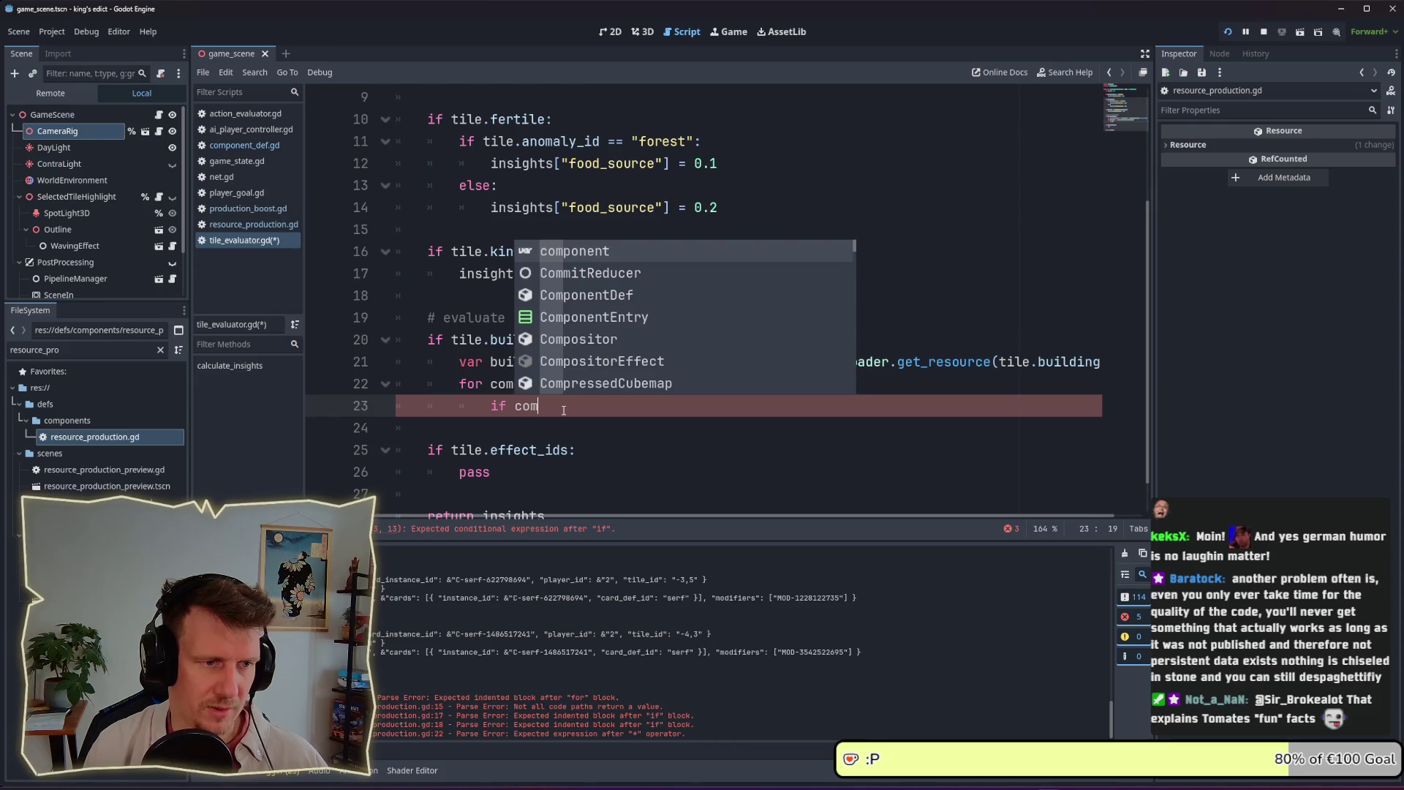
text(ponent.has)
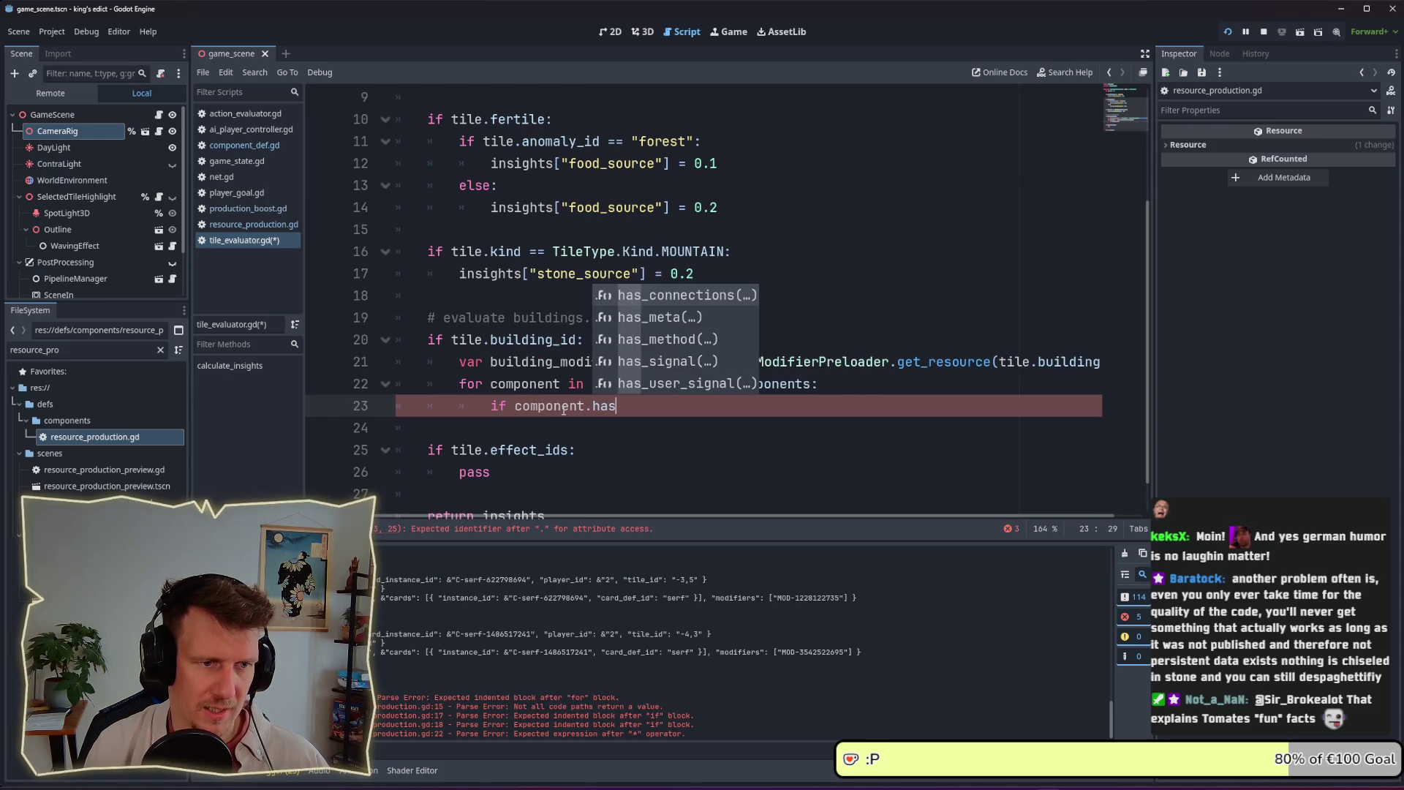
key(BackSpace)
key(BackSpace)
key(BackSpace)
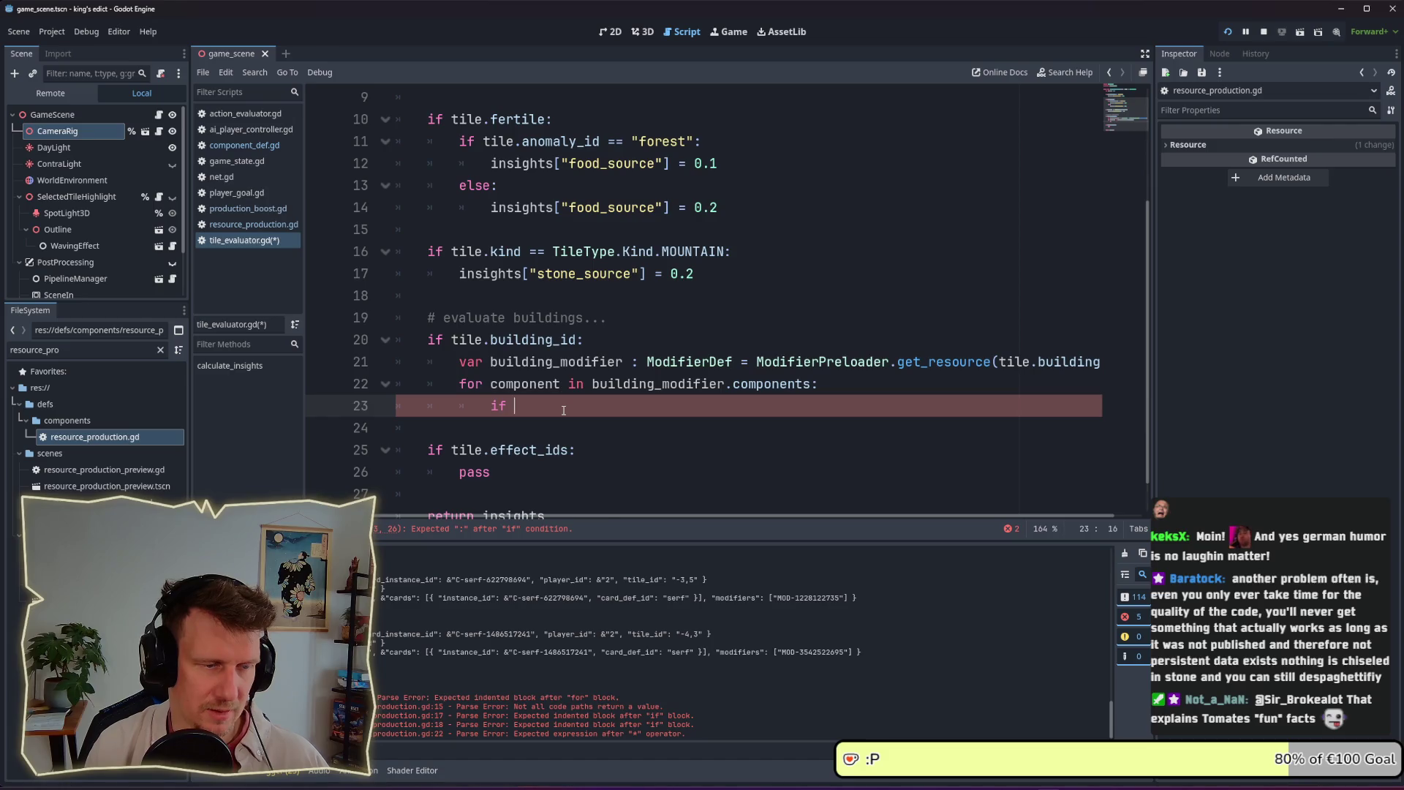
text("get_insights)
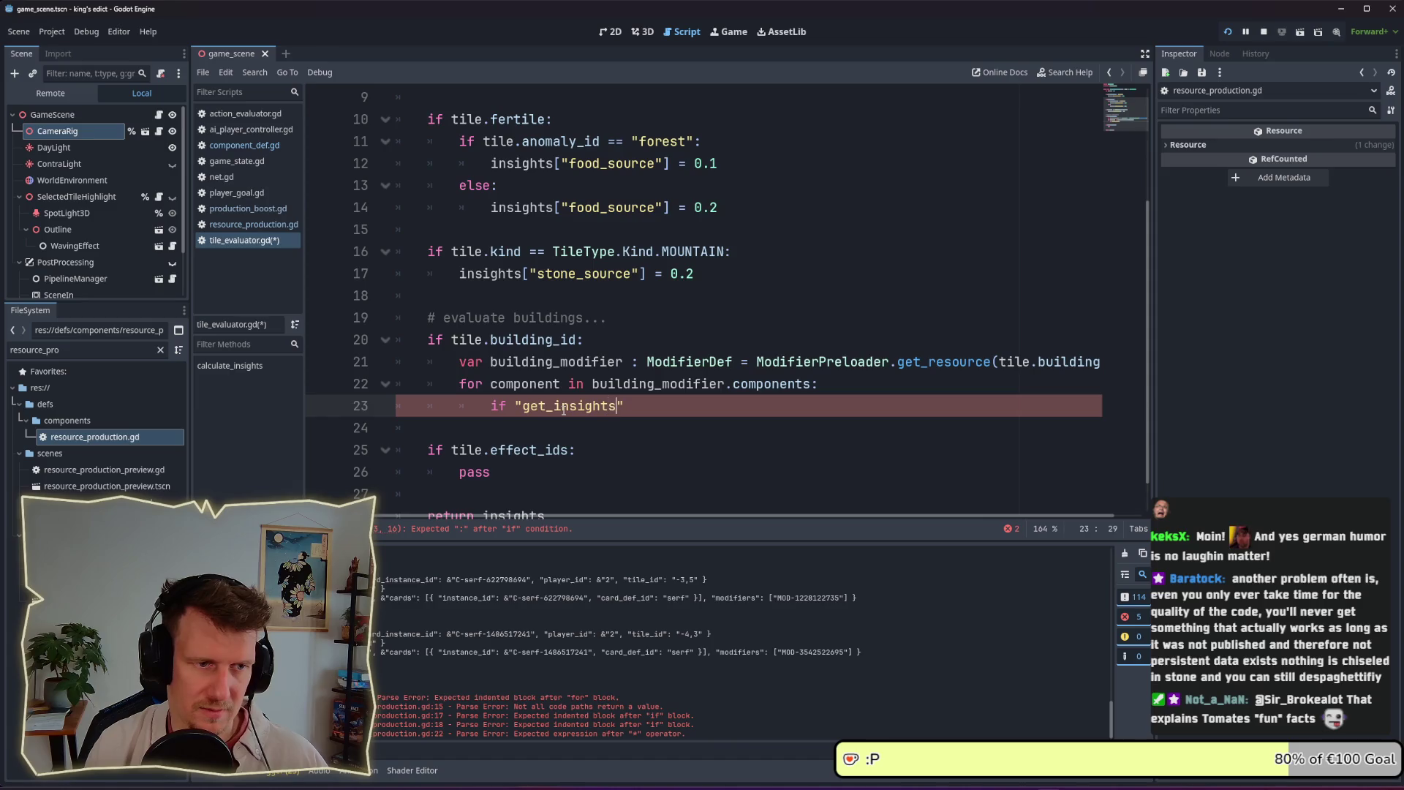
text(" in com)
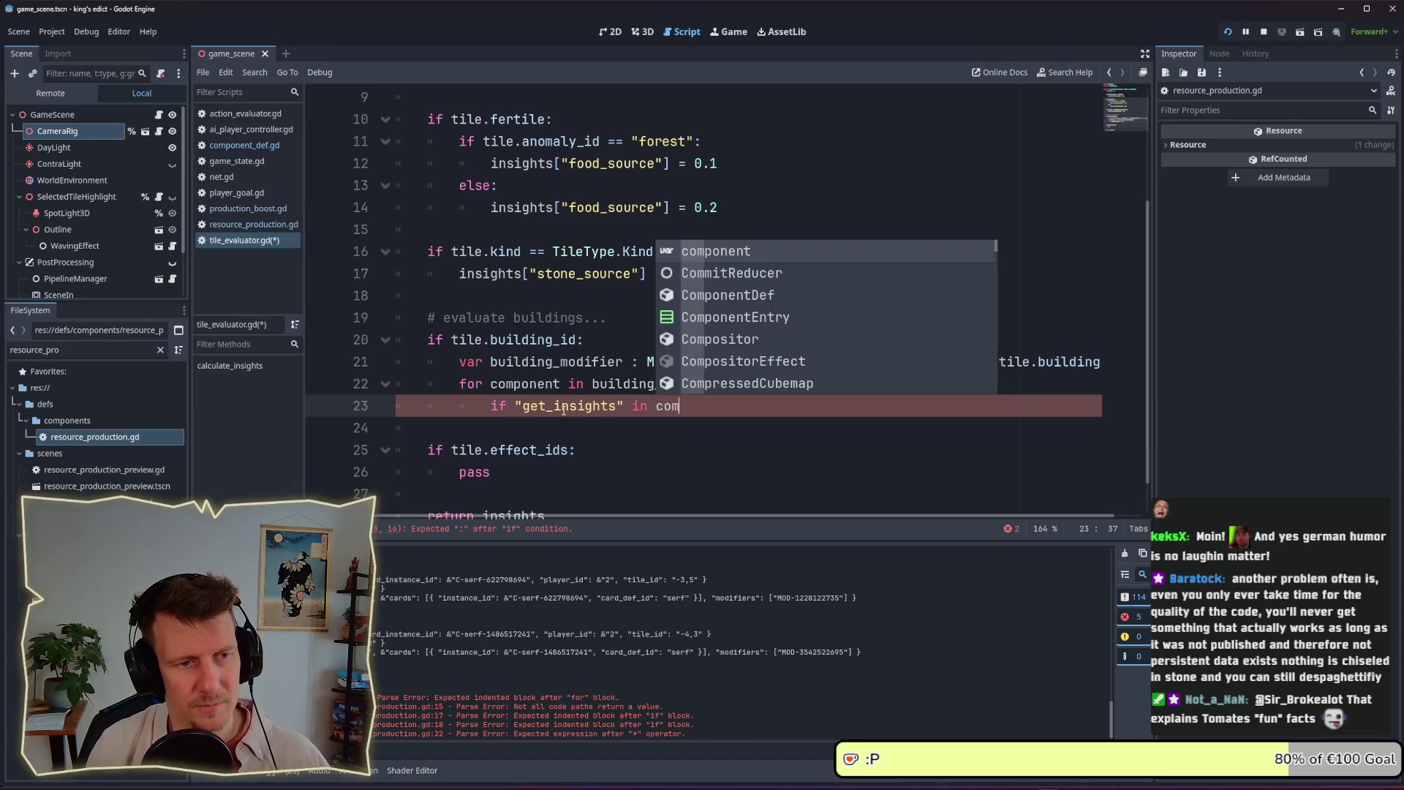
key(Return)
text(:)
key(Return)
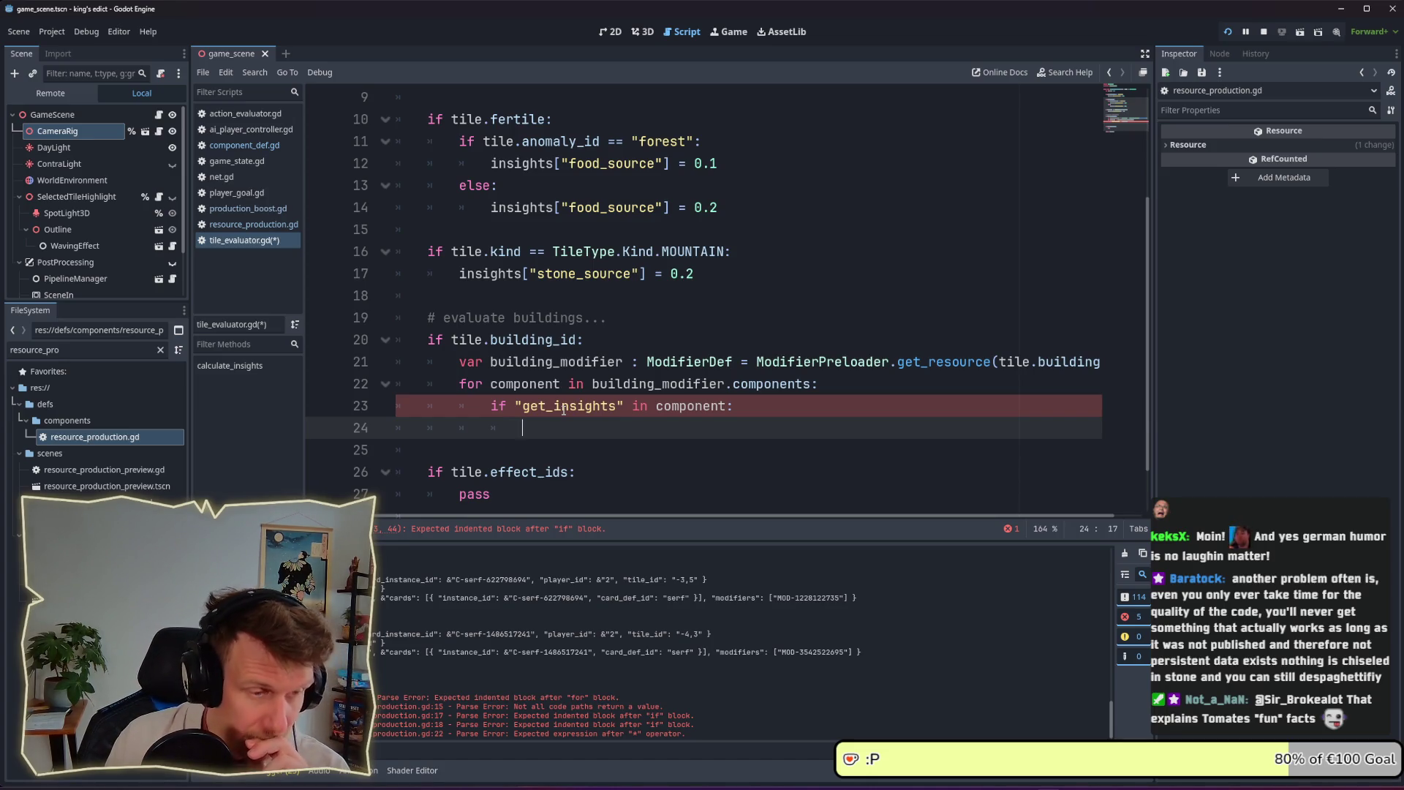
Inside the check, store component.get_insights() in var to_add and save
text(var )
text(insigh)
key(BackSpace)
key(BackSpace)
key(BackSpace)
text(nes)
text(_i)
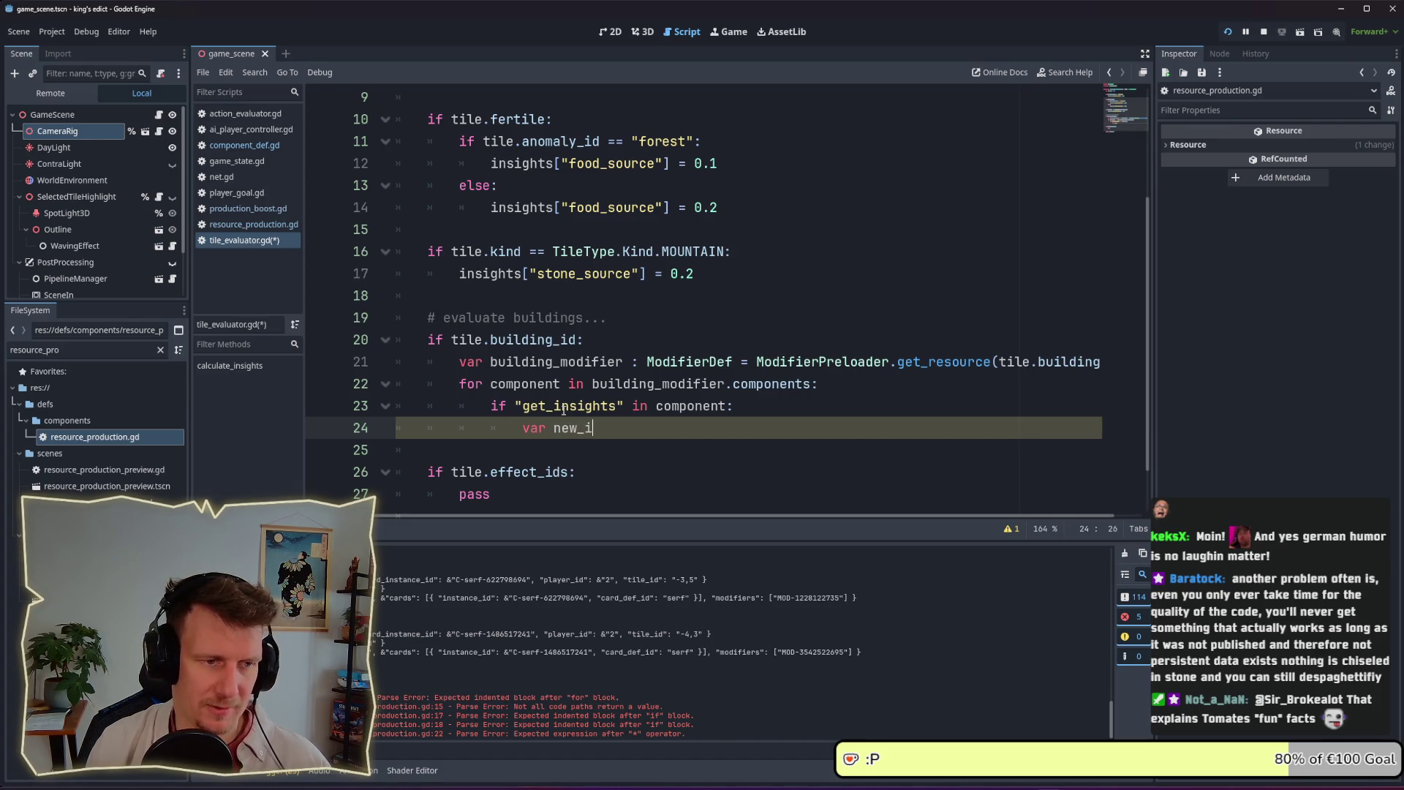
key(BackSpace)
key(BackSpace)
key(BackSpace)
key(BackSpace)
key(BackSpace)
text(to_add = co)
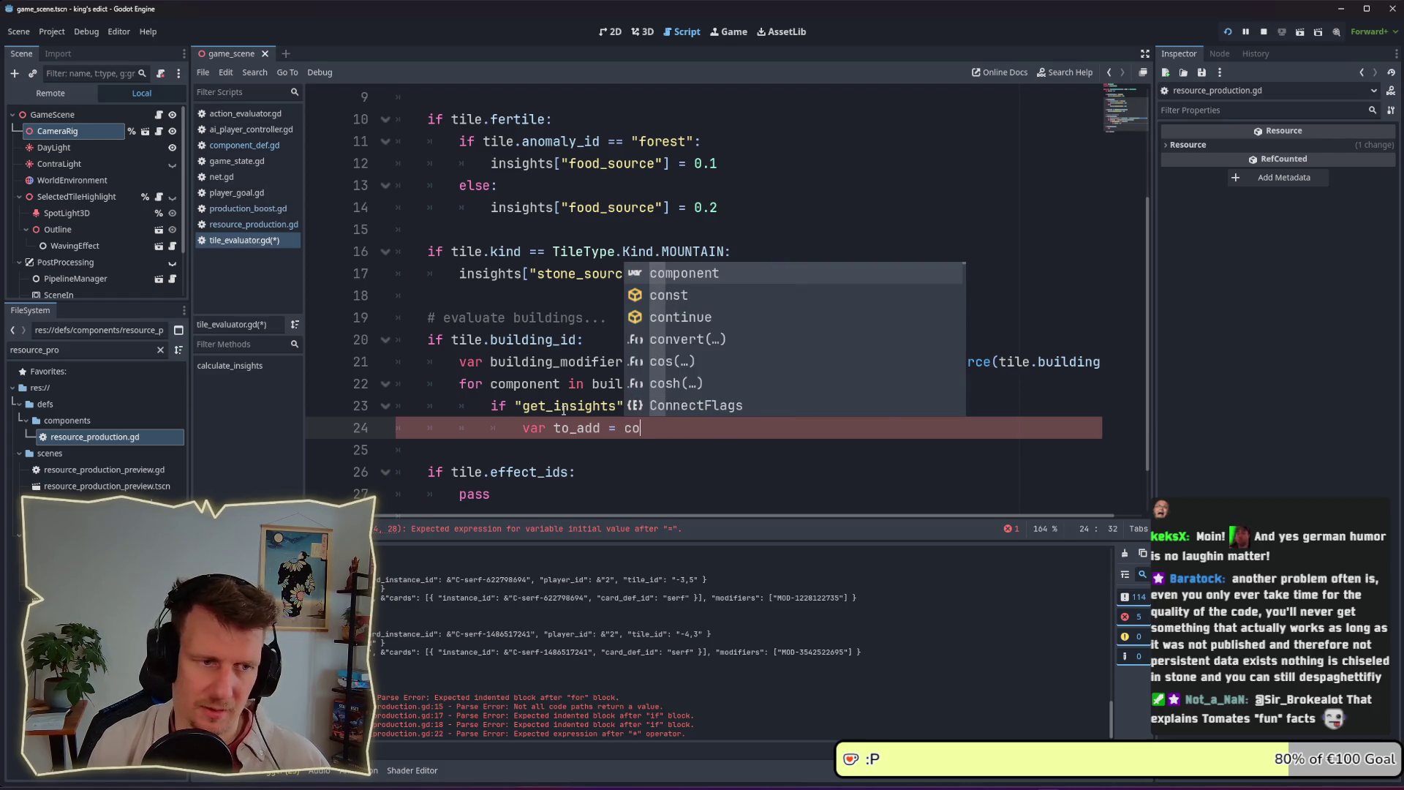
text(mpo)
key(Return)
text(.)
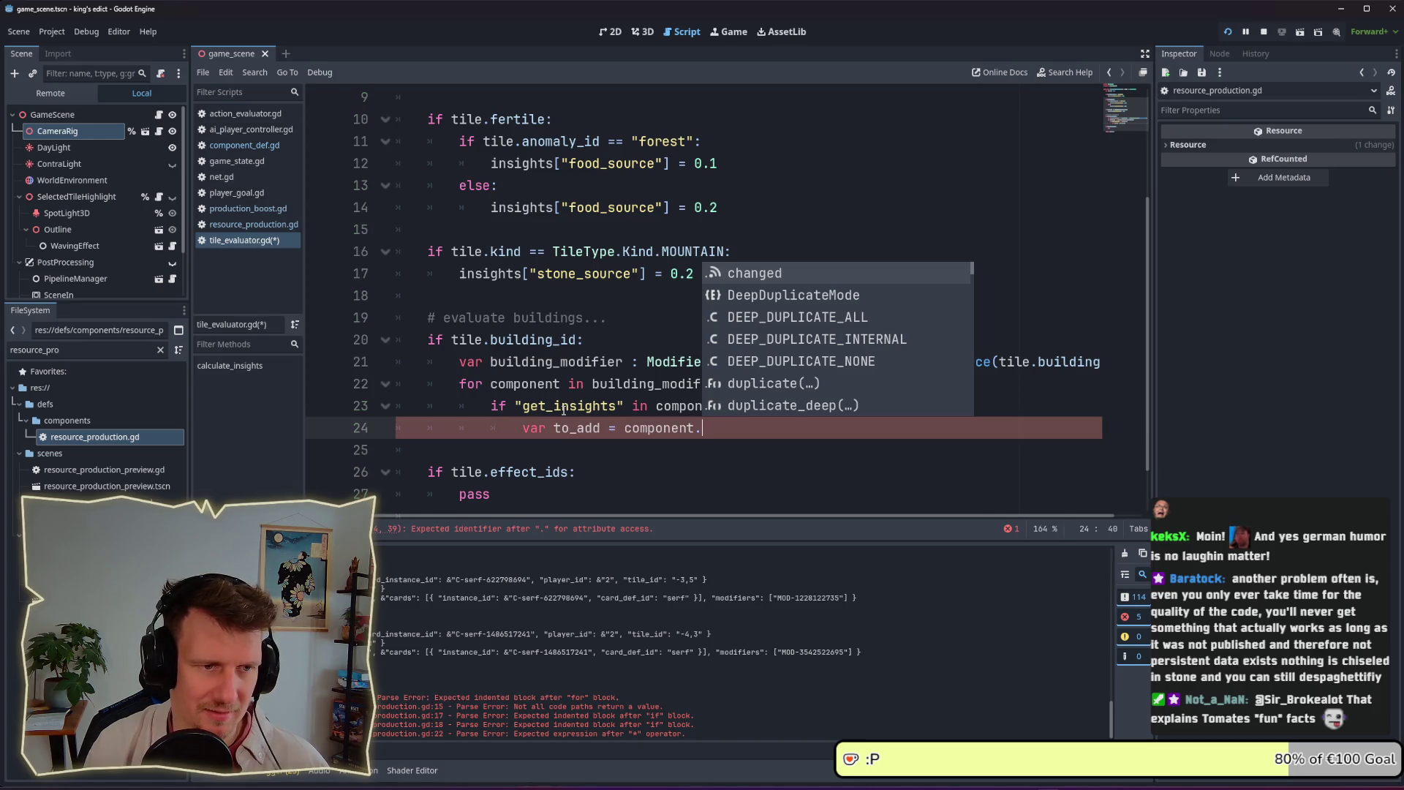
text(get_isin)
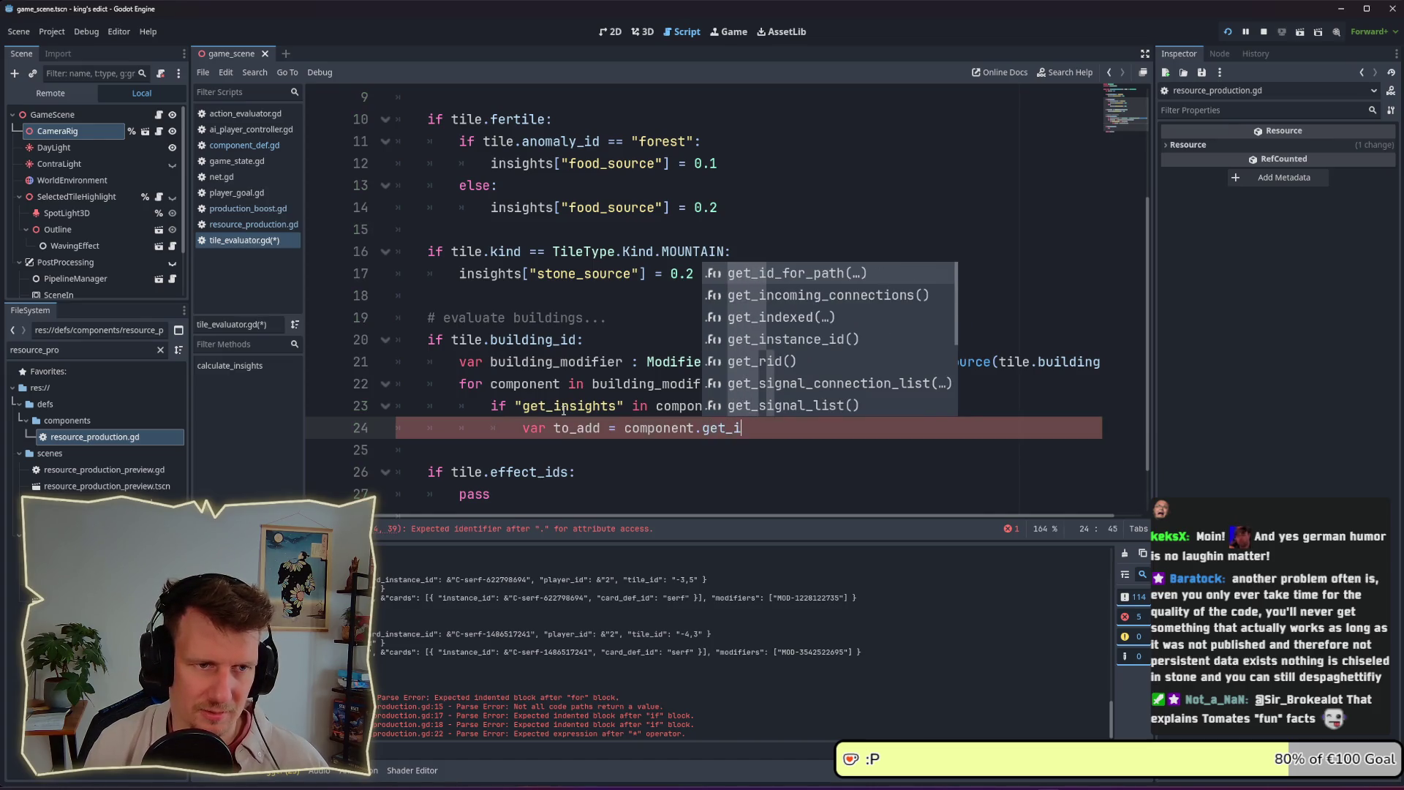
key(BackSpace)
key(BackSpace)
key(BackSpace)
text(nsihgts)
key(BackSpace)
key(BackSpace)
key(BackSpace)
text(g)
text(h)
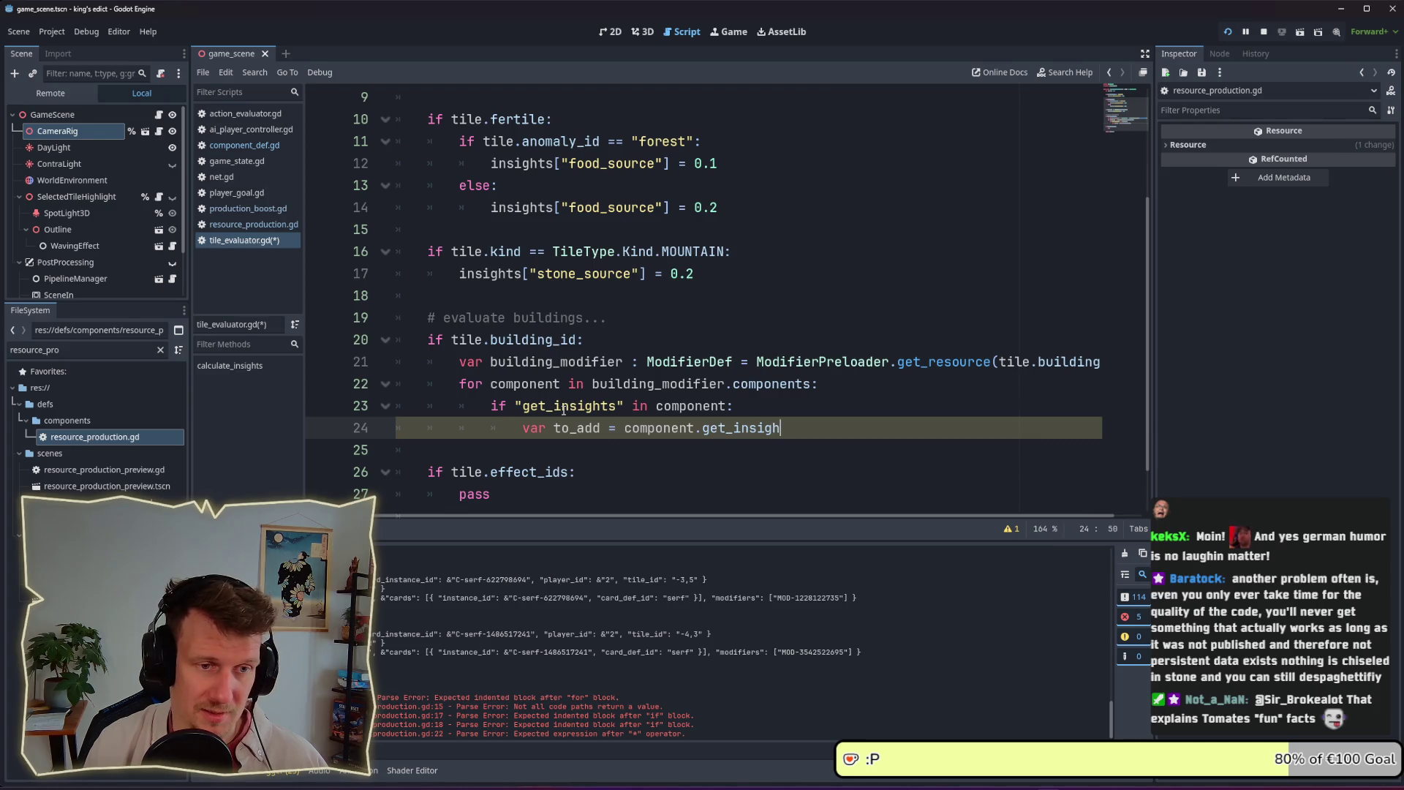
text(ts())
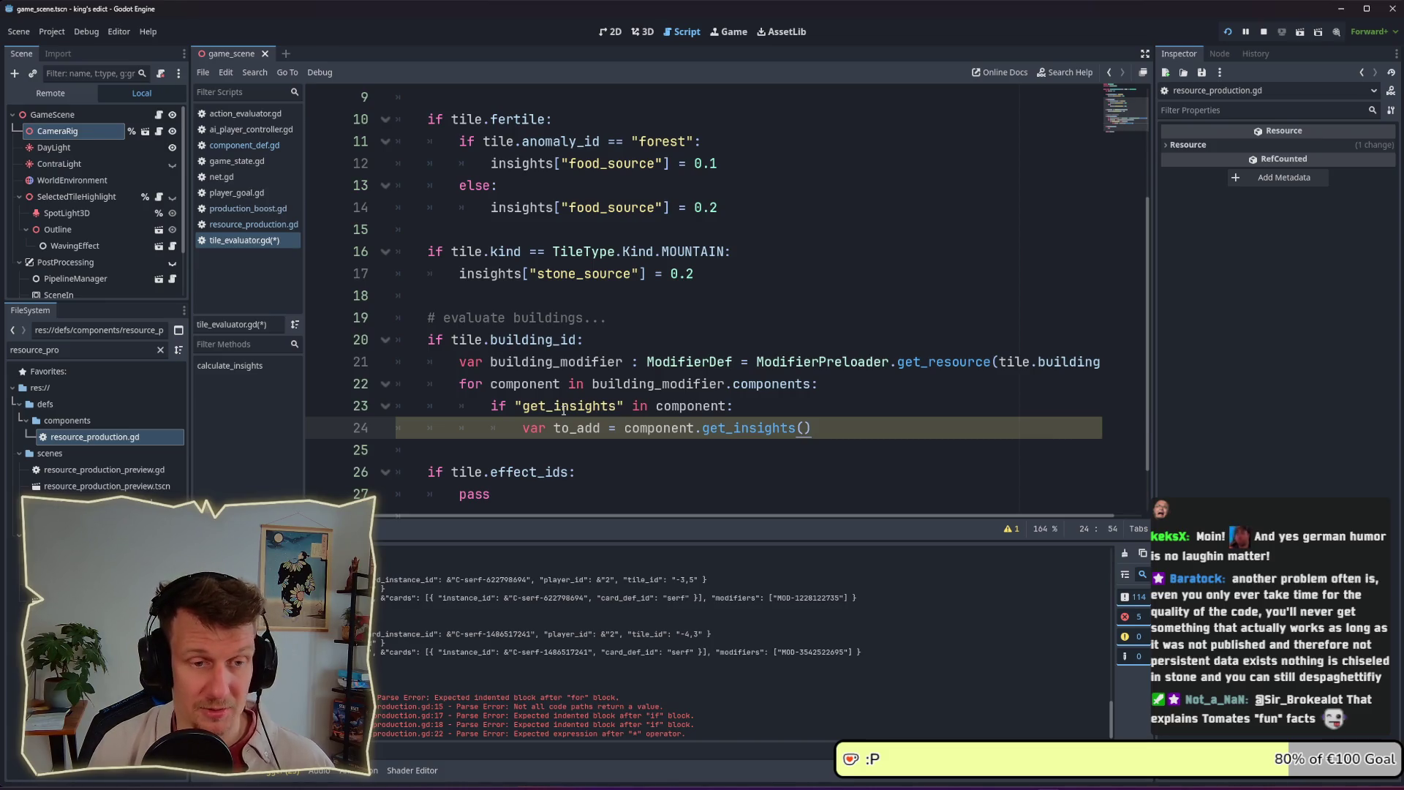
key(Return)
key(ctrl+s)
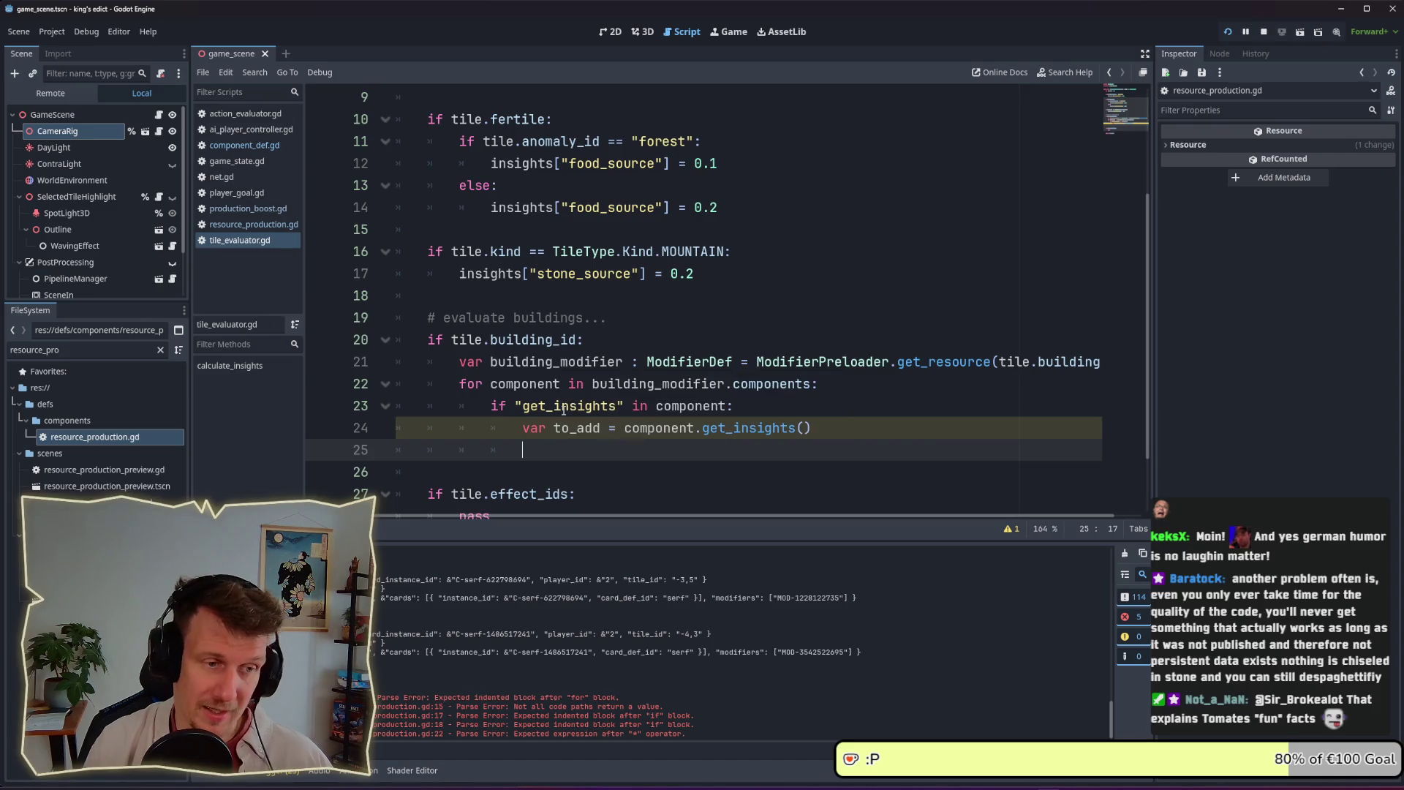
Add a for loop over to_add.keys() below the to_add line
text(for in)
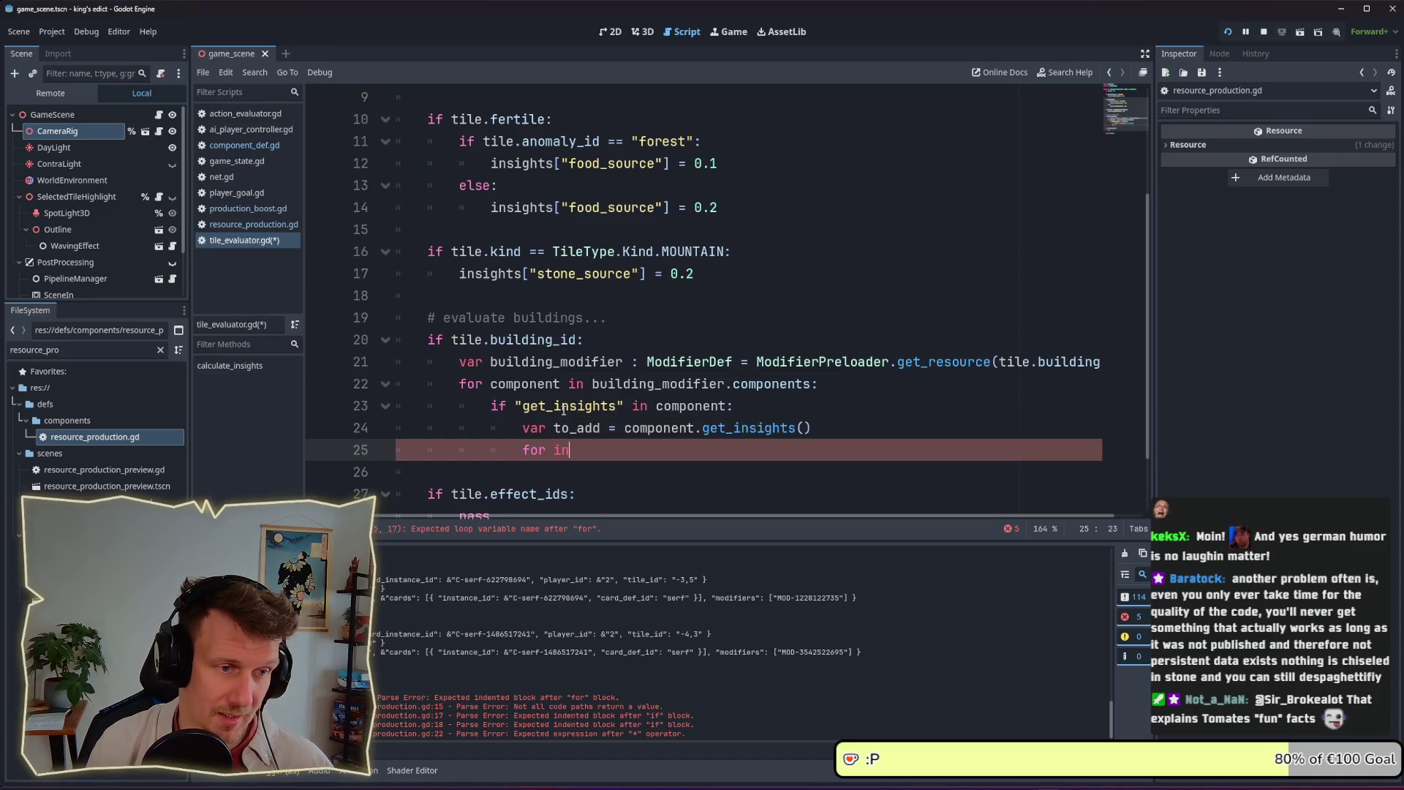
key(ctrl+space)
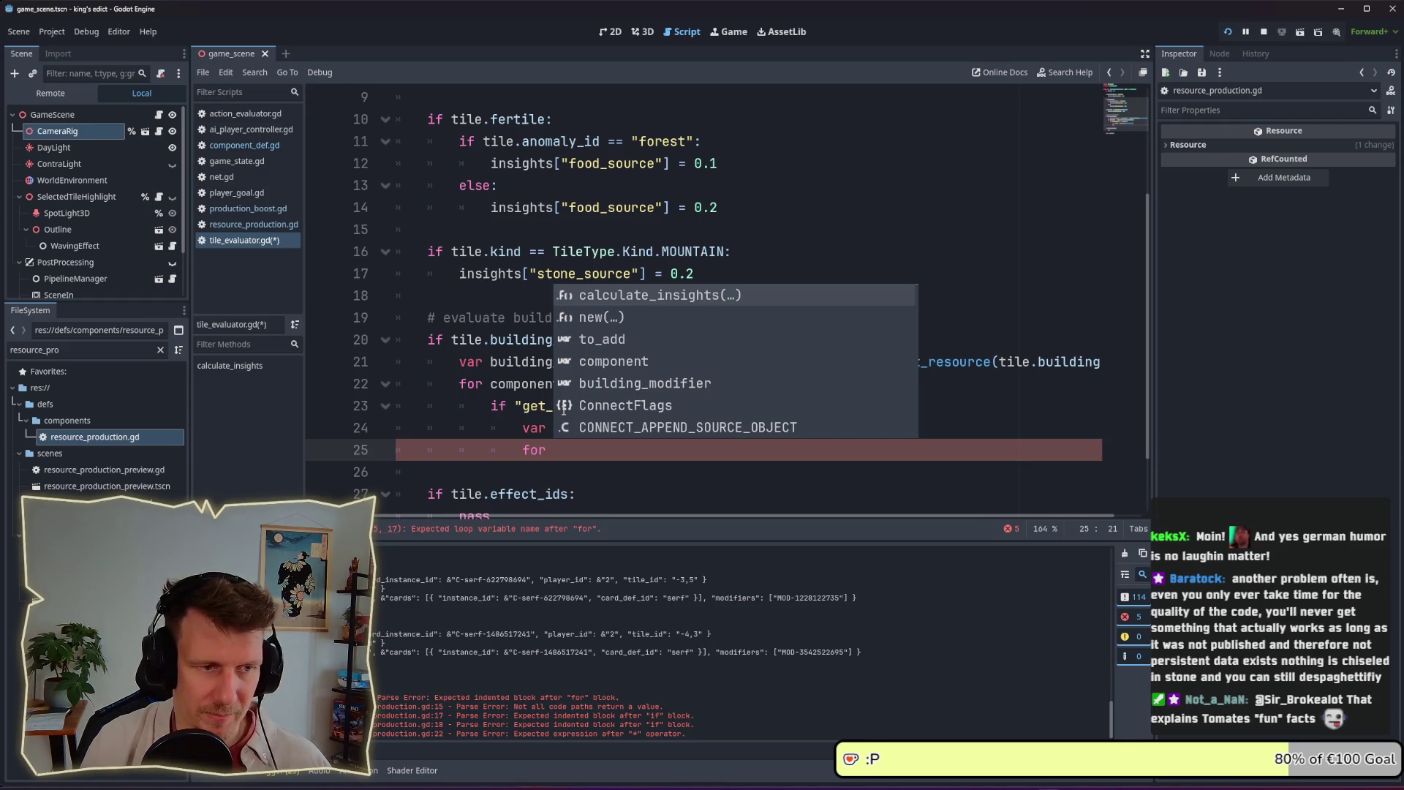
key(Escape)
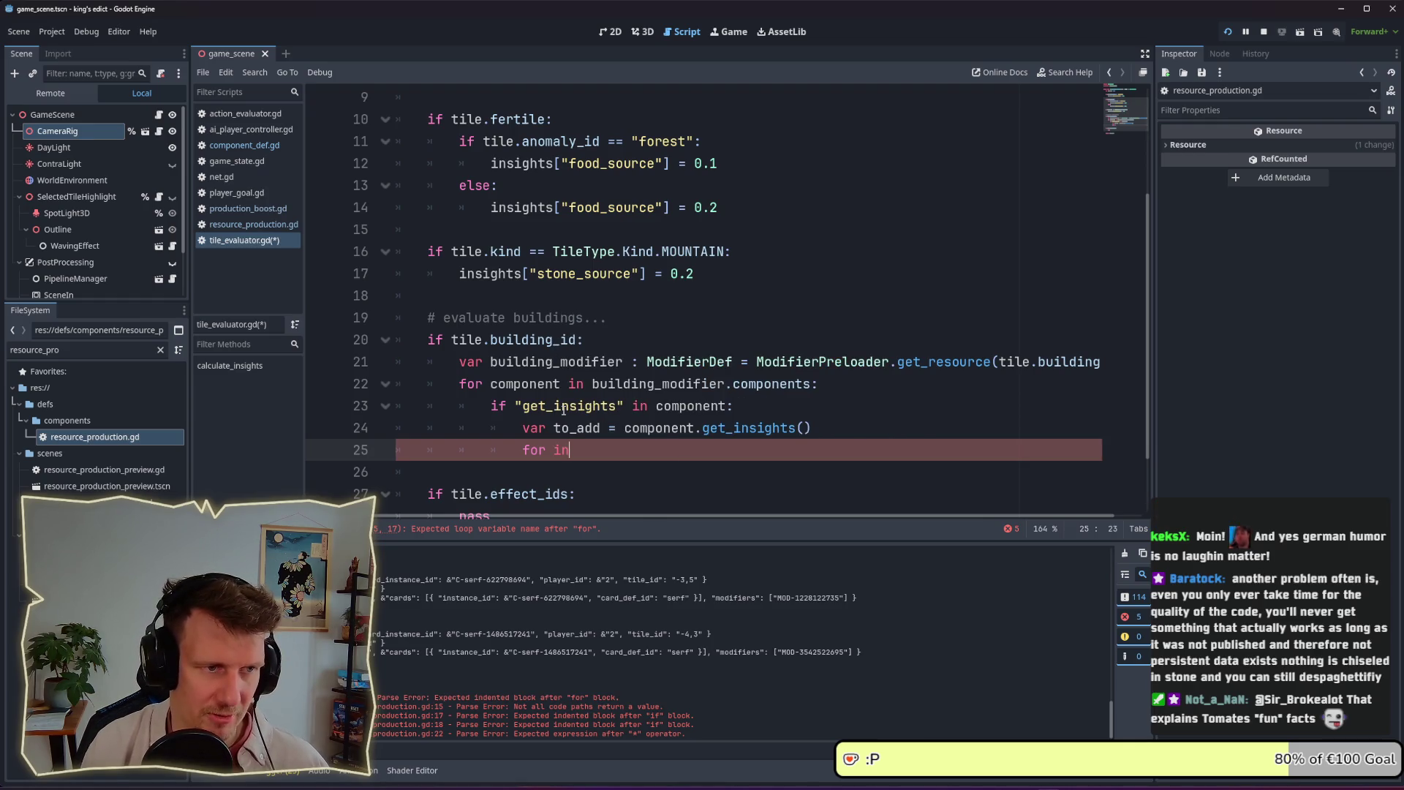
key(ctrl+space)
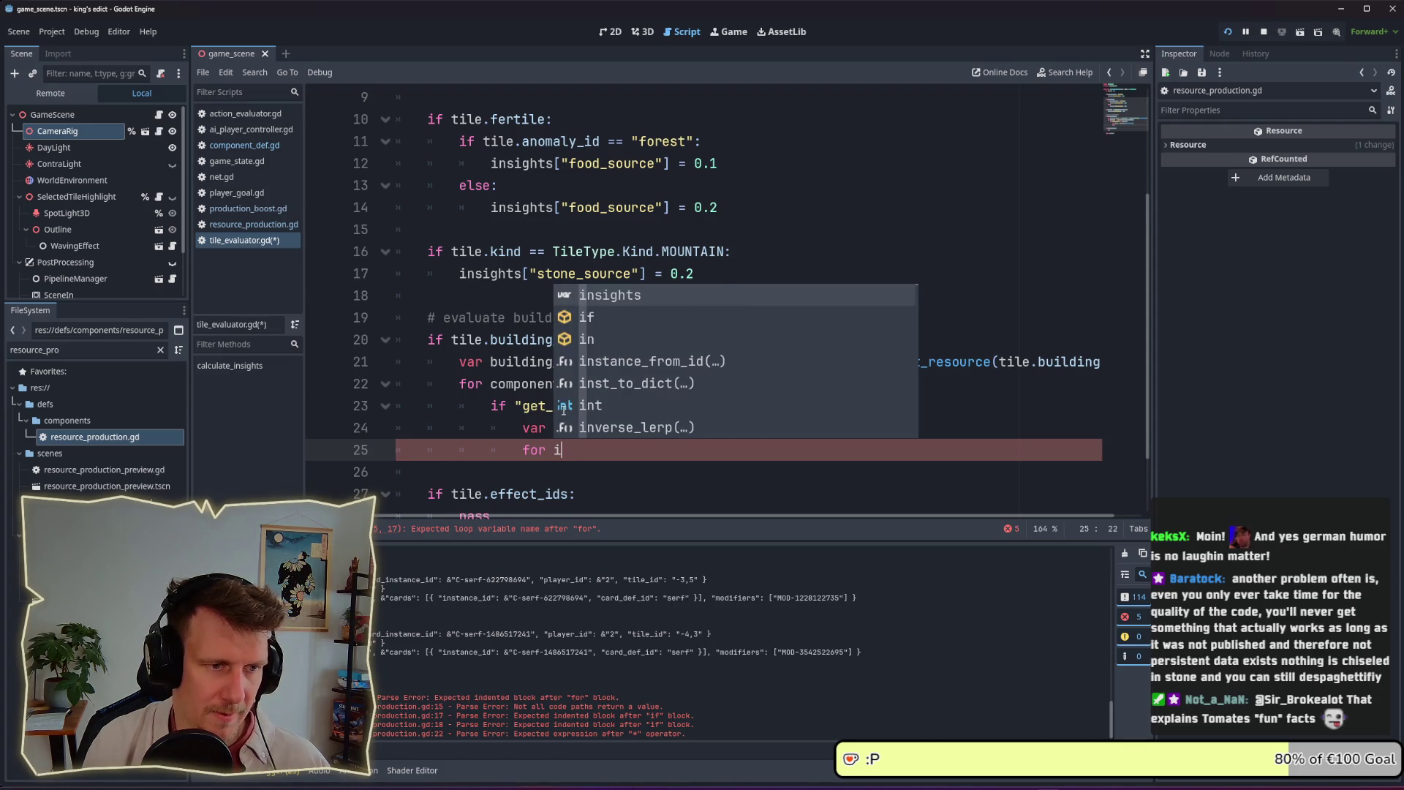
text(insihg)
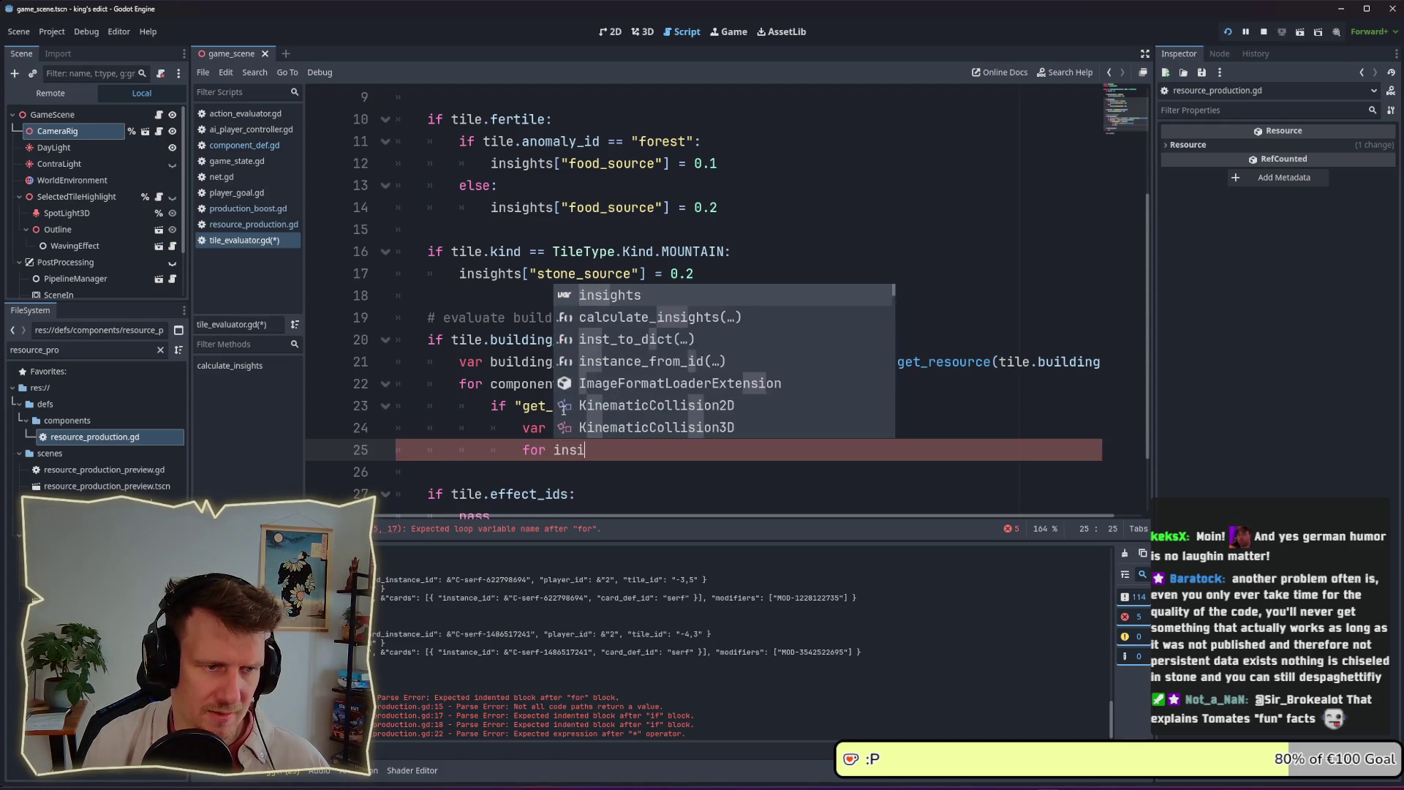
key(BackSpace)
key(BackSpace)
key(BackSpace)
text(ight in to_add.)
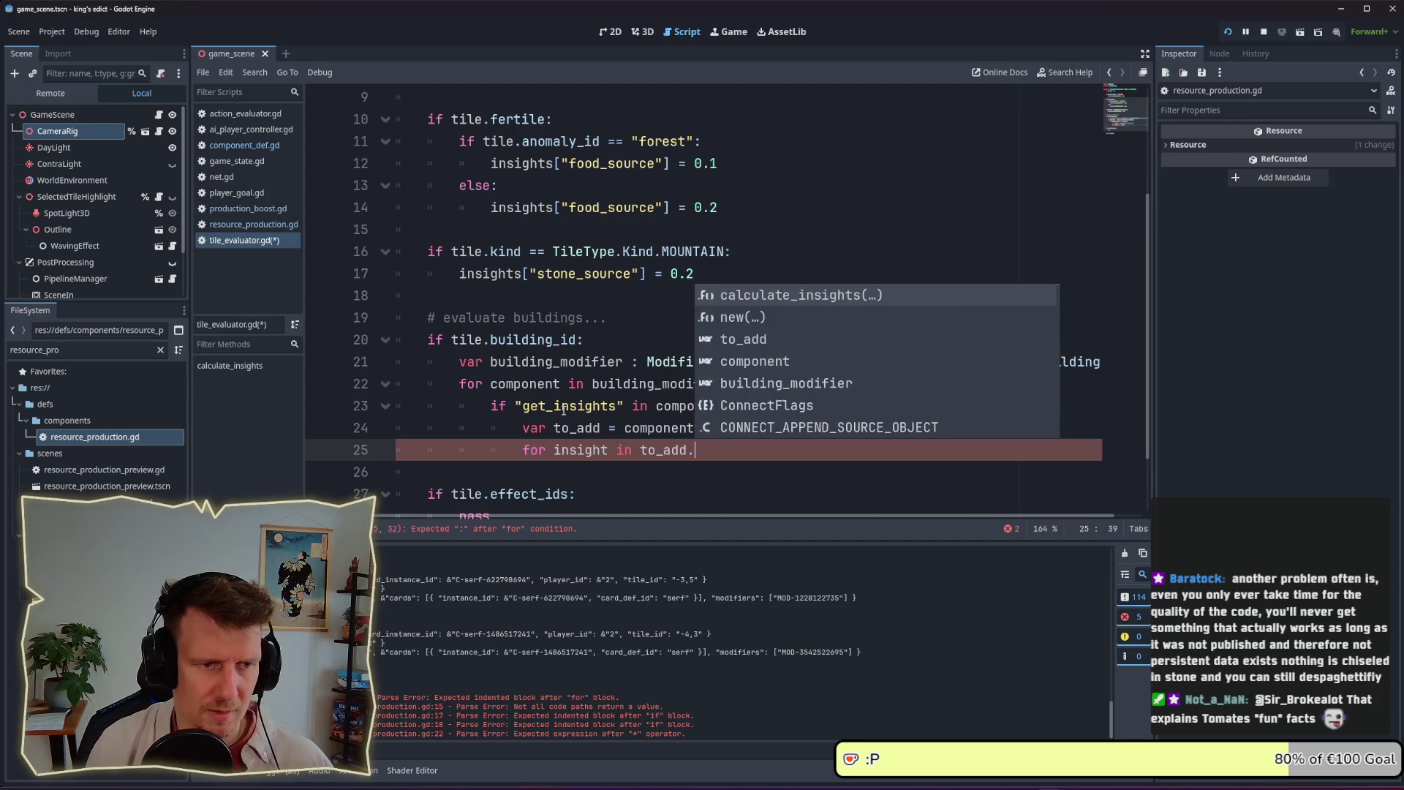
text(keys())
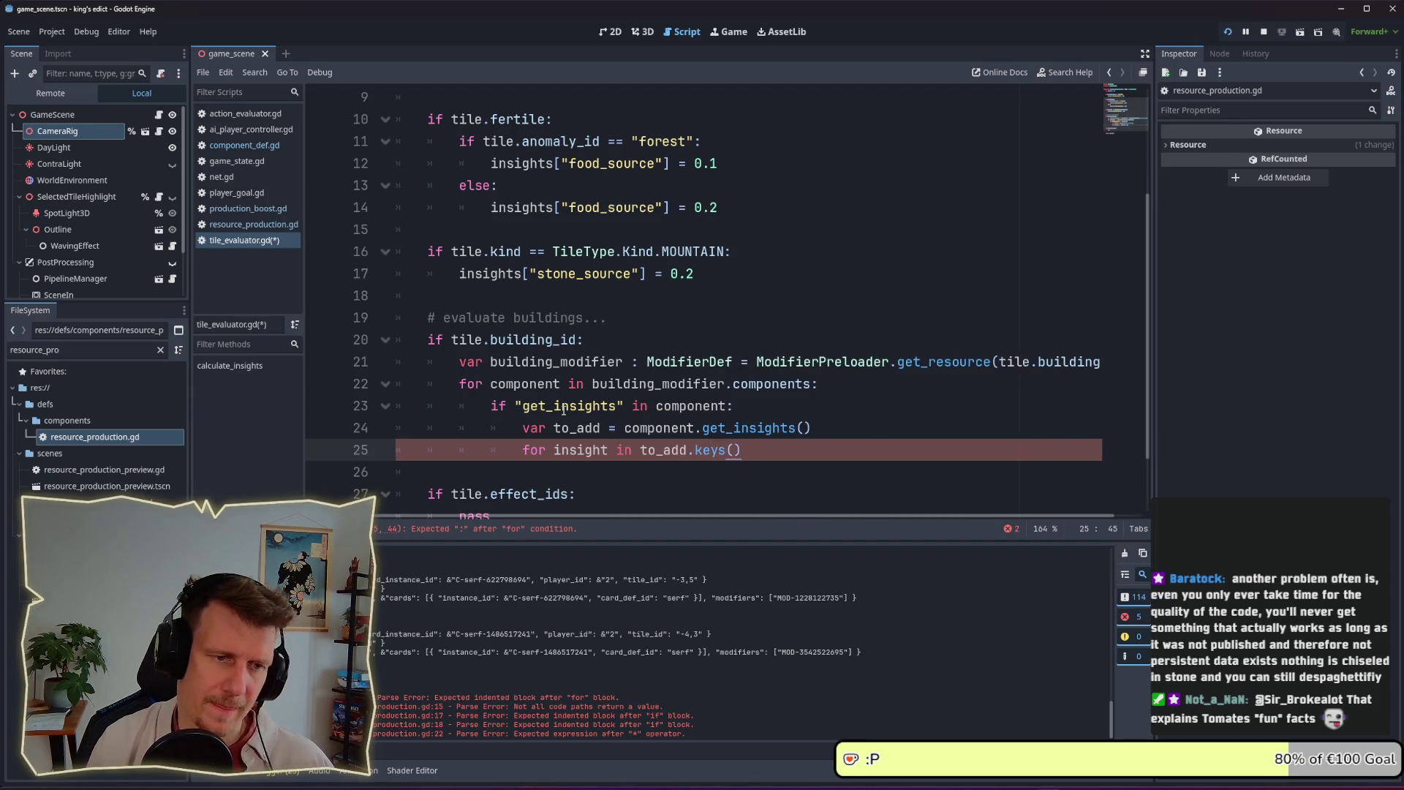
key(BackSpace)
text(:)
key(Return)
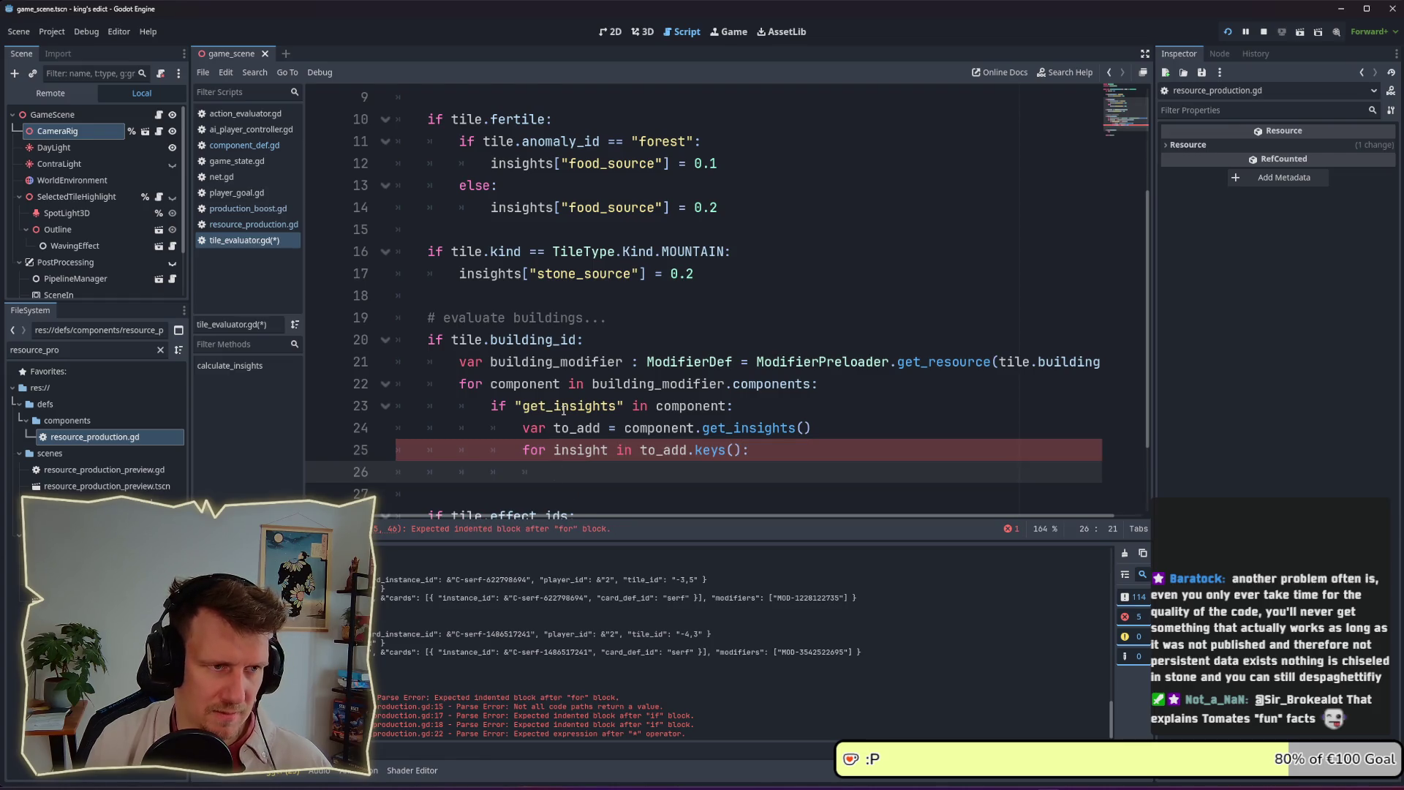
Rename the loop variable to key and begin the body with insights[key]
text(in)
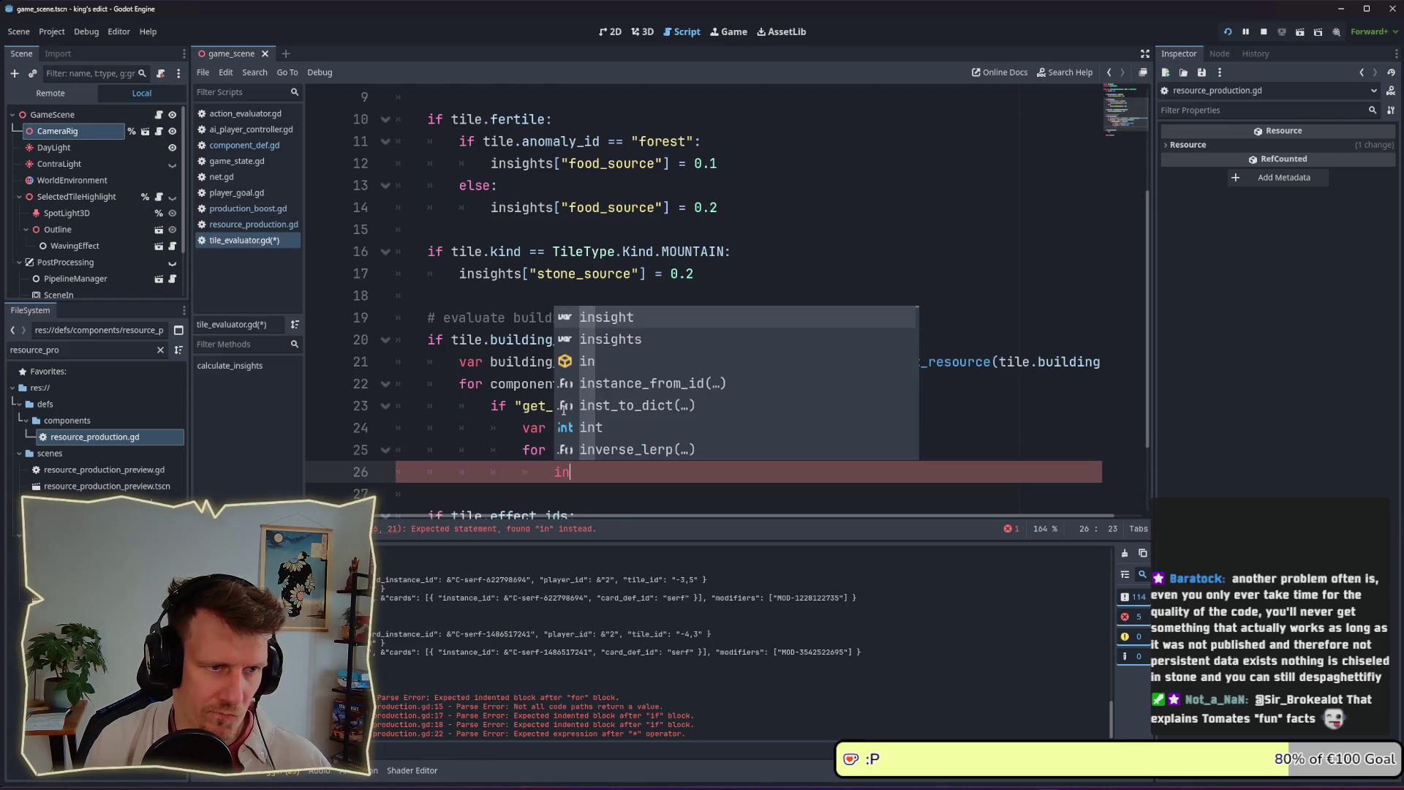
key(Down)
key(Return)
key(BackSpace)
text([)
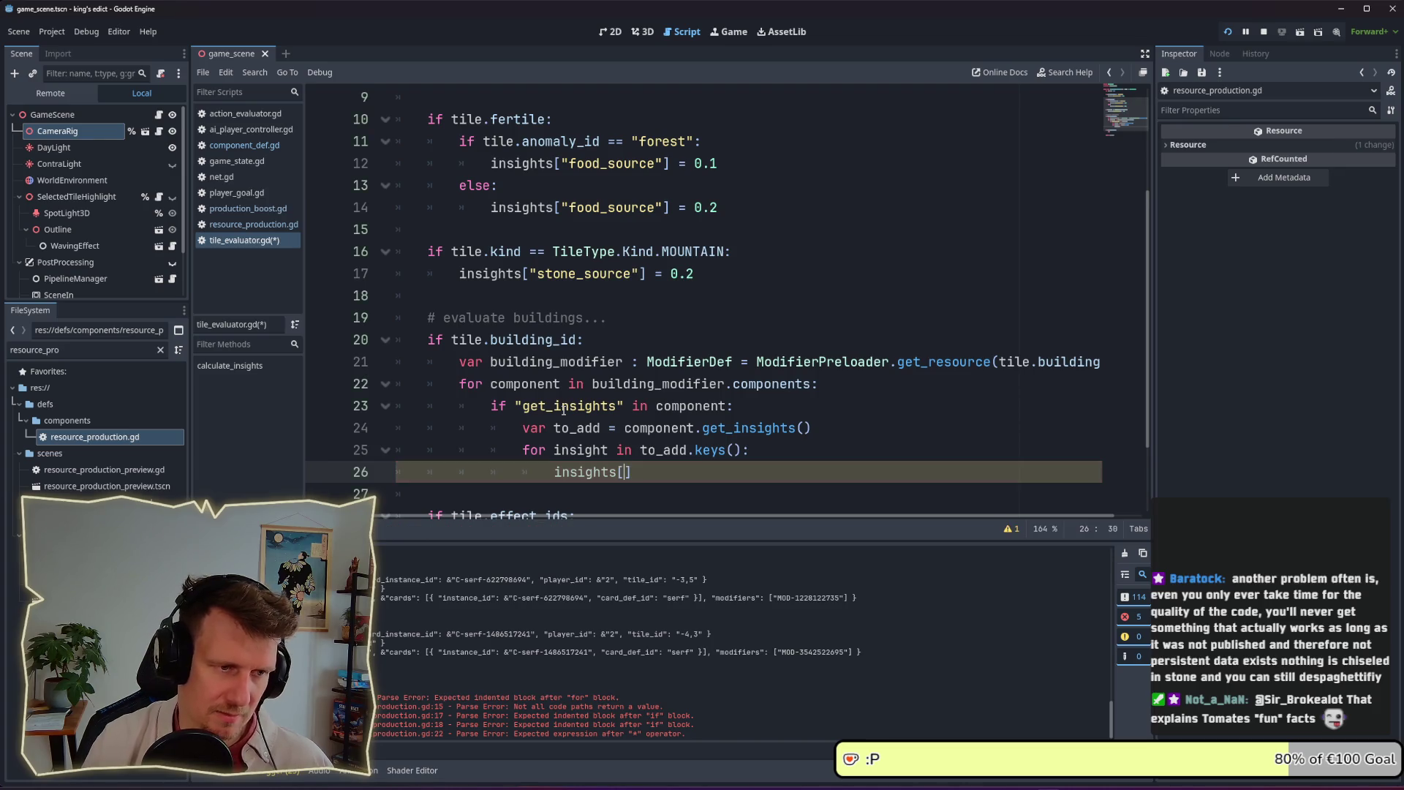
double_click(589, 451)
text(key)
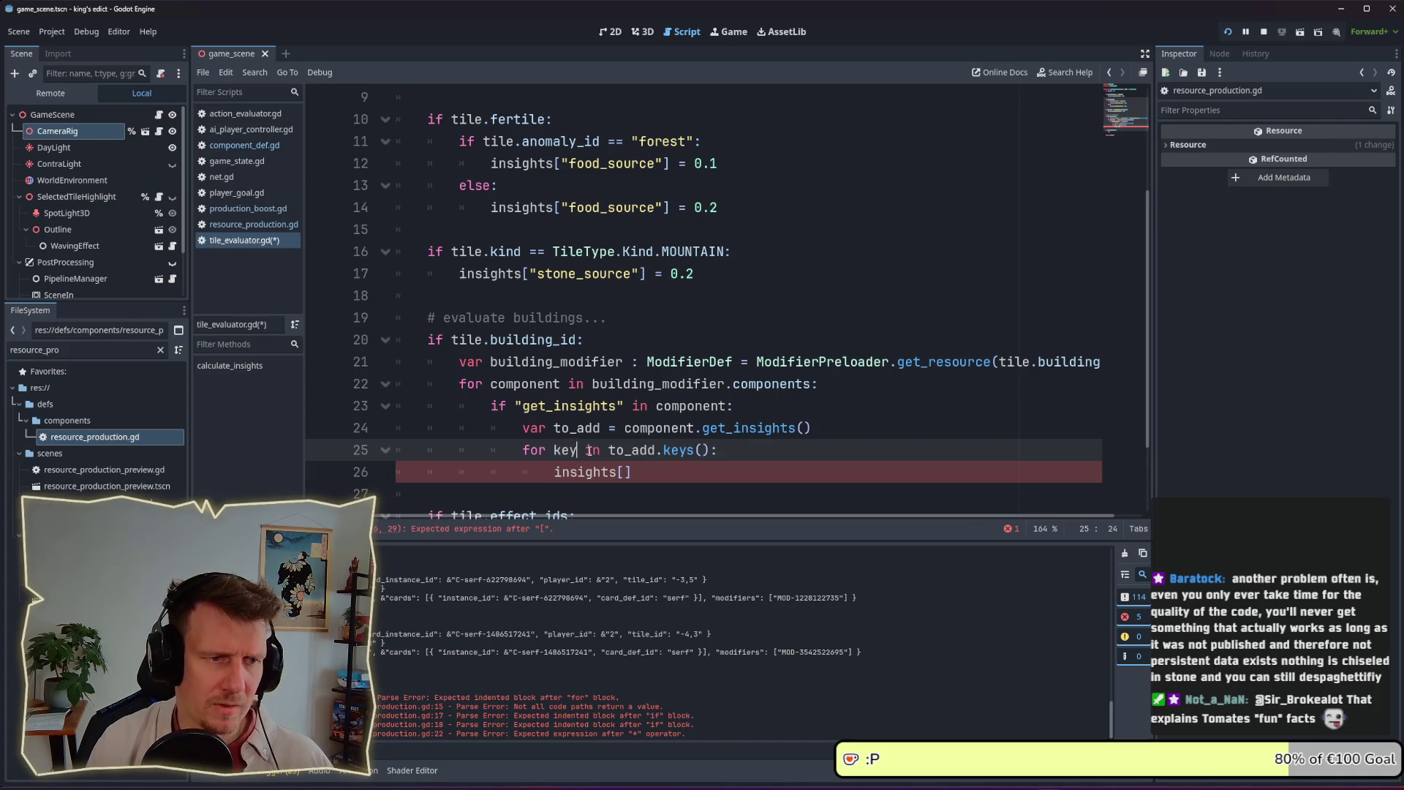
click(623, 468)
text(key])
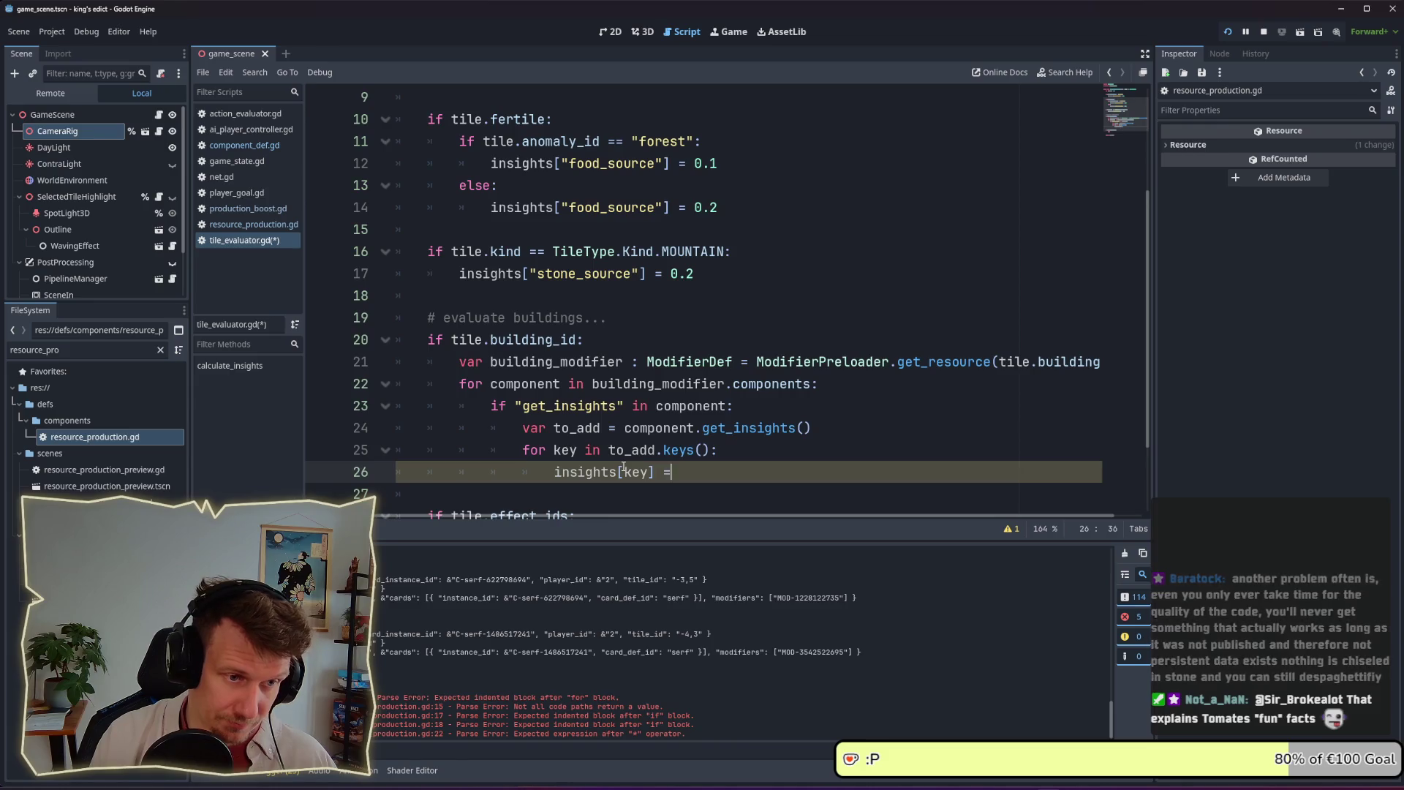
Assign to_add[key] + insights.get(key, 0) to insights[key] and save the script
text(= in)
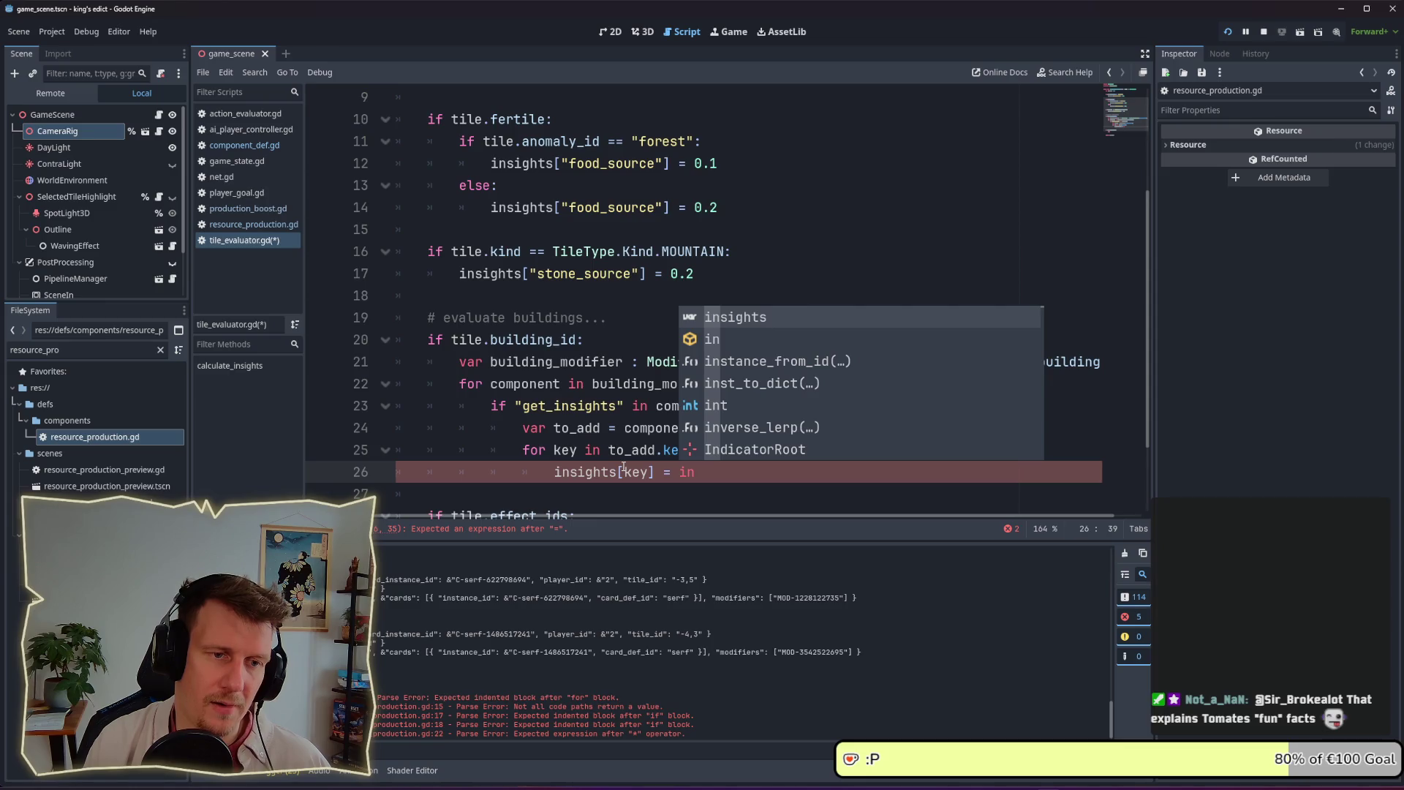
key(Return)
key(ctrl+BackSpace)
text(t)
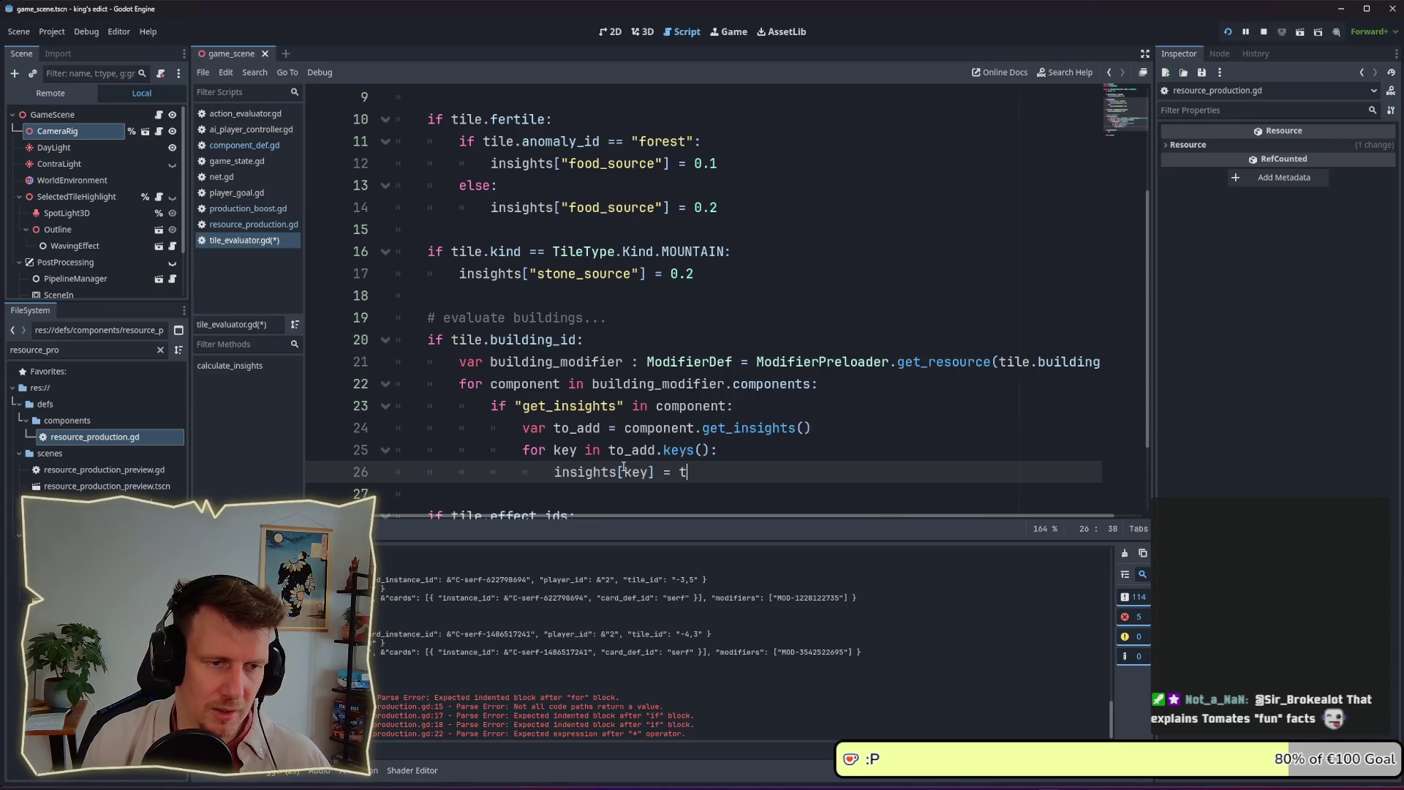
text(o_add[key)
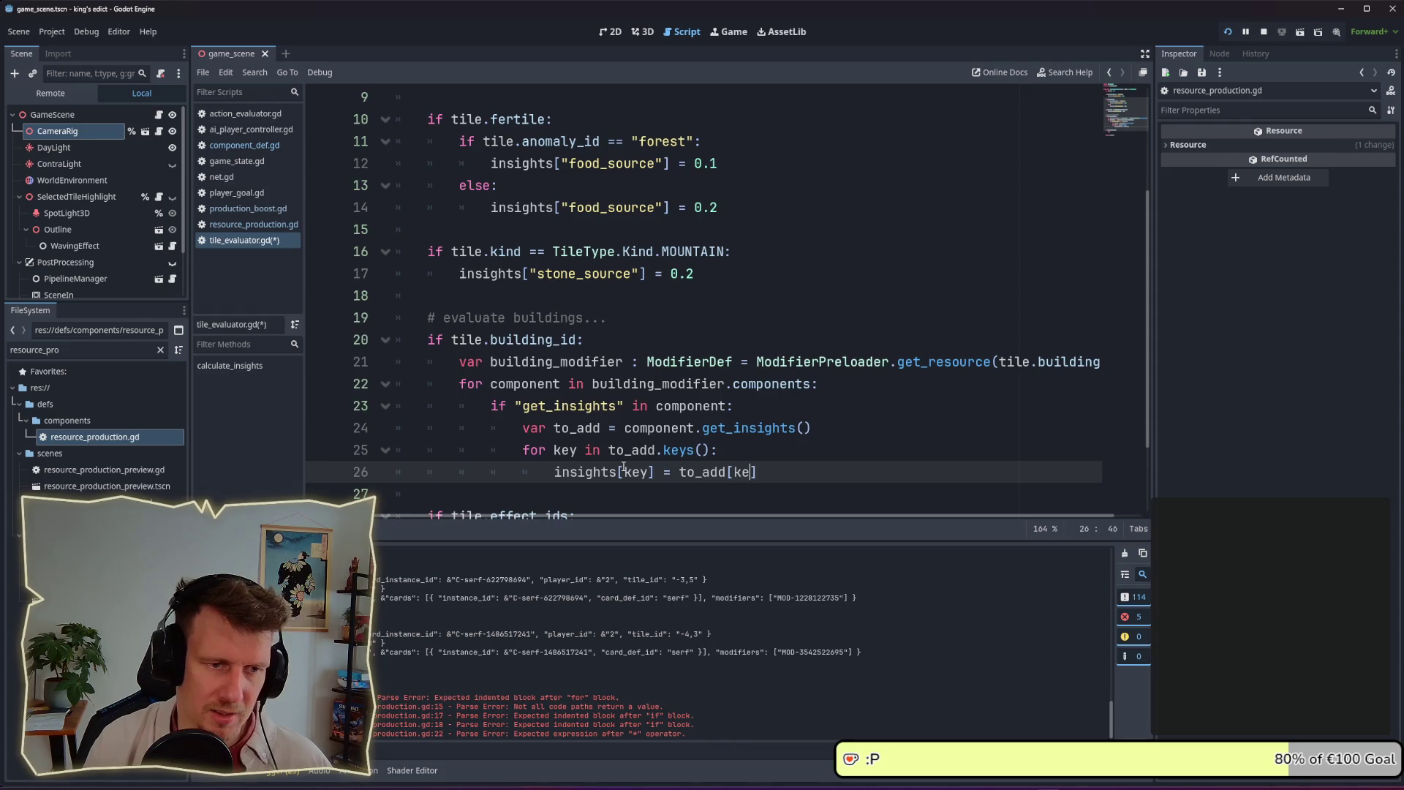
text(] + in)
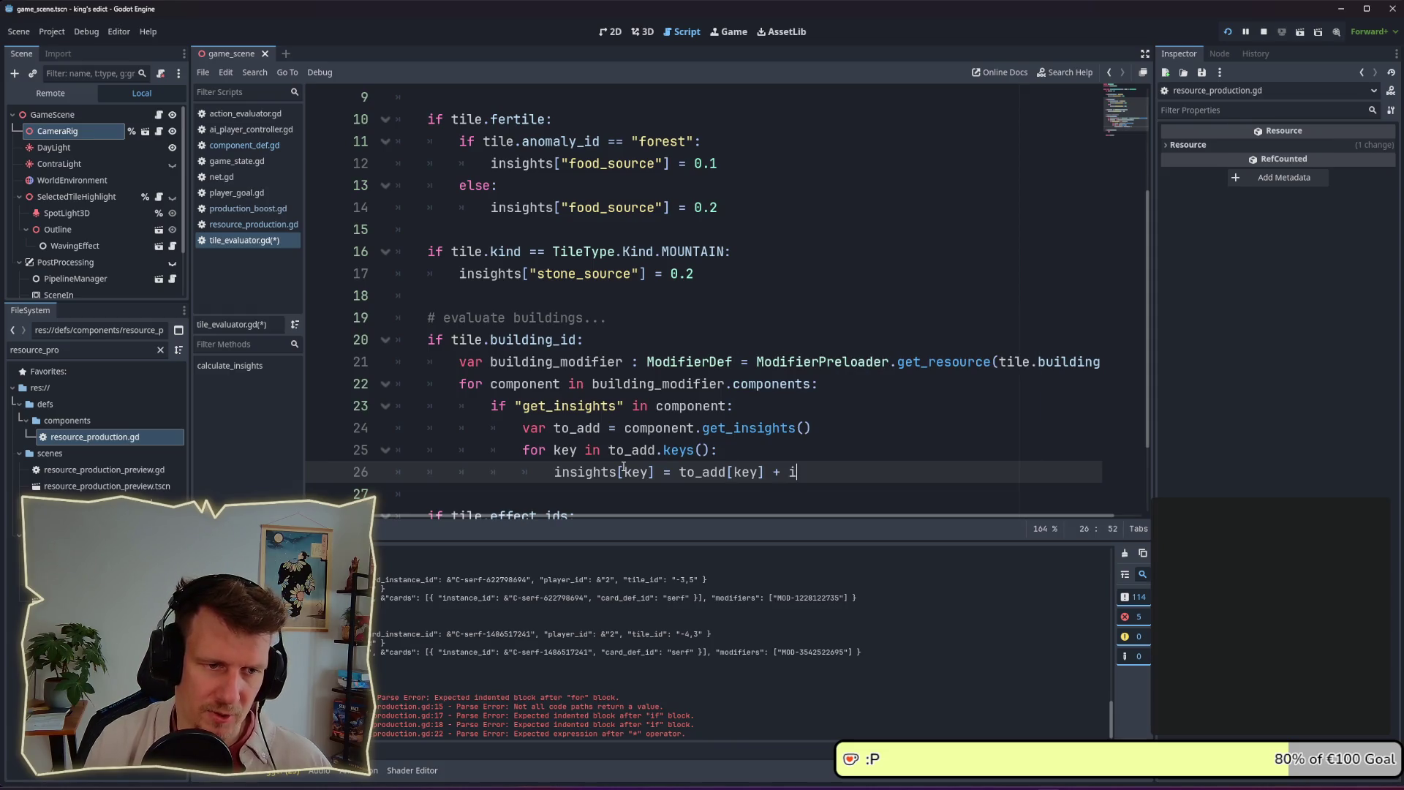
key(Return)
text([key)
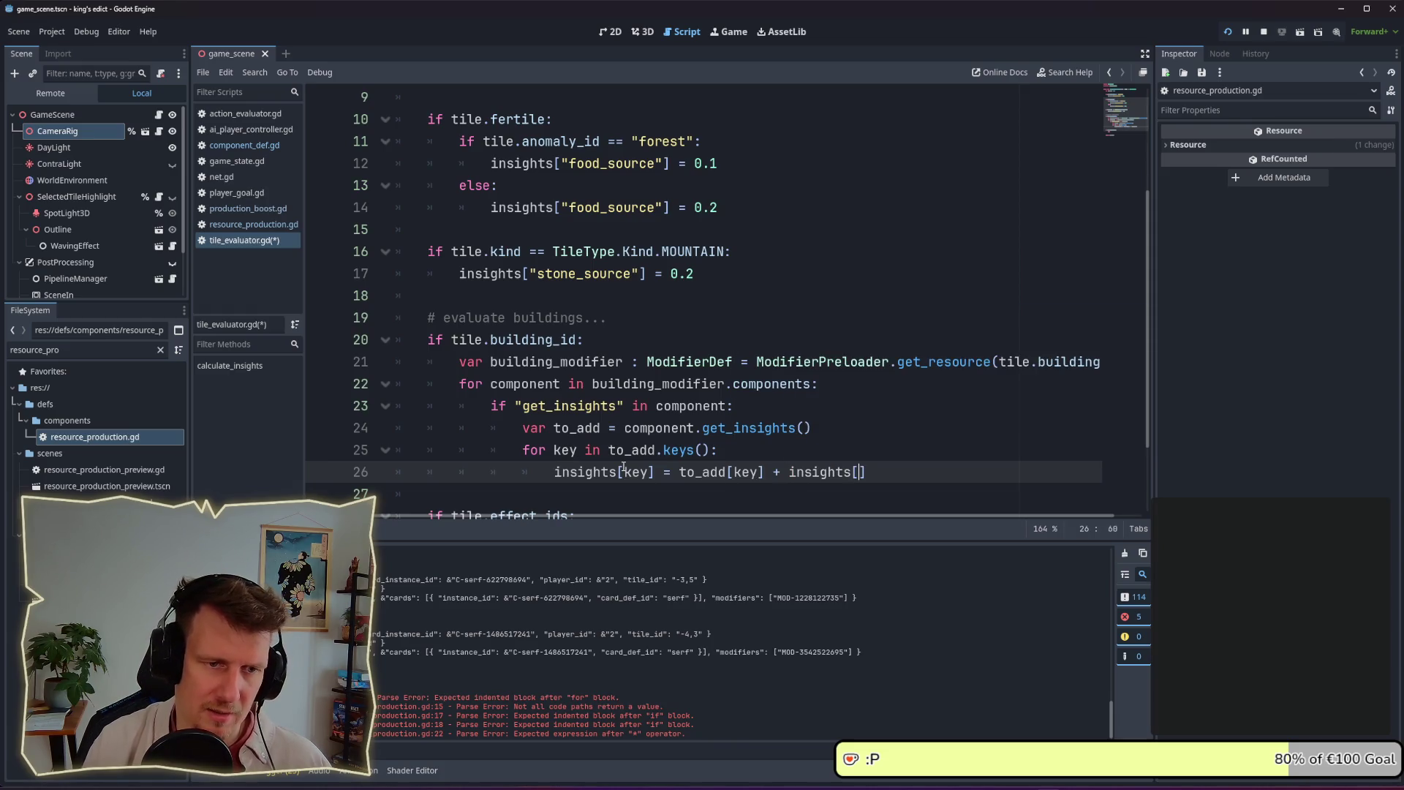
key(ctrl+s)
key(Escape)
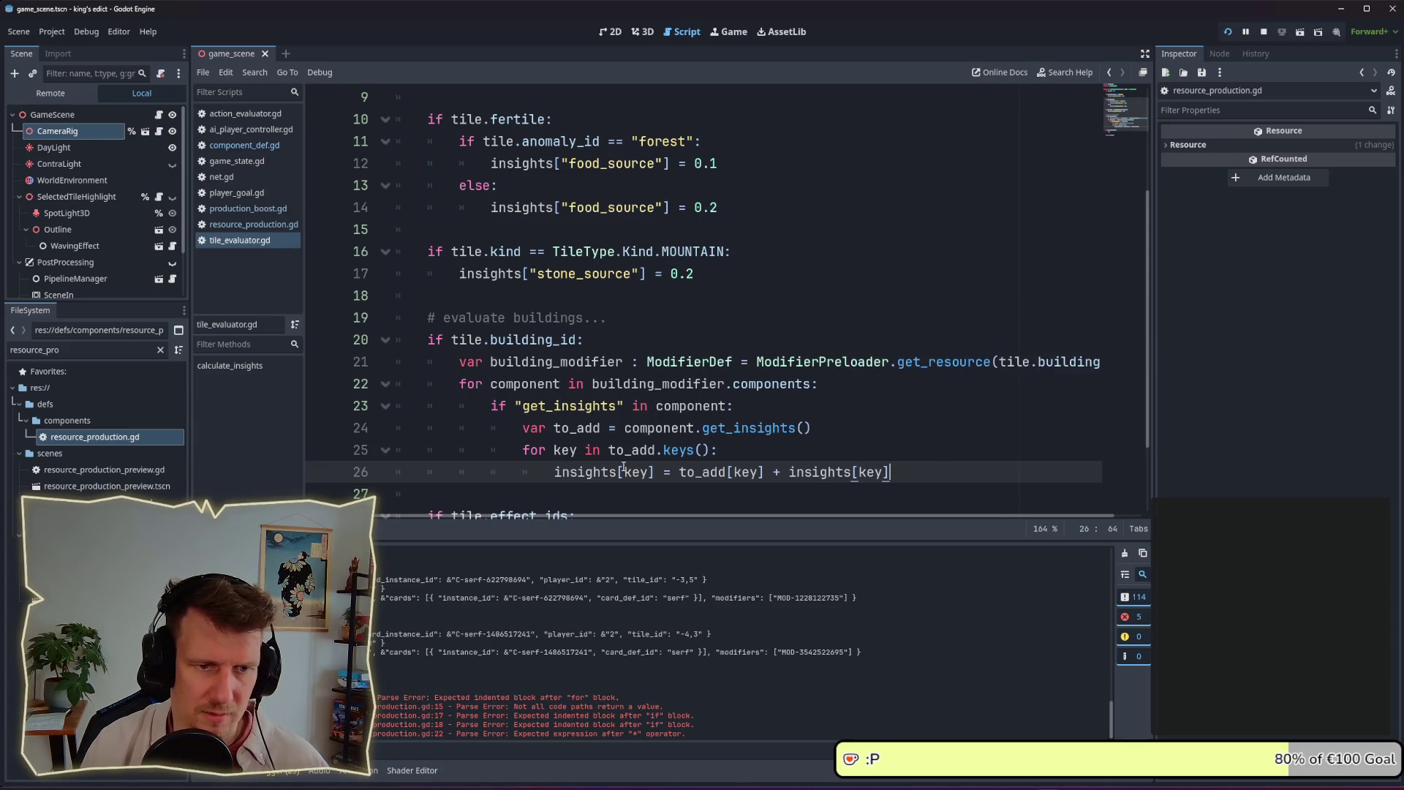
key(ctrl+BackSpace)
key(BackSpace)
text(get()
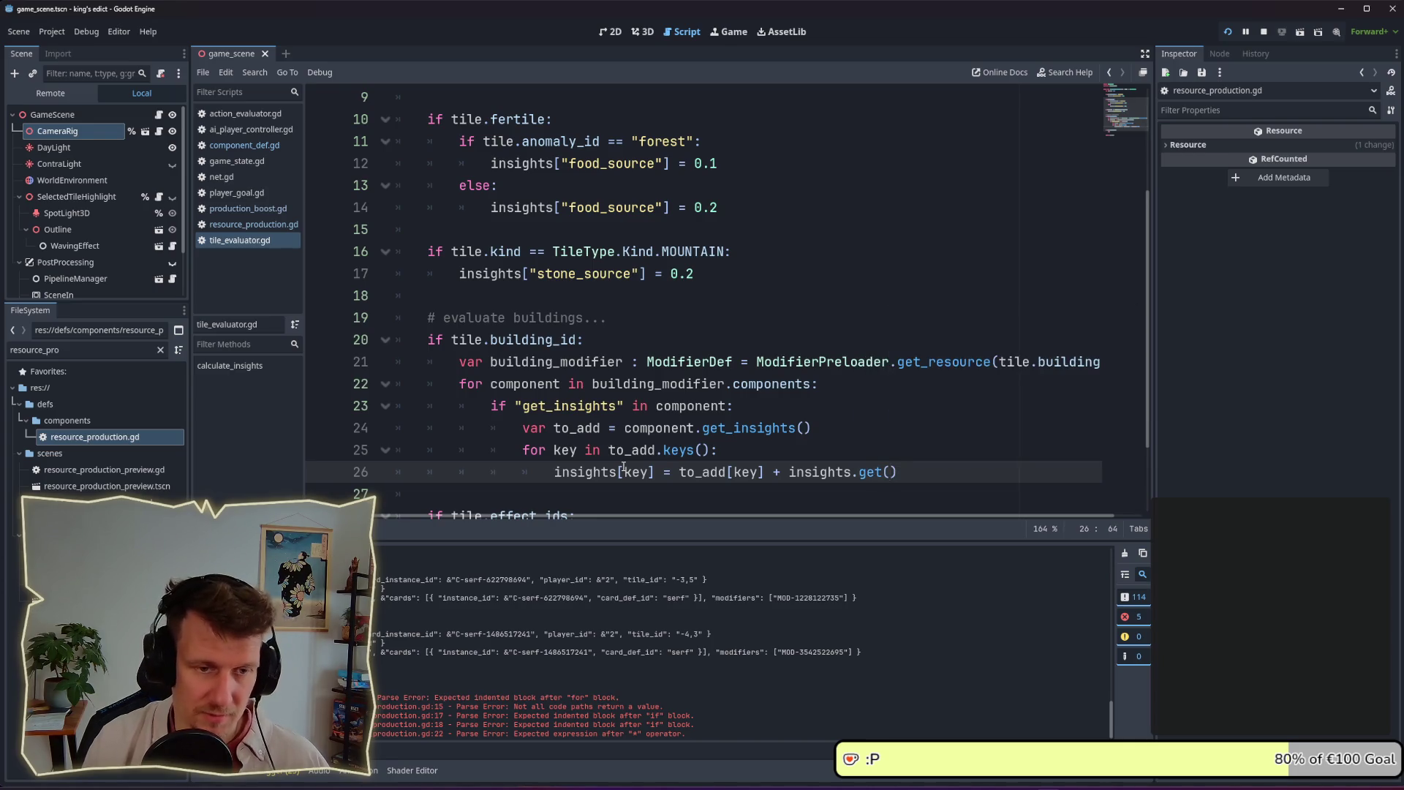
text(key, 0)
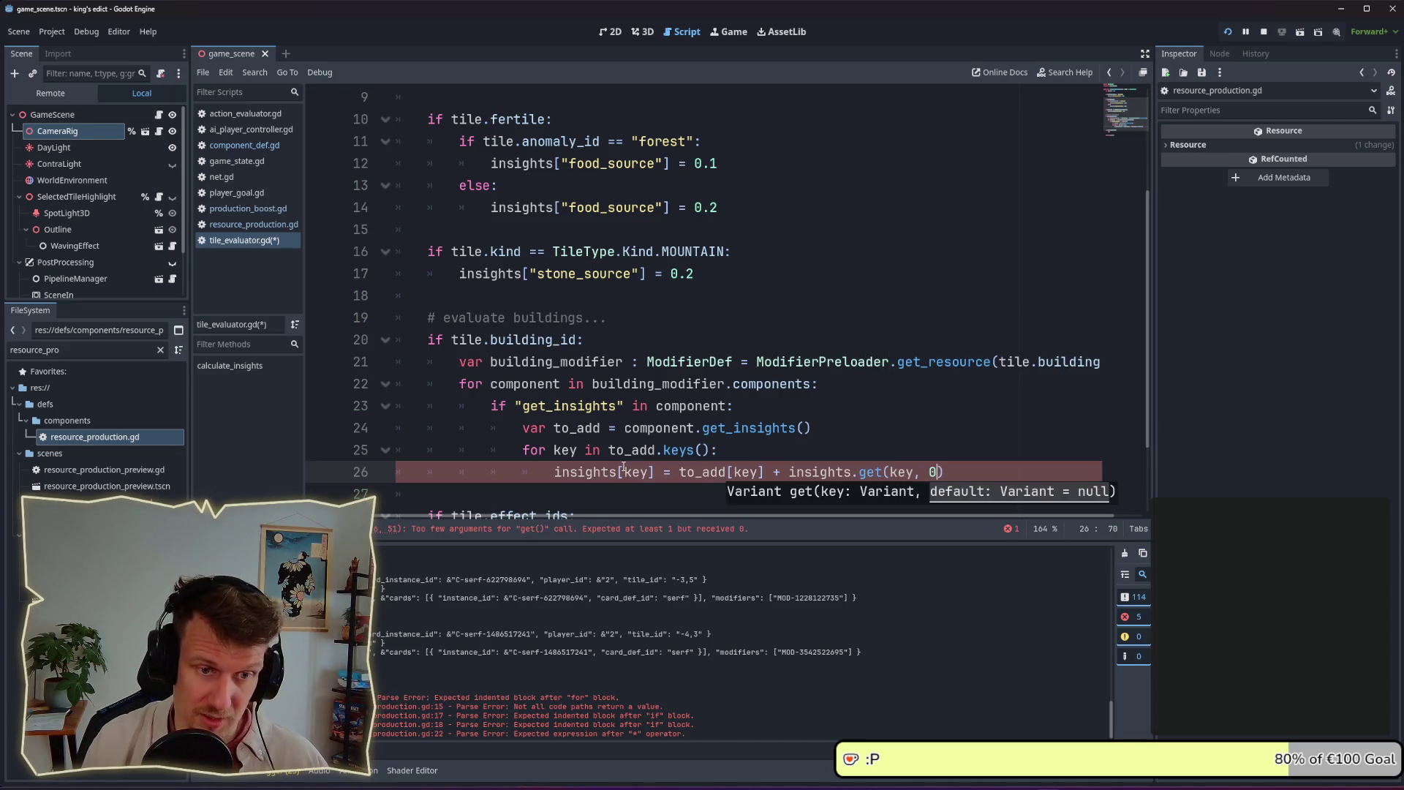
key(ctrl+s)
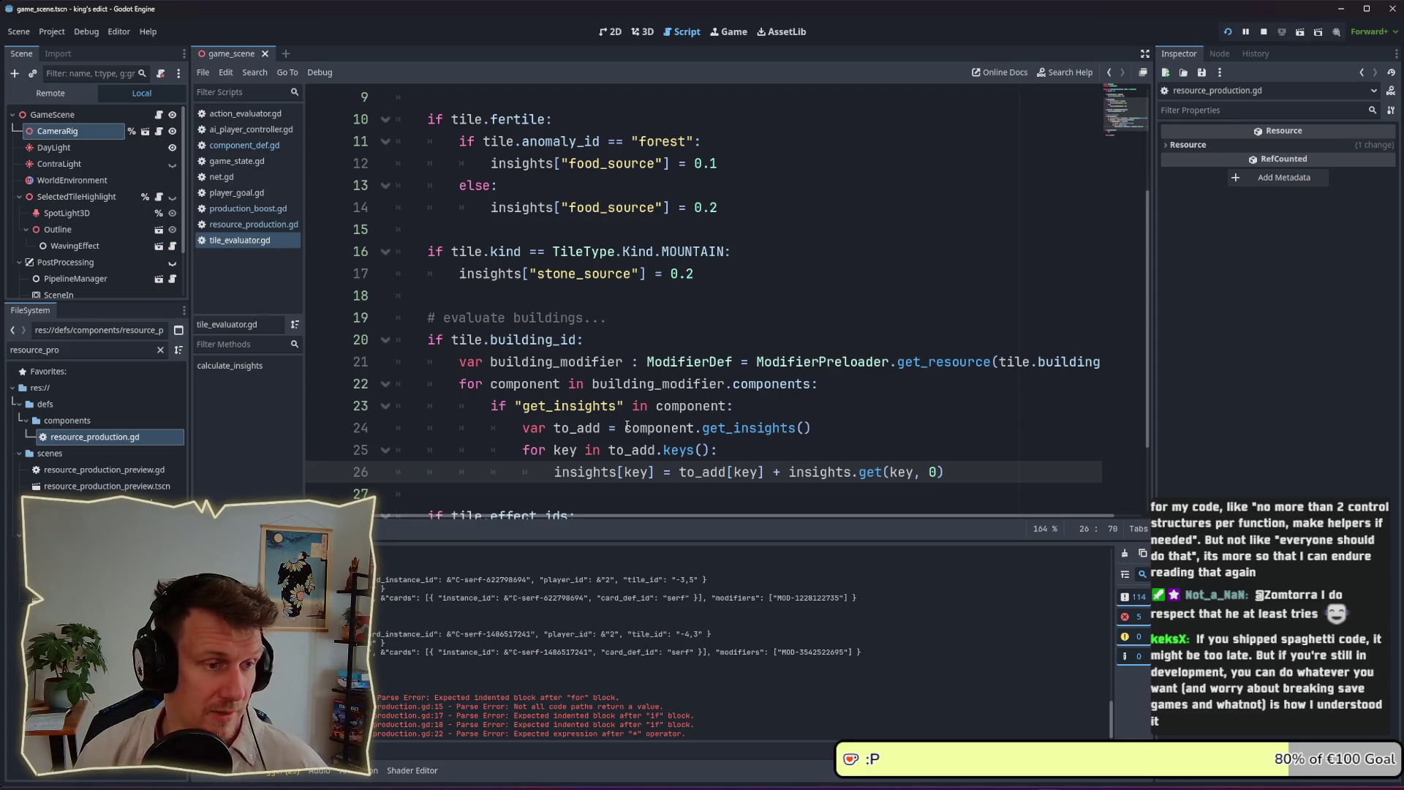
click(753, 406)
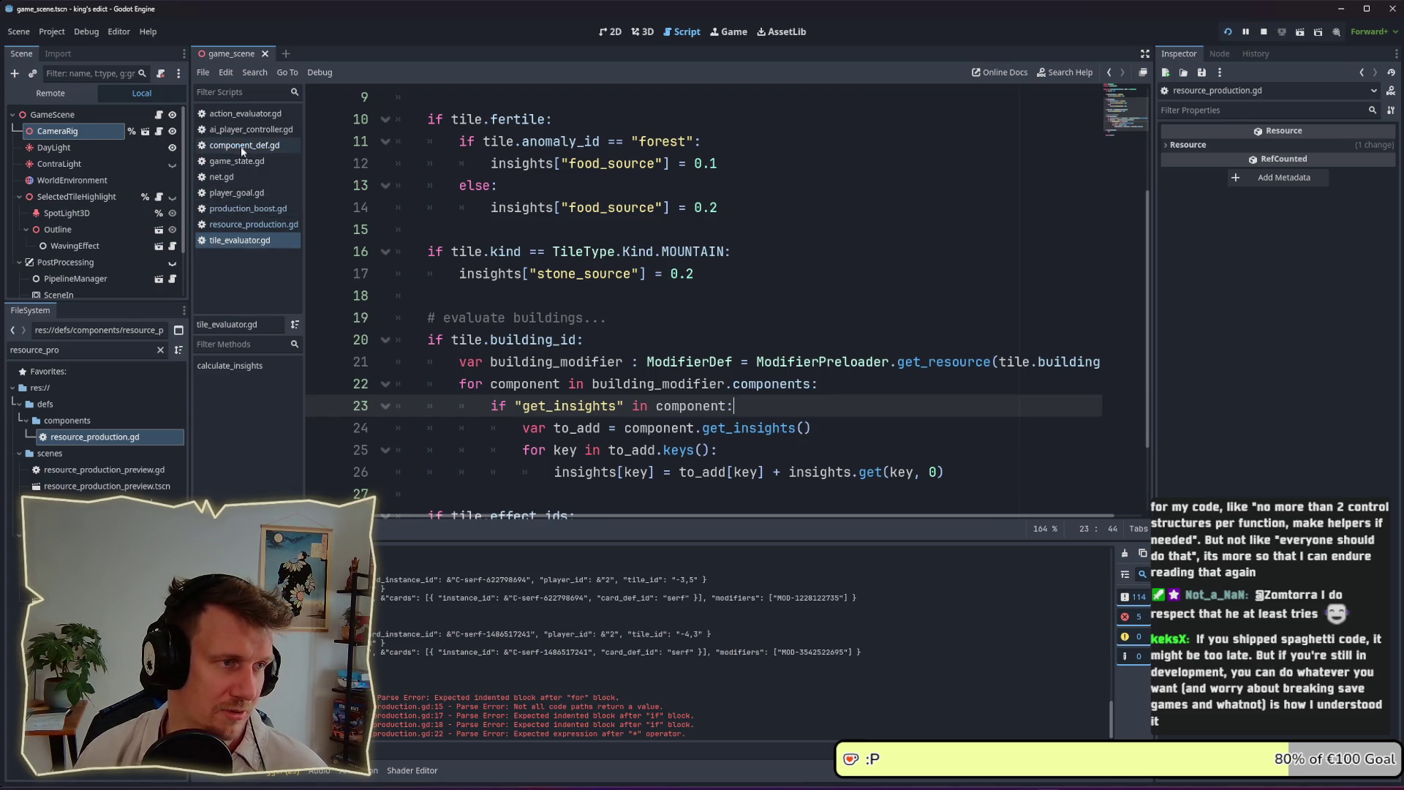
scroll(929, 297, down, 1)
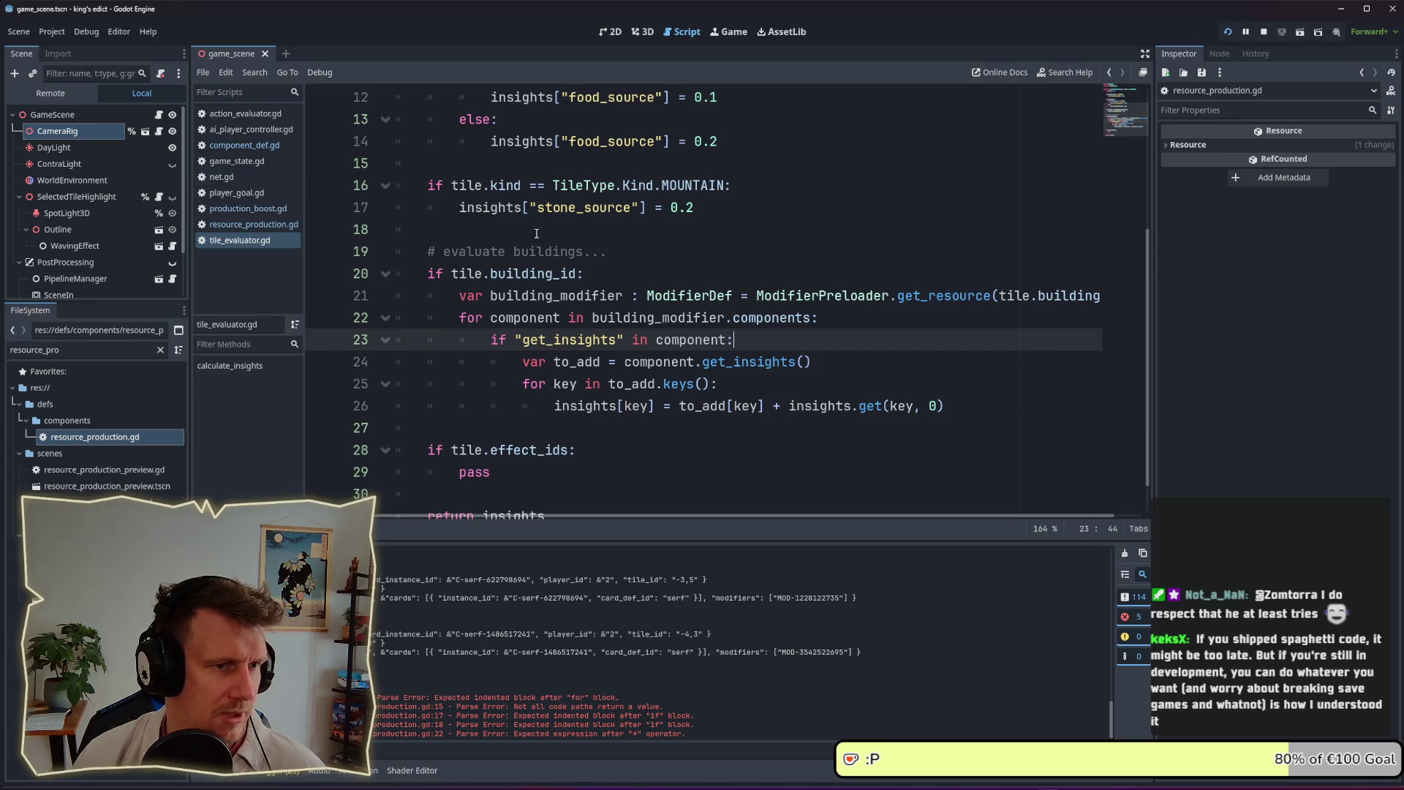
click(856, 369)
drag(958, 409, 687, 406)
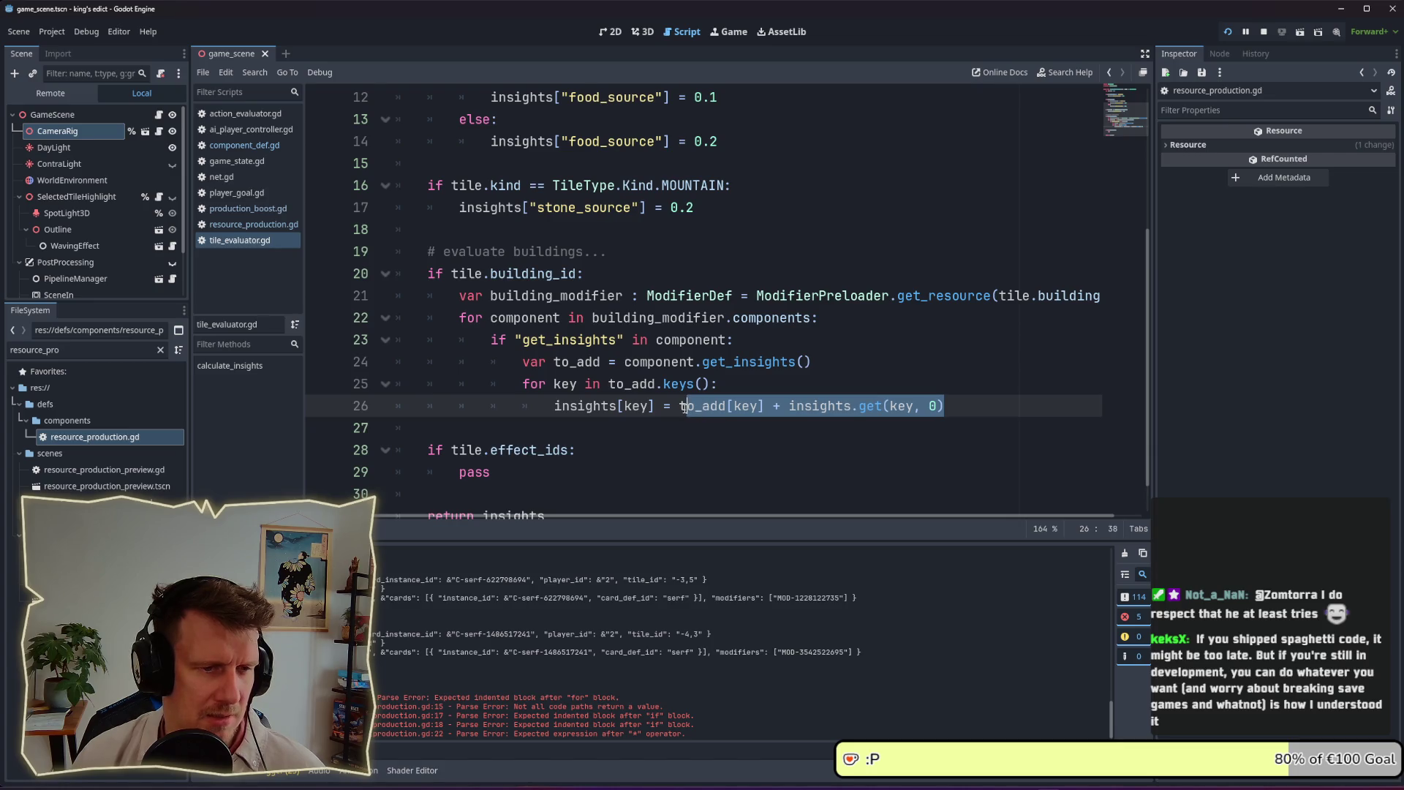
click(921, 407)
drag(957, 408, 683, 407)
click(777, 381)
key(ctrl+s)
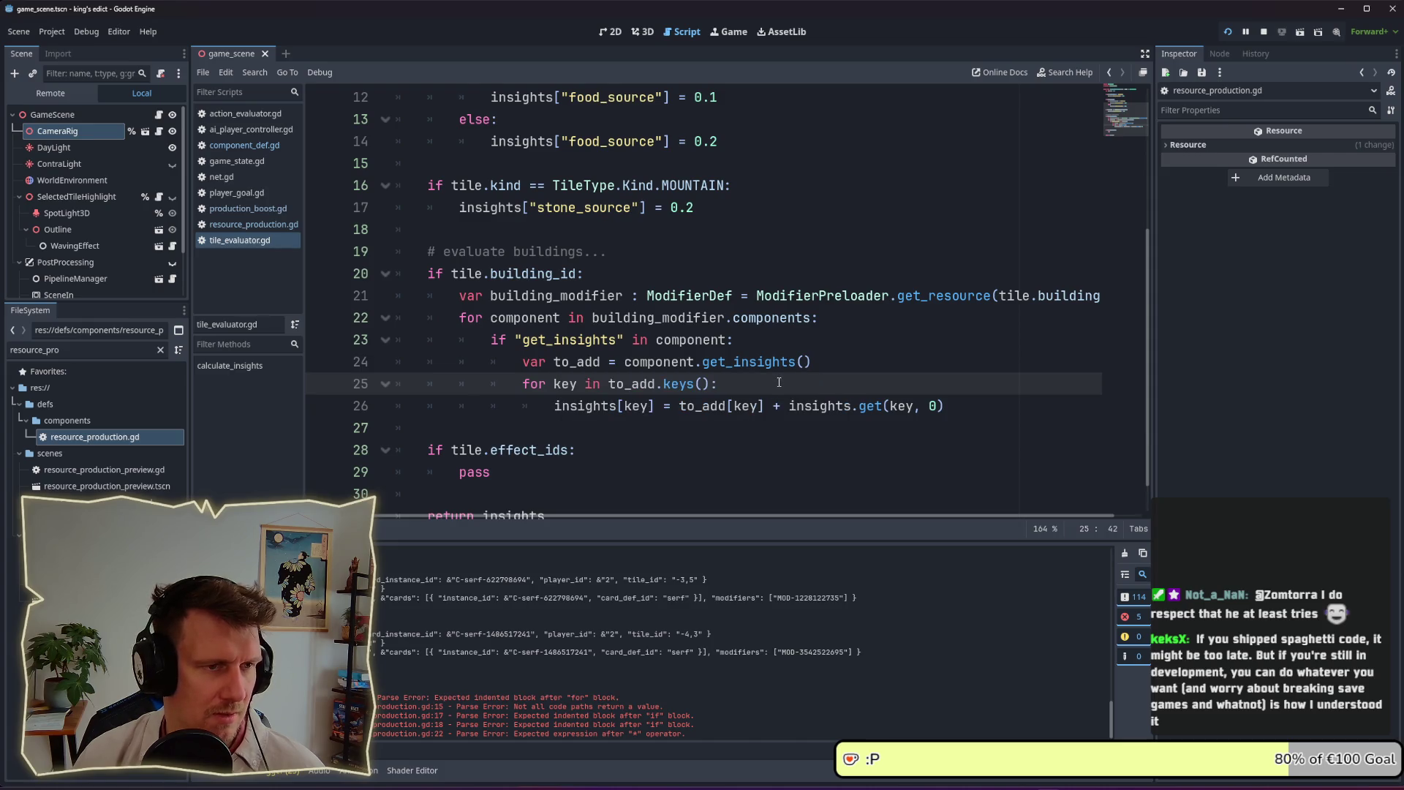
double_click(577, 208)
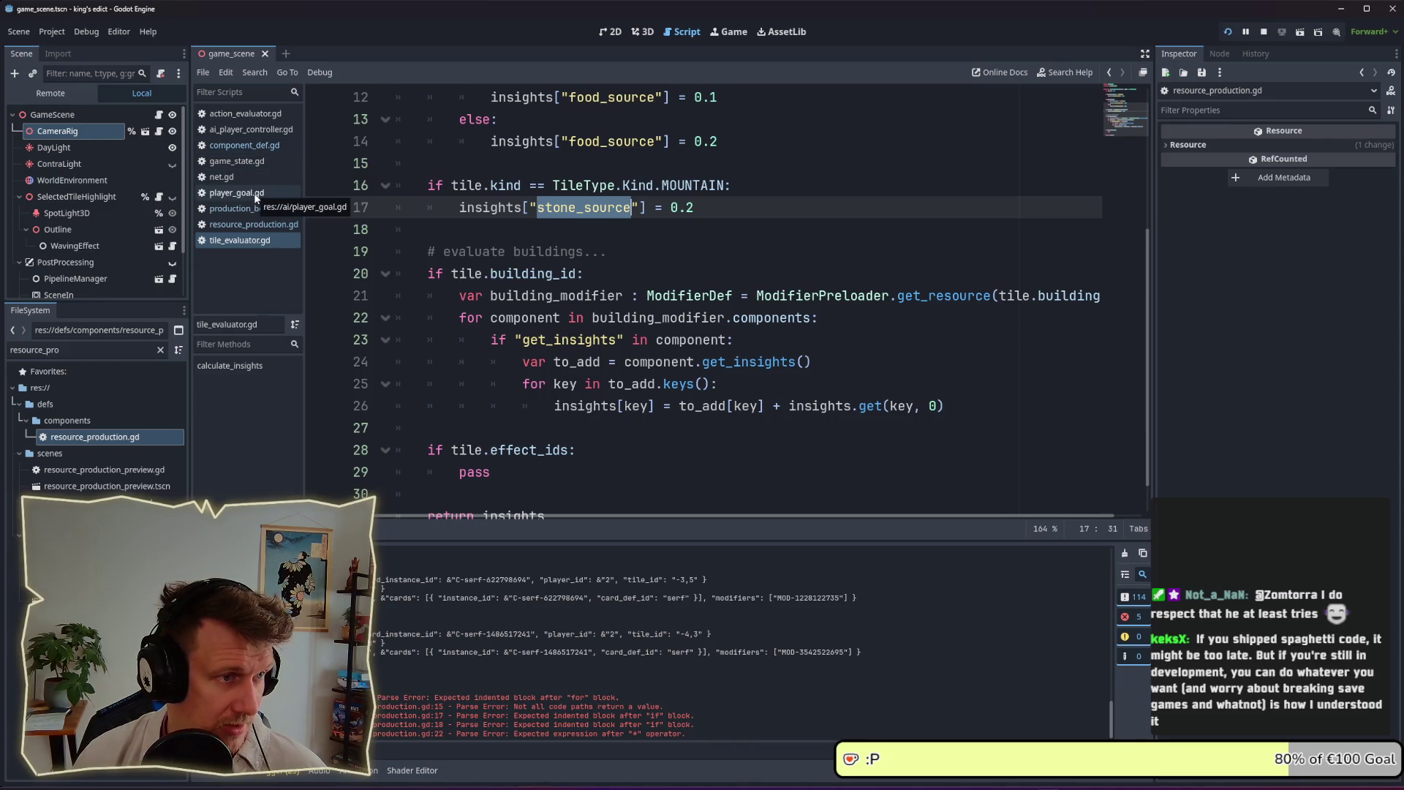
scroll(644, 248, up, 5)
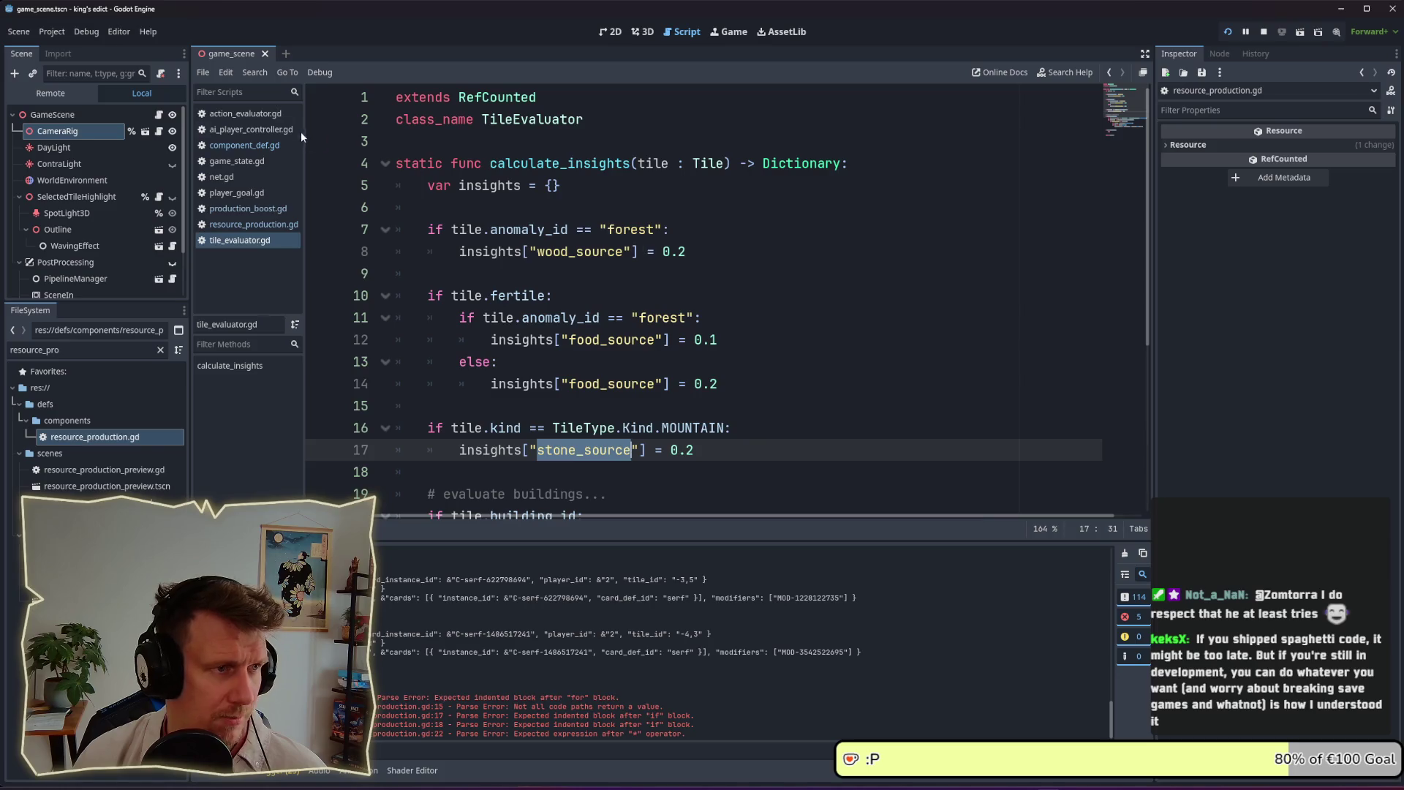
In ai_player_controller.gd, locate and select the food_source goal weight line in _ready
click(241, 129)
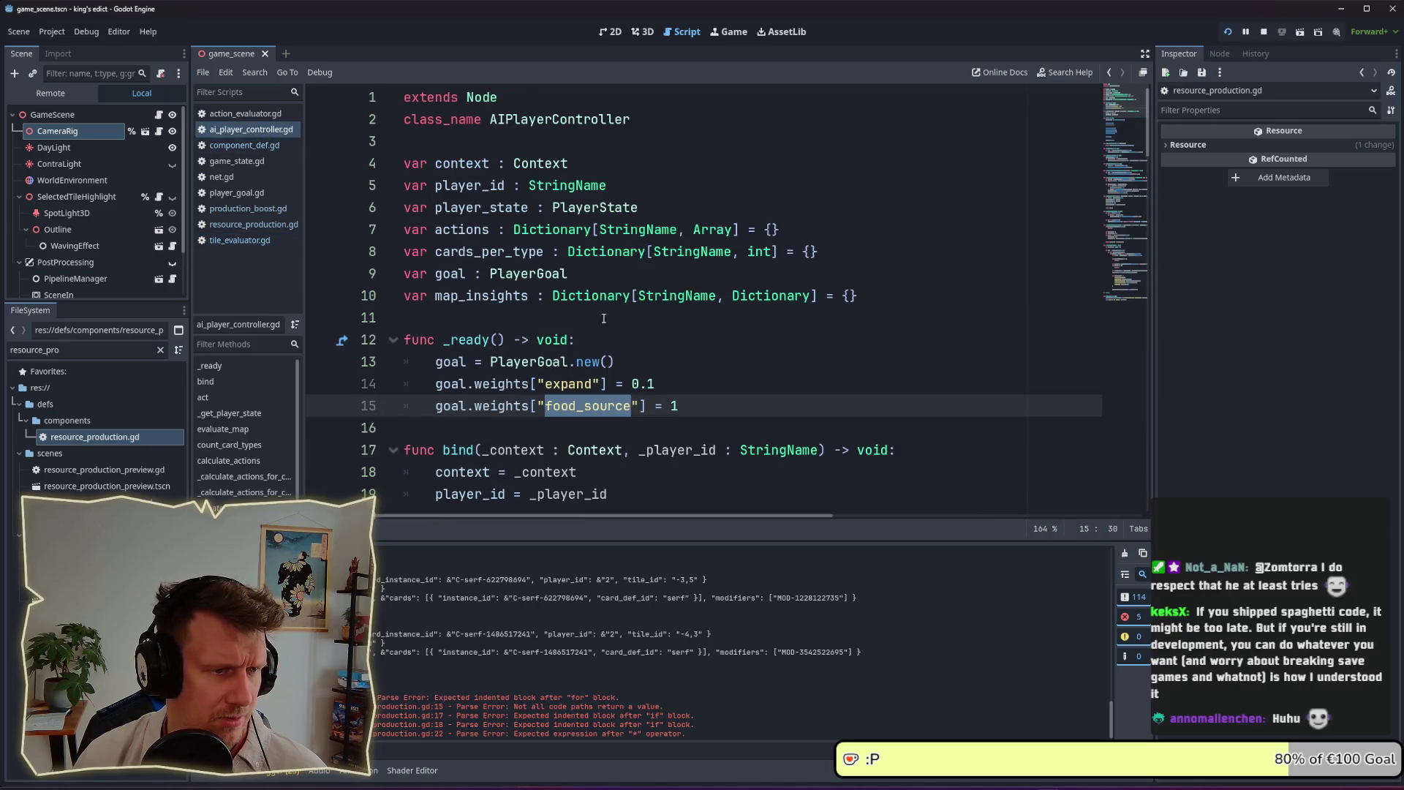
scroll(656, 338, down, 1)
click(720, 348)
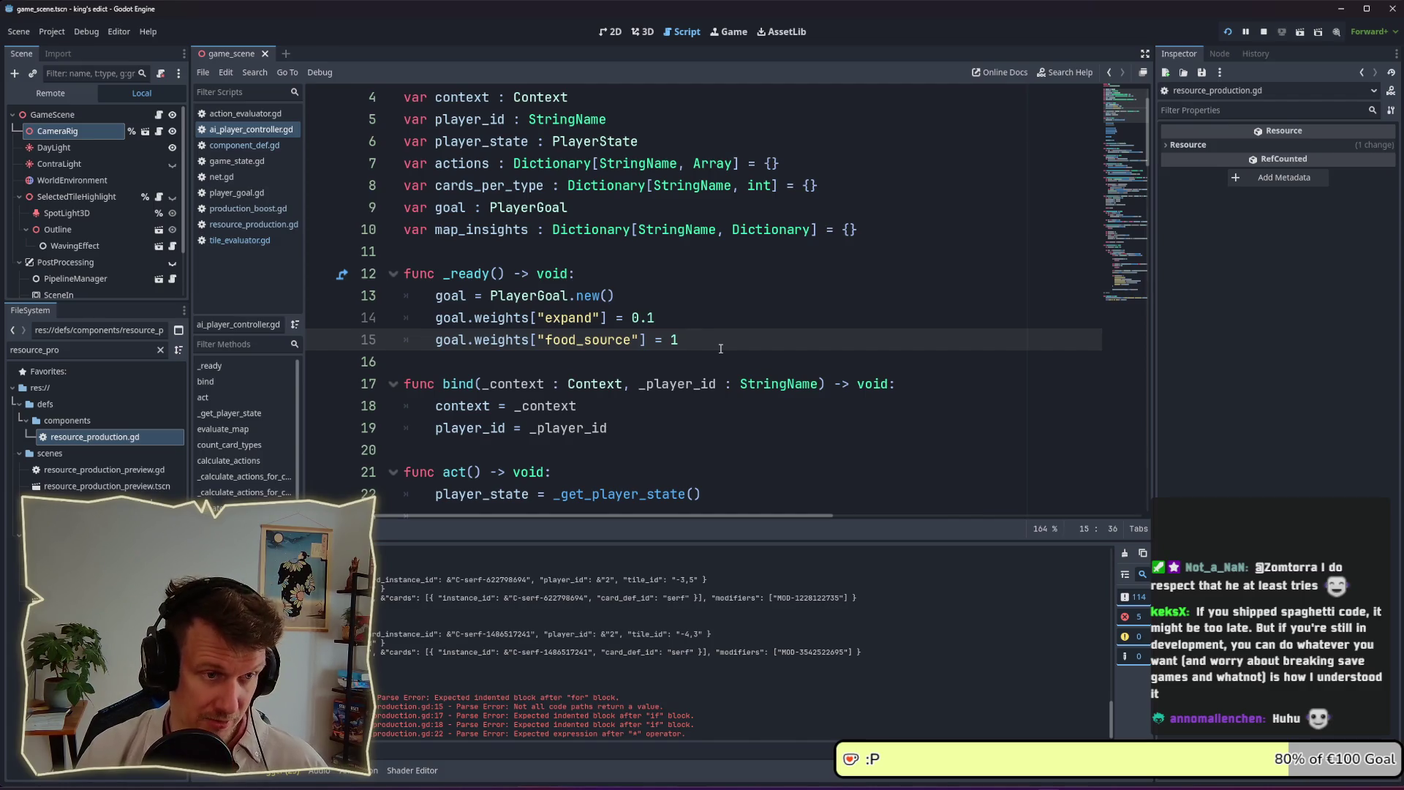
mouse_move(656, 317)
mouse_down()
mouse_move(630, 317)
mouse_move(655, 318)
mouse_up()
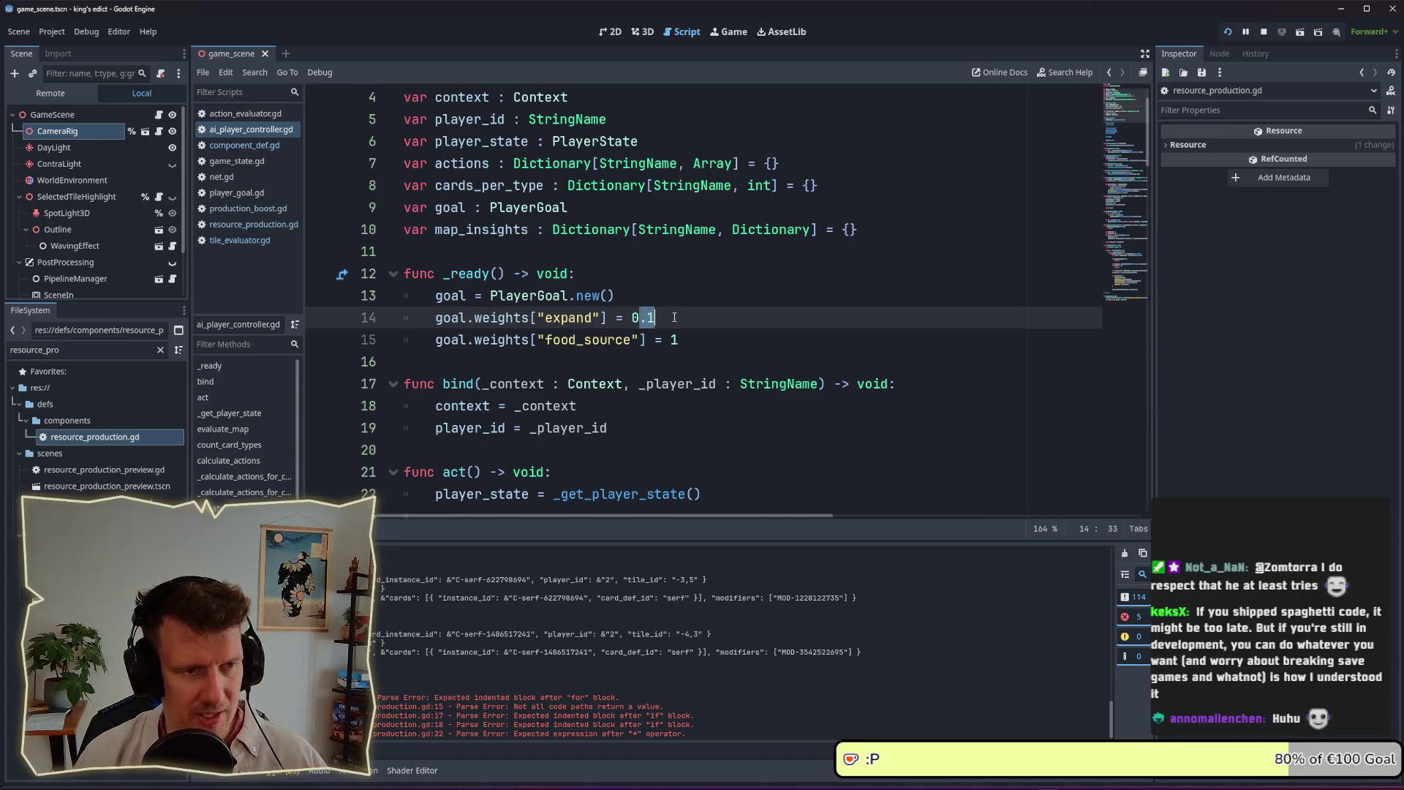
drag(678, 339, 669, 338)
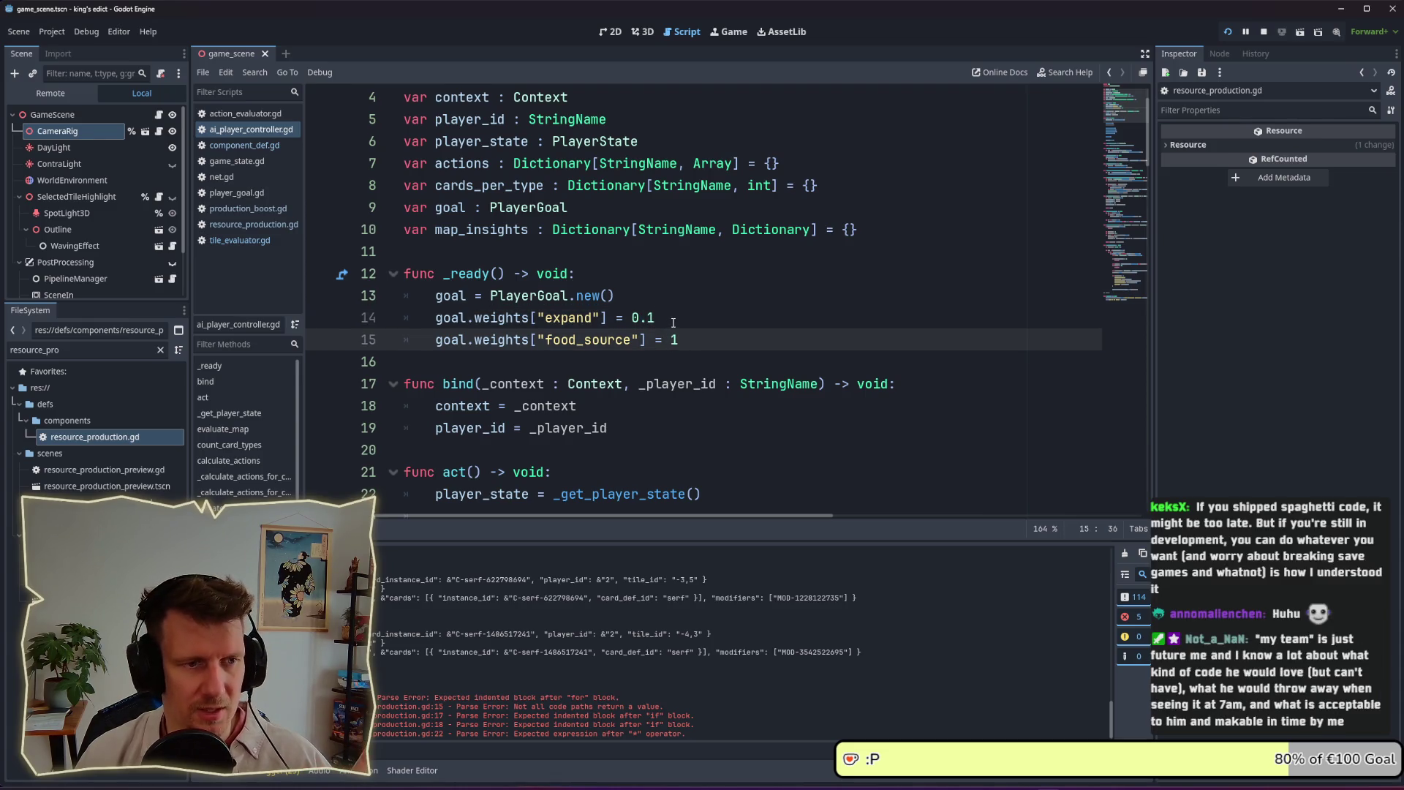
click(671, 319)
drag(670, 319, 442, 314)
drag(679, 340, 437, 339)
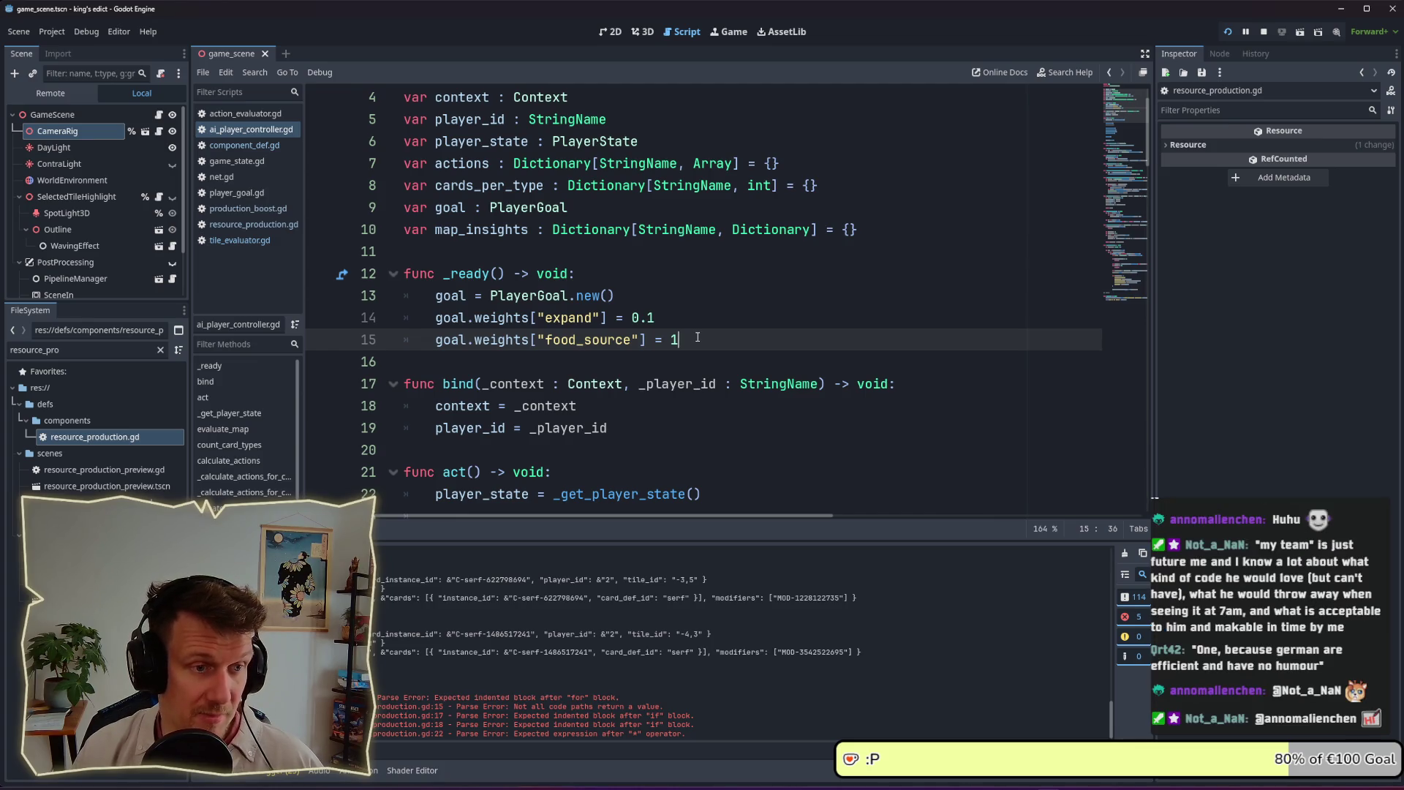
Duplicate it as a stone_source weight of 1 and save
key(ctrl+shift+d)
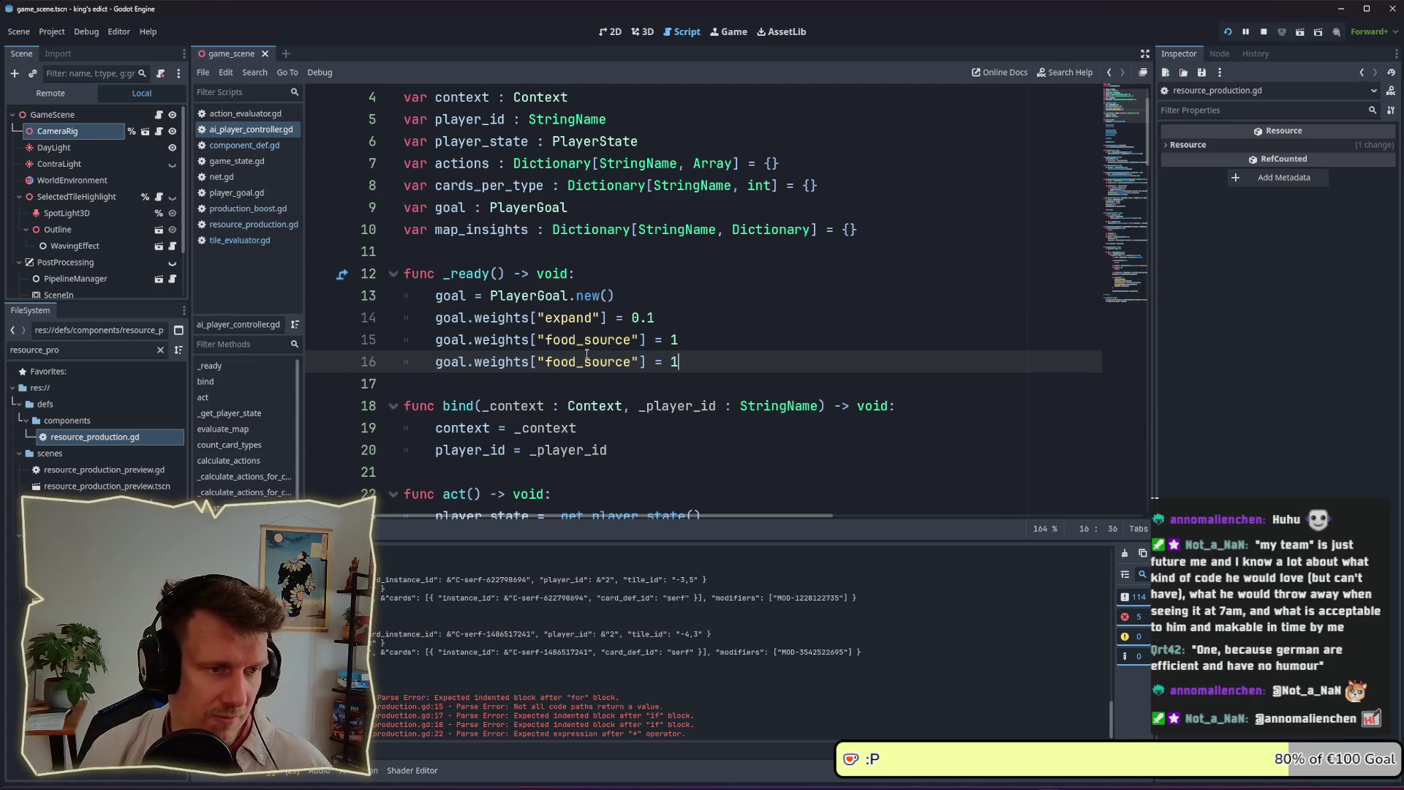
key(BackSpace)
key(BackSpace)
key(BackSpace)
text(stone)
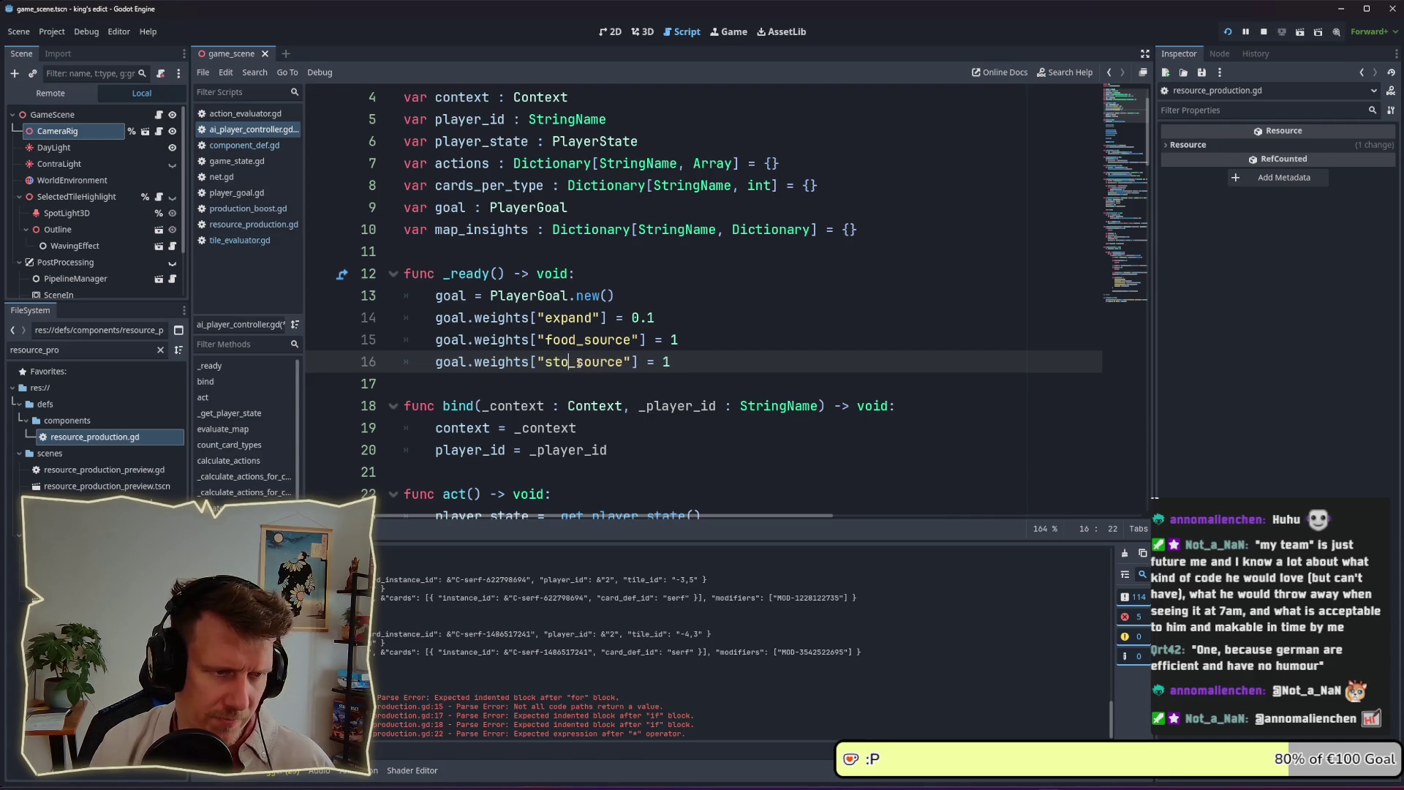
key(ctrl+s)
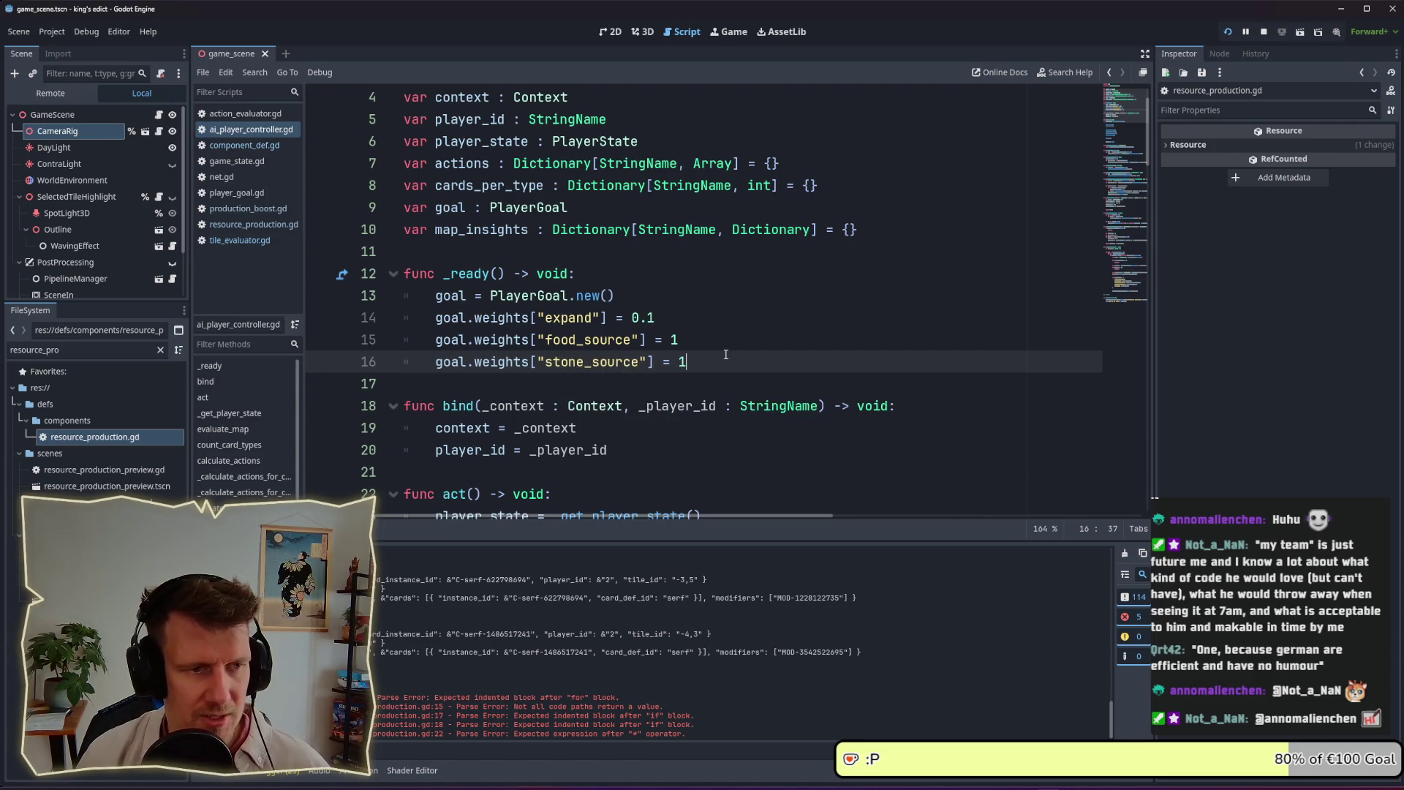
key(alt+Tab)
key(alt+Tab)
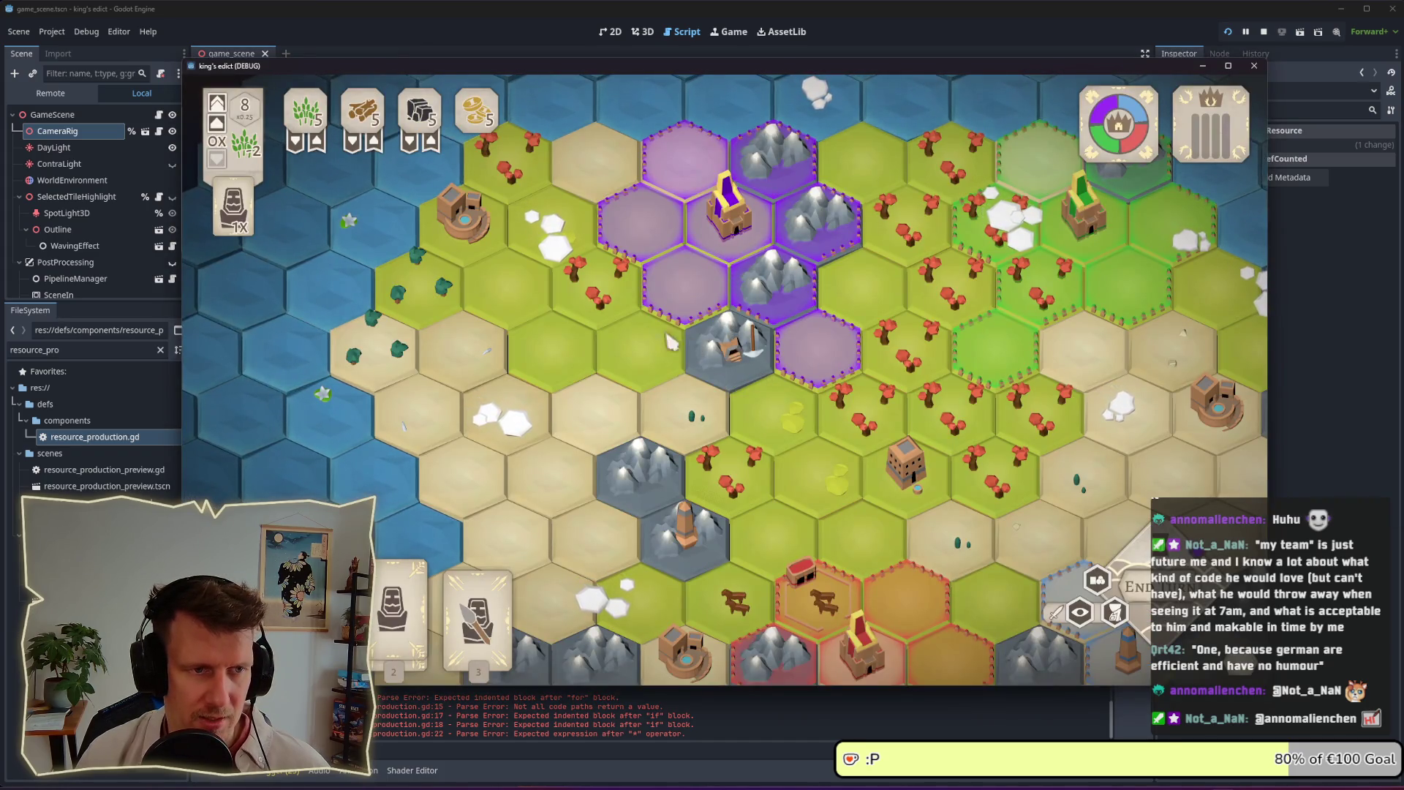
Deselect the centre tile in the game, then stop and relaunch the project
mouse_move(658, 332)
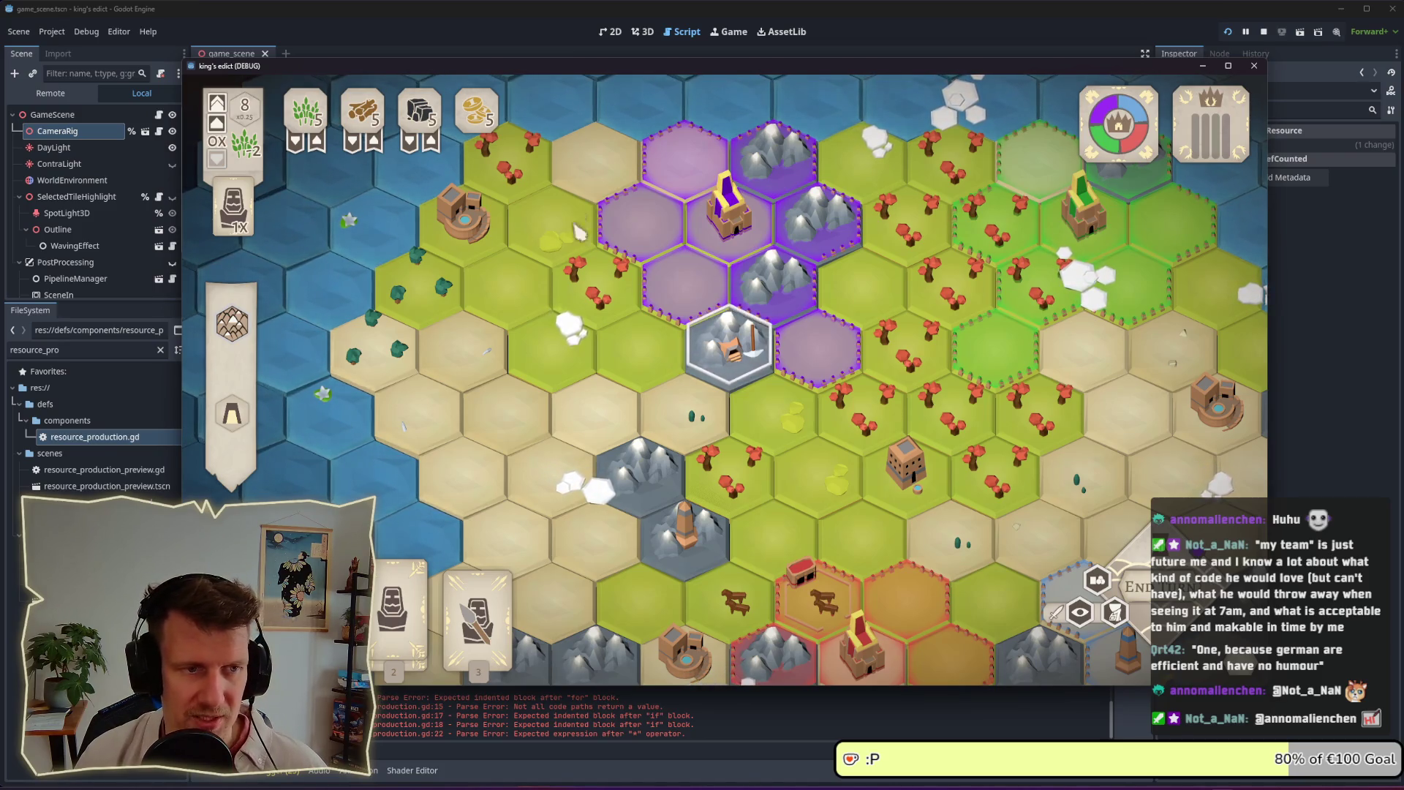
click(861, 402)
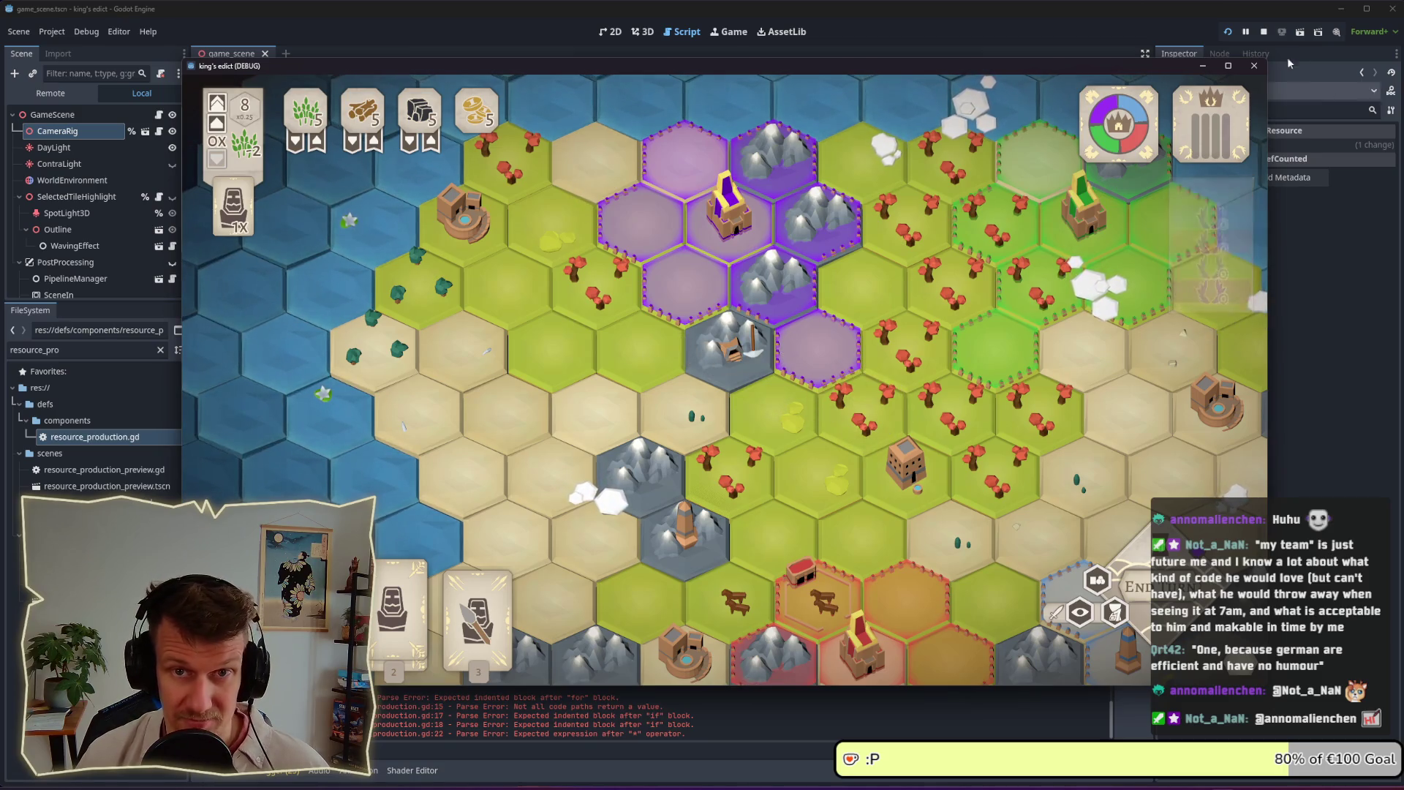
click(1227, 31)
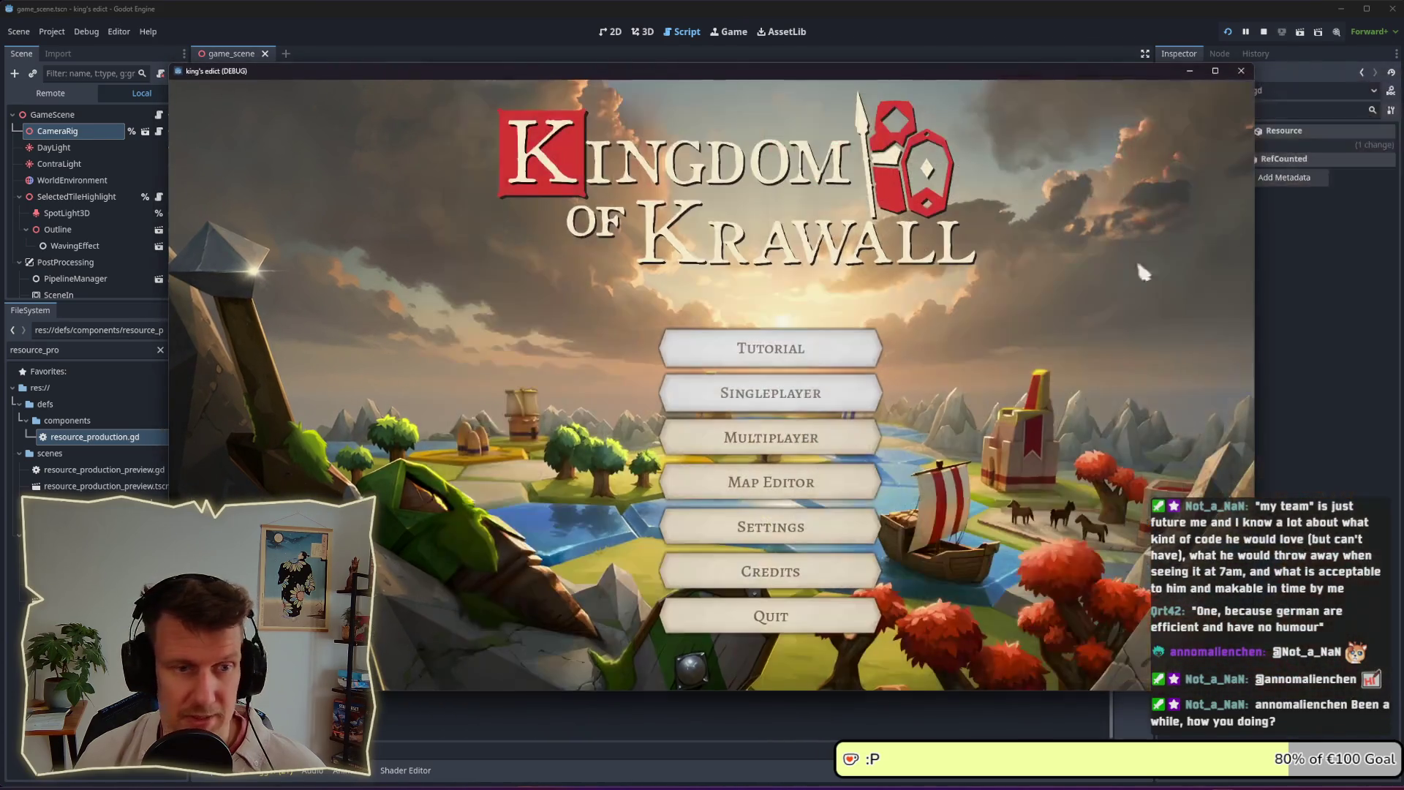
Choose Multiplayer, create a game, claim the red start position and start the match
click(819, 437)
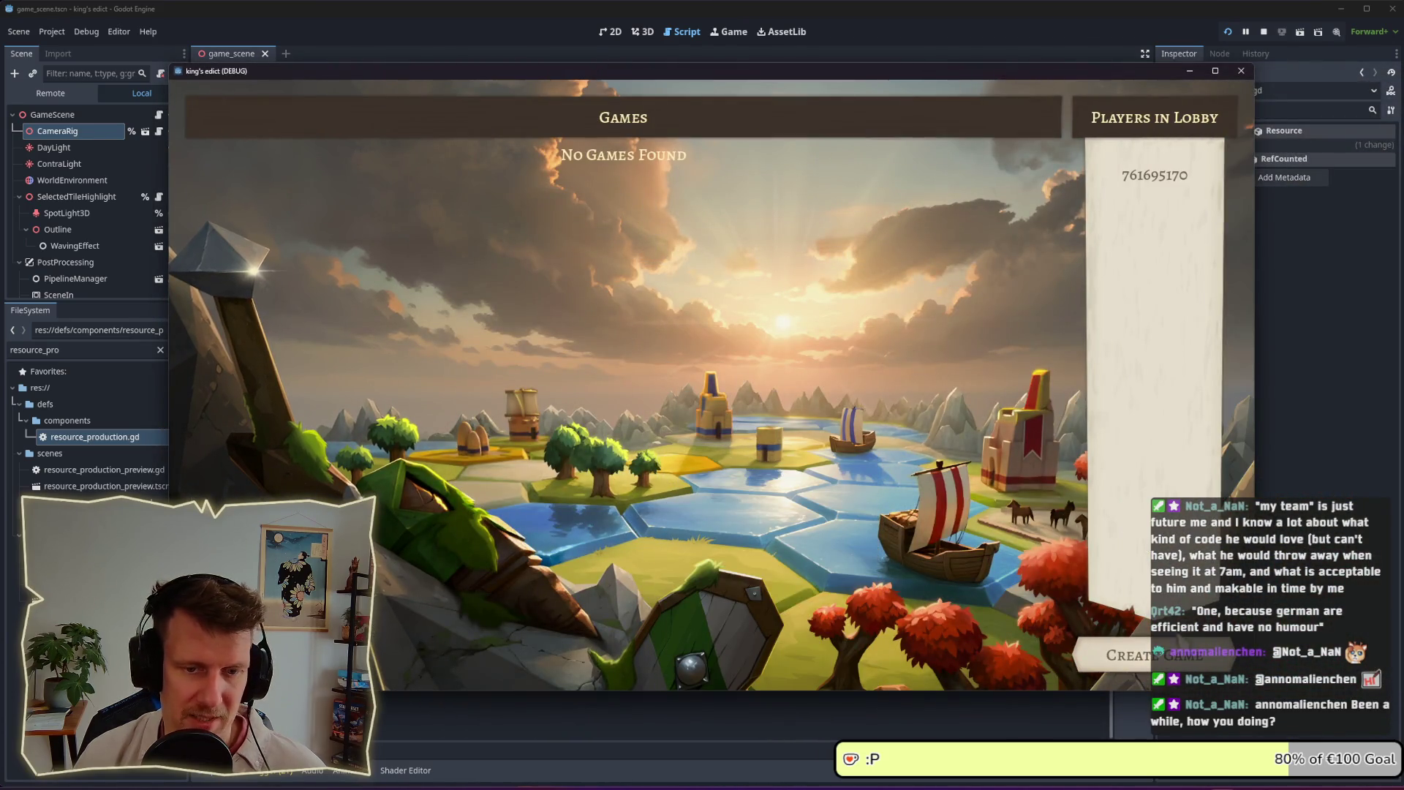
click(1177, 667)
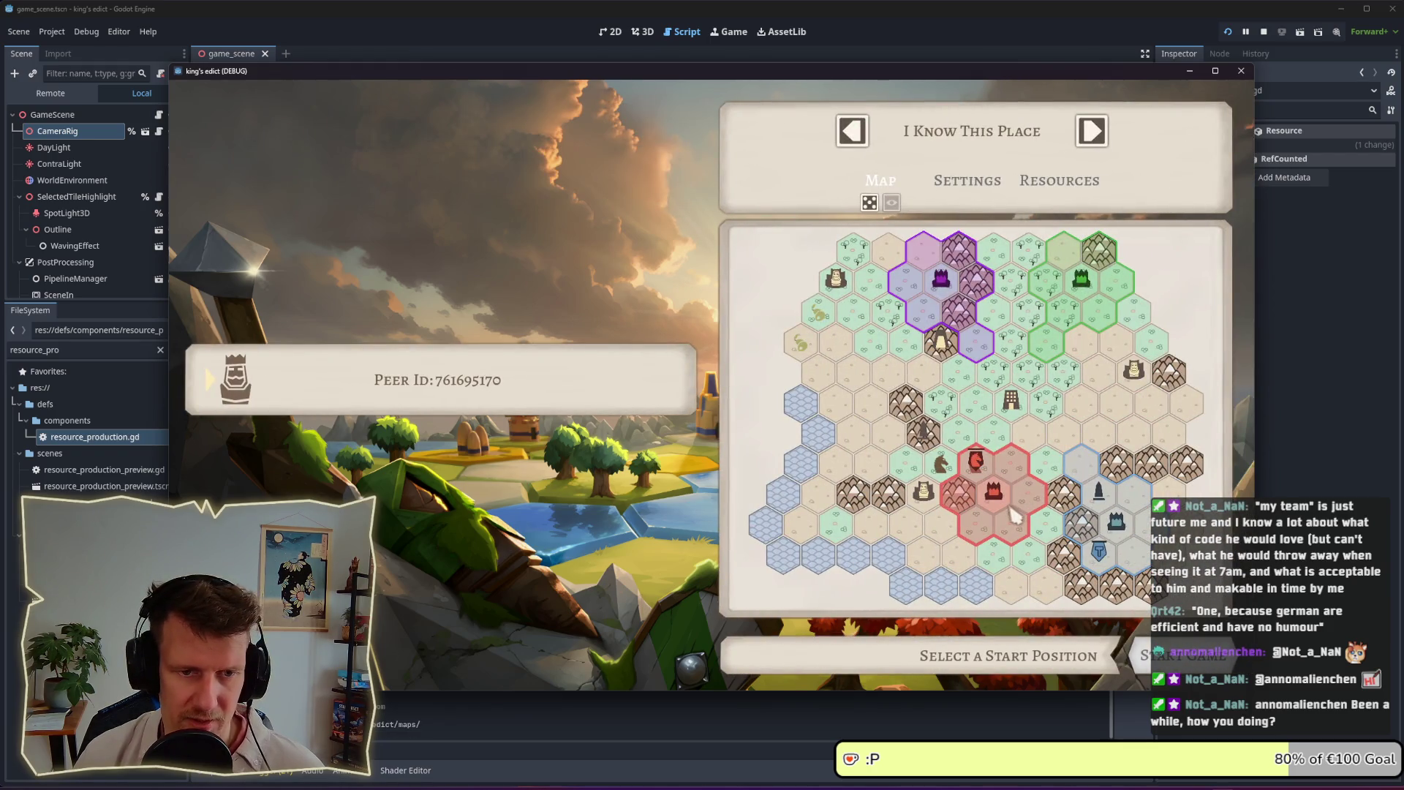
click(1031, 504)
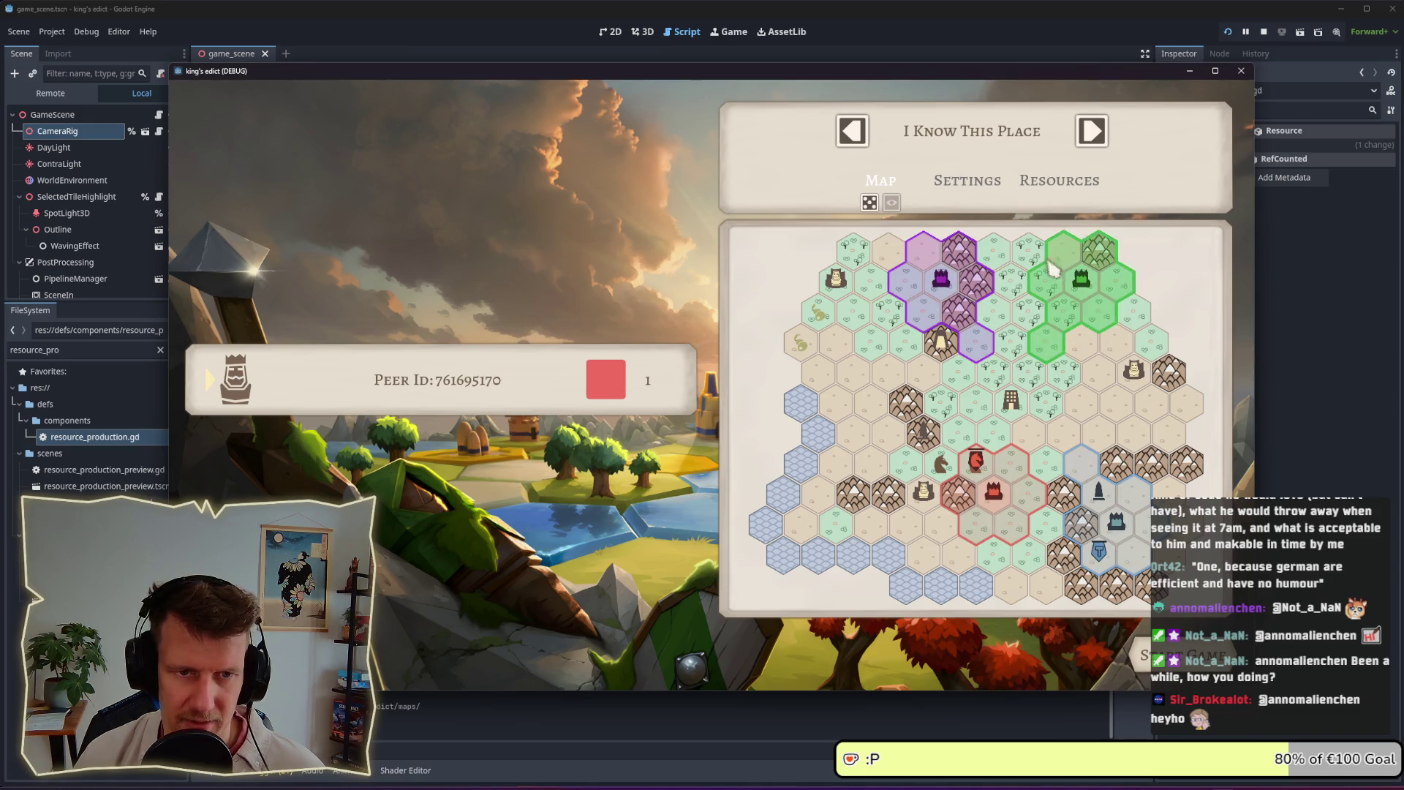
click(1139, 645)
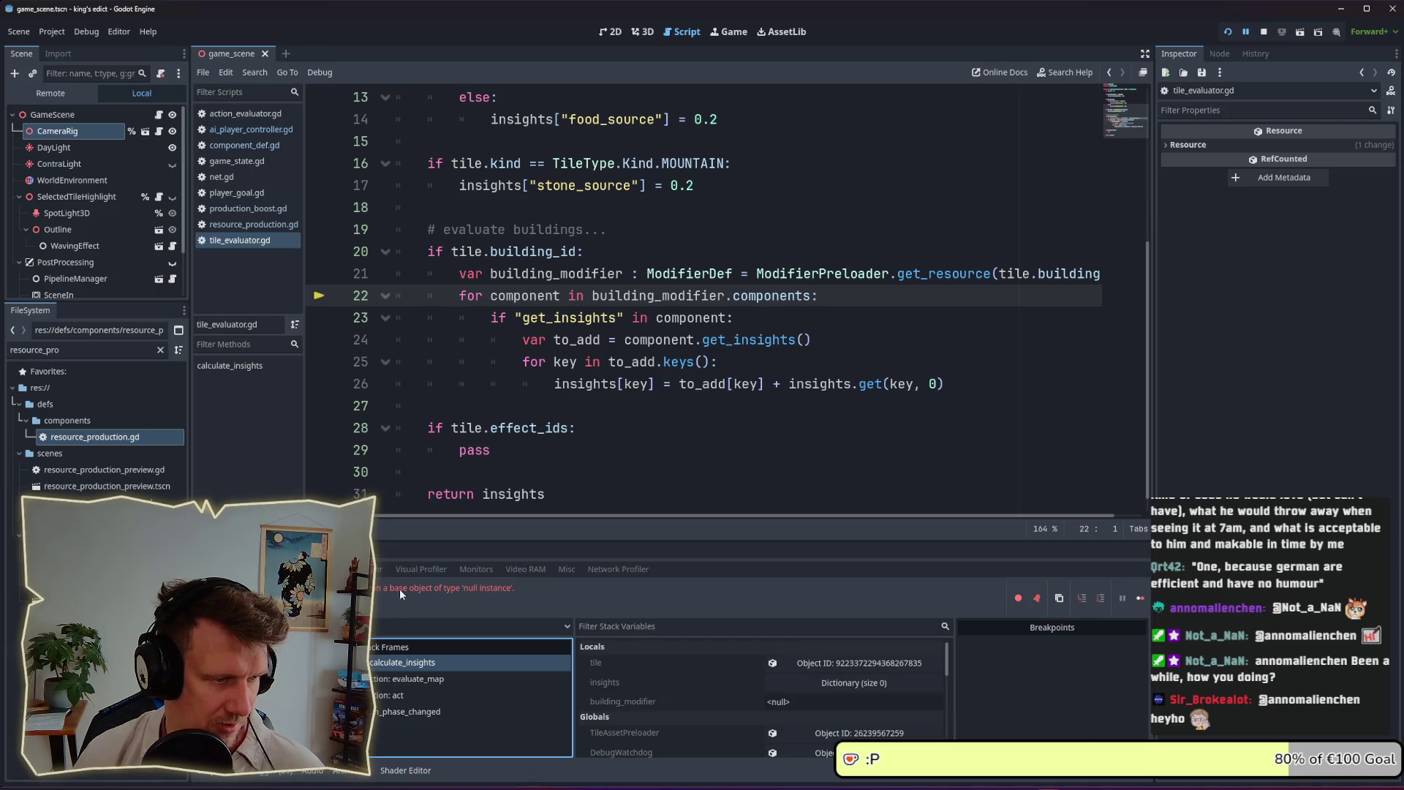
Review the halted lines 22–23 and enlarge the debugger panel under the code
click(756, 319)
double_click(771, 295)
click(679, 296)
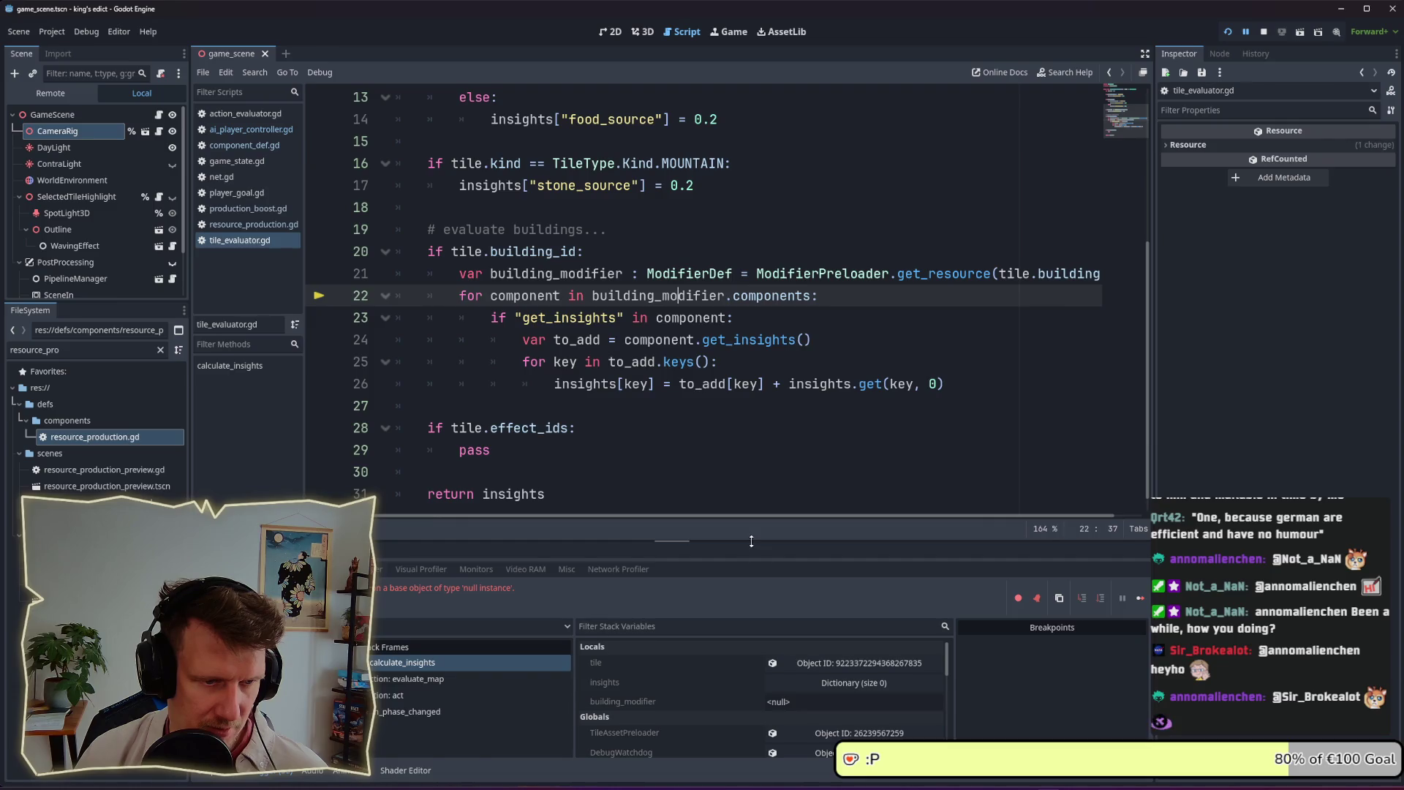
drag(751, 541, 751, 414)
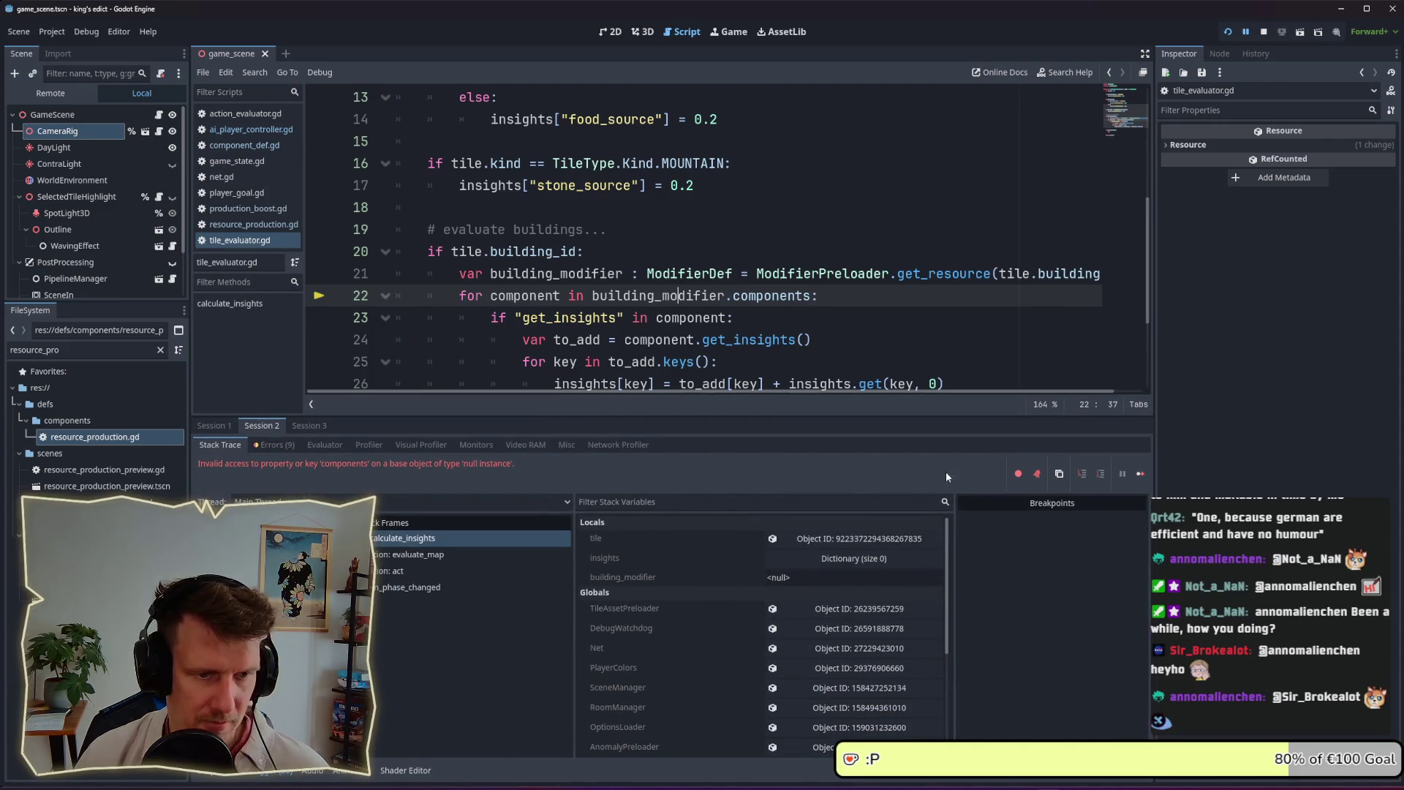
click(531, 275)
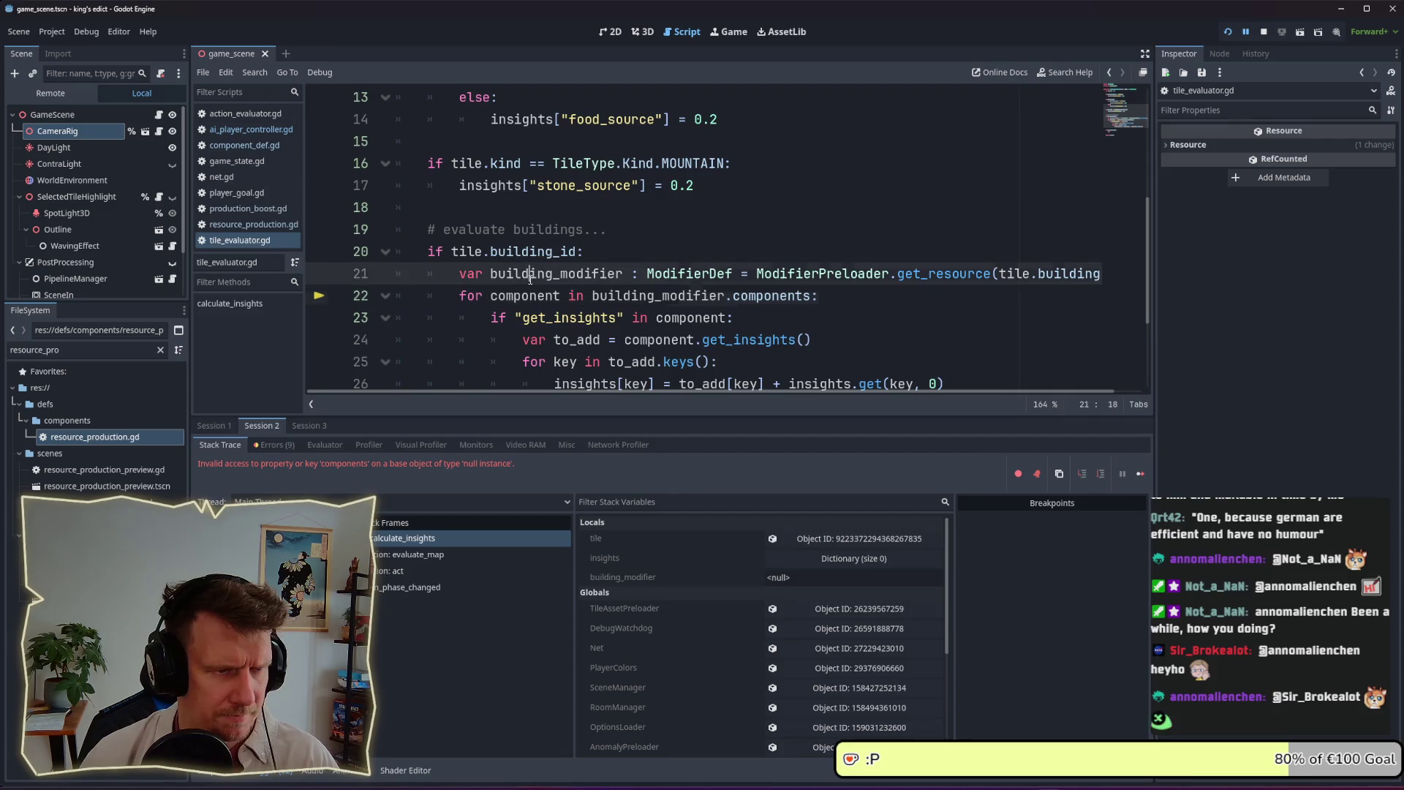
scroll(782, 625, down, 5)
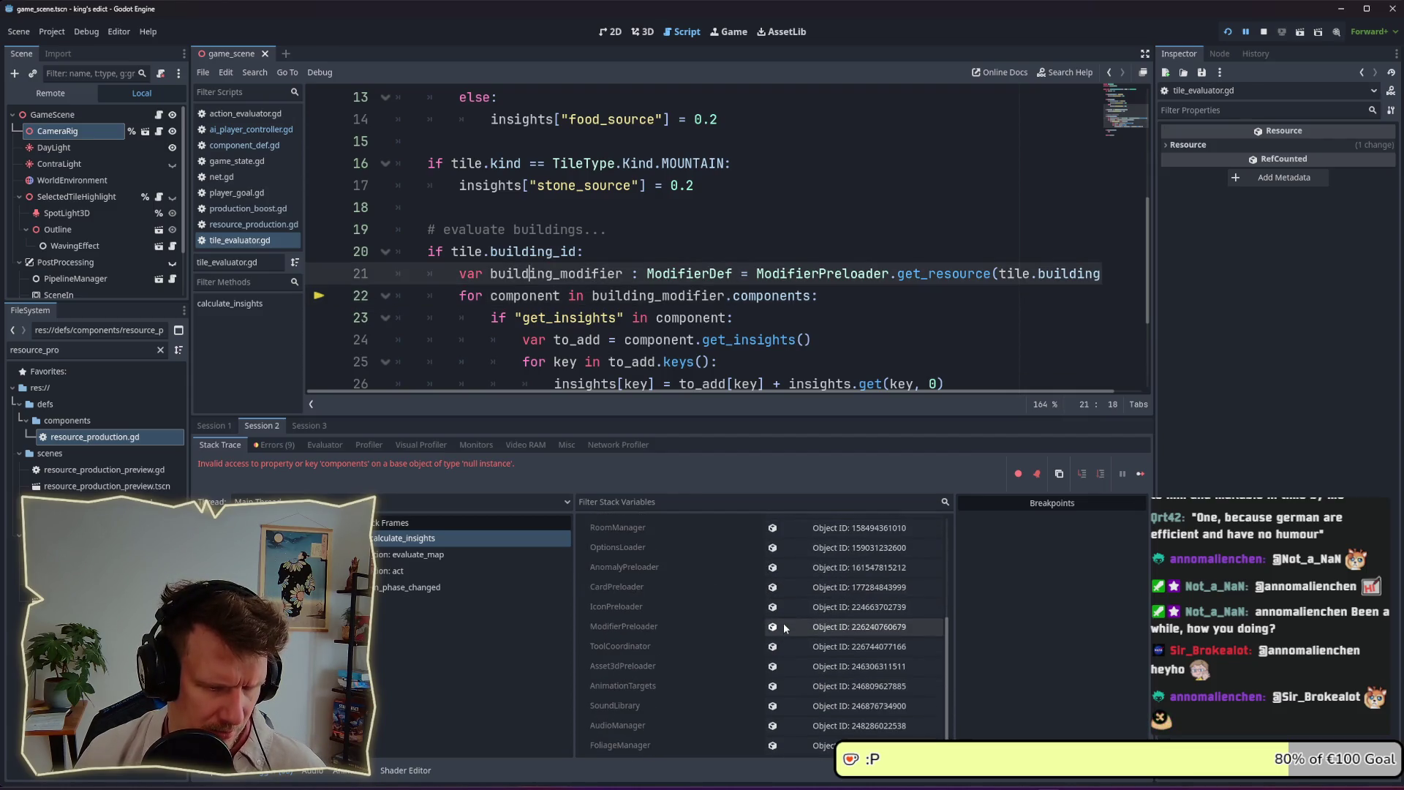
scroll(783, 622, up, 5)
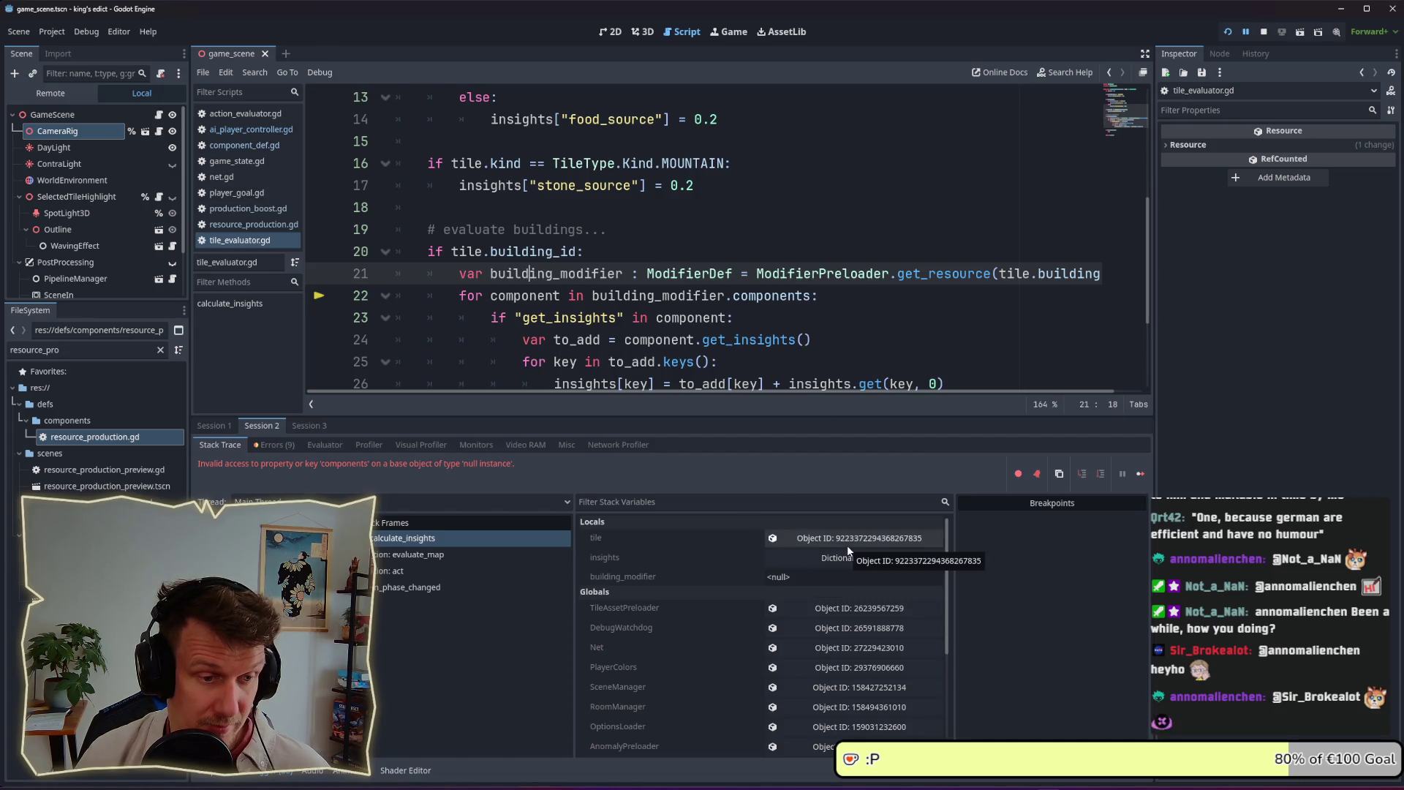
mouse_move(788, 397)
mouse_down()
mouse_move(883, 398)
mouse_move(562, 239)
mouse_up()
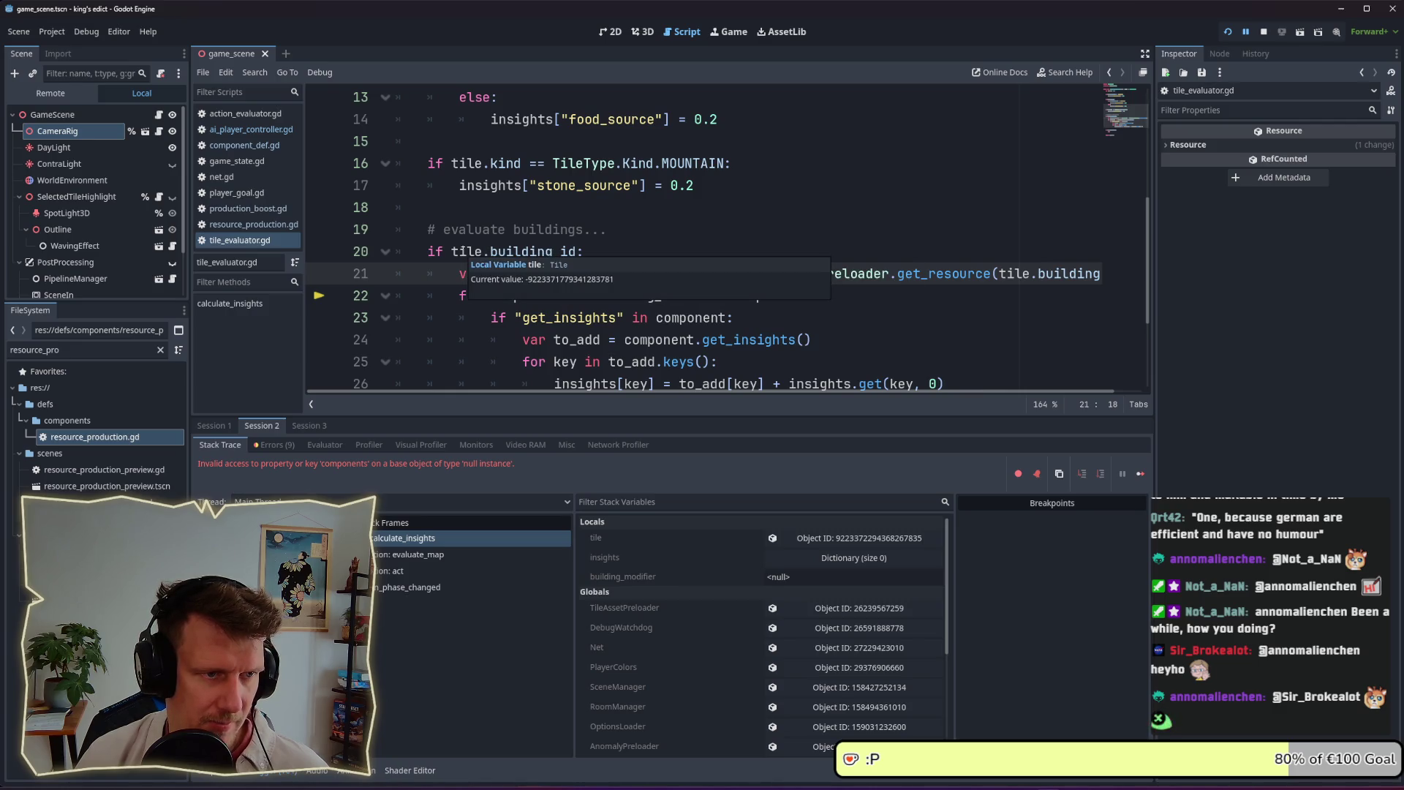
click(452, 251)
click(848, 538)
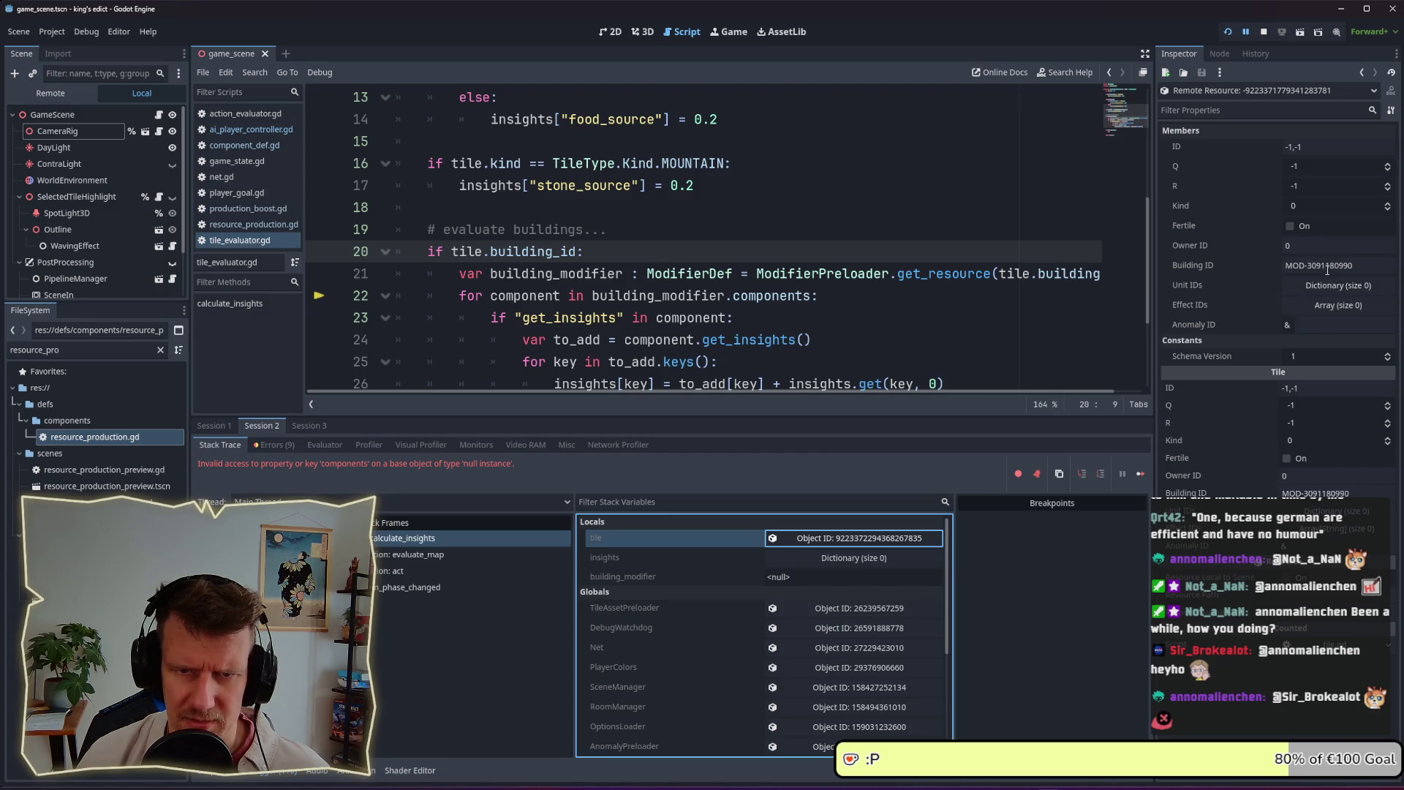
drag(1349, 267, 1286, 266)
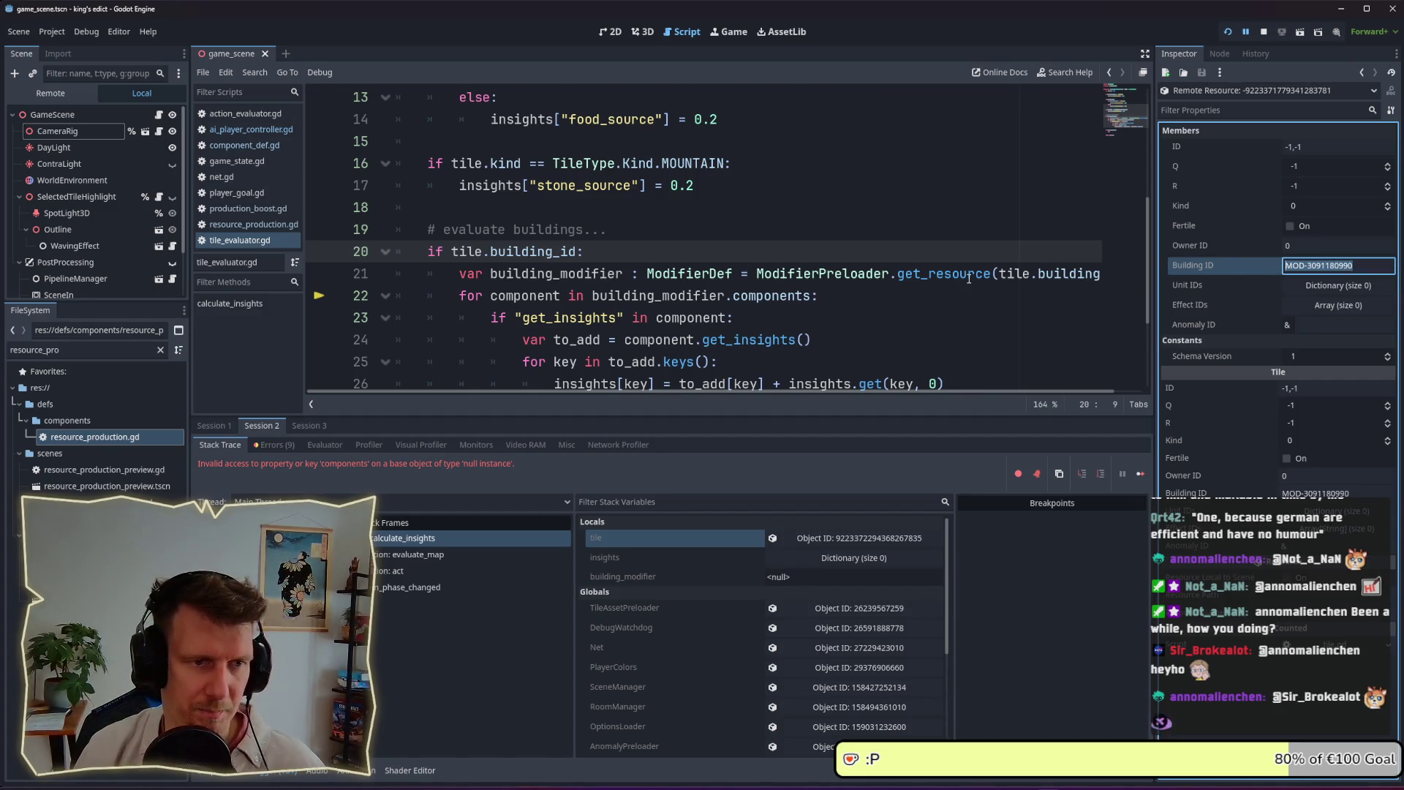
mouse_move(969, 278)
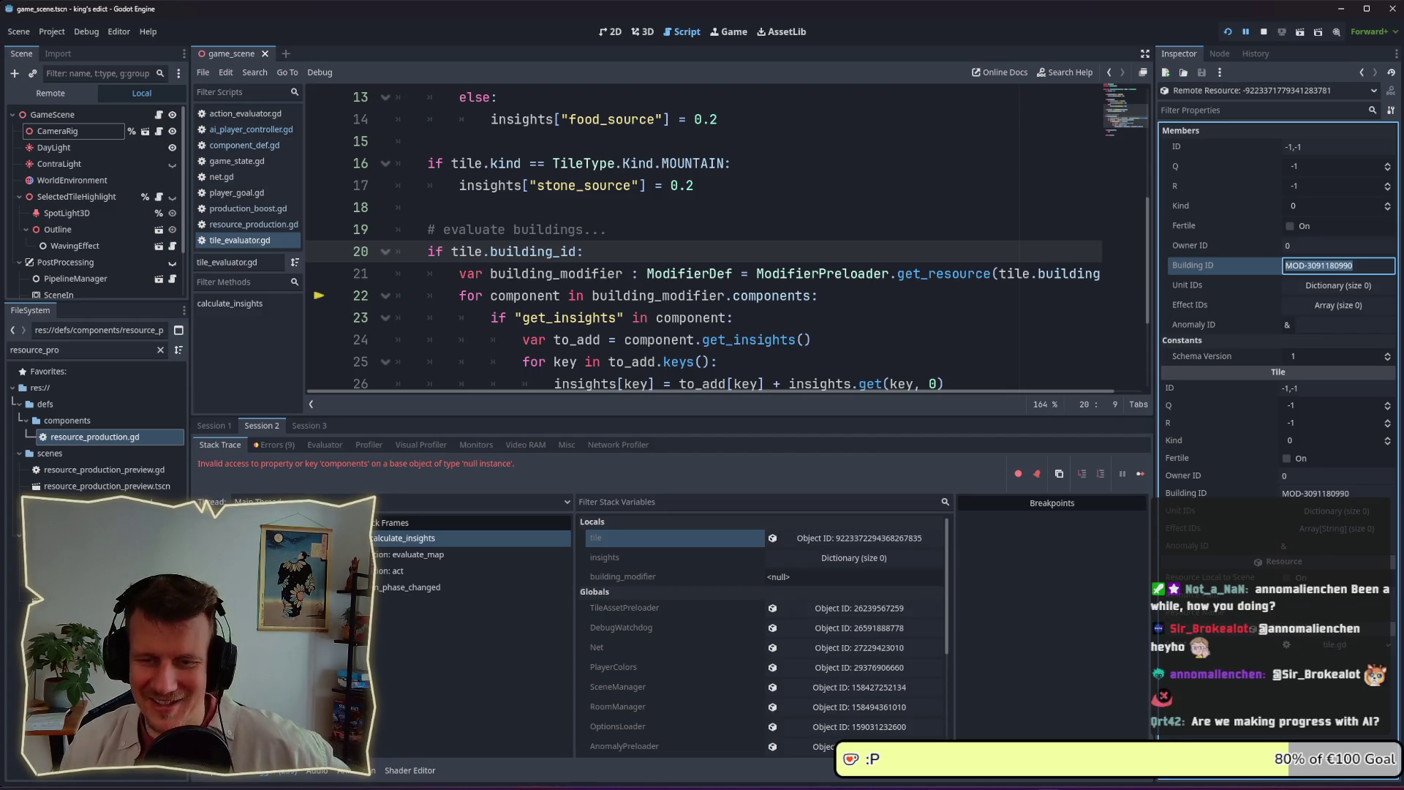
click(871, 332)
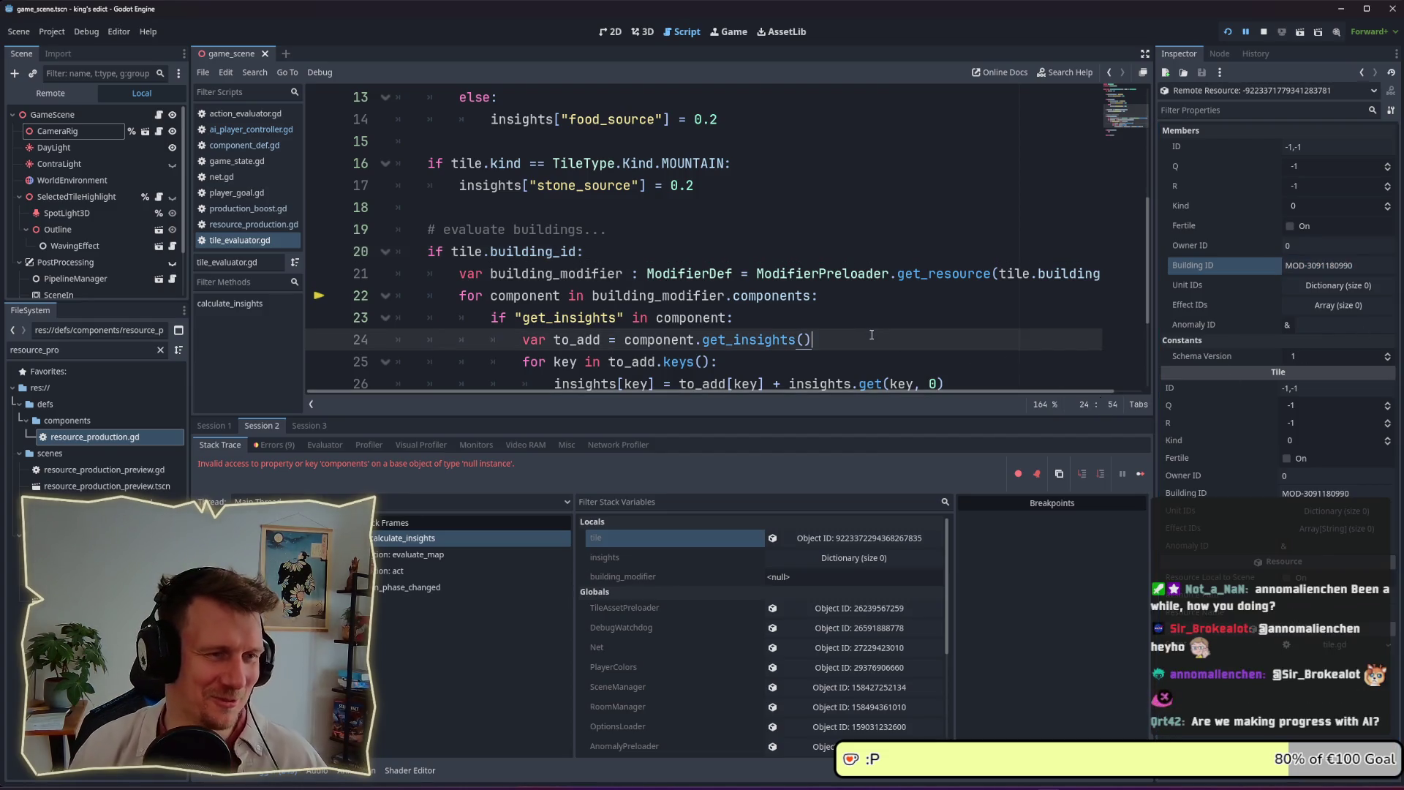
click(870, 327)
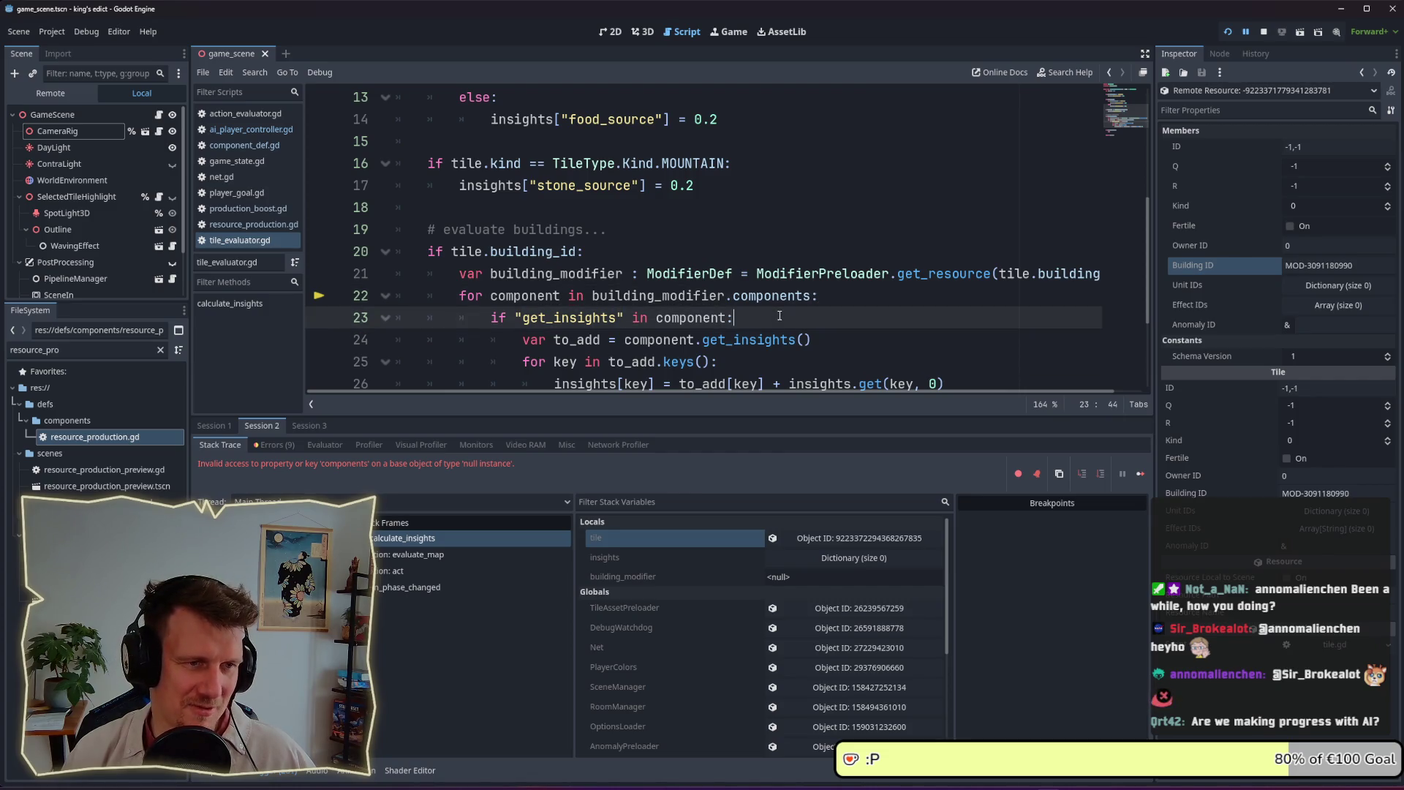
scroll(779, 316, down, 1)
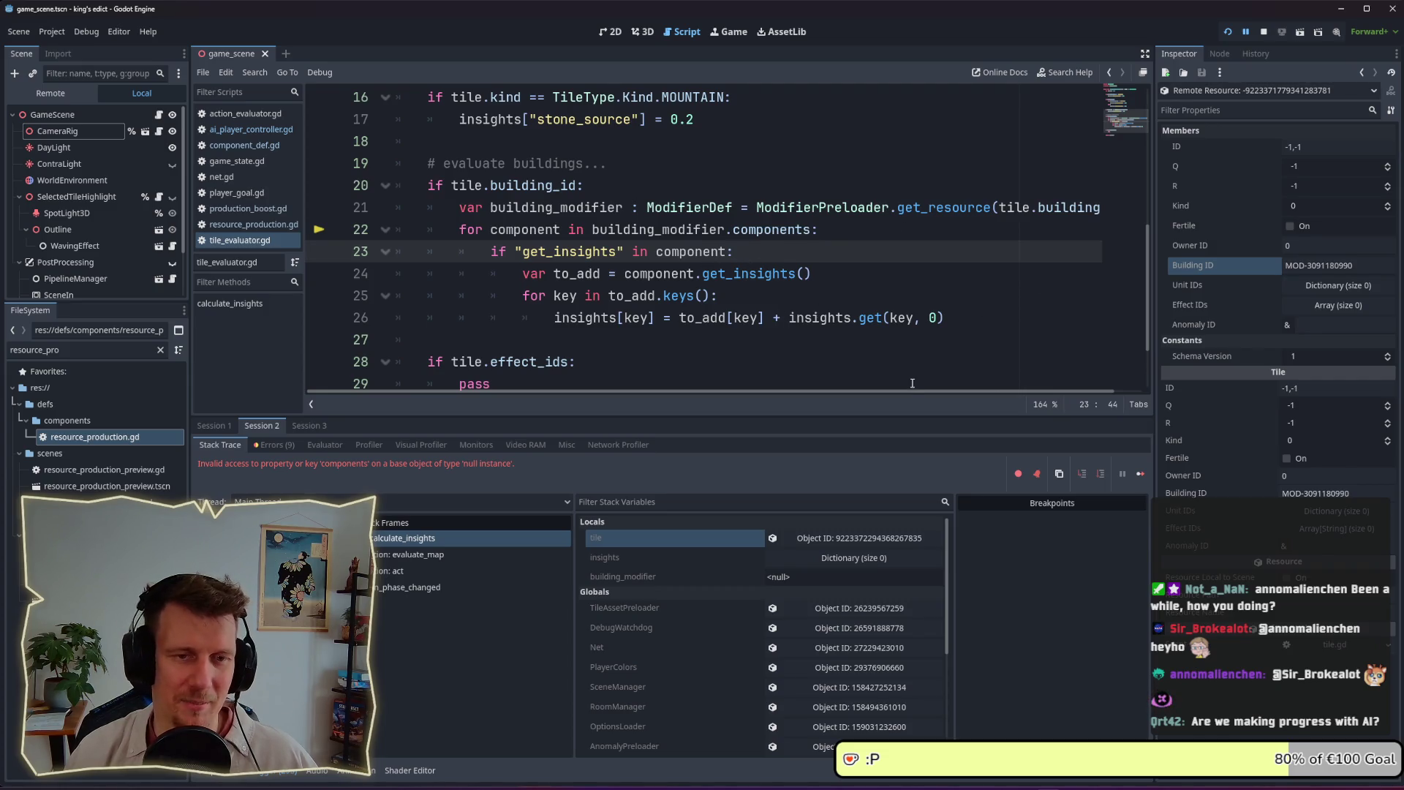
scroll(919, 392, right, 1)
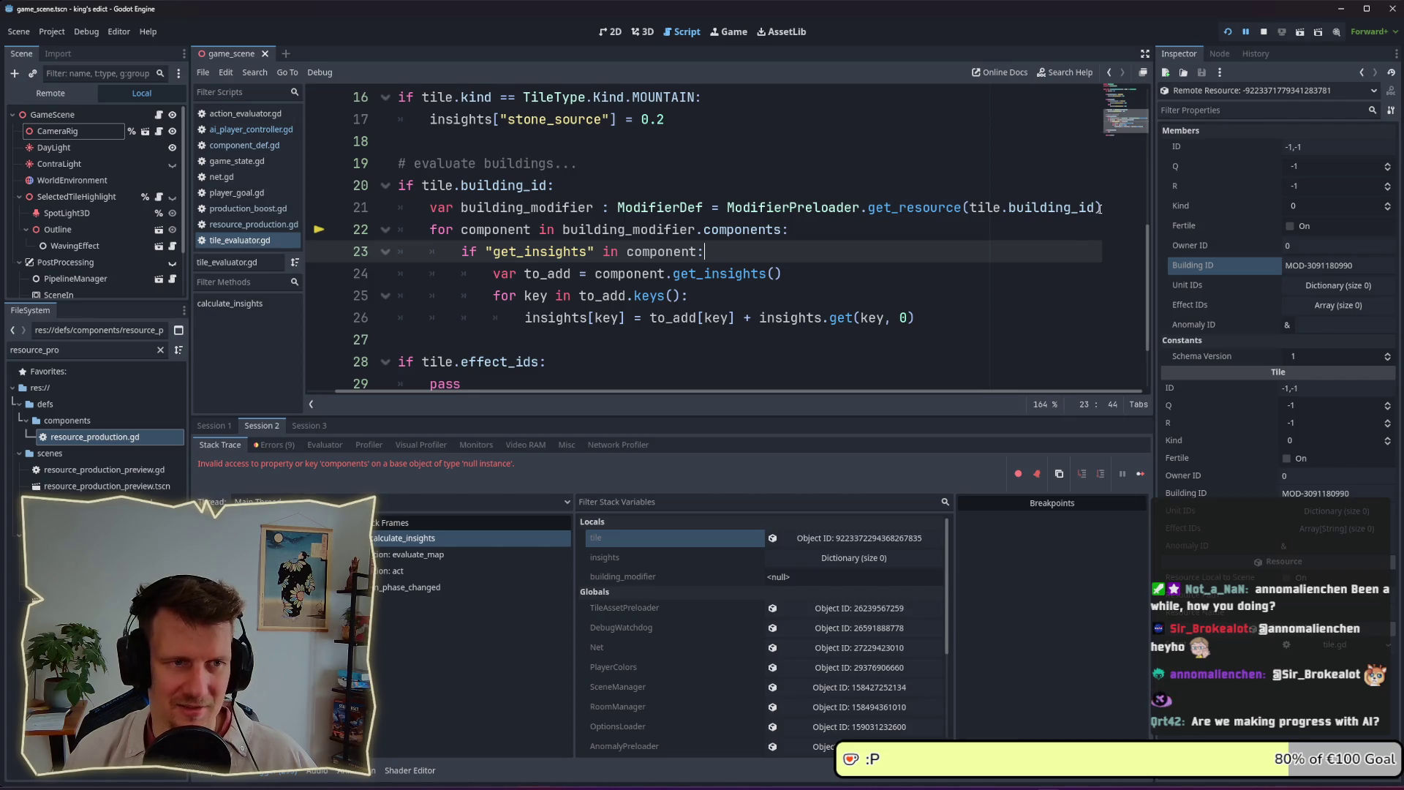
double_click(628, 229)
Rename building_modifier on line 21 to instance_id
double_click(577, 209)
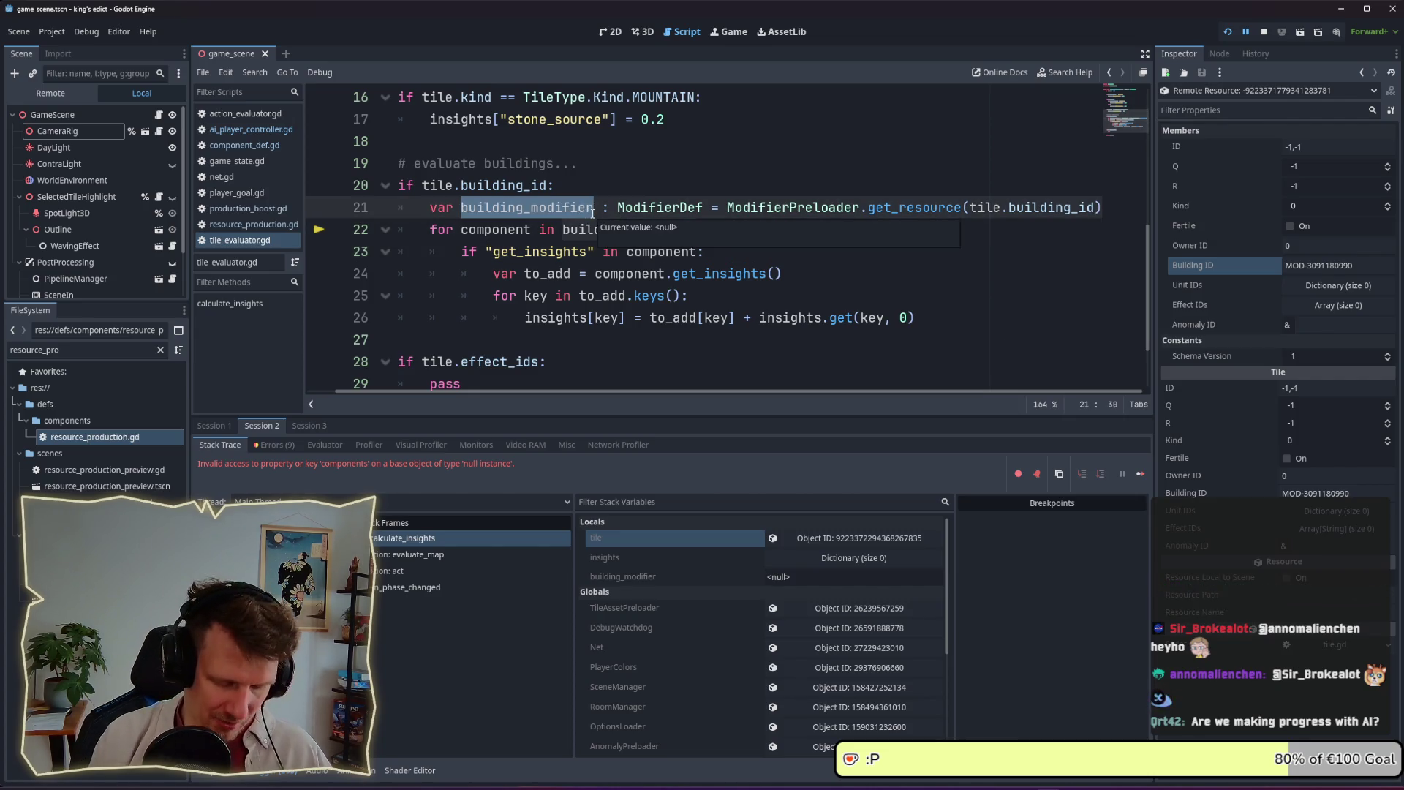
text(building_)
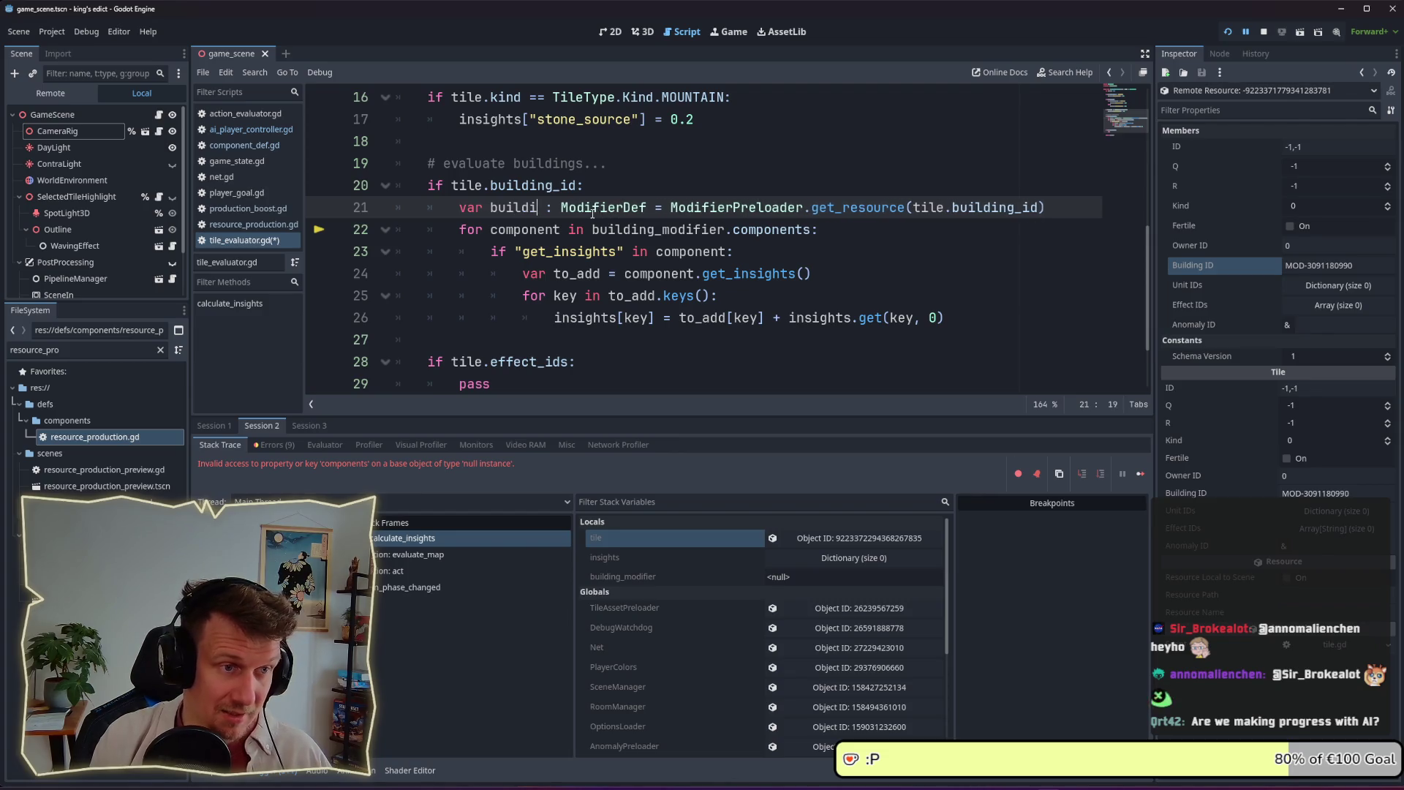
key(BackSpace)
key(BackSpace)
key(BackSpace)
text(modi)
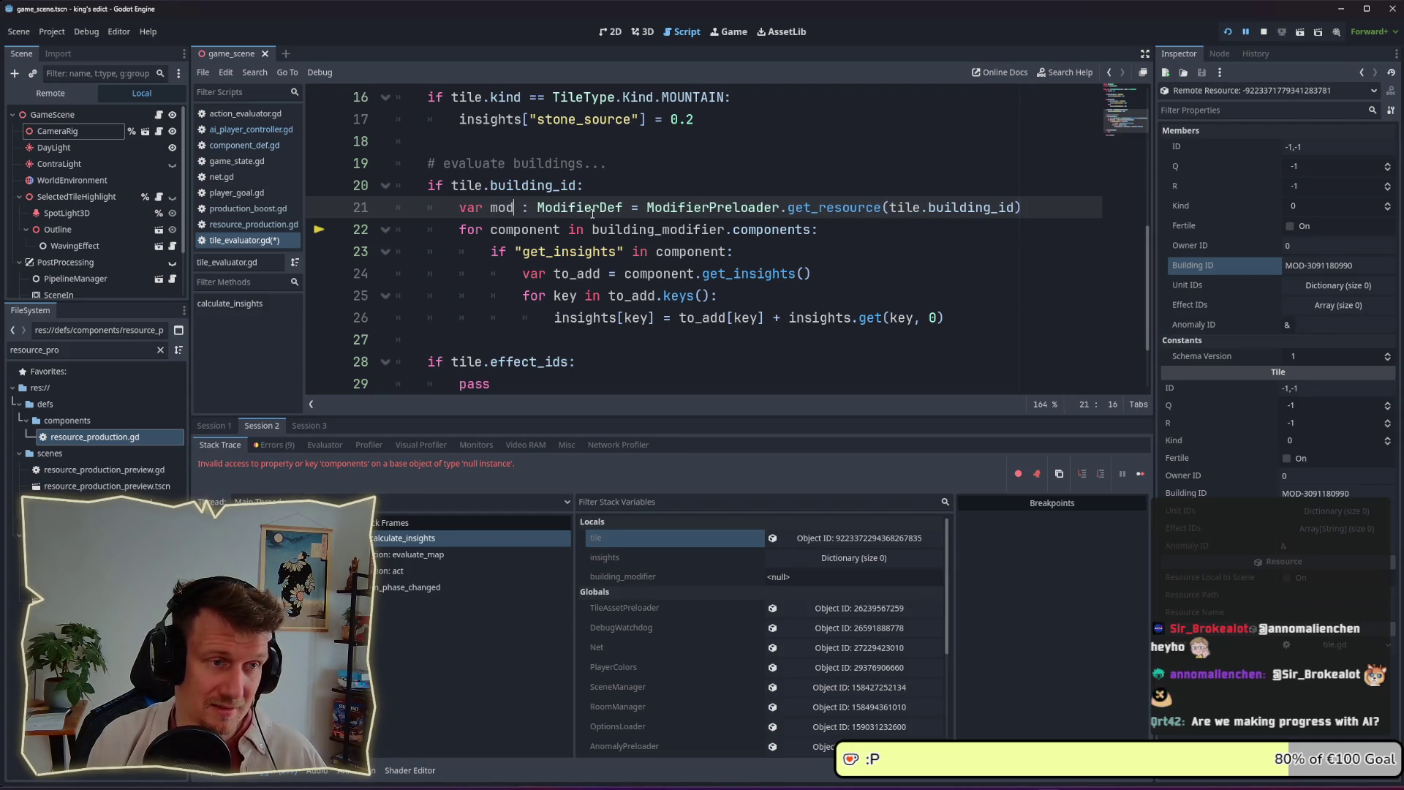
text(f)
key(BackSpace)
key(BackSpace)
key(BackSpace)
text(instance_id)
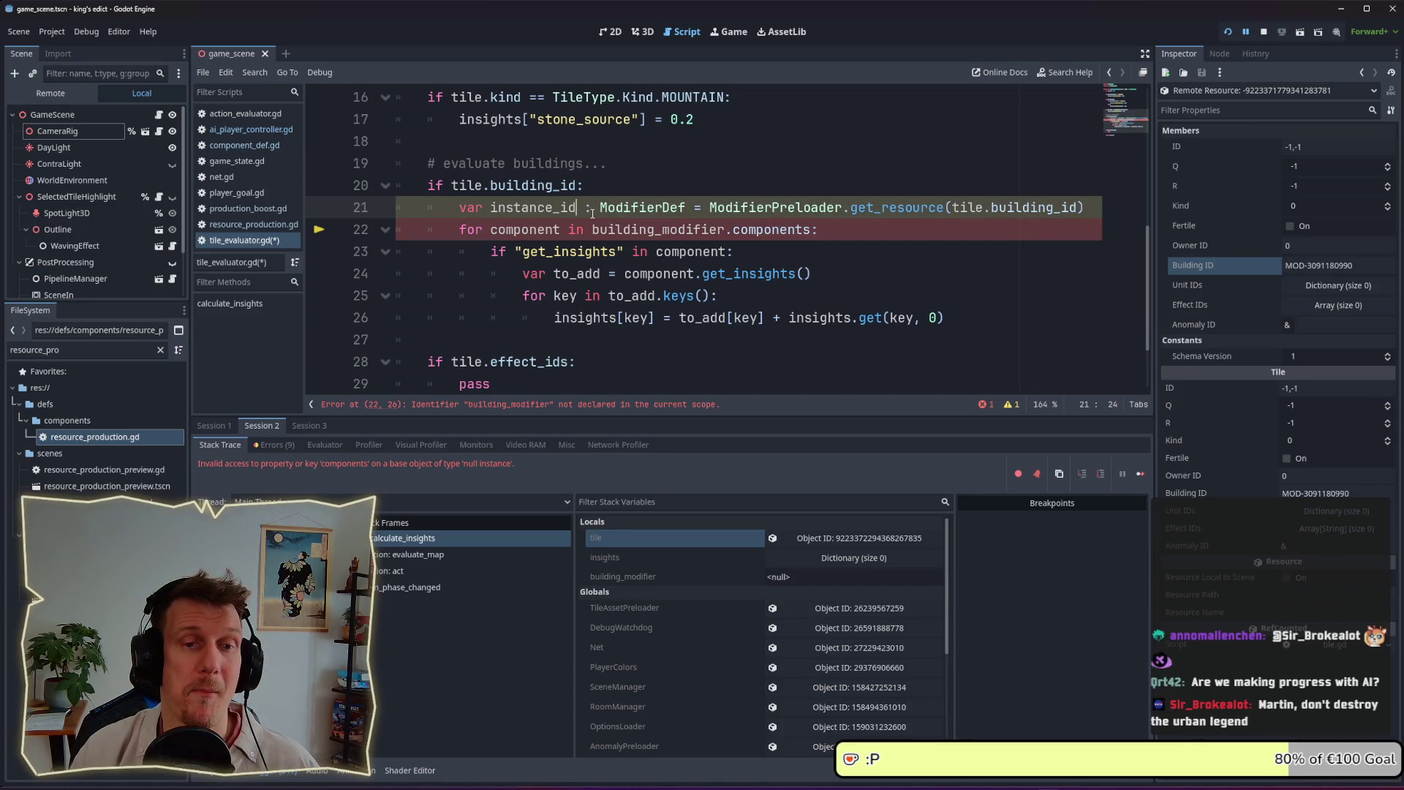
Add a test 'context' line below line 21
click(1095, 208)
key(Return)
text(Co)
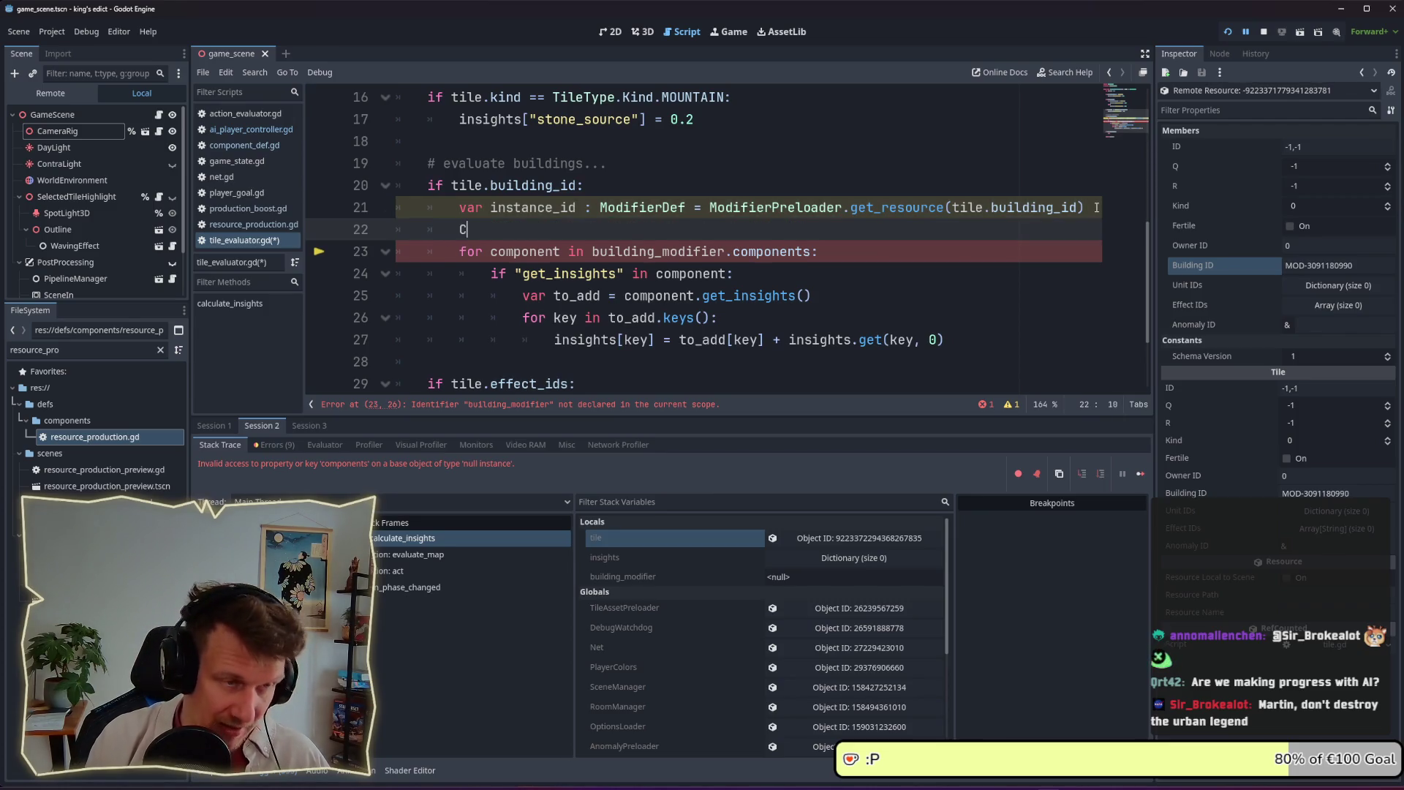
key(BackSpace)
key(BackSpace)
text(context)
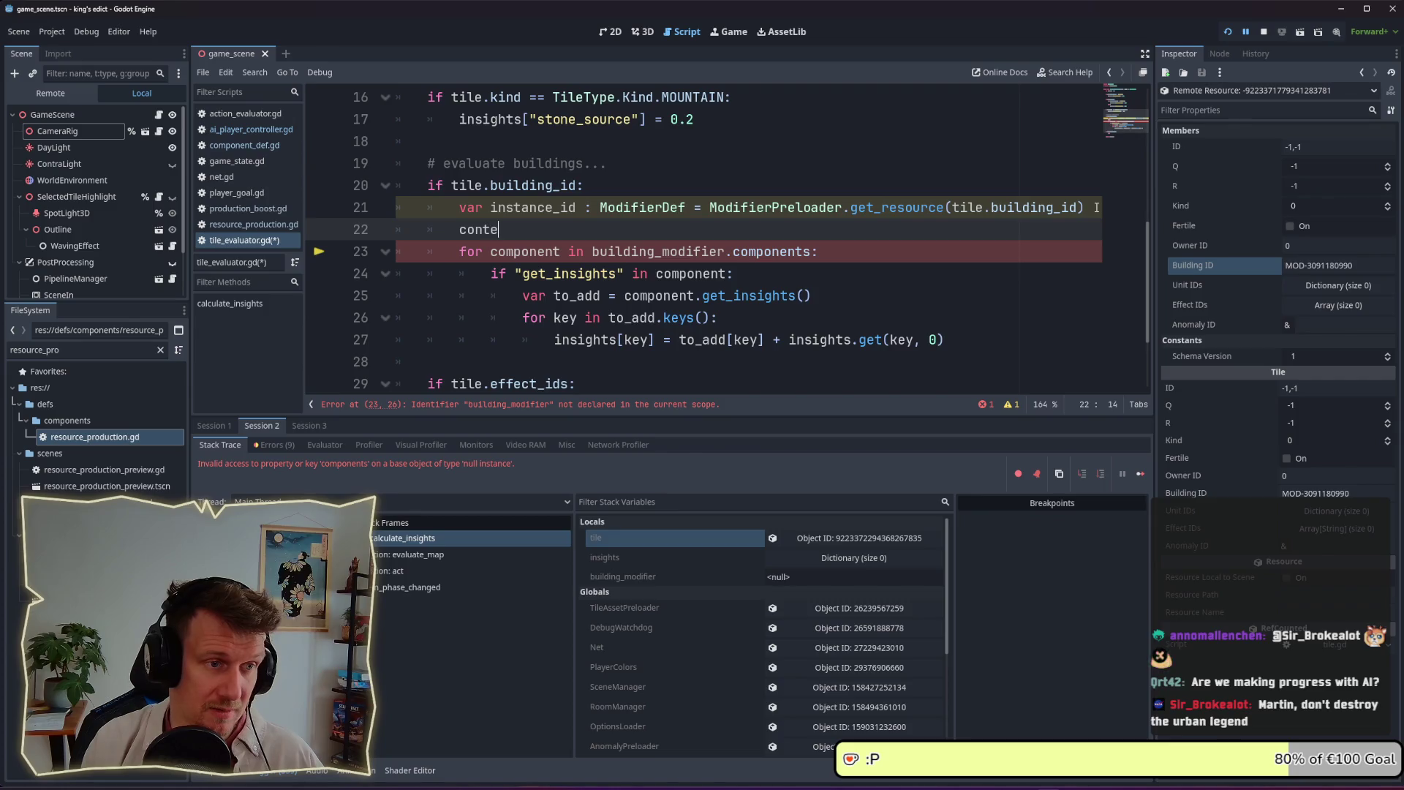
key(Escape)
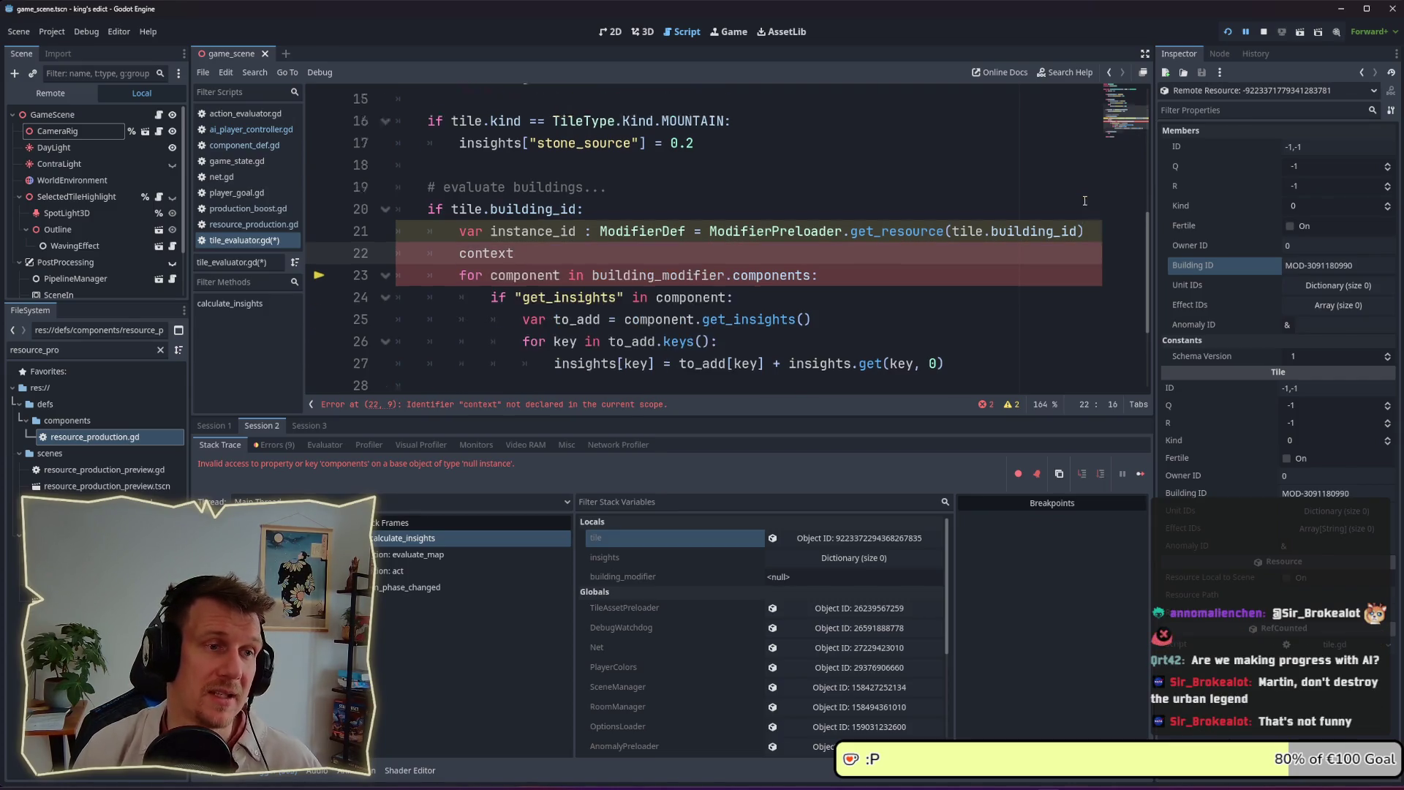
scroll(1084, 201, up, 5)
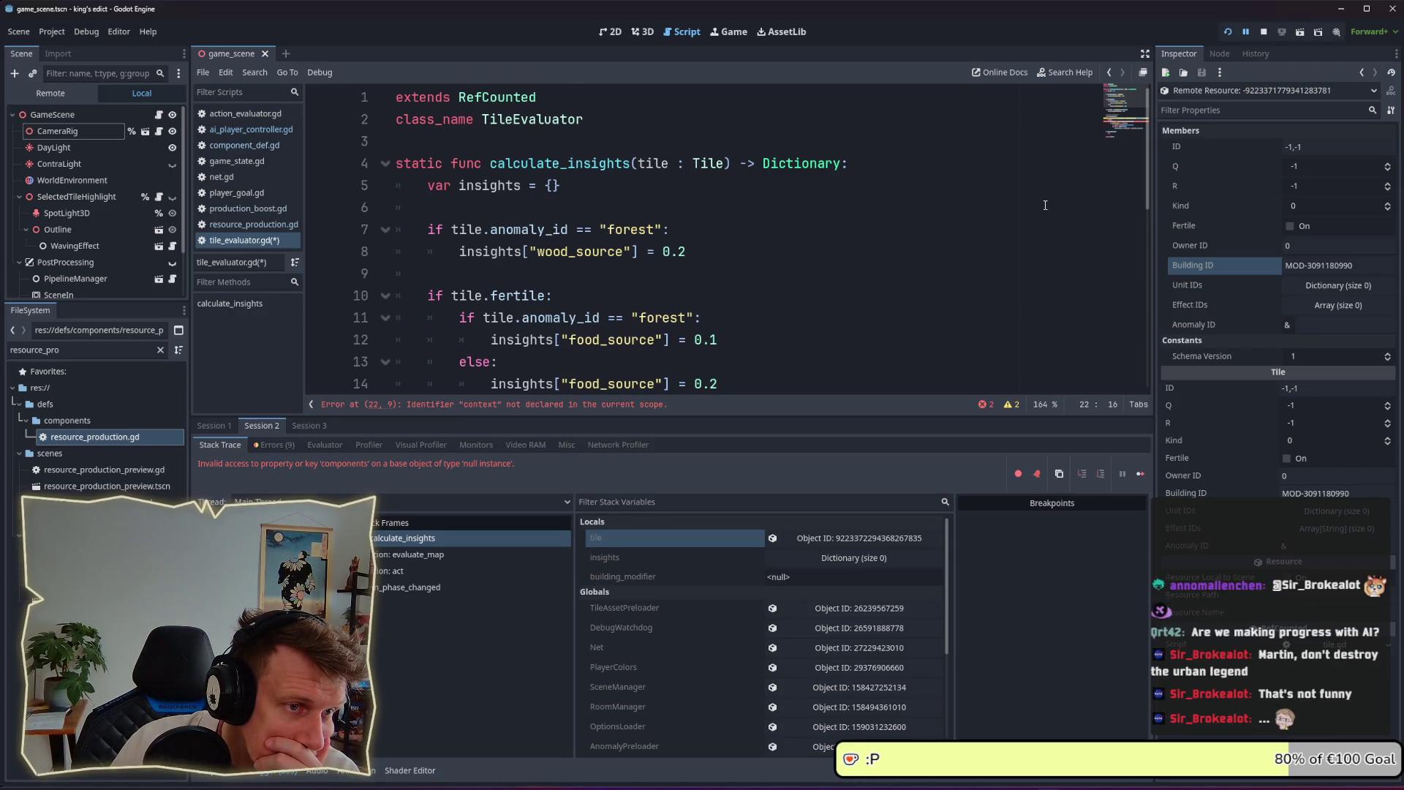
scroll(1042, 208, down, 4)
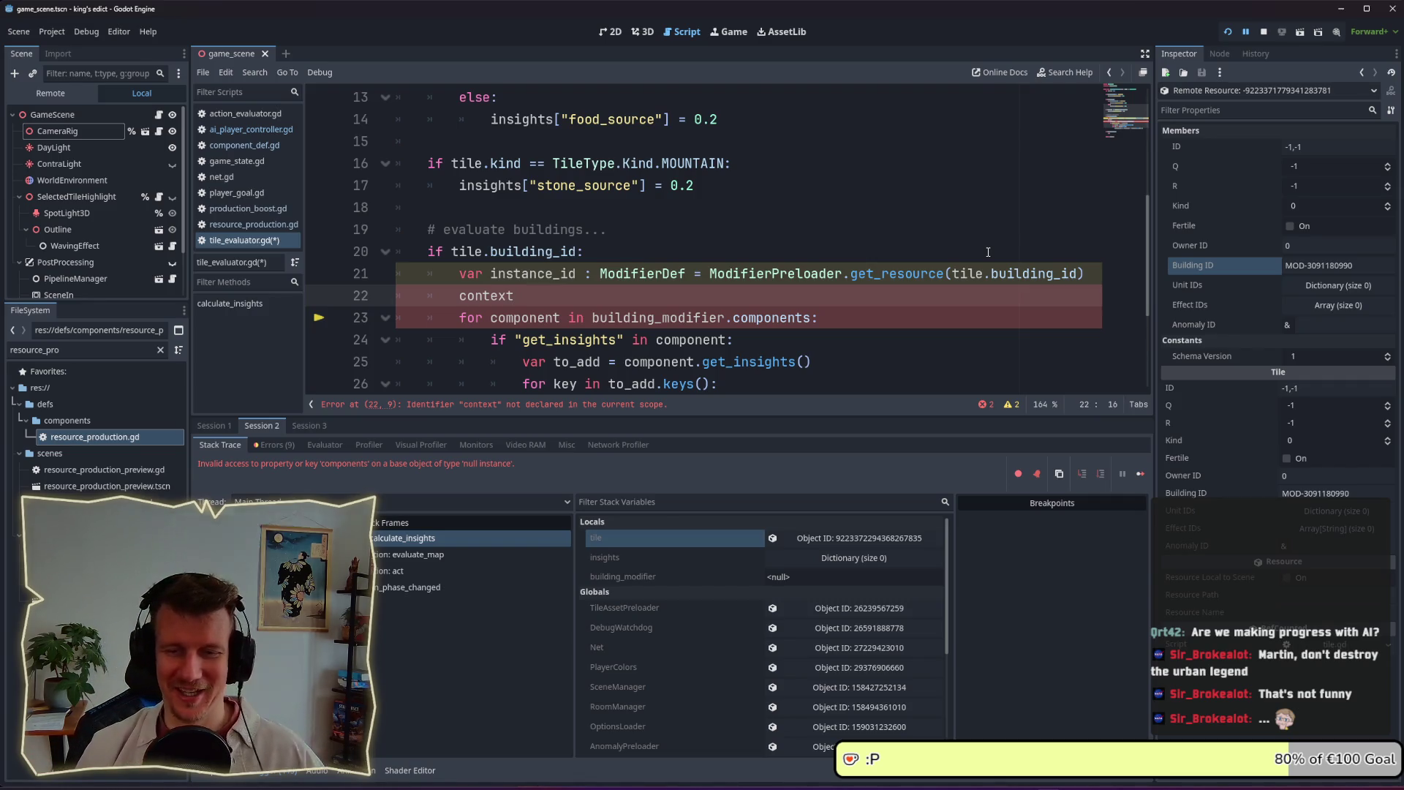
Delete the test context line, save the script, and select building_id on line 21
key(shift+Home)
key(shift+Home)
key(BackSpace)
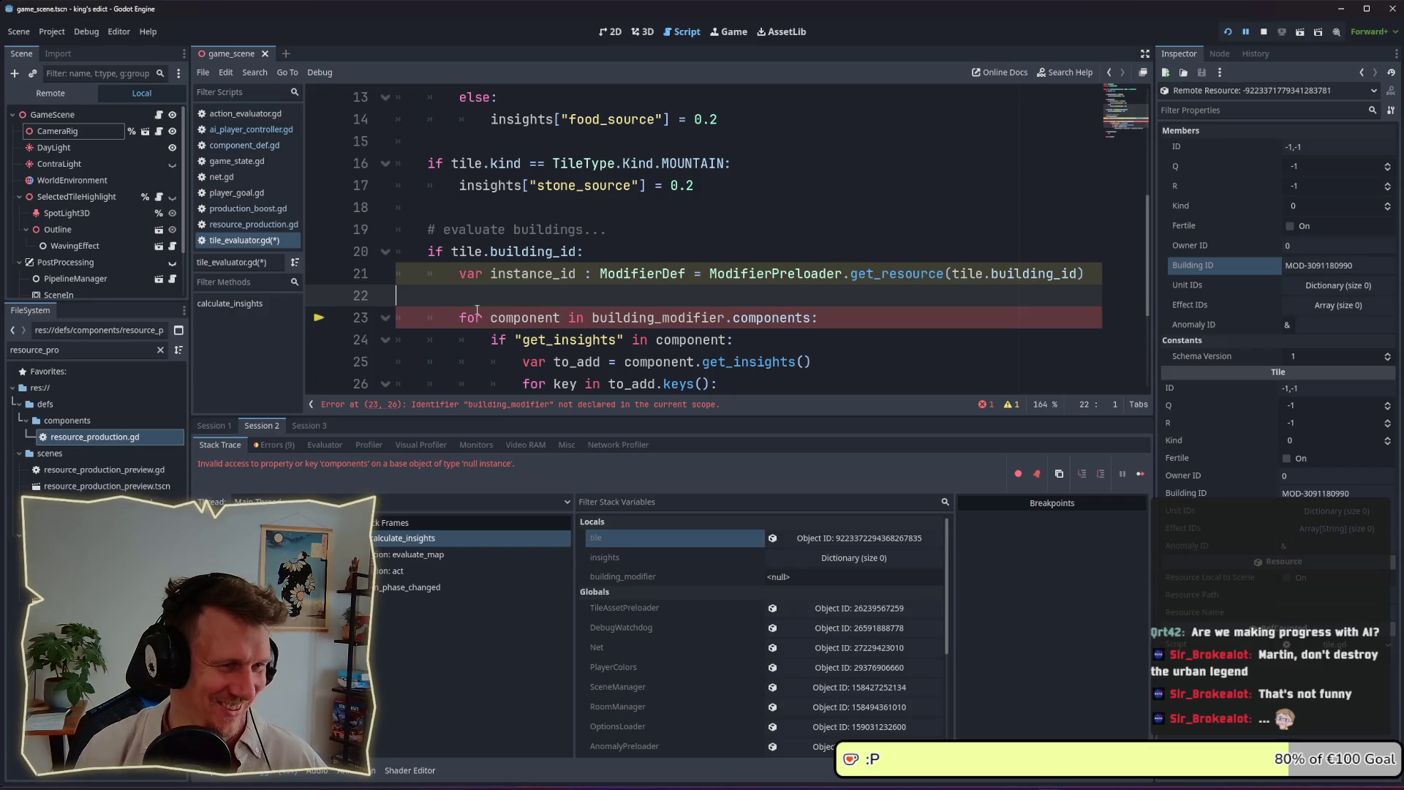
key(BackSpace)
key(ctrl+s)
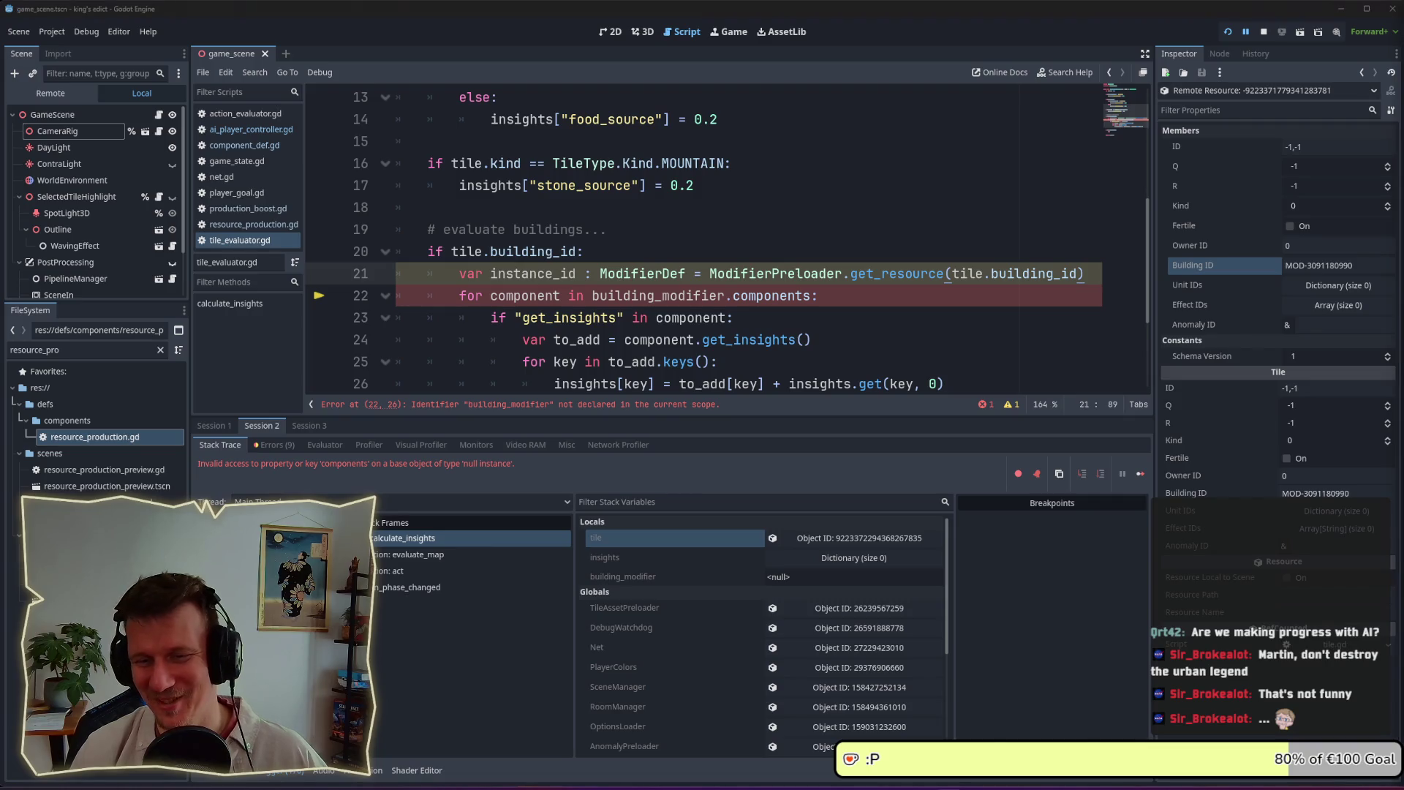
key(Down)
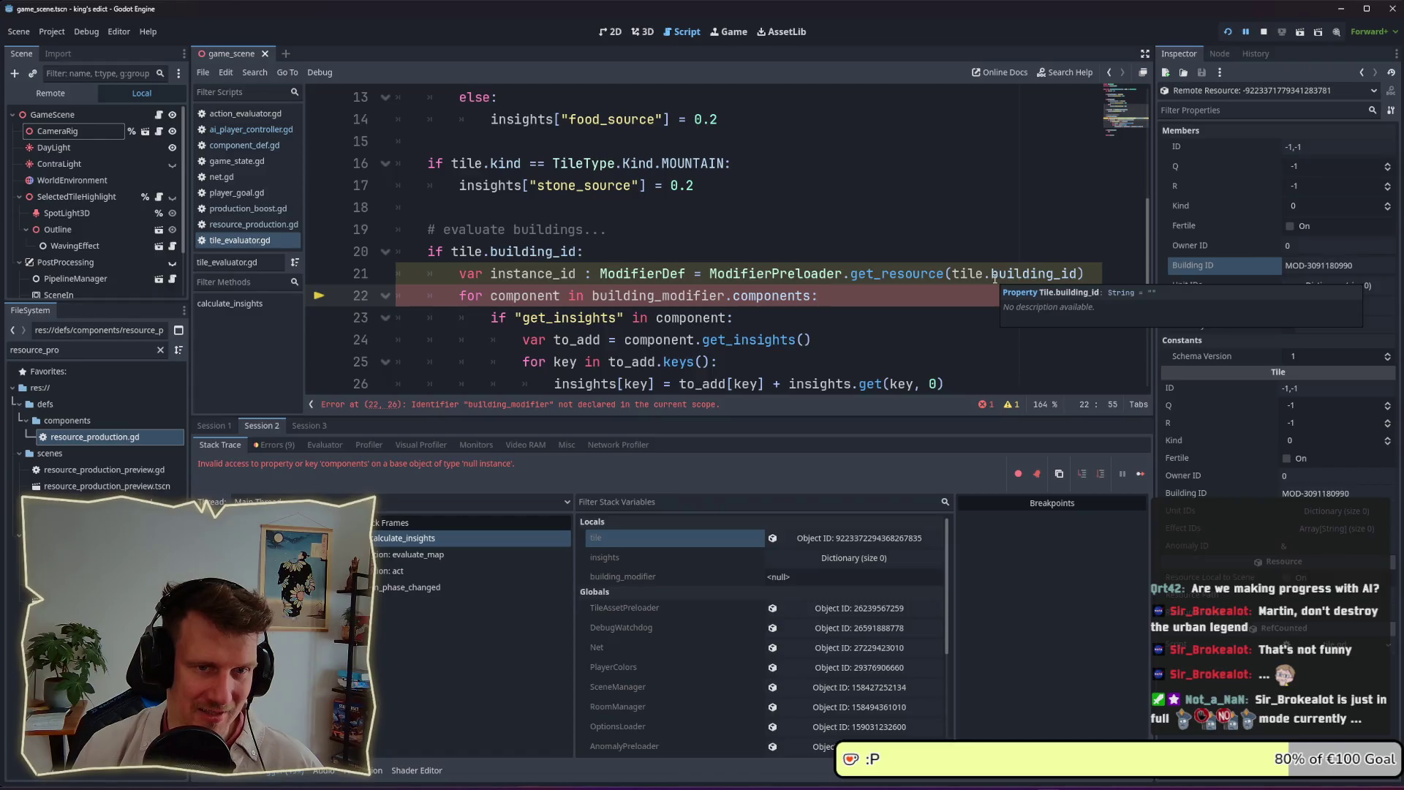
double_click(990, 274)
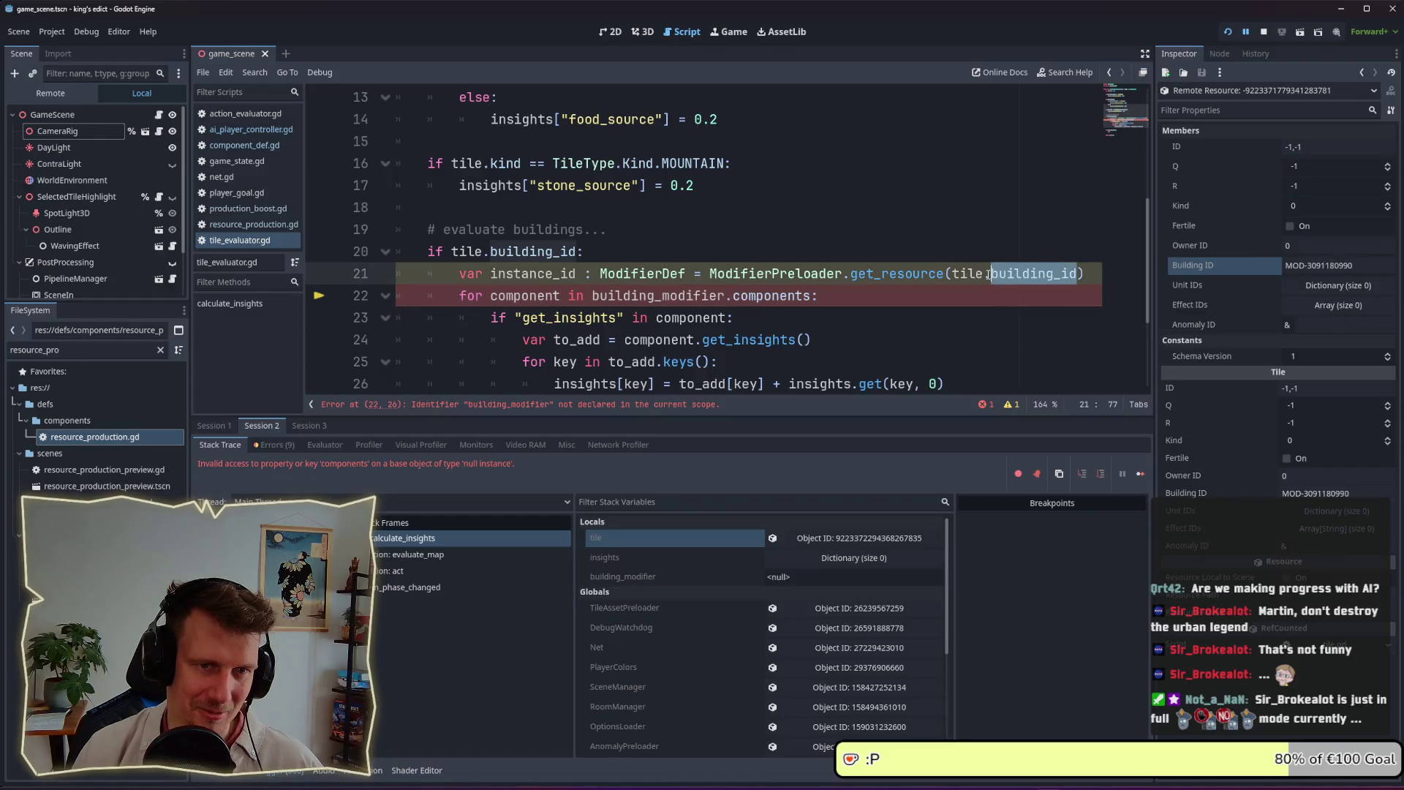
mouse_move(962, 277)
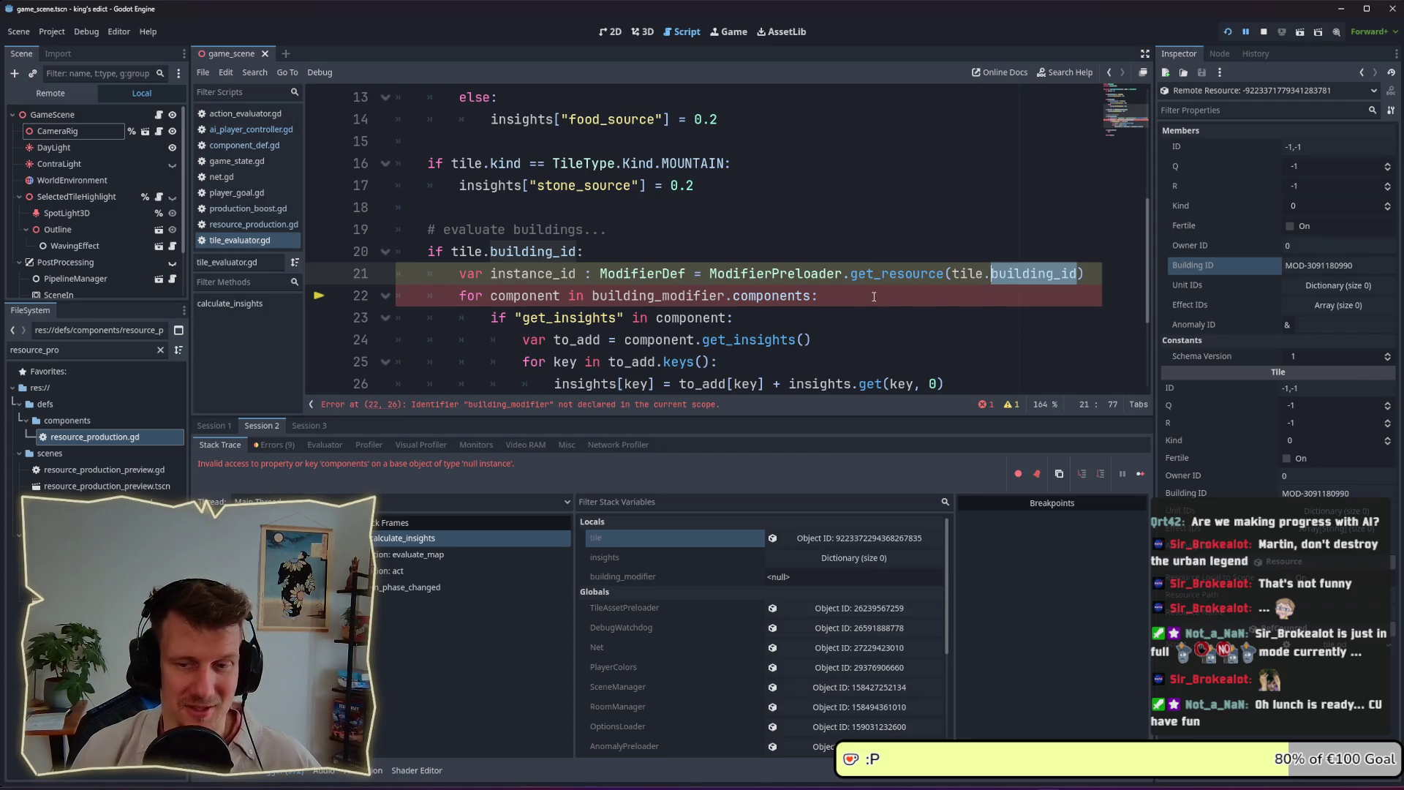
Search the project for calculate_insights and jump to its call in ai_player_controller.gd
scroll(873, 296, up, 4)
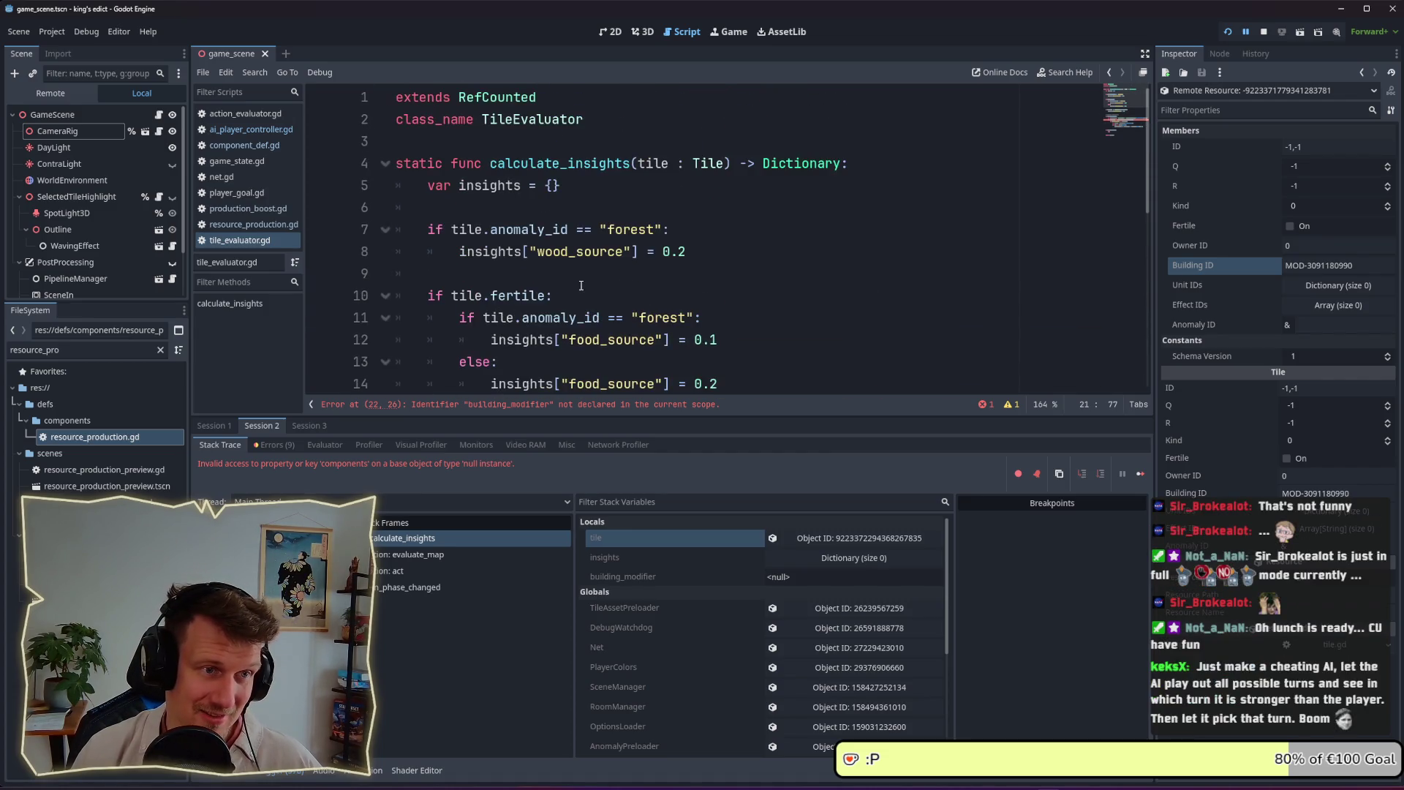
drag(583, 121, 482, 124)
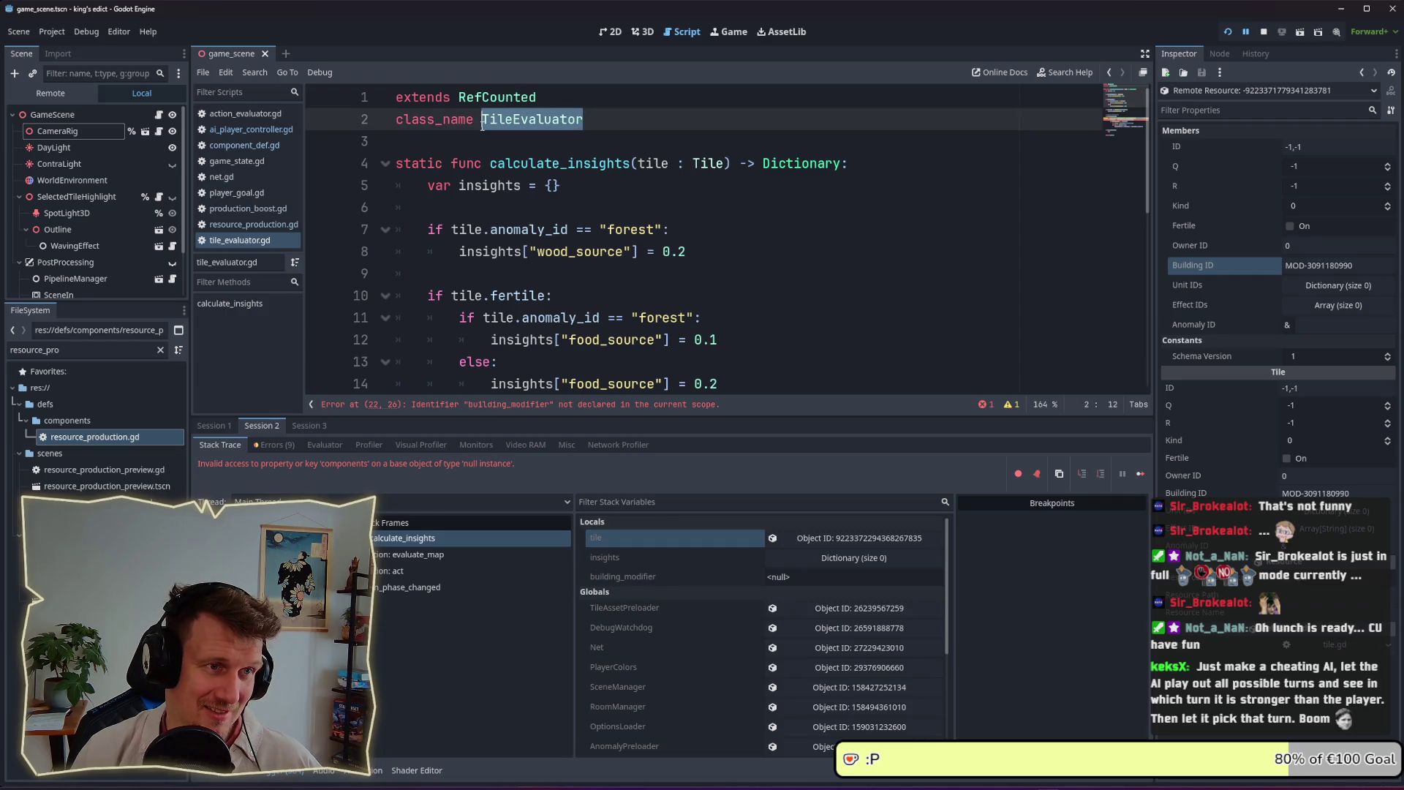
click(590, 89)
scroll(590, 117, down, 6)
scroll(591, 160, up, 4)
scroll(591, 159, up, 3)
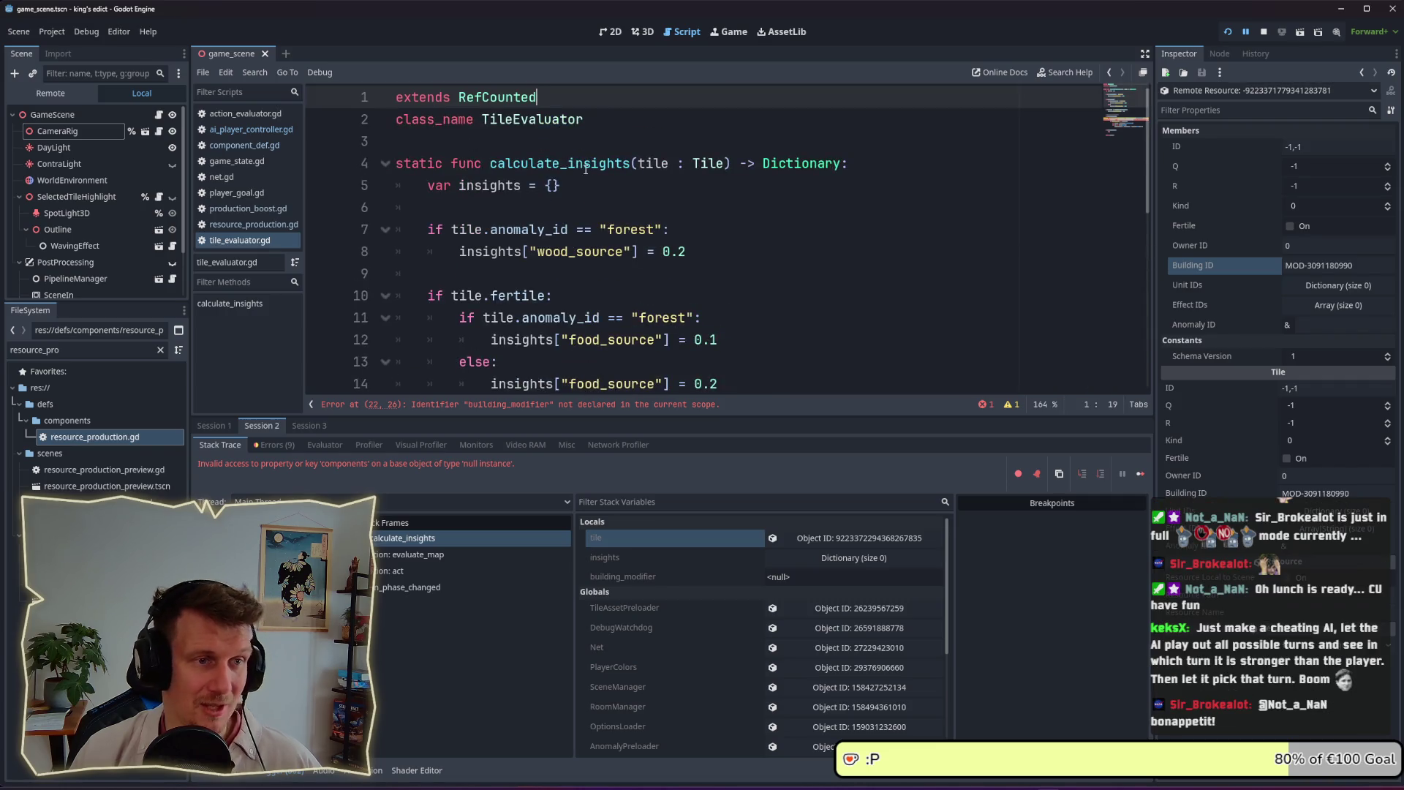
double_click(585, 165)
key(ctrl+shift+f)
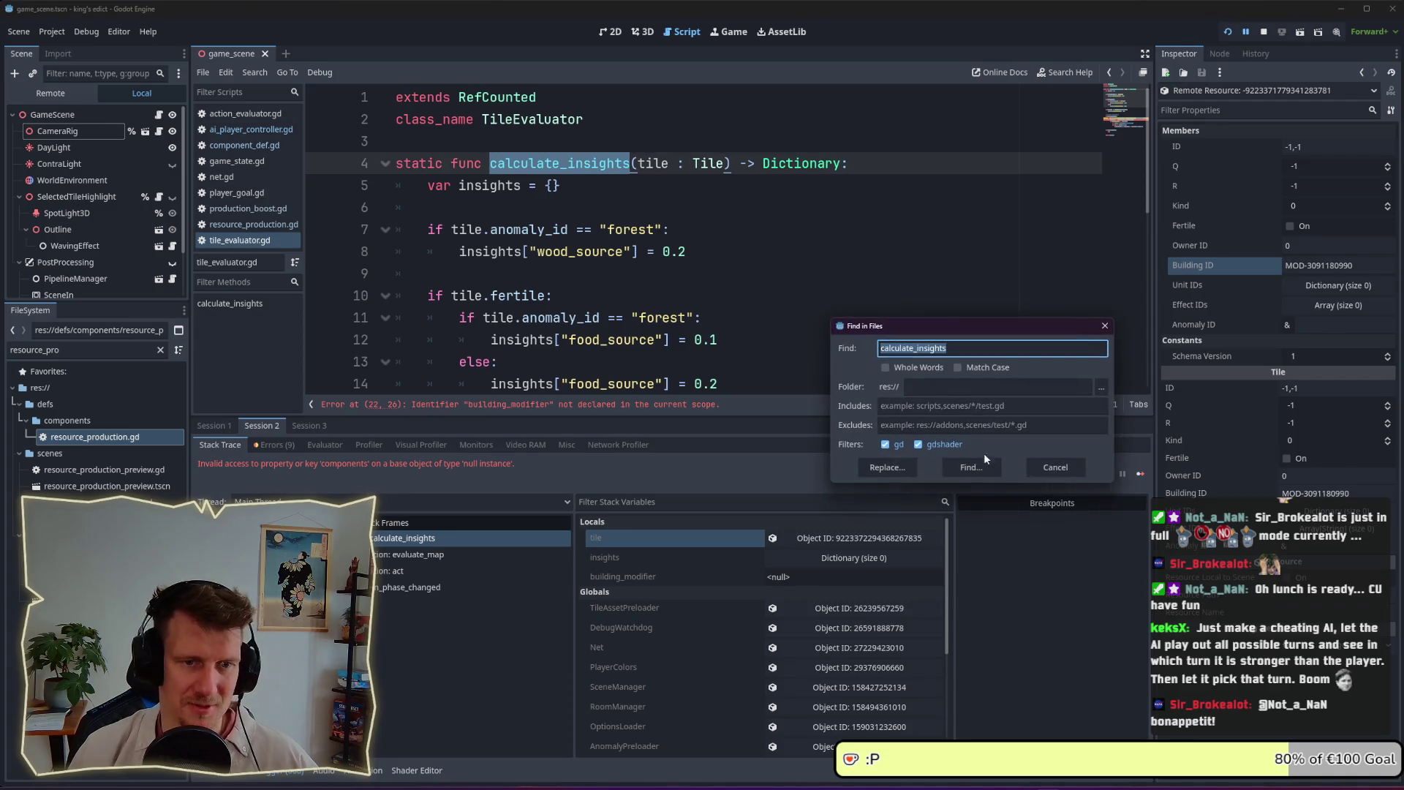
click(983, 465)
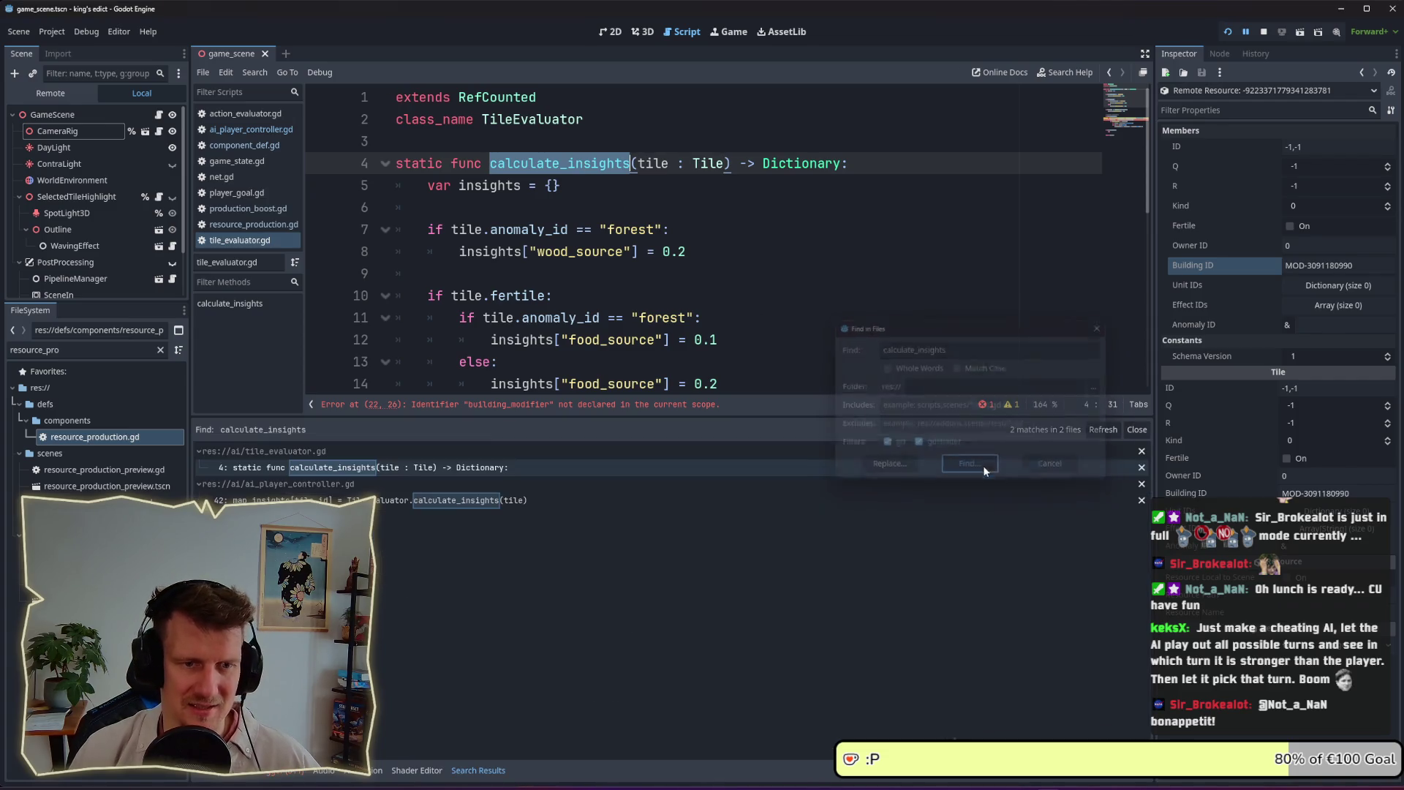
click(465, 504)
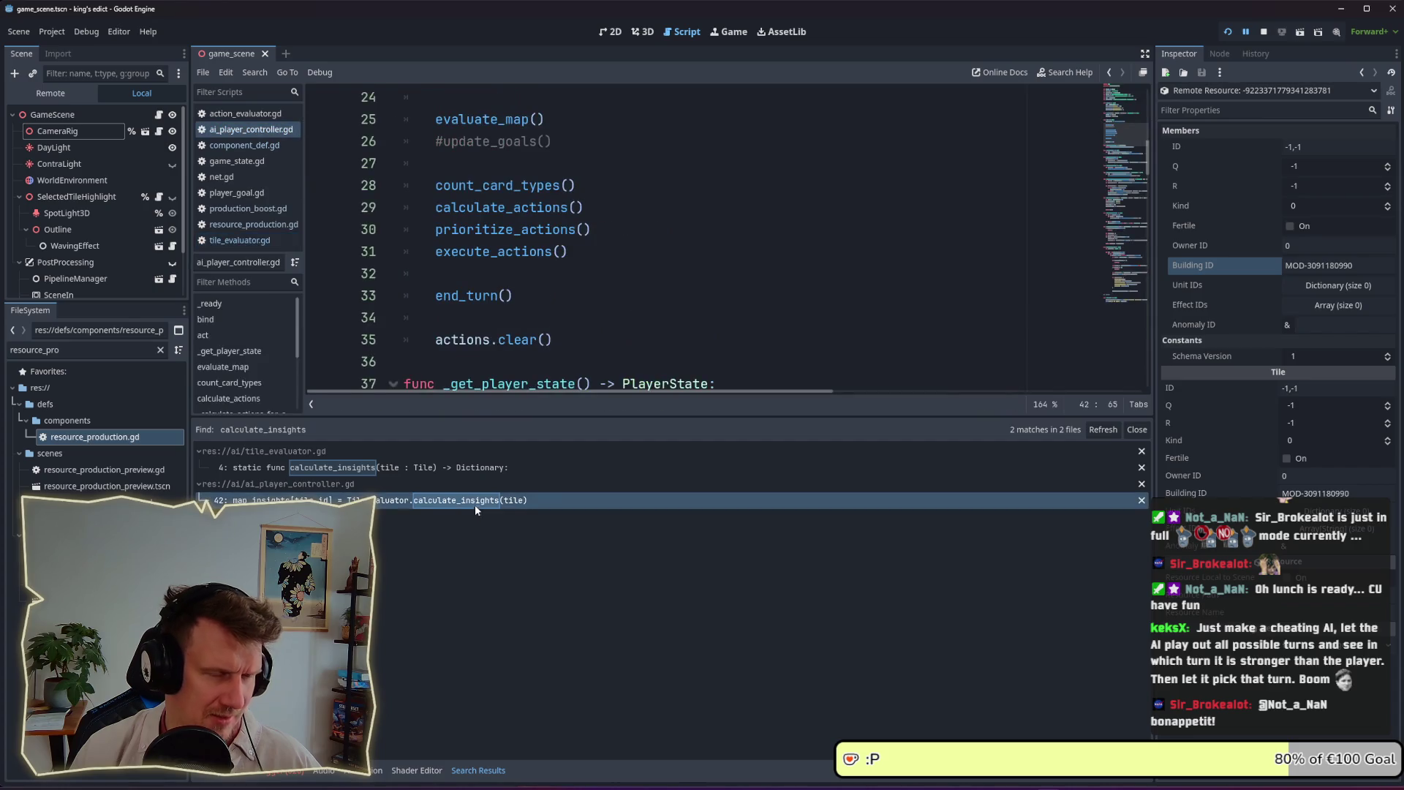
Pass context as a second argument in the calculate_insights call
click(944, 229)
text(,)
text( context)
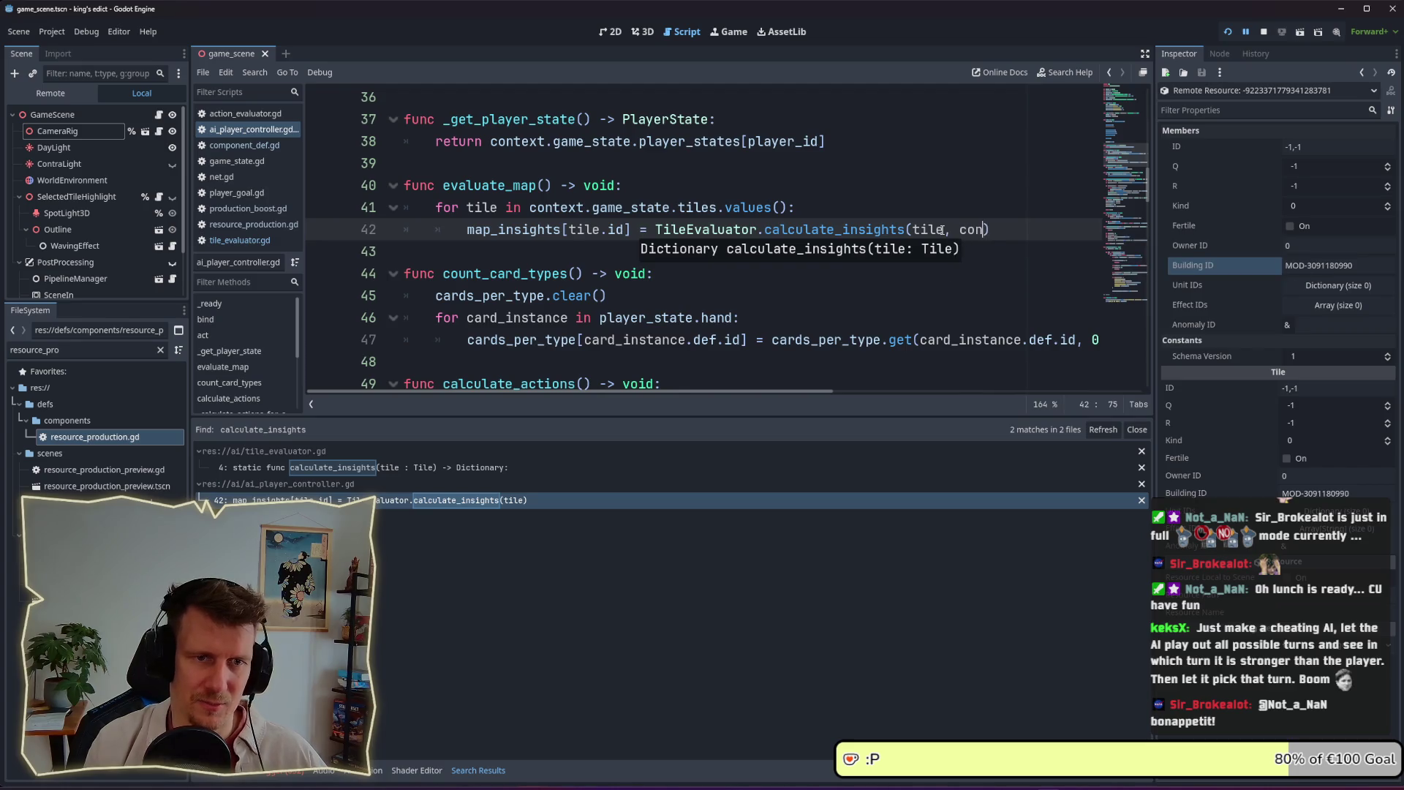
key(Escape)
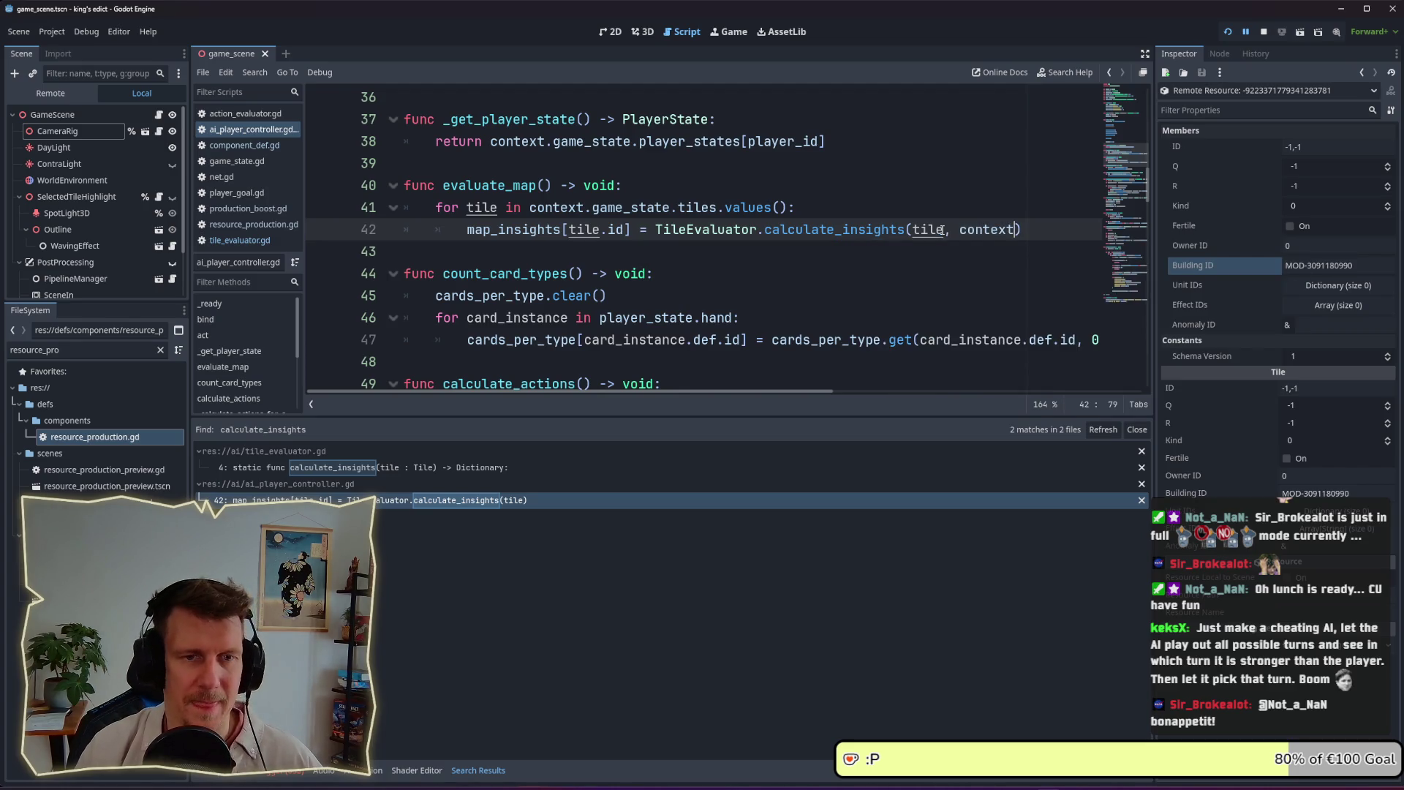
drag(1147, 194, 1156, 93)
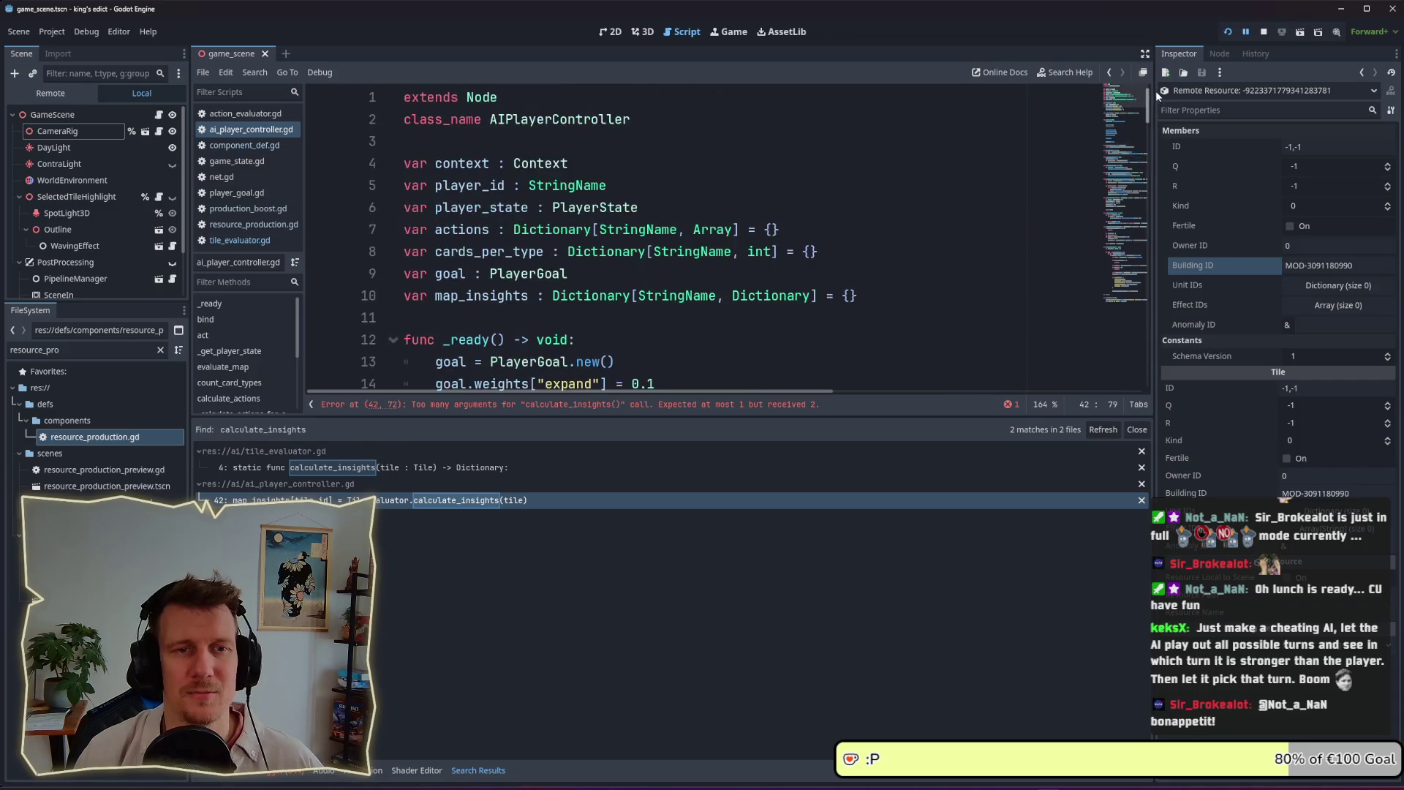
scroll(1152, 130, down, 8)
Add a context: Context parameter to calculate_insights in tile_evaluator.gd and save
click(439, 467)
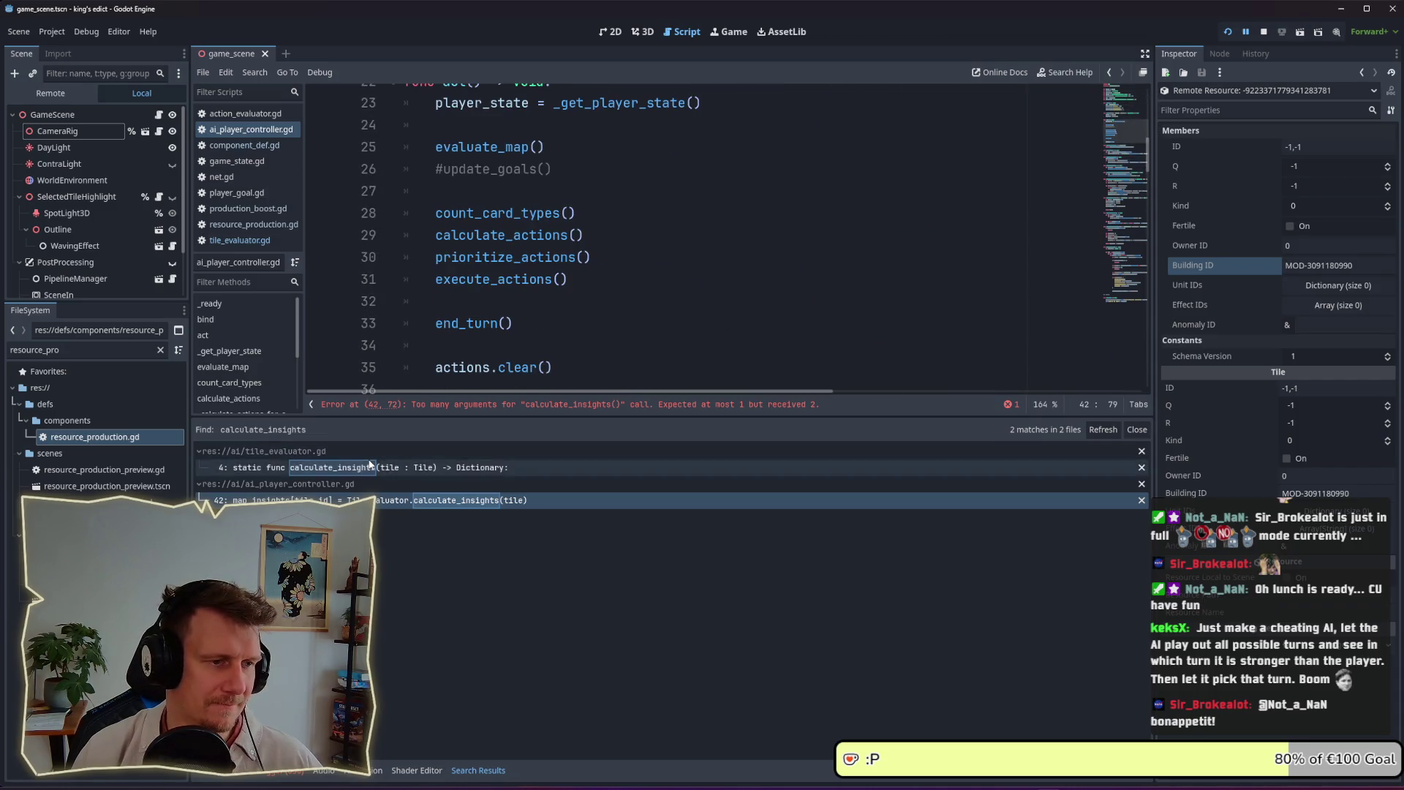
click(725, 163)
text(, context: )
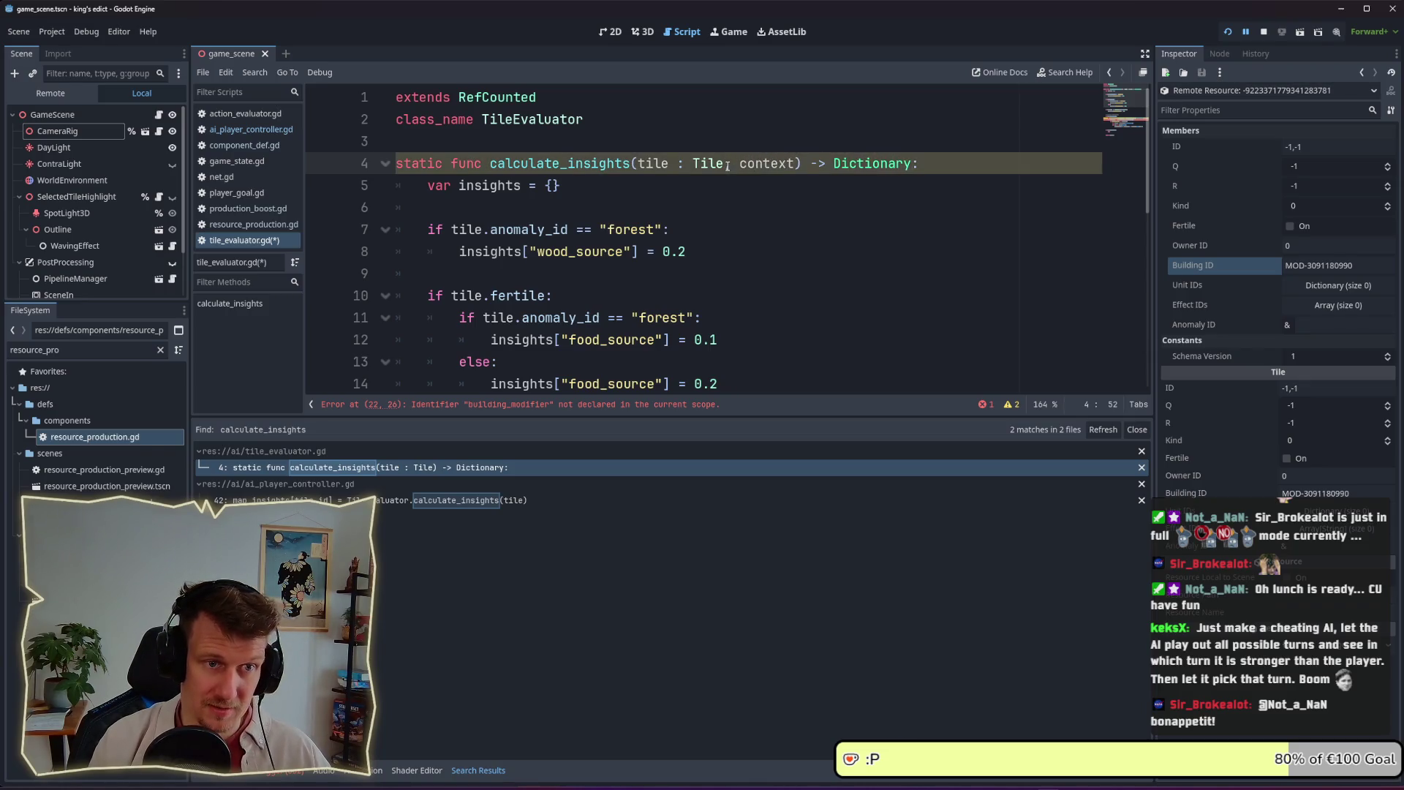
text(Context)
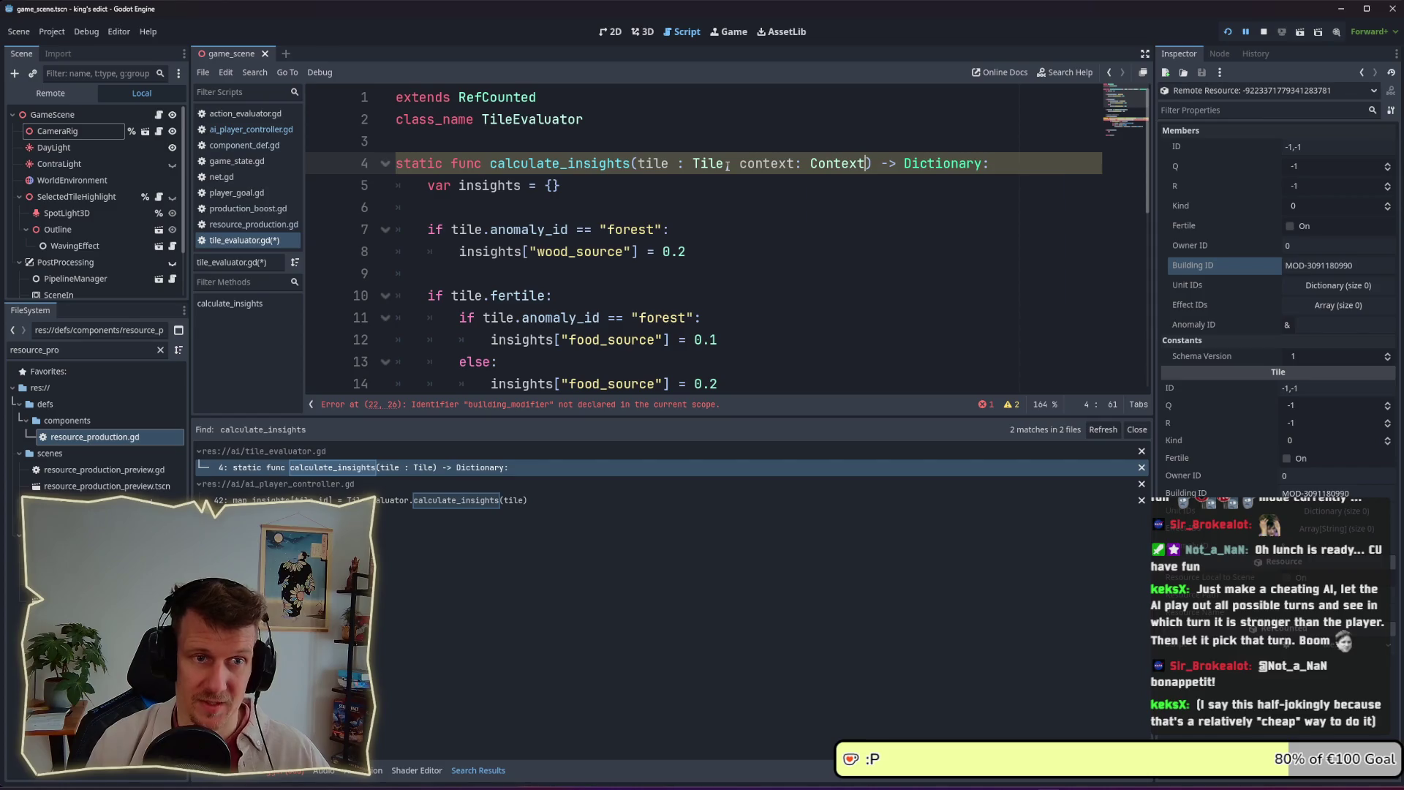
scroll(761, 242, down, 3)
key(ctrl+s)
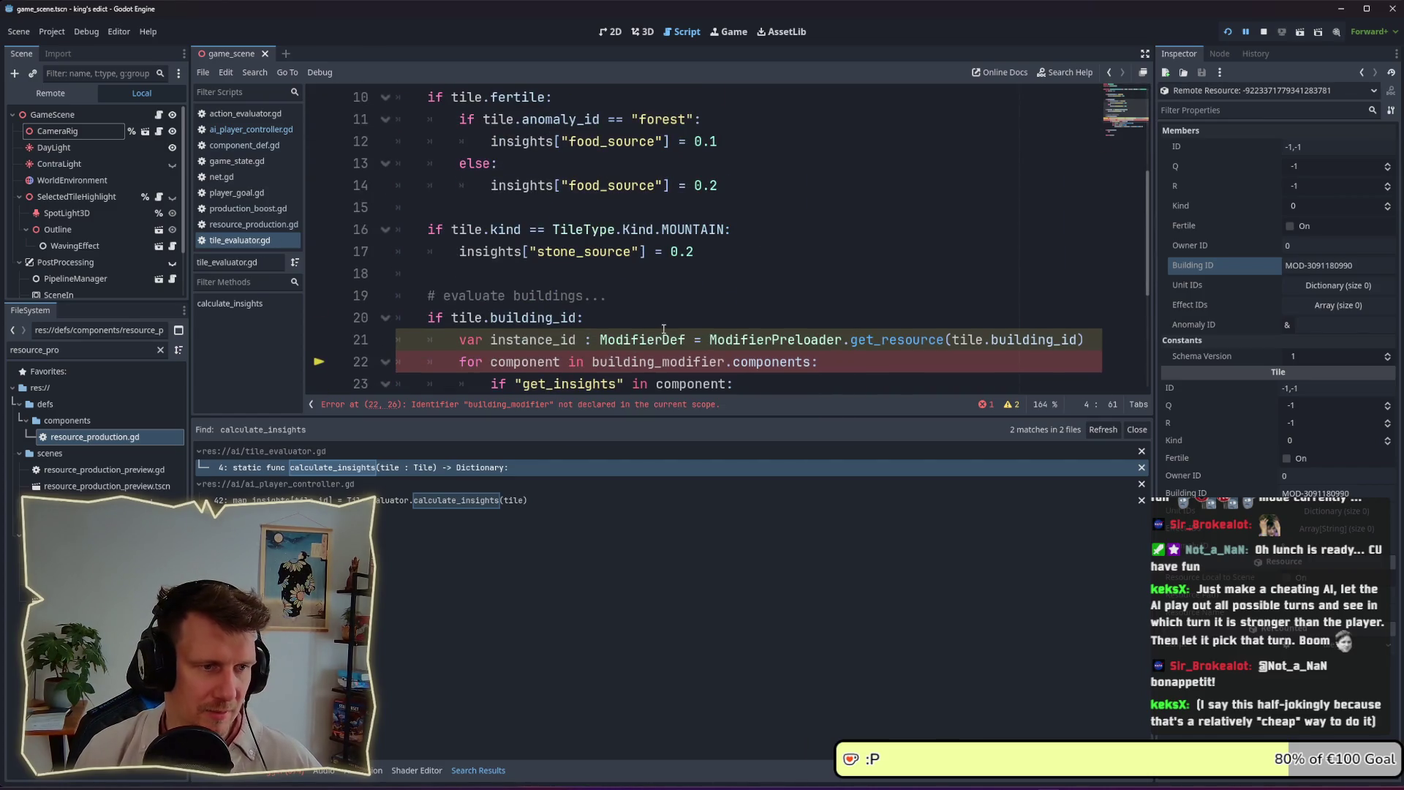
Insert a new line 22 above the component loop declaring 'var modifier_def'
scroll(663, 329, down, 1)
click(459, 295)
key(Return)
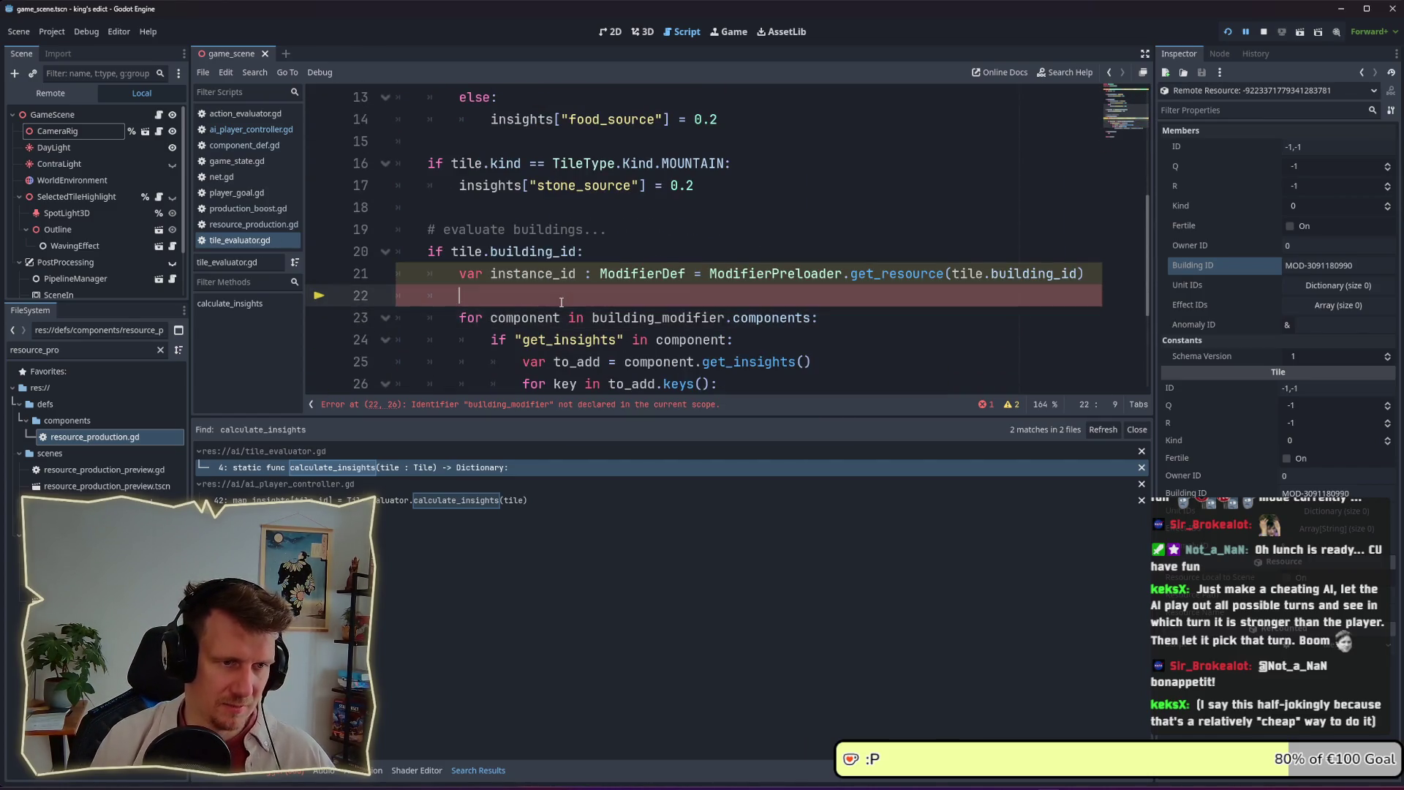
key(Up)
text(build)
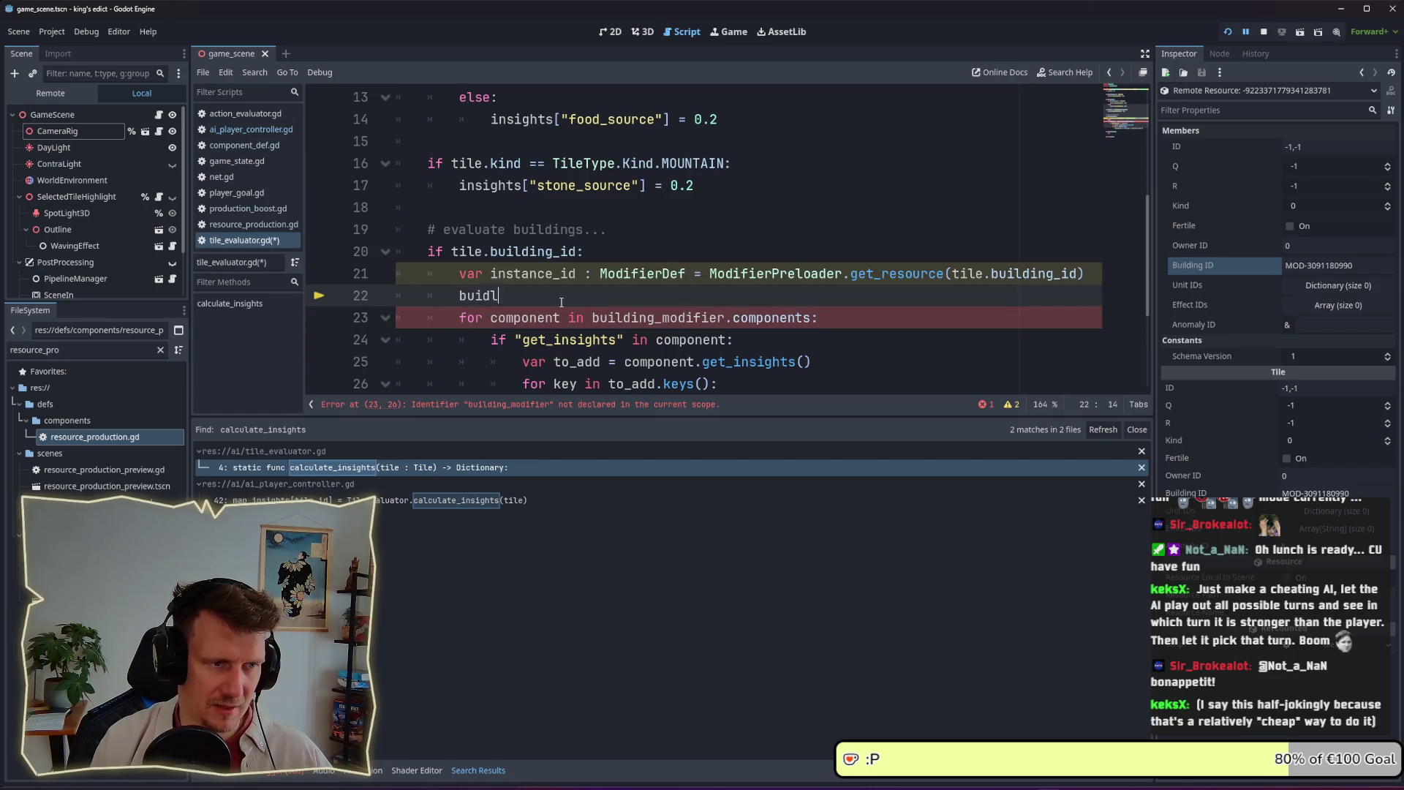
key(BackSpace)
key(BackSpace)
text(lding_mod)
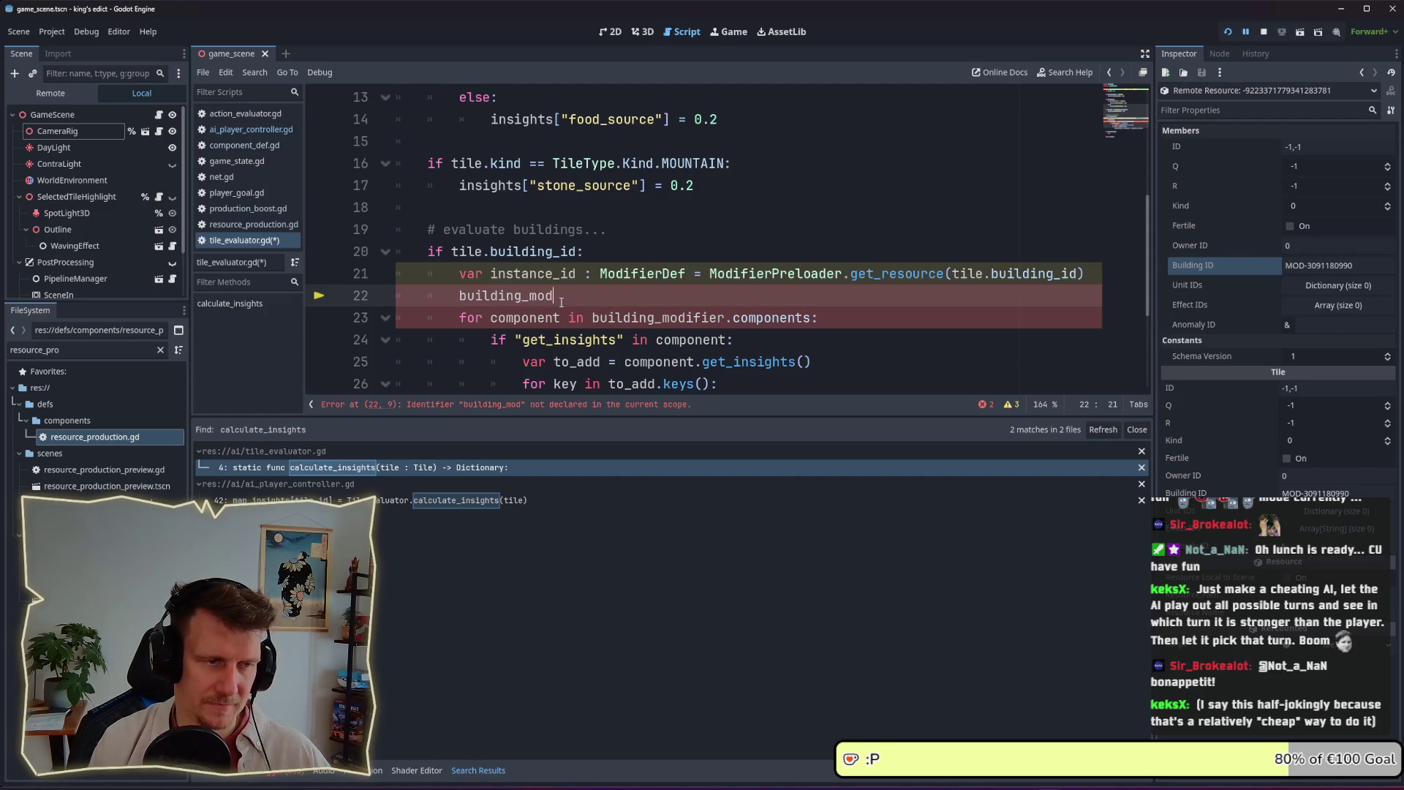
key(ctrl+BackSpace)
text(var modifier_def)
Replace building_modifier with modifier_def in the for component loop
double_click(562, 295)
key(ctrl+c)
double_click(670, 317)
key(ctrl+v)
scroll(673, 302, down, 2)
Assign modifier_def = context.play_card_system on line 22 using autocomplete
click(610, 163)
text(= )
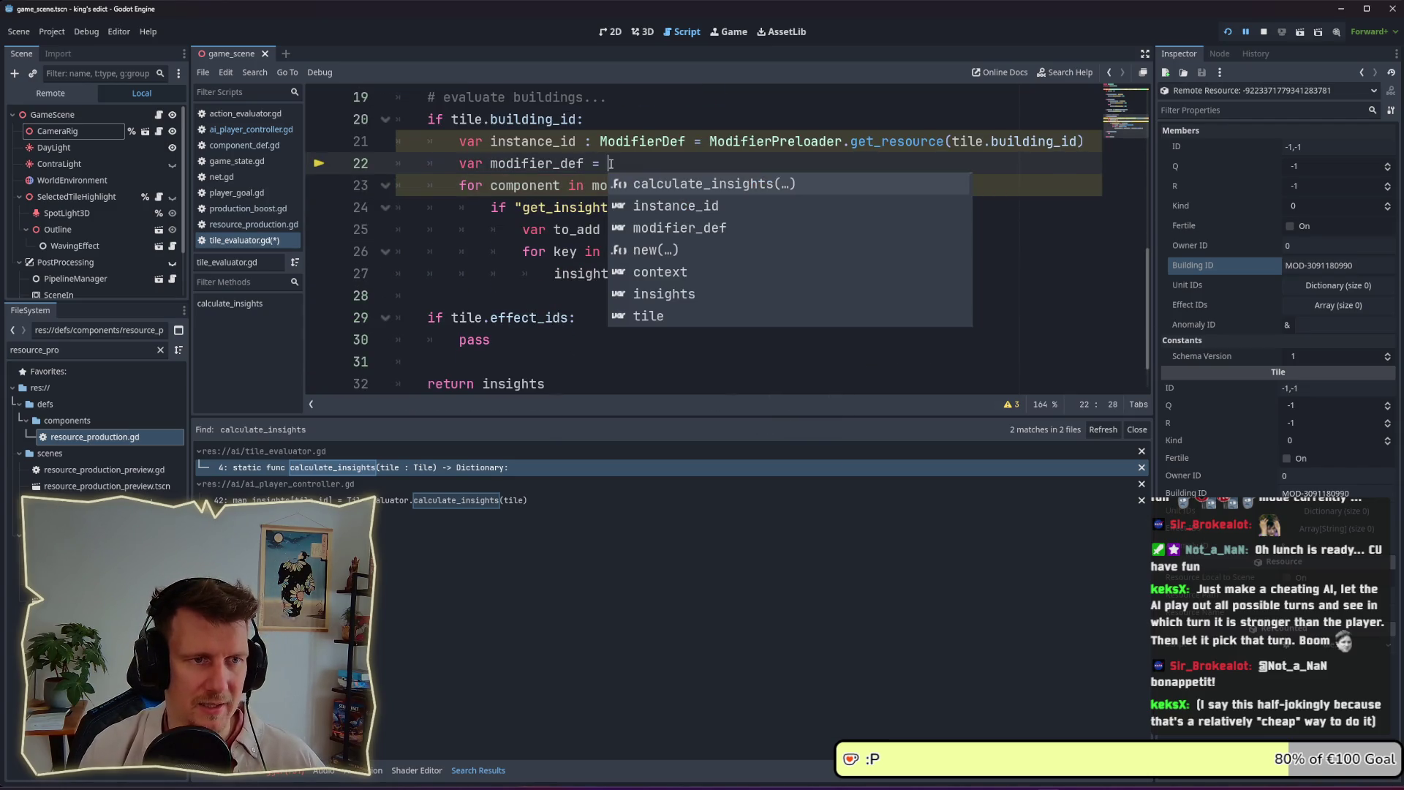
text(context.)
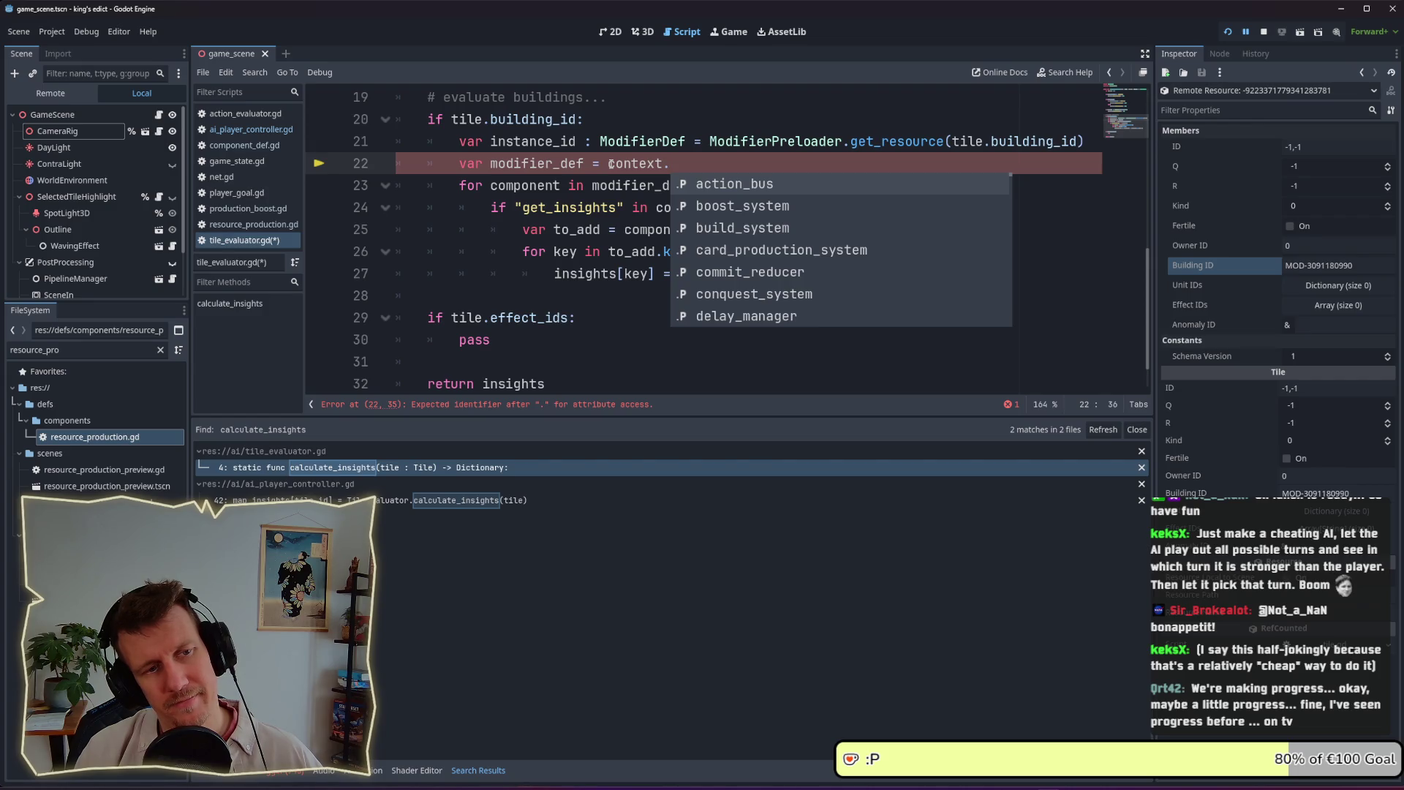
text(car)
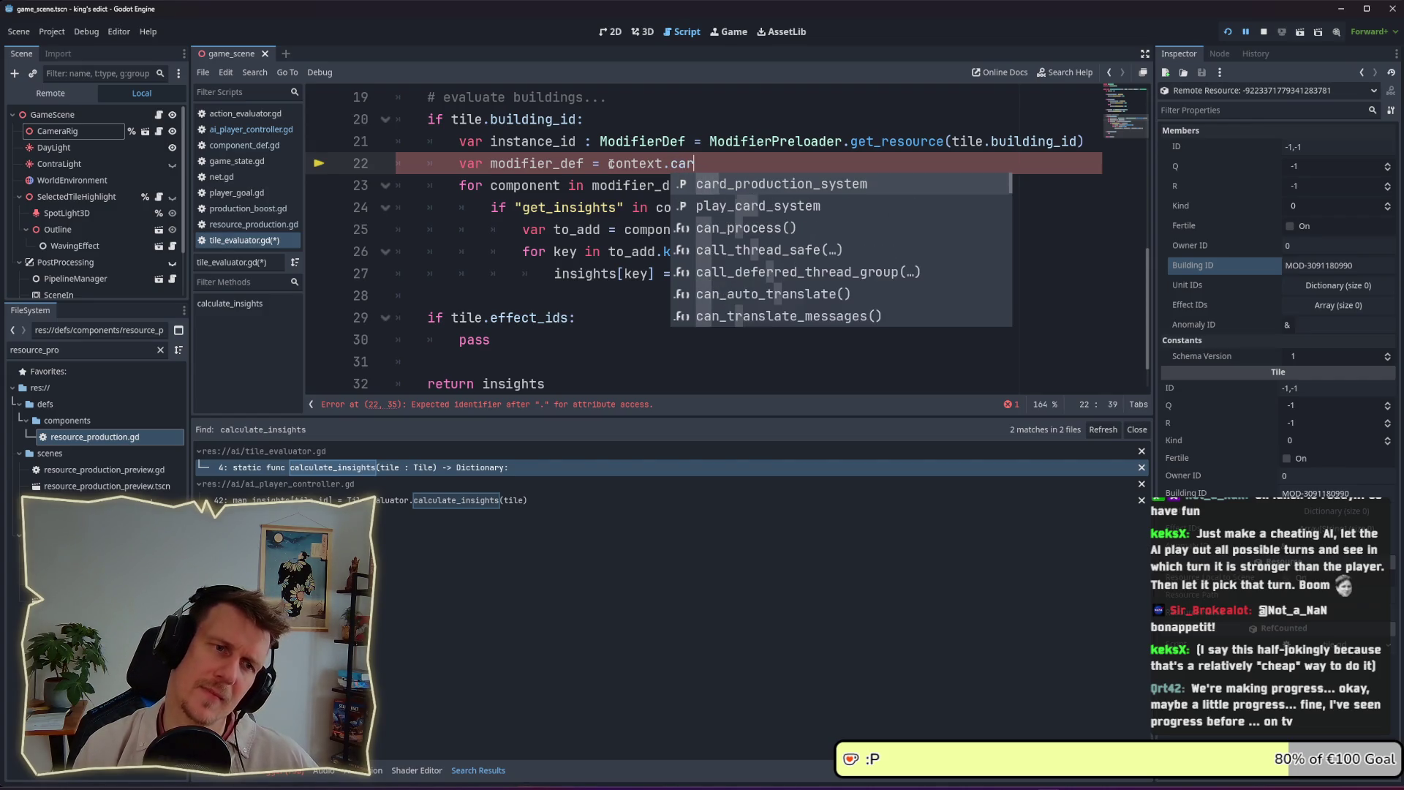
key(BackSpace)
text(play)
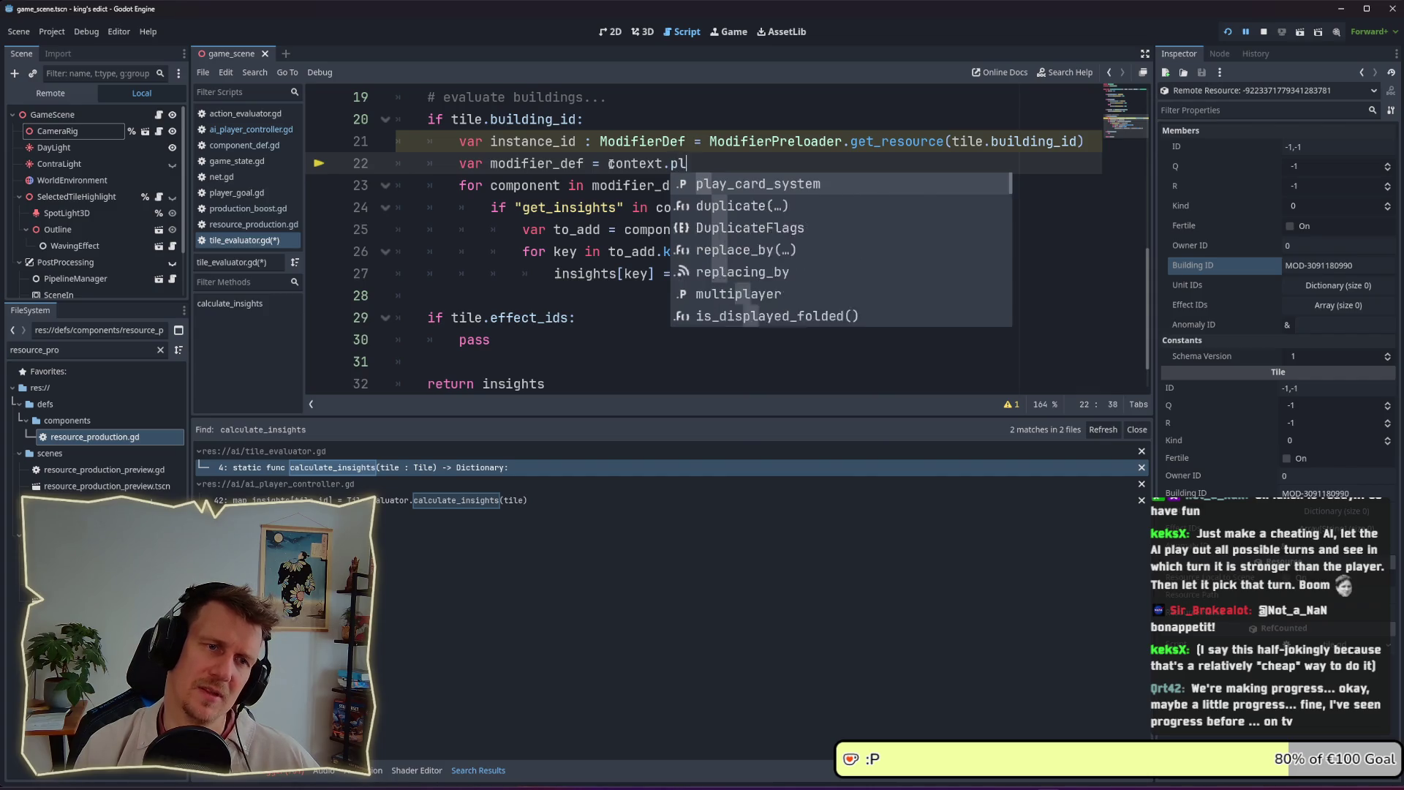
double_click(750, 183)
Follow play_card_system through context.gd to the PlayCardSystem script and shrink the search results panel
ctrl+click(715, 162)
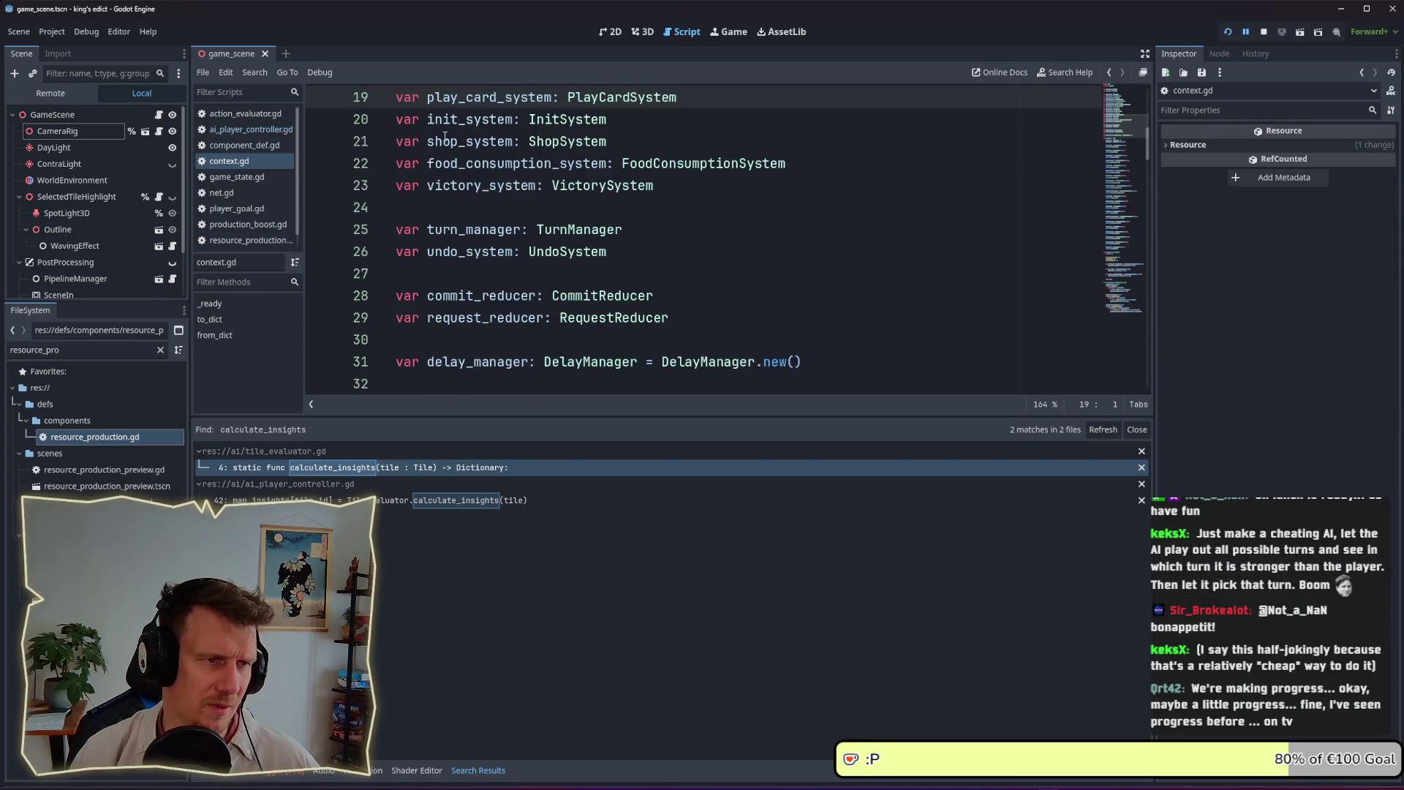
ctrl+click(594, 101)
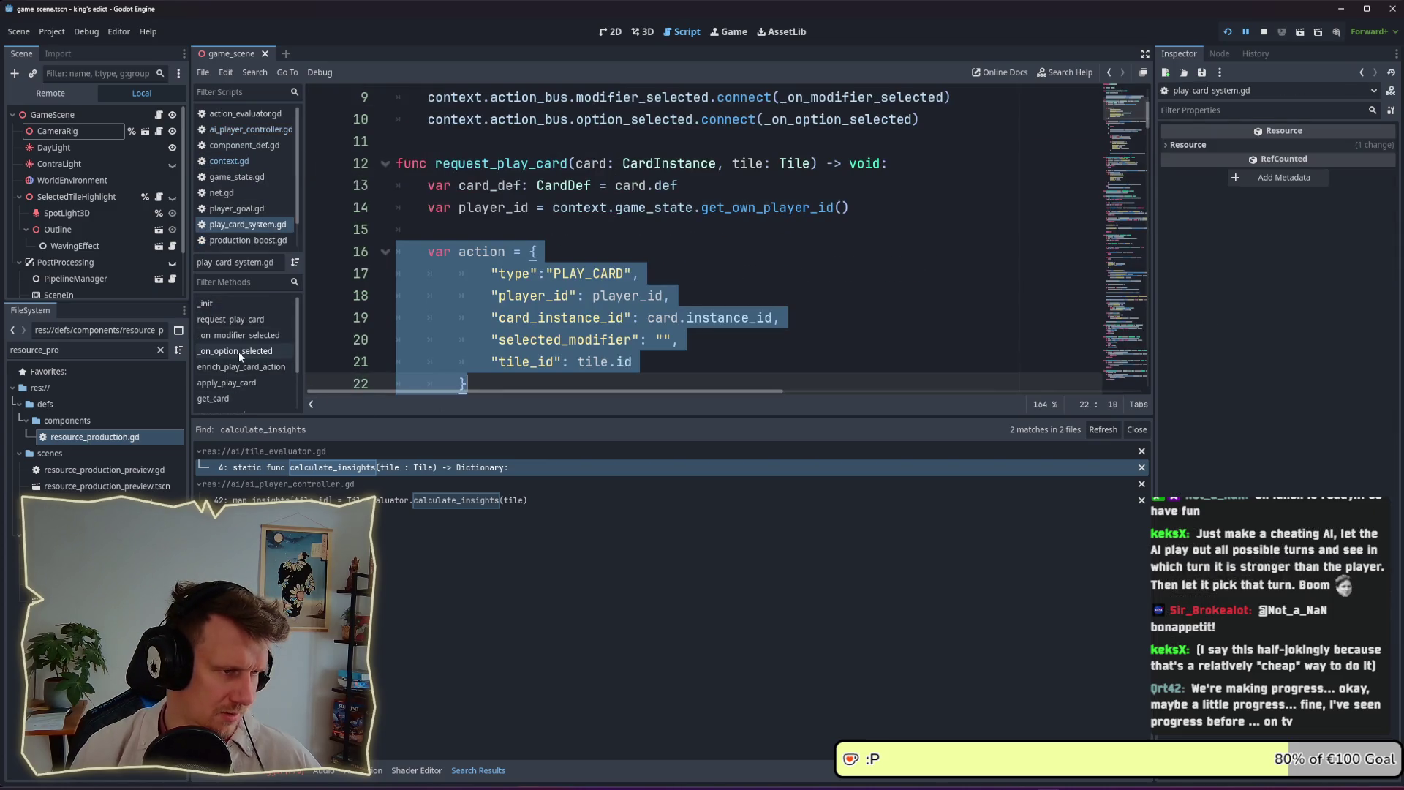
scroll(242, 365, down, 3)
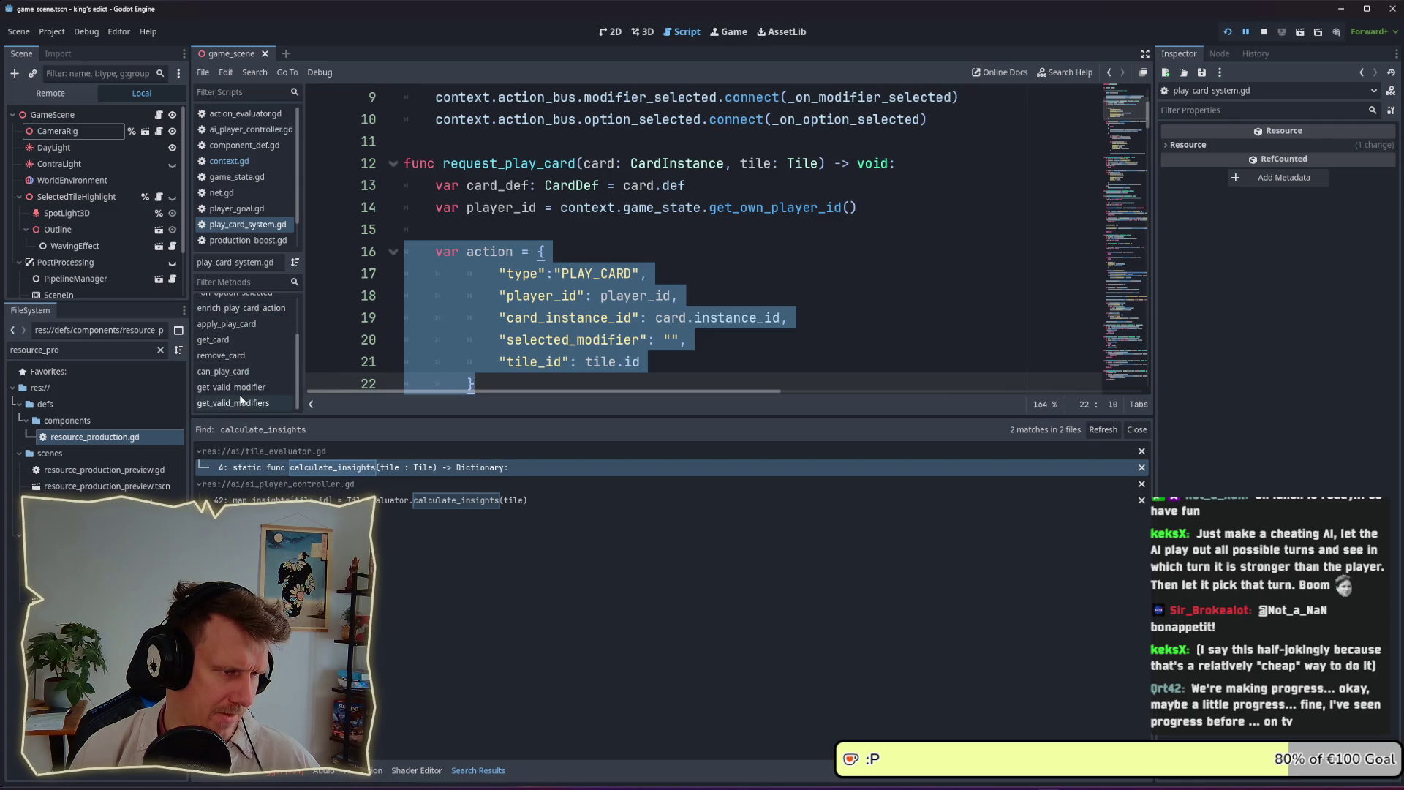
scroll(613, 366, down, 10)
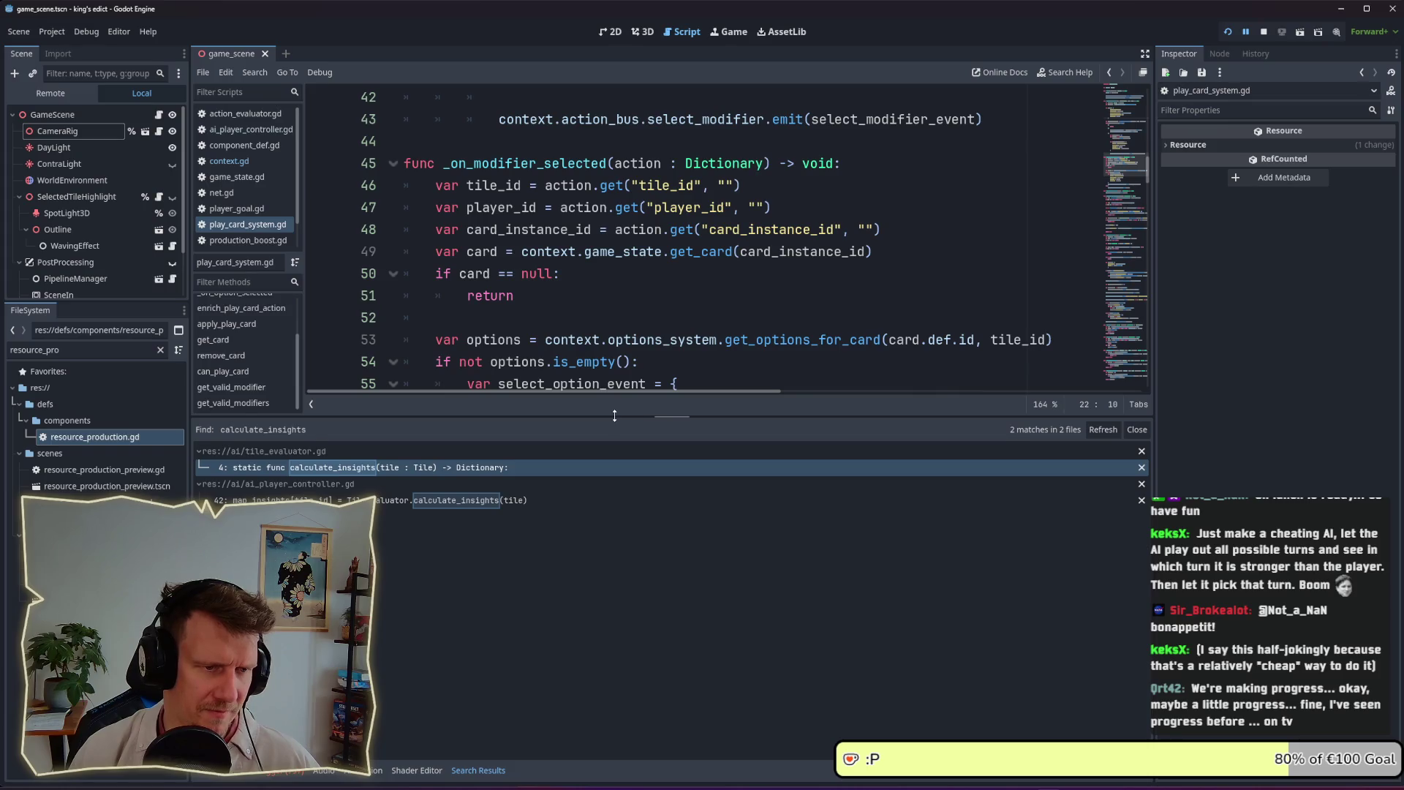
drag(613, 397, 612, 578)
Scroll through play_card_system.gd's functions, then select the FileSystem filter text
scroll(592, 391, down, 5)
scroll(591, 391, down, 10)
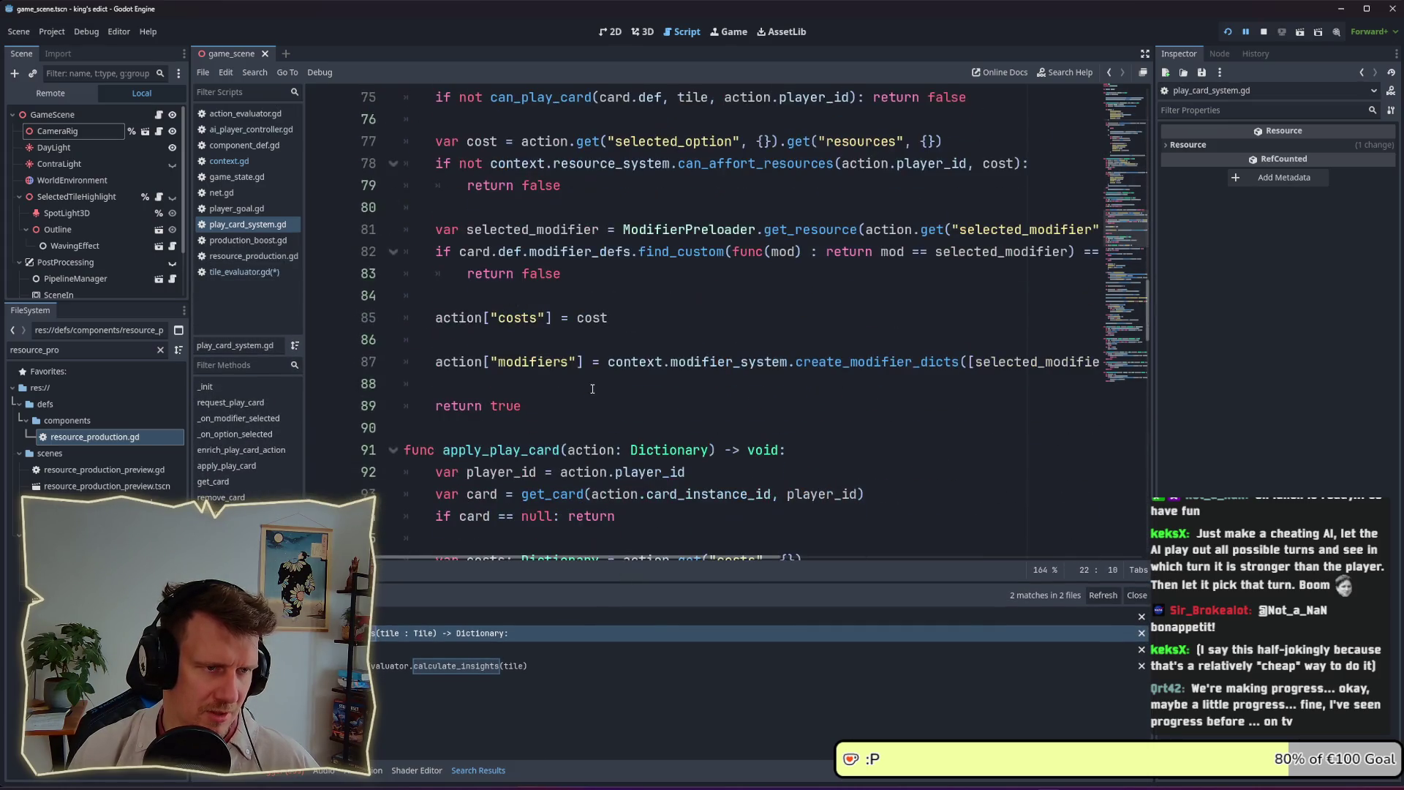
scroll(556, 385, down, 8)
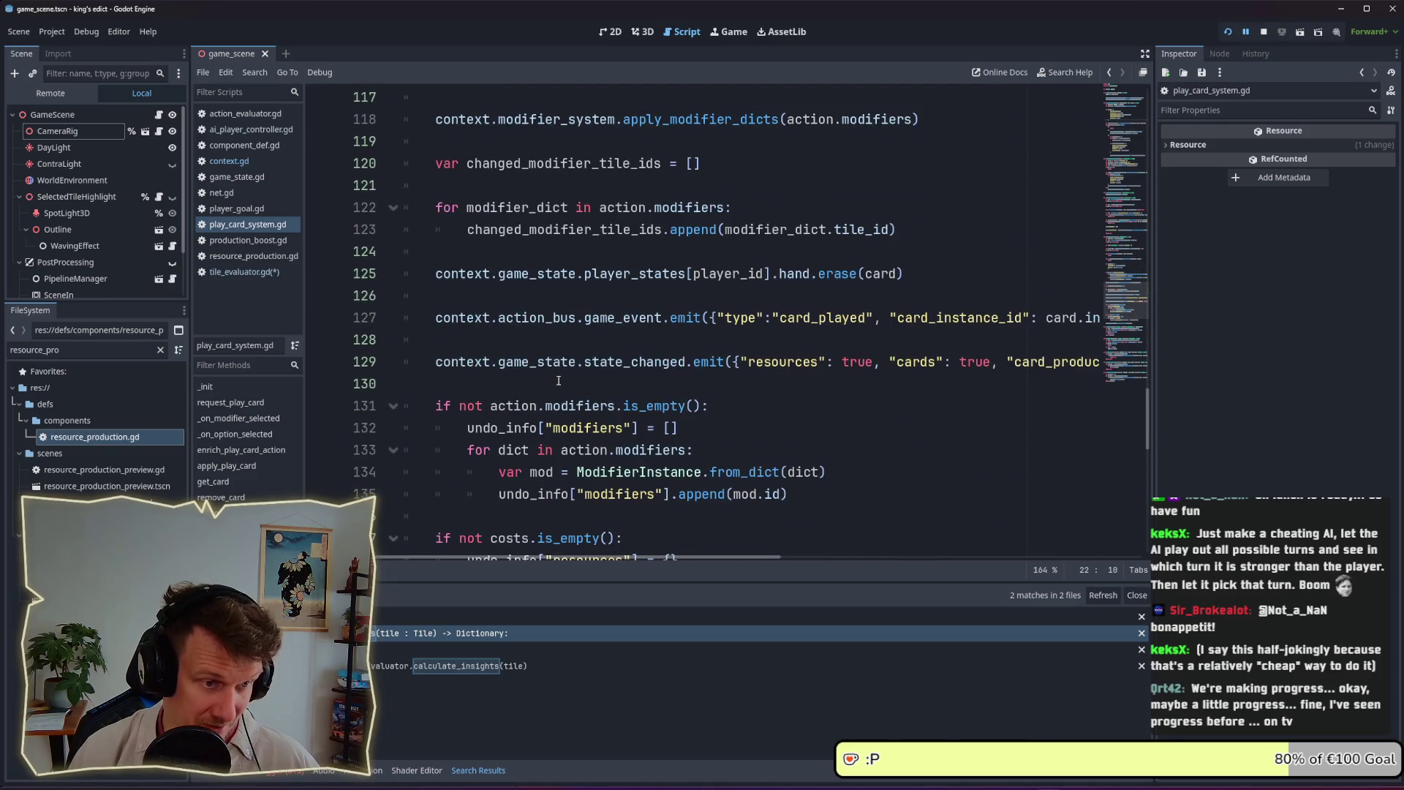
scroll(558, 380, down, 12)
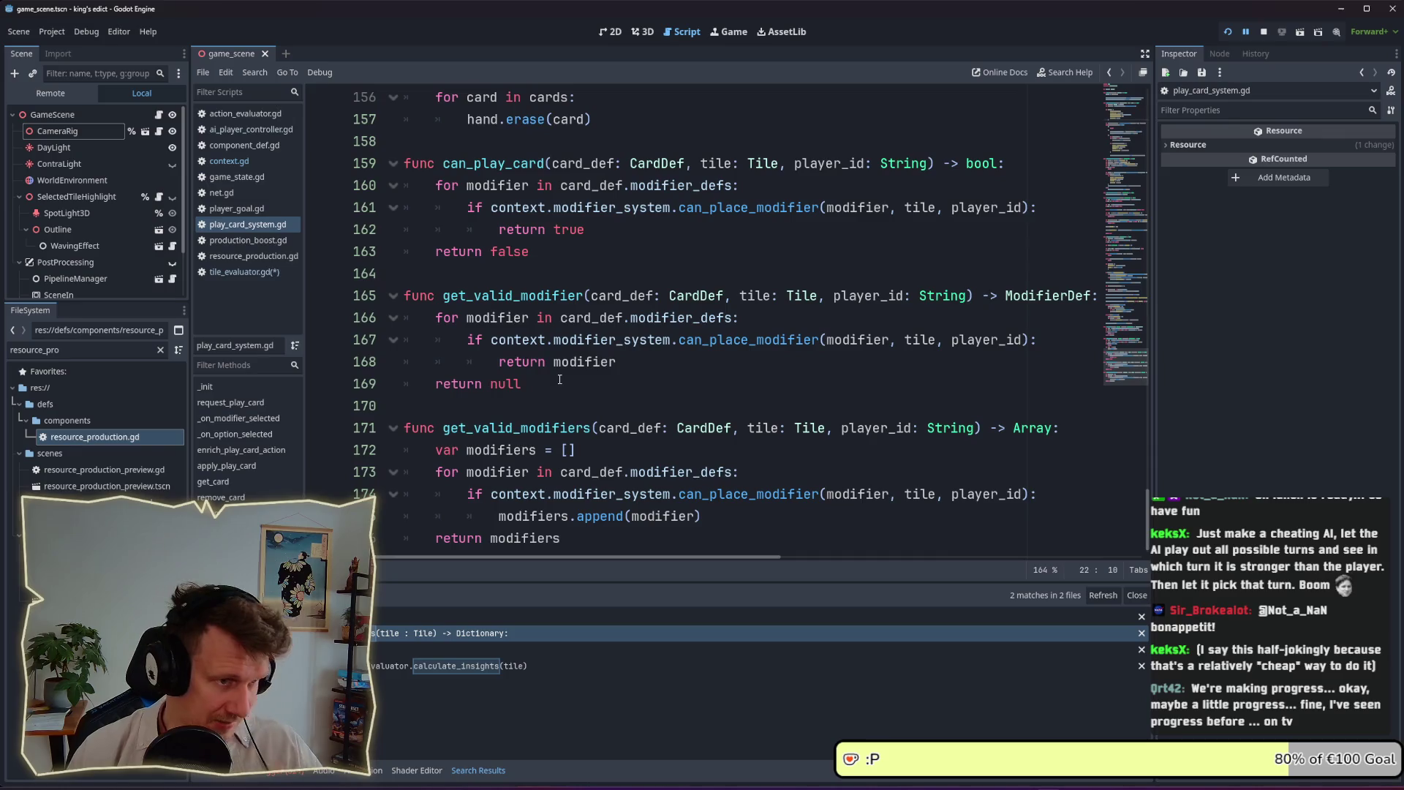
scroll(559, 379, down, 1)
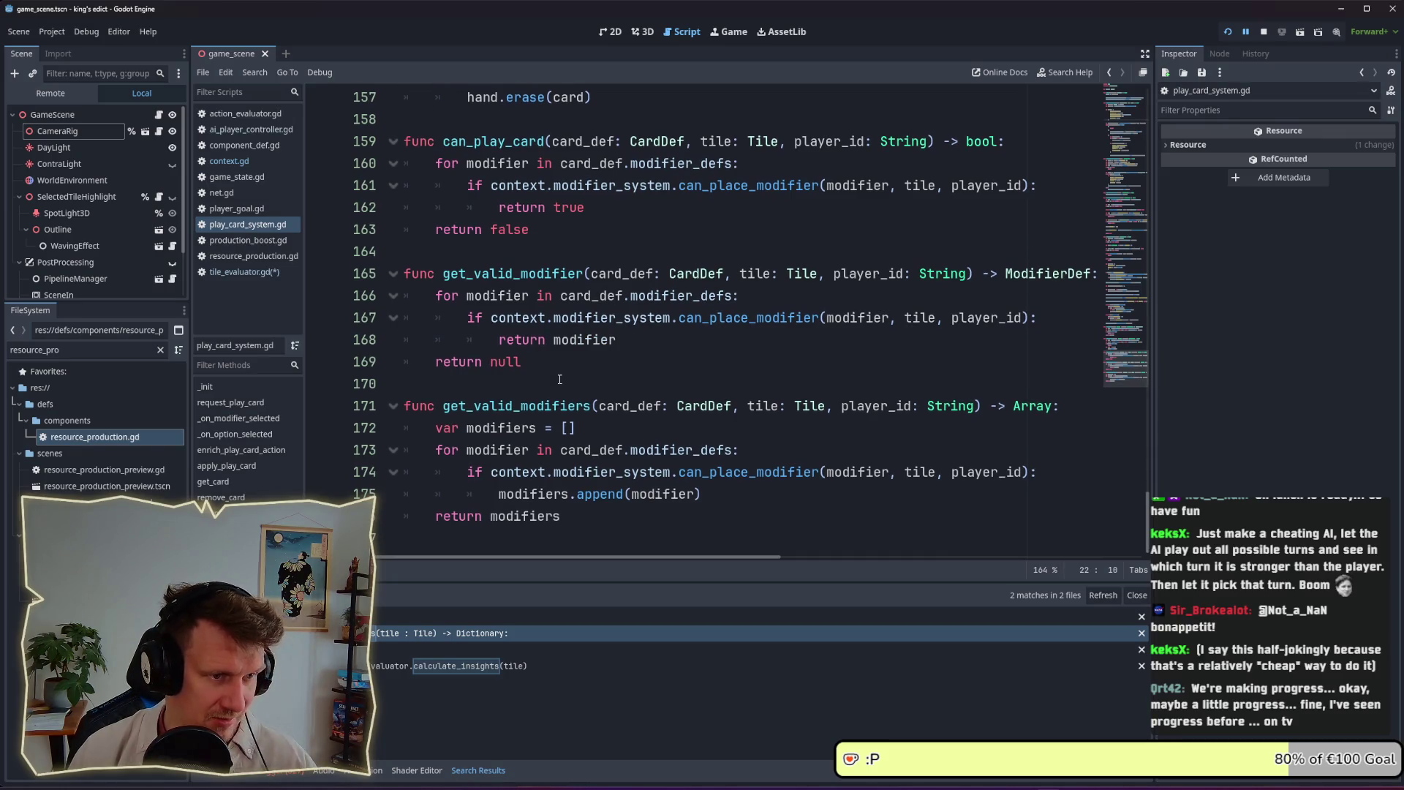
scroll(559, 379, up, 6)
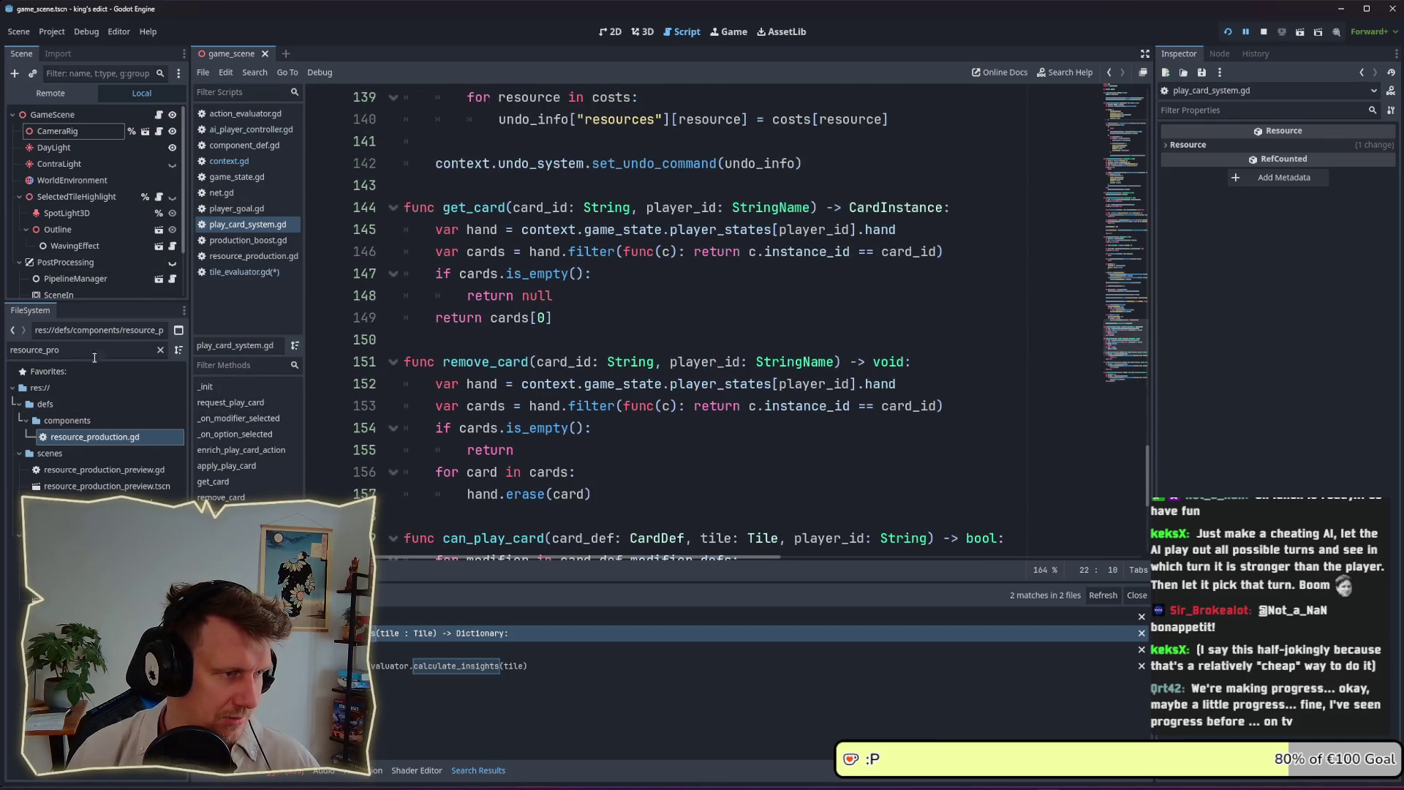
click(63, 370)
drag(68, 356, 11, 349)
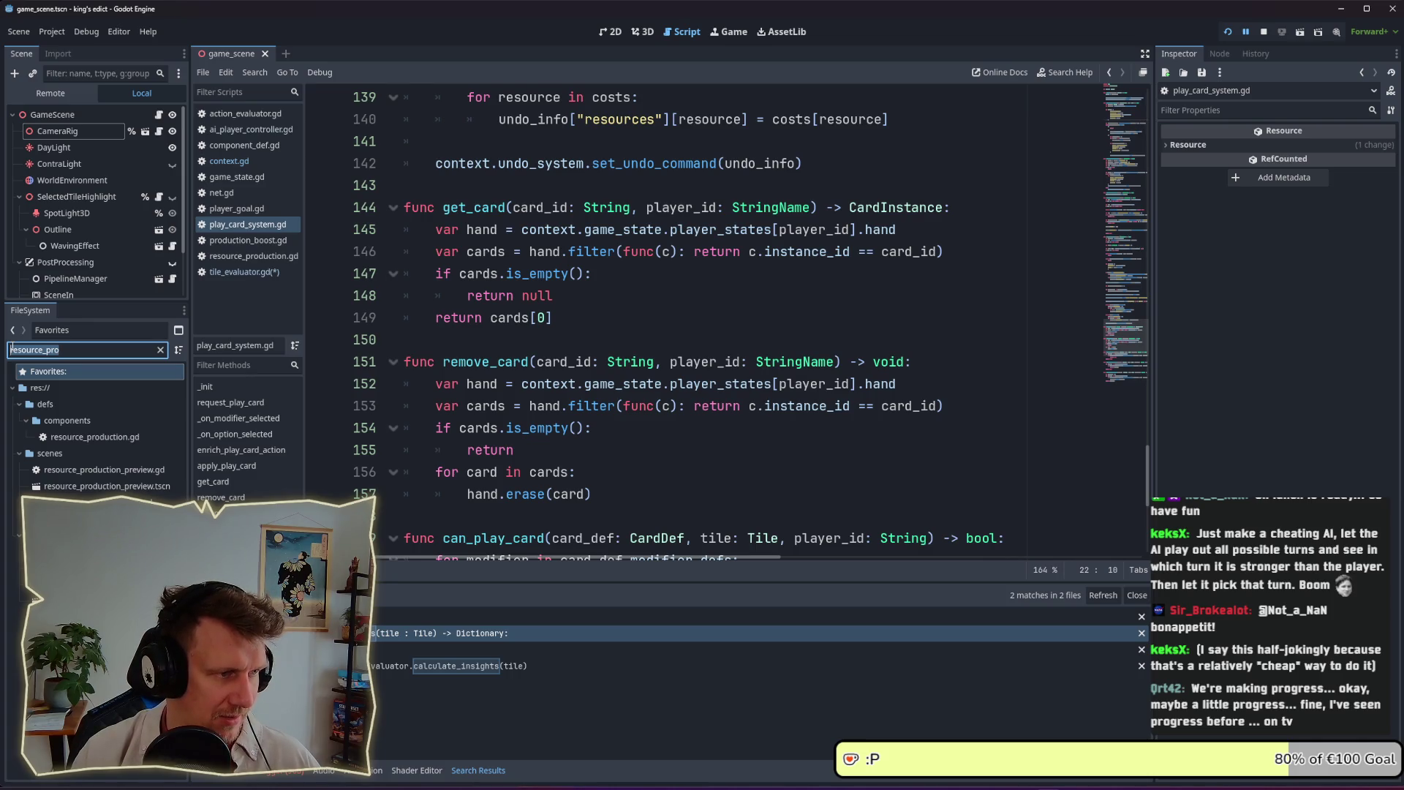
Filter the FileSystem for 'modifier_sy' and open modifier_system.gd
key(BackSpace)
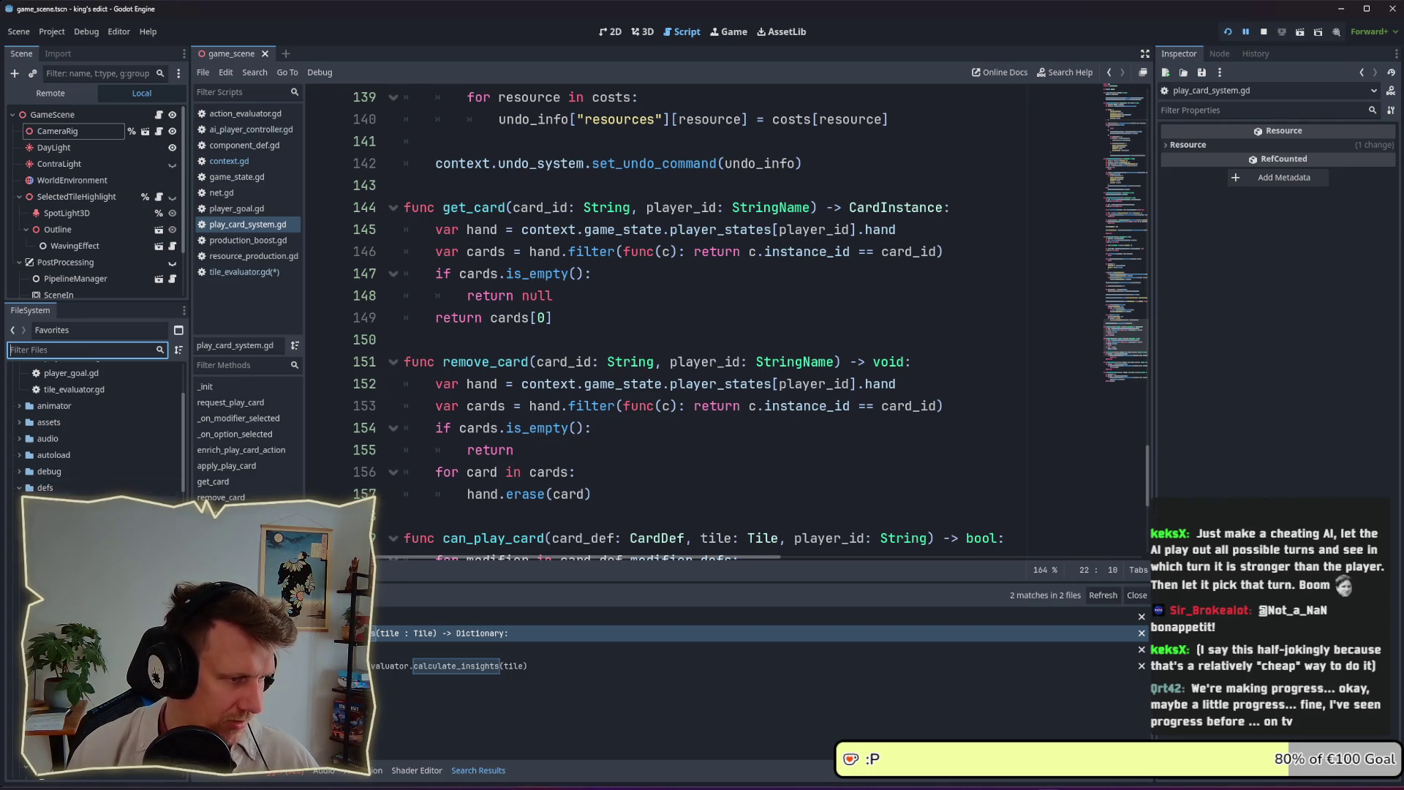
scroll(95, 432, down, 5)
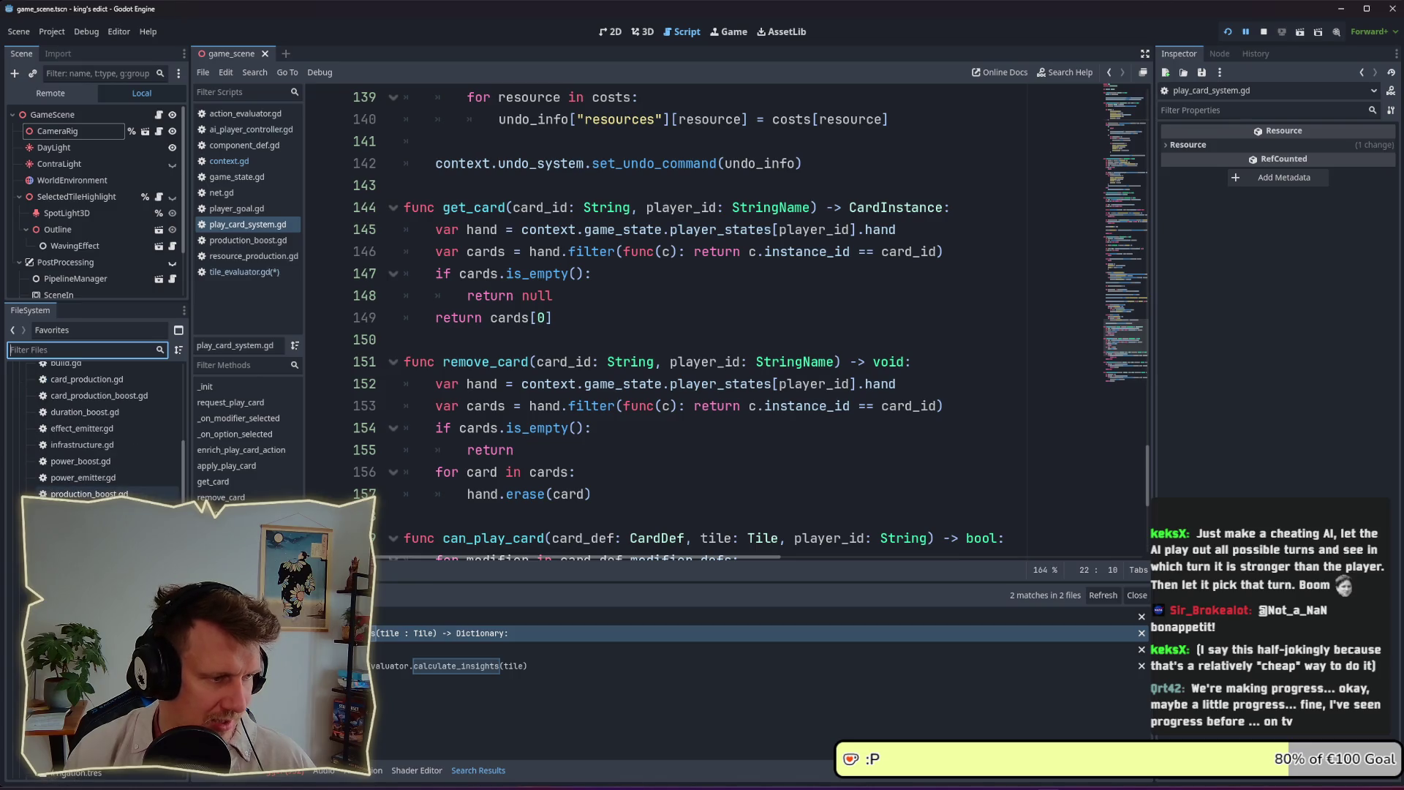
scroll(95, 428, down, 2)
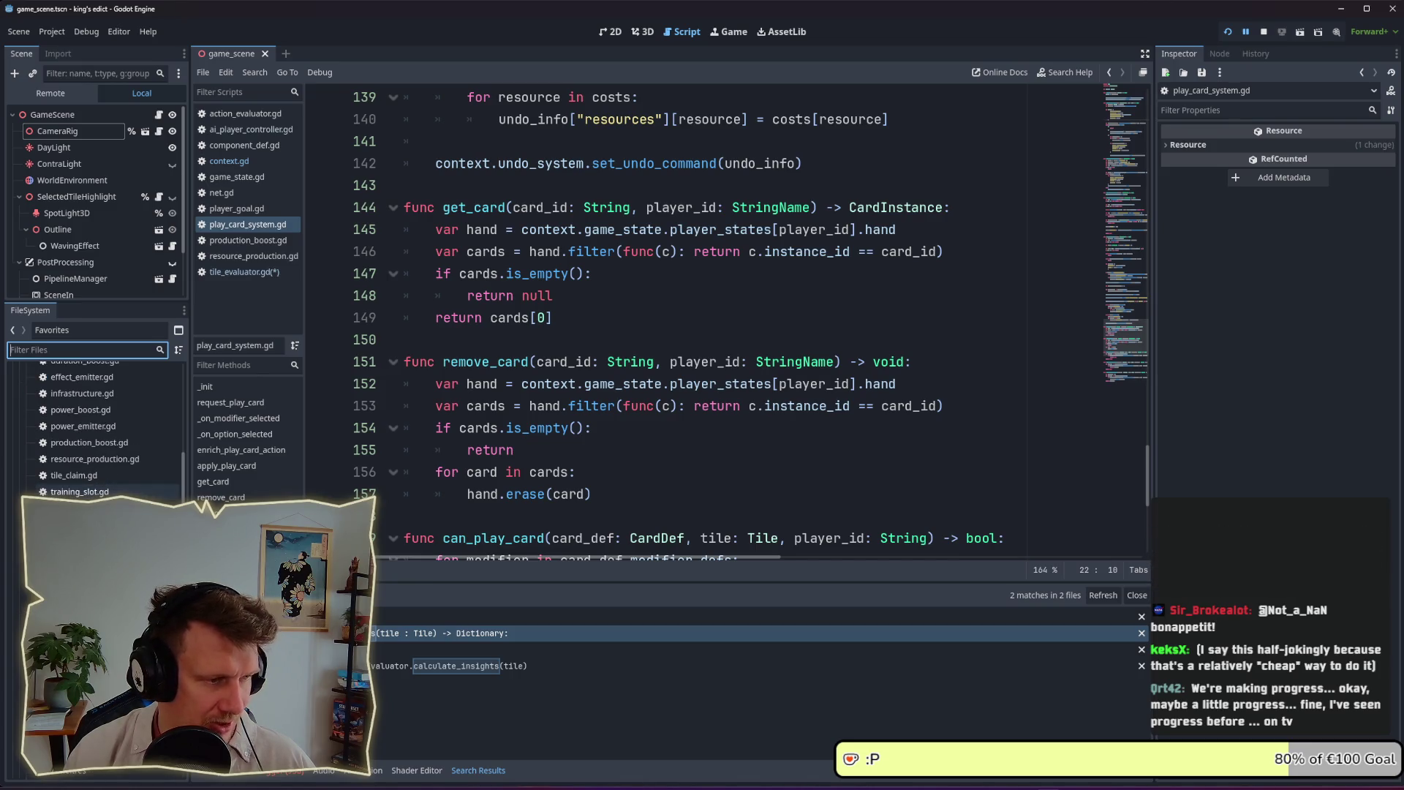
scroll(95, 431, up, 5)
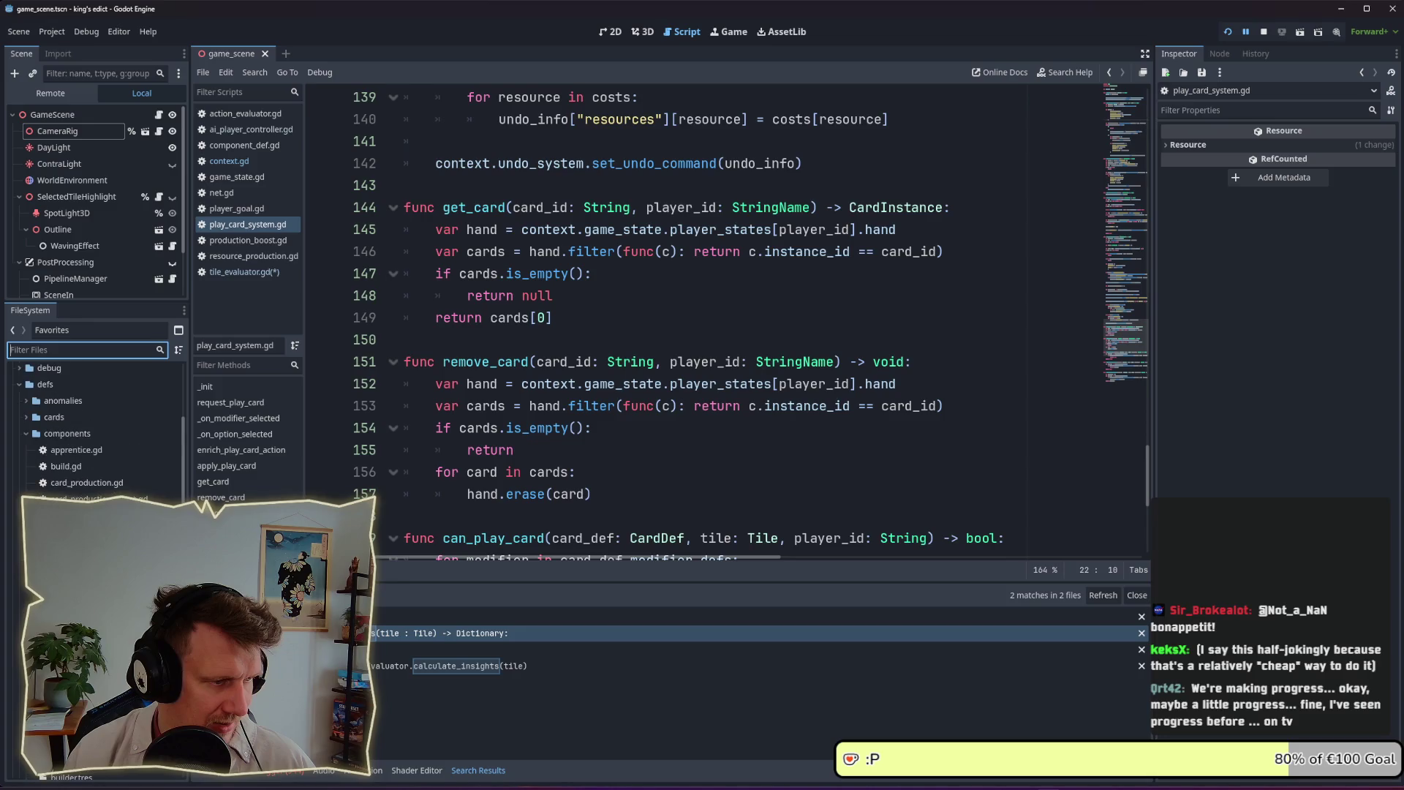
text(maodie)
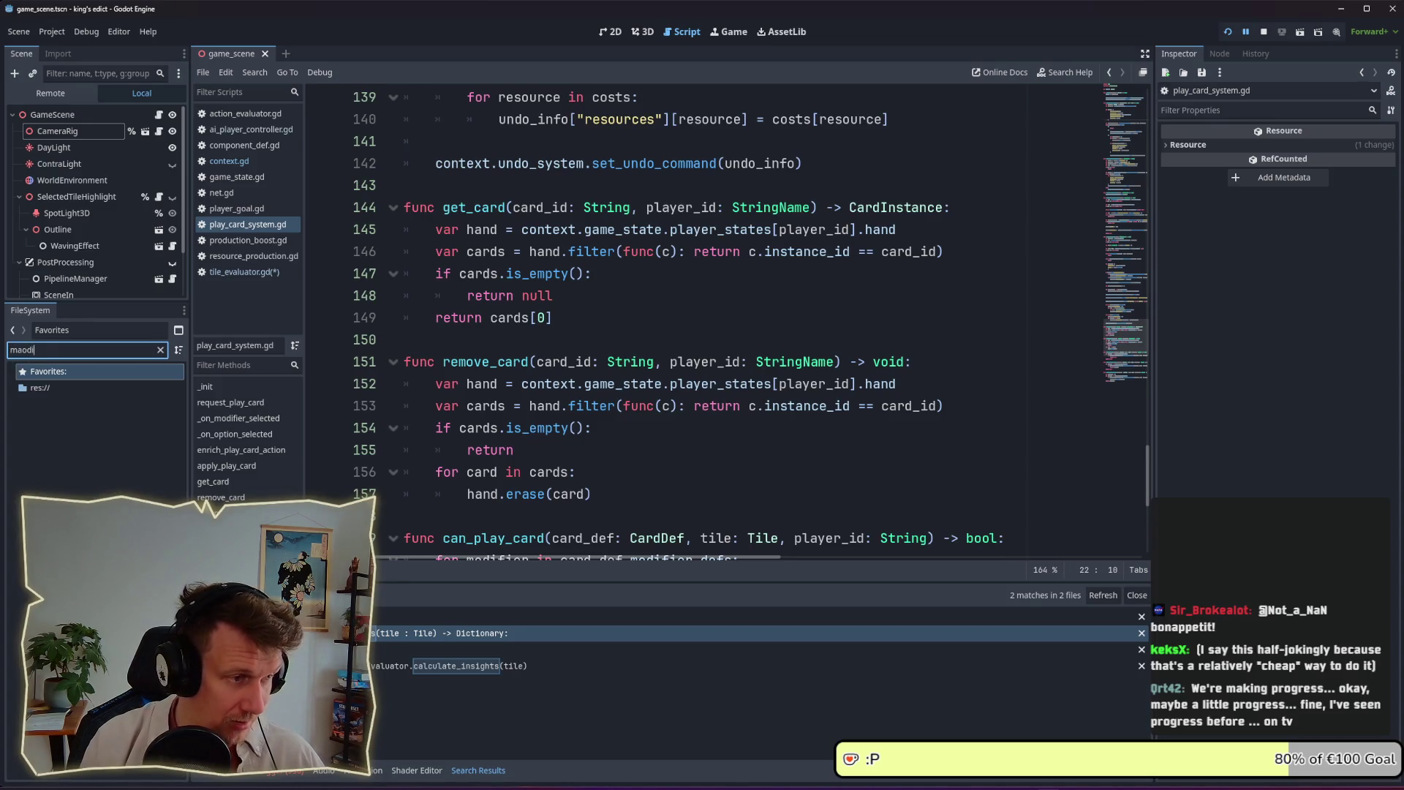
key(BackSpace)
key(BackSpace)
key(BackSpace)
text(odfi)
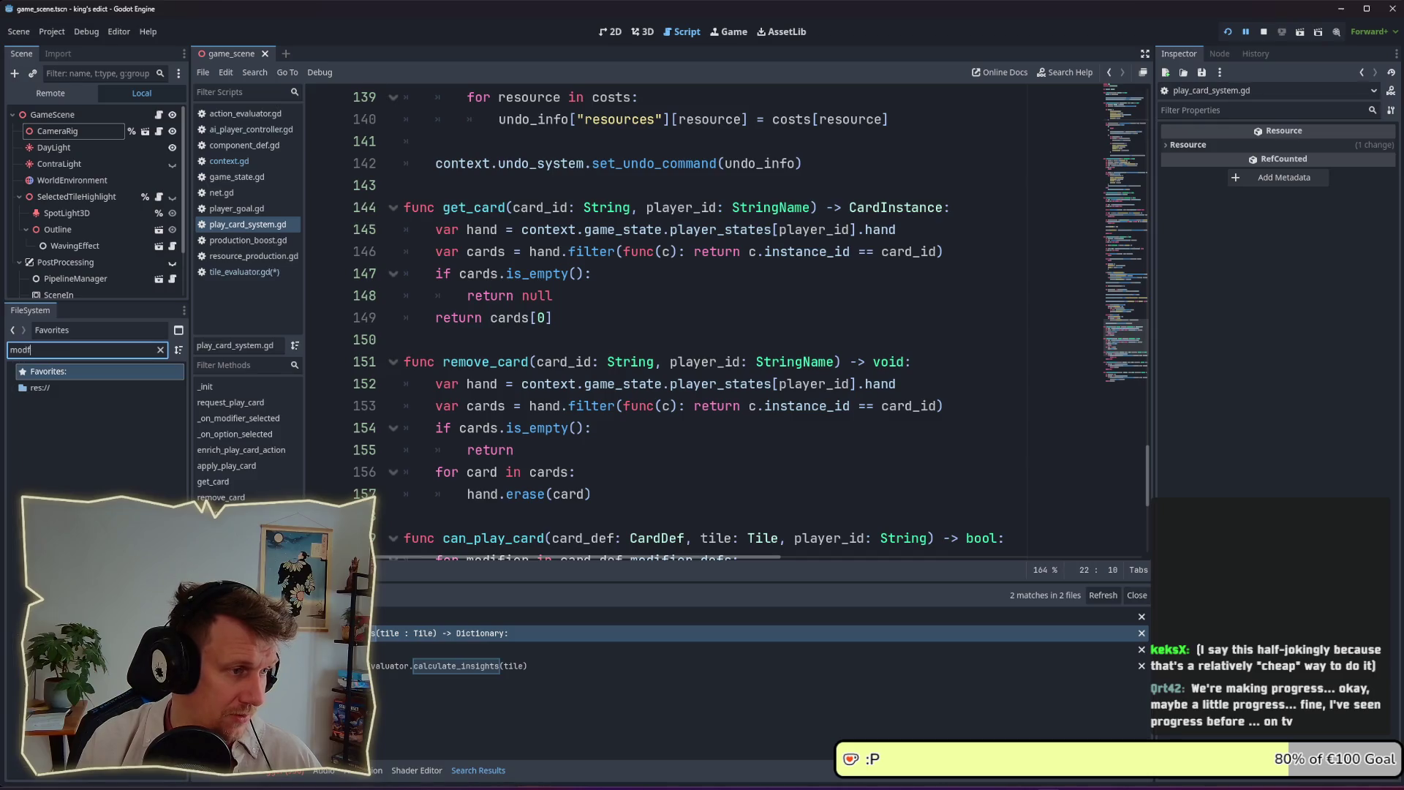
key(BackSpace)
key(BackSpace)
text(ifier)
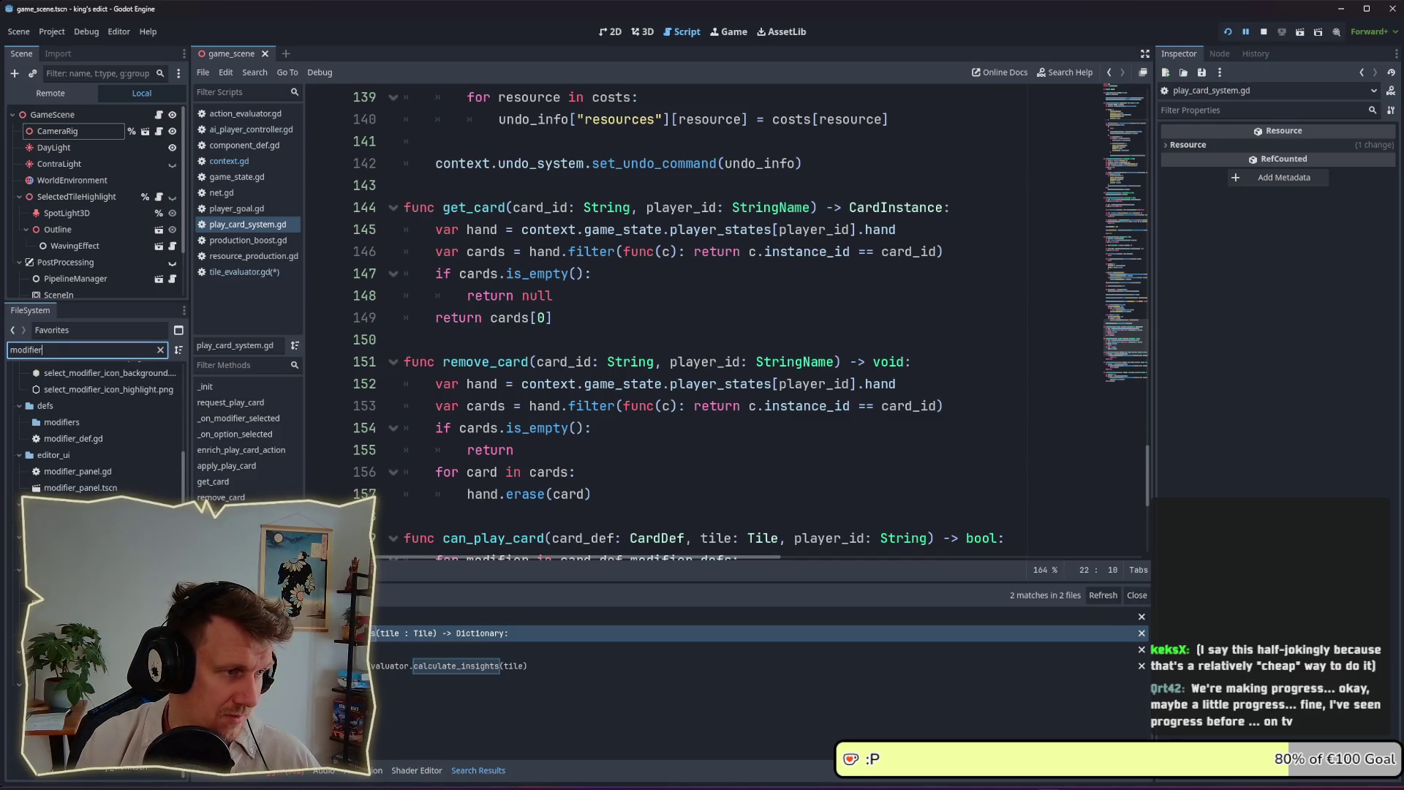
text(_sy)
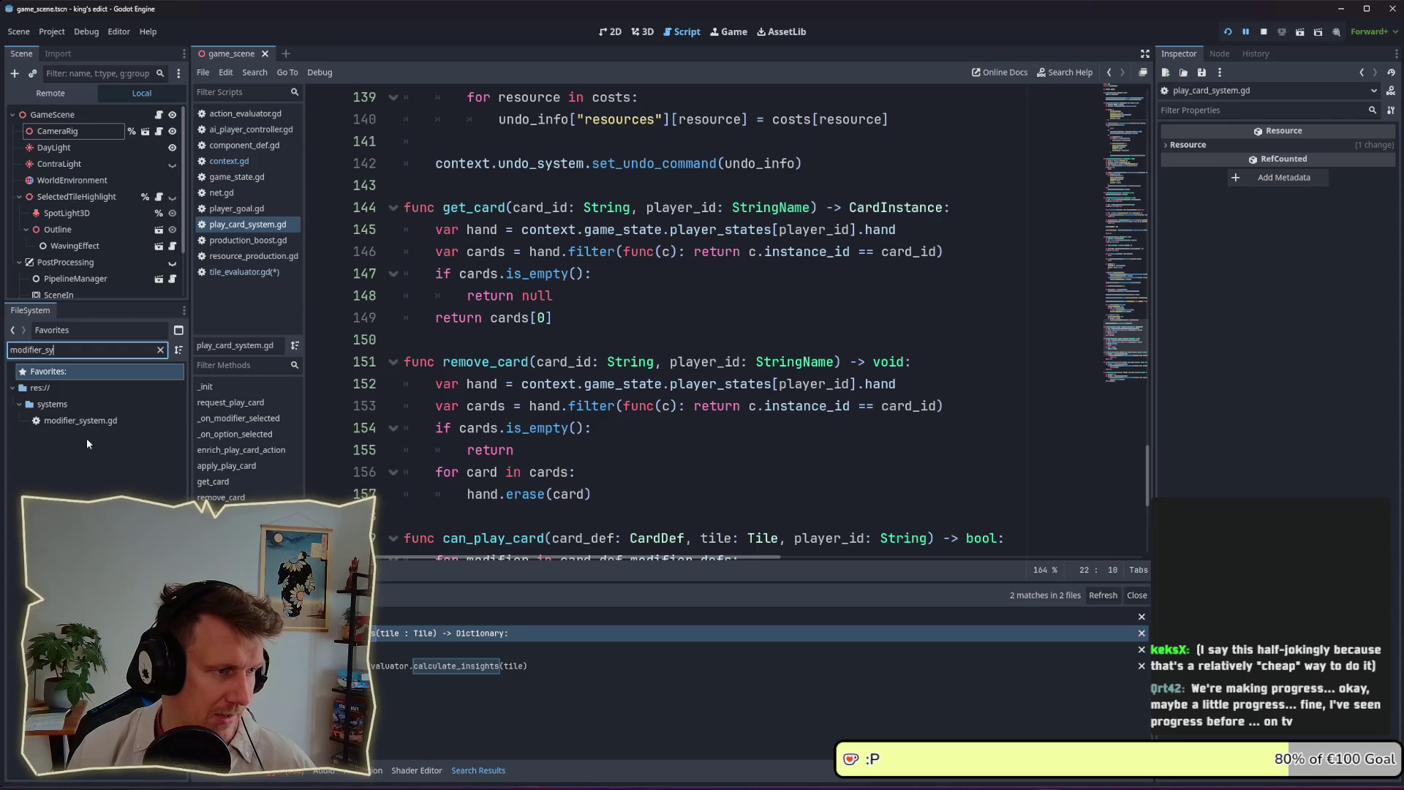
double_click(80, 421)
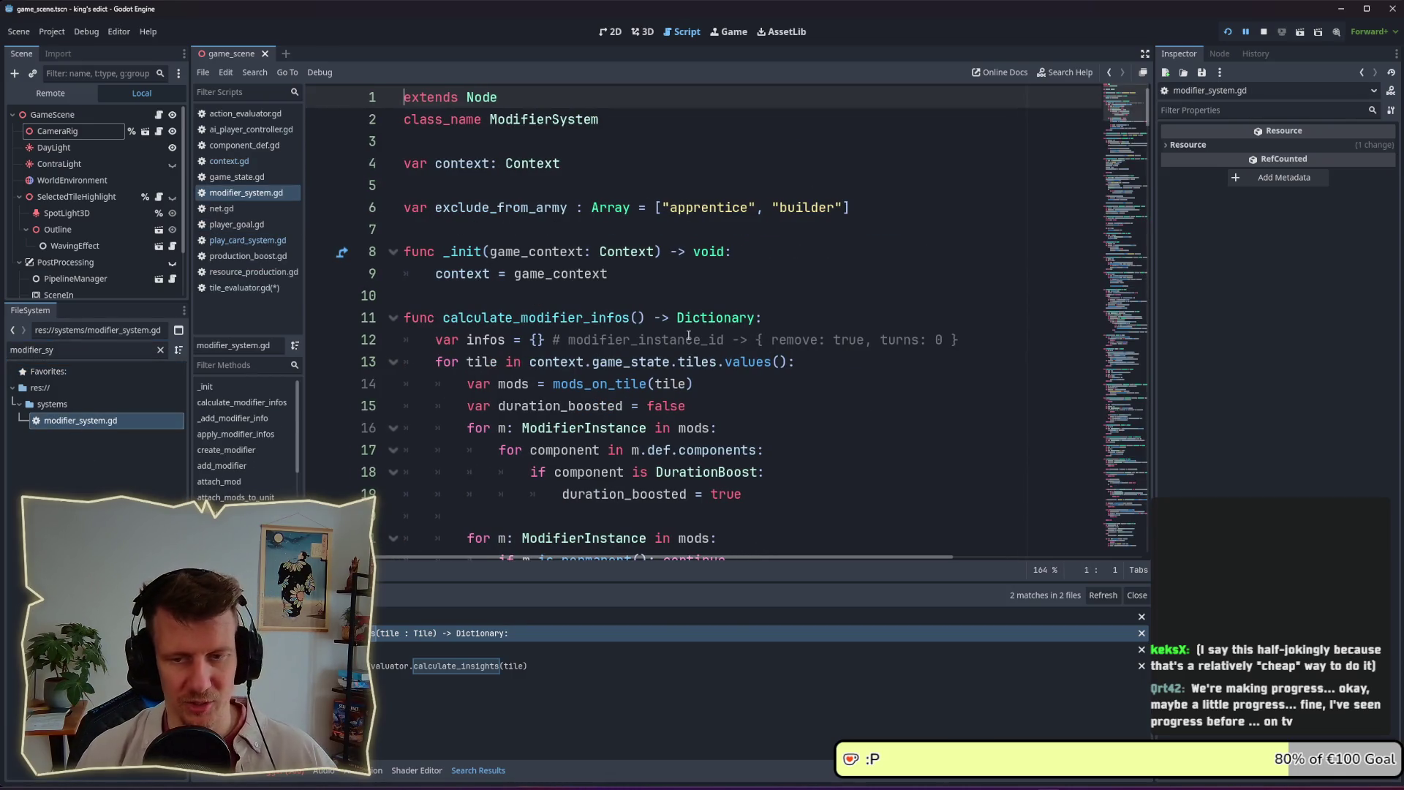
Find and select mod_def_id_by_instance_id in modifier_system.gd, then return to tile_evaluator.gd
scroll(688, 336, down, 1)
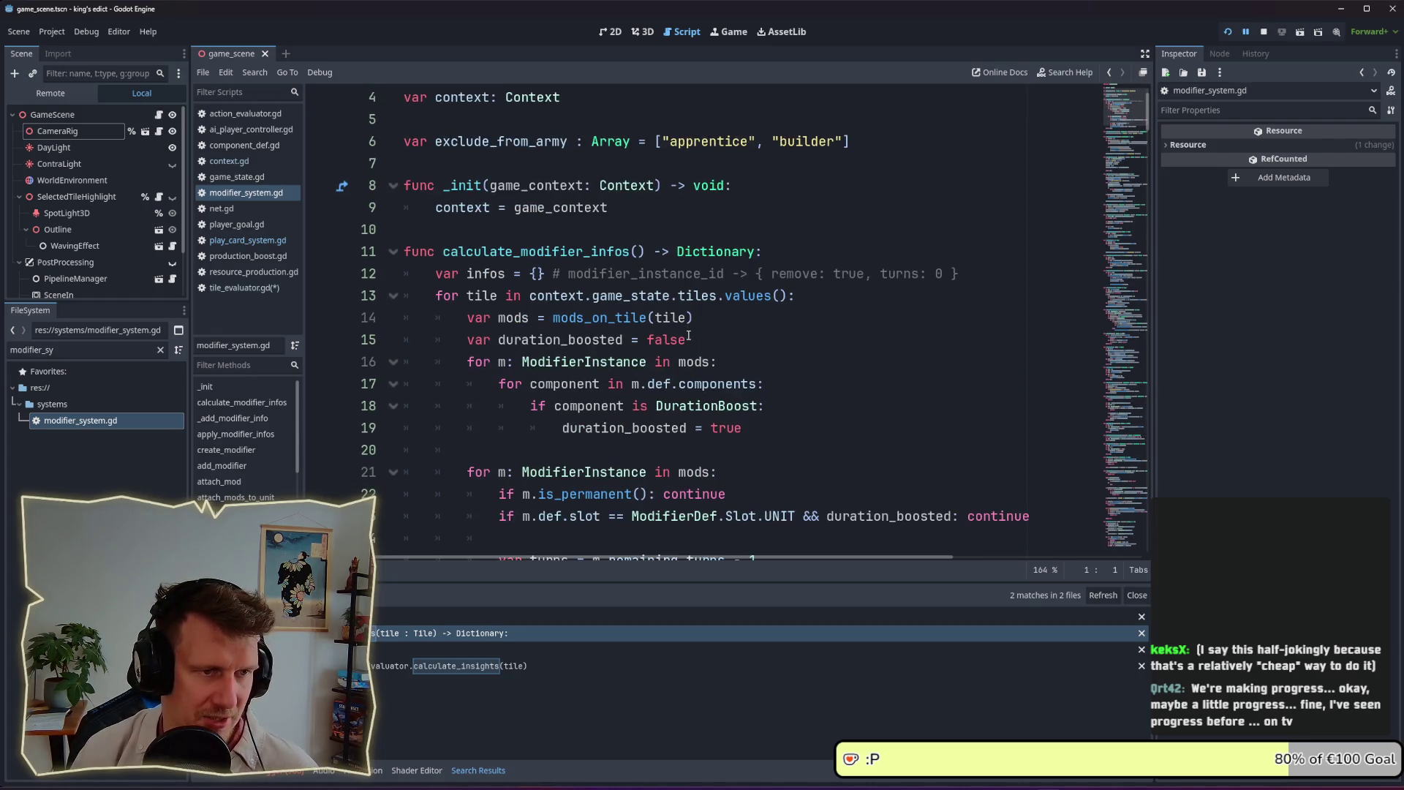
scroll(688, 335, down, 2)
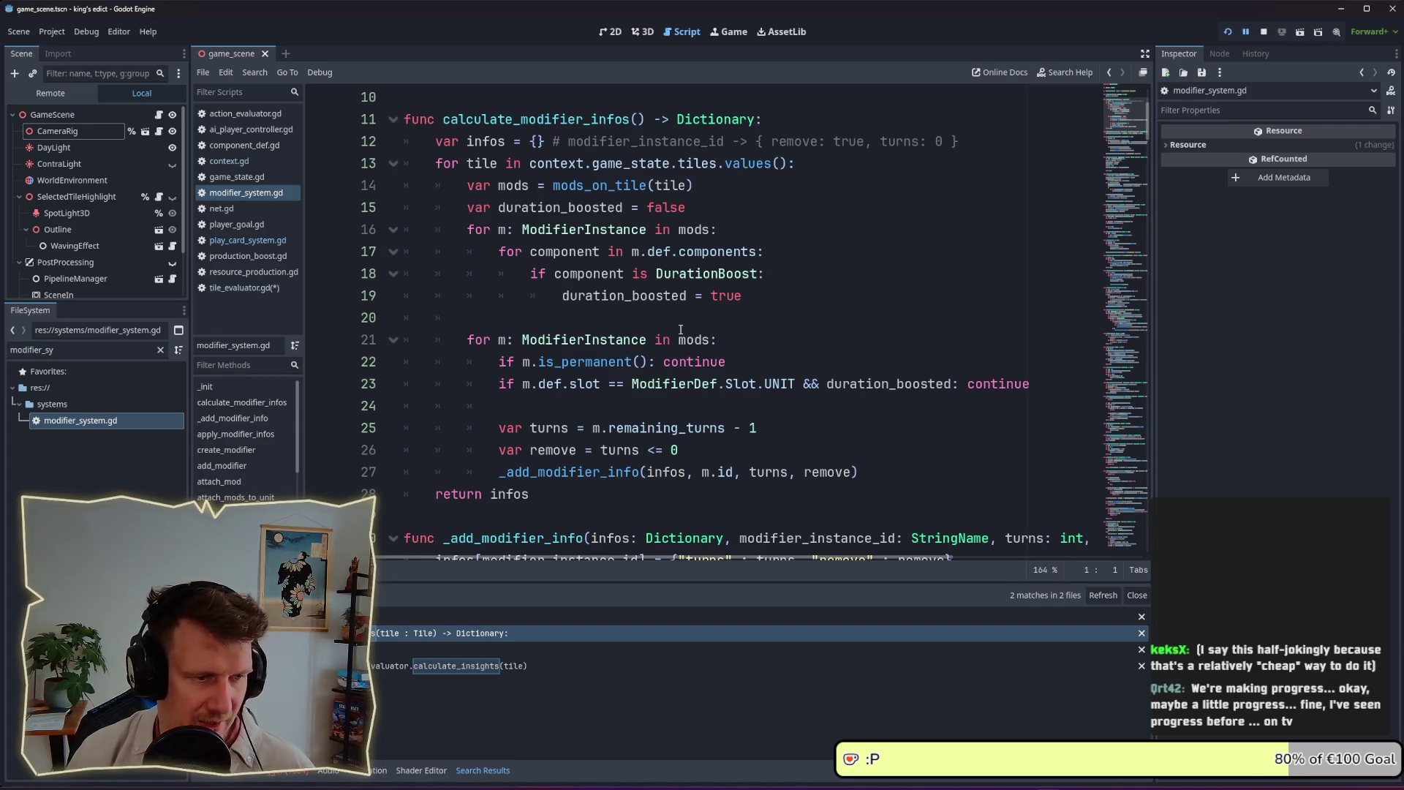
scroll(680, 330, down, 1)
scroll(680, 330, down, 8)
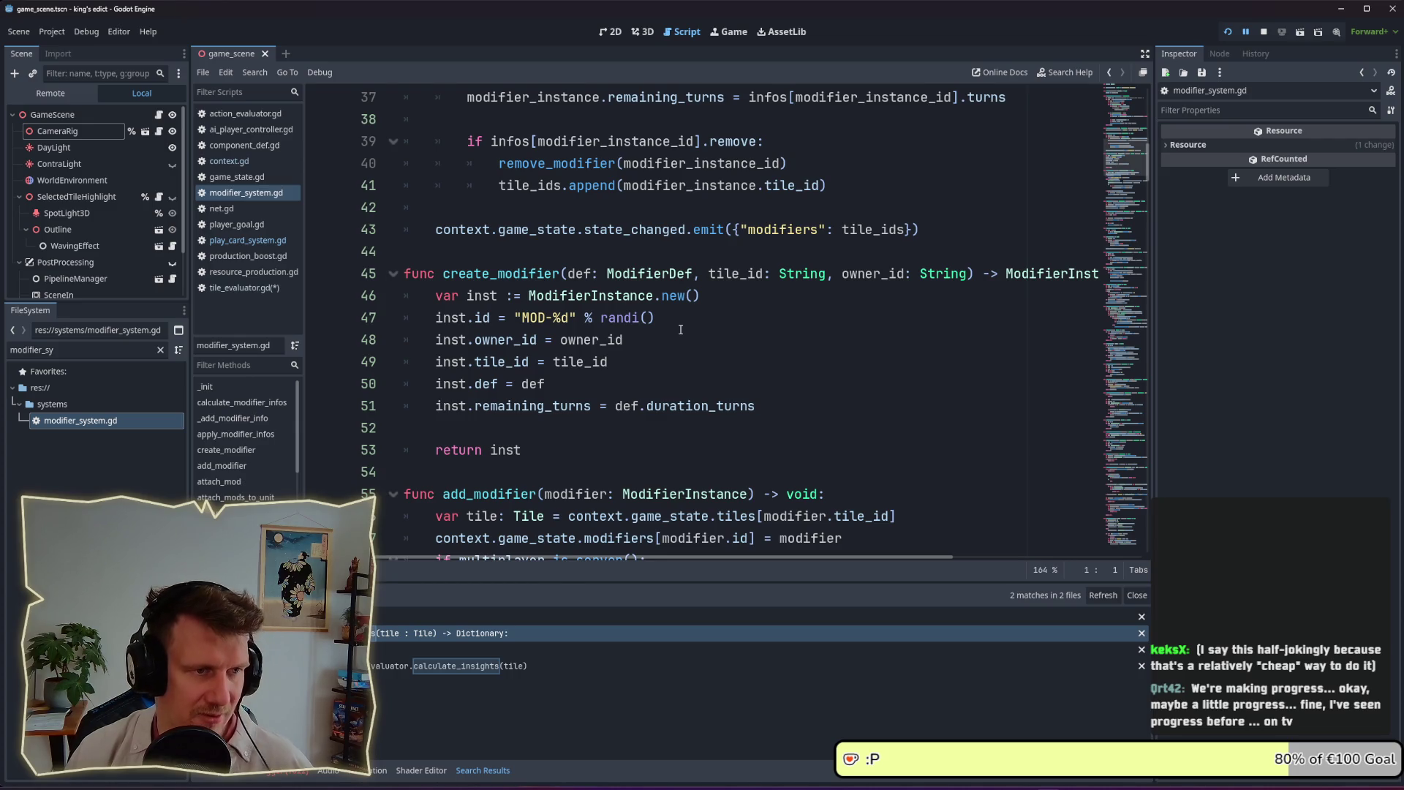
scroll(680, 329, down, 11)
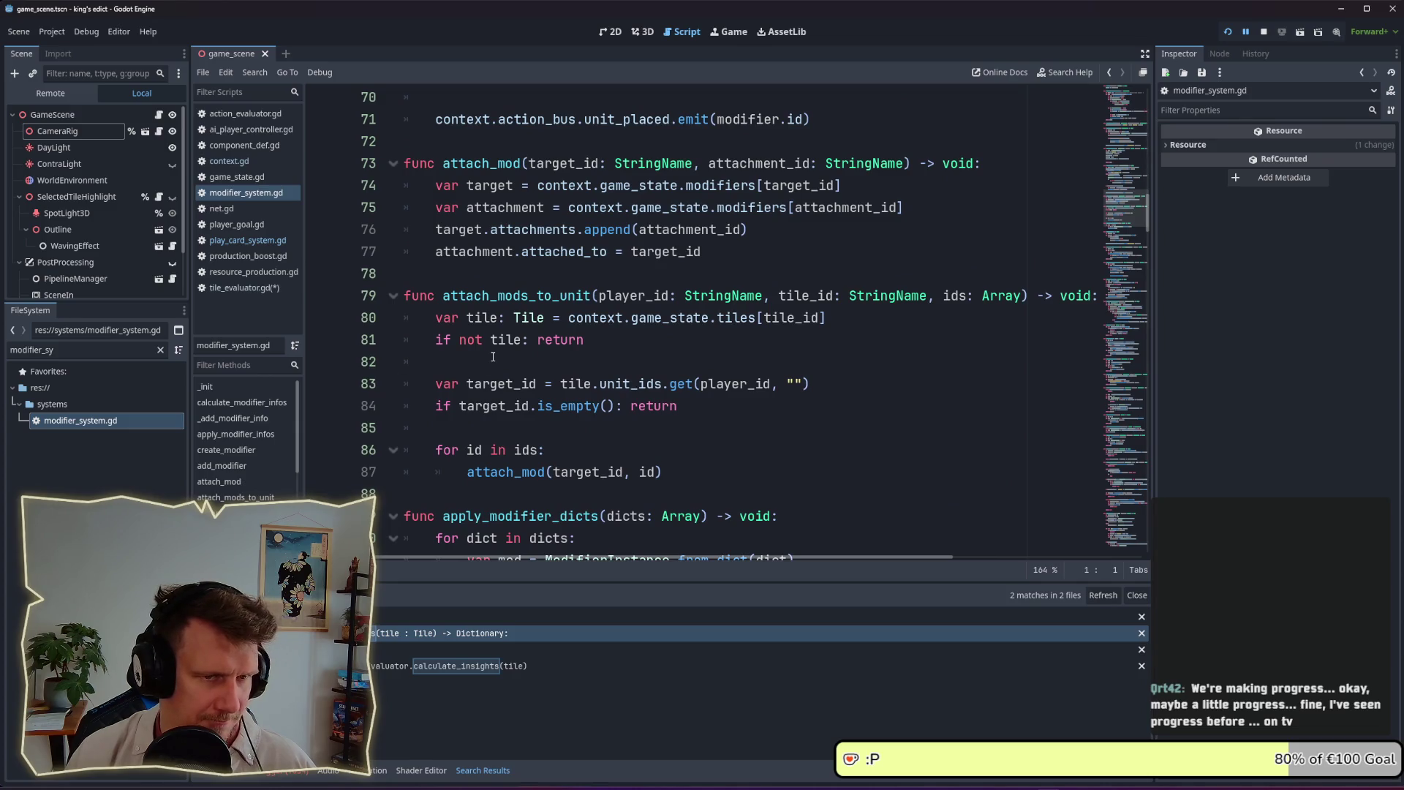
scroll(492, 357, down, 11)
scroll(493, 357, down, 6)
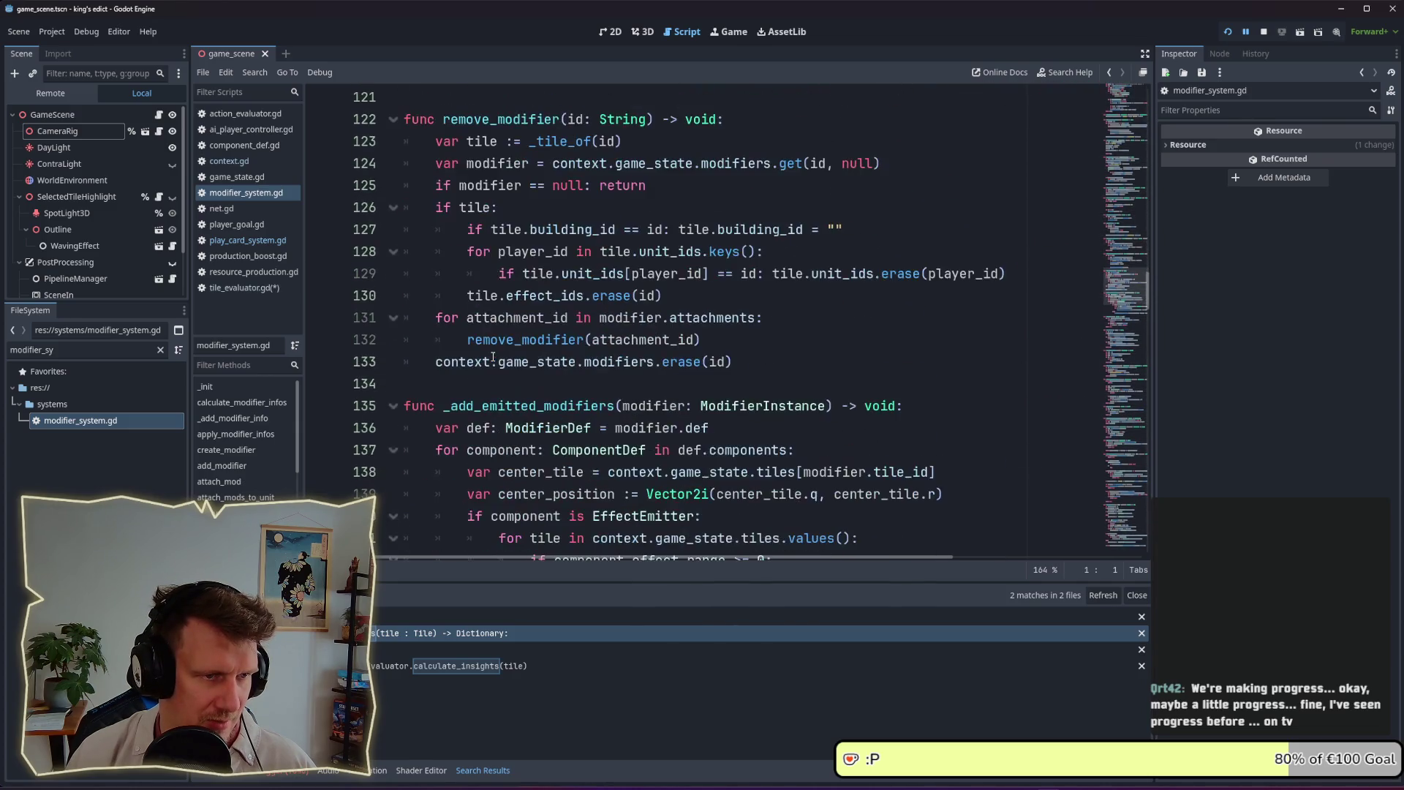
scroll(493, 357, down, 3)
scroll(290, 425, down, 5)
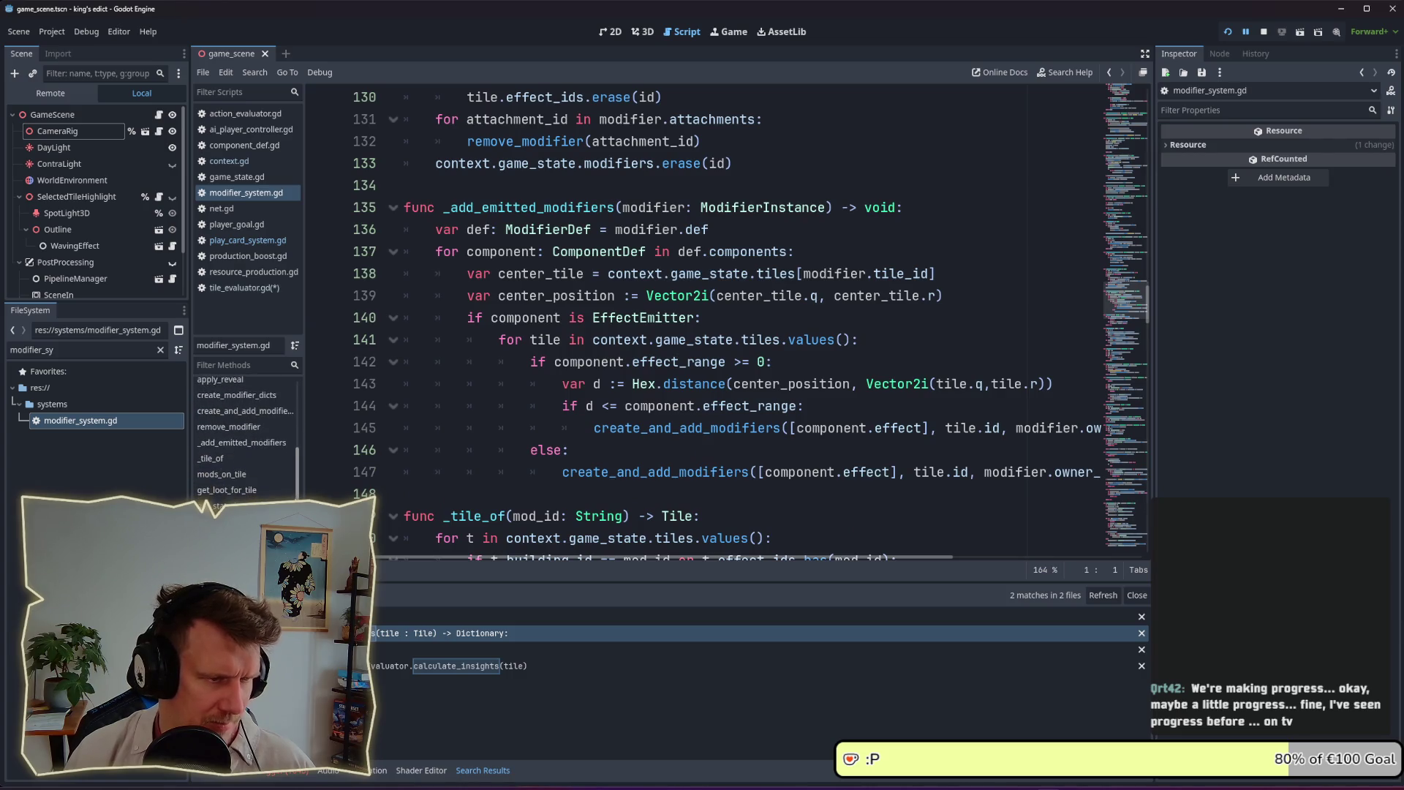
scroll(245, 438, down, 5)
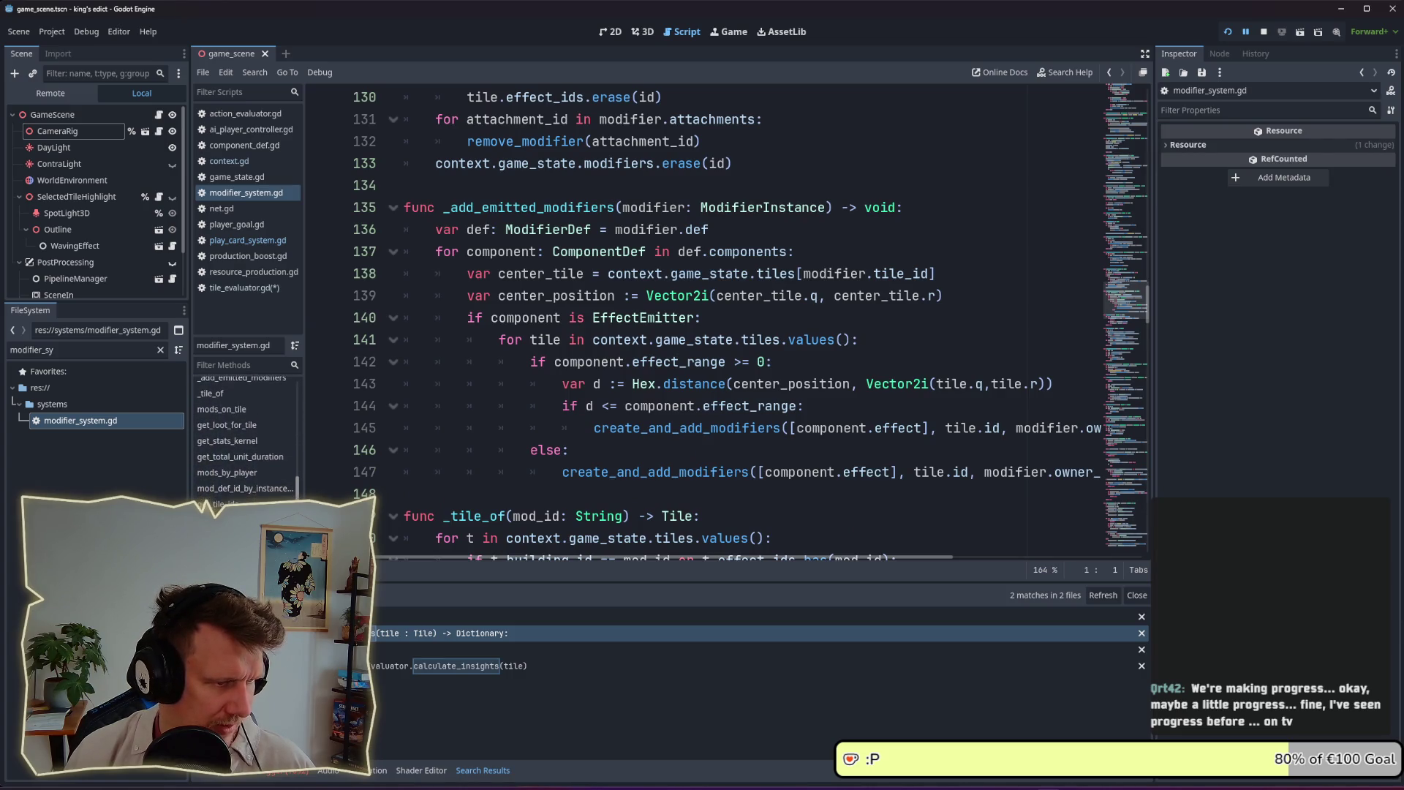
click(274, 487)
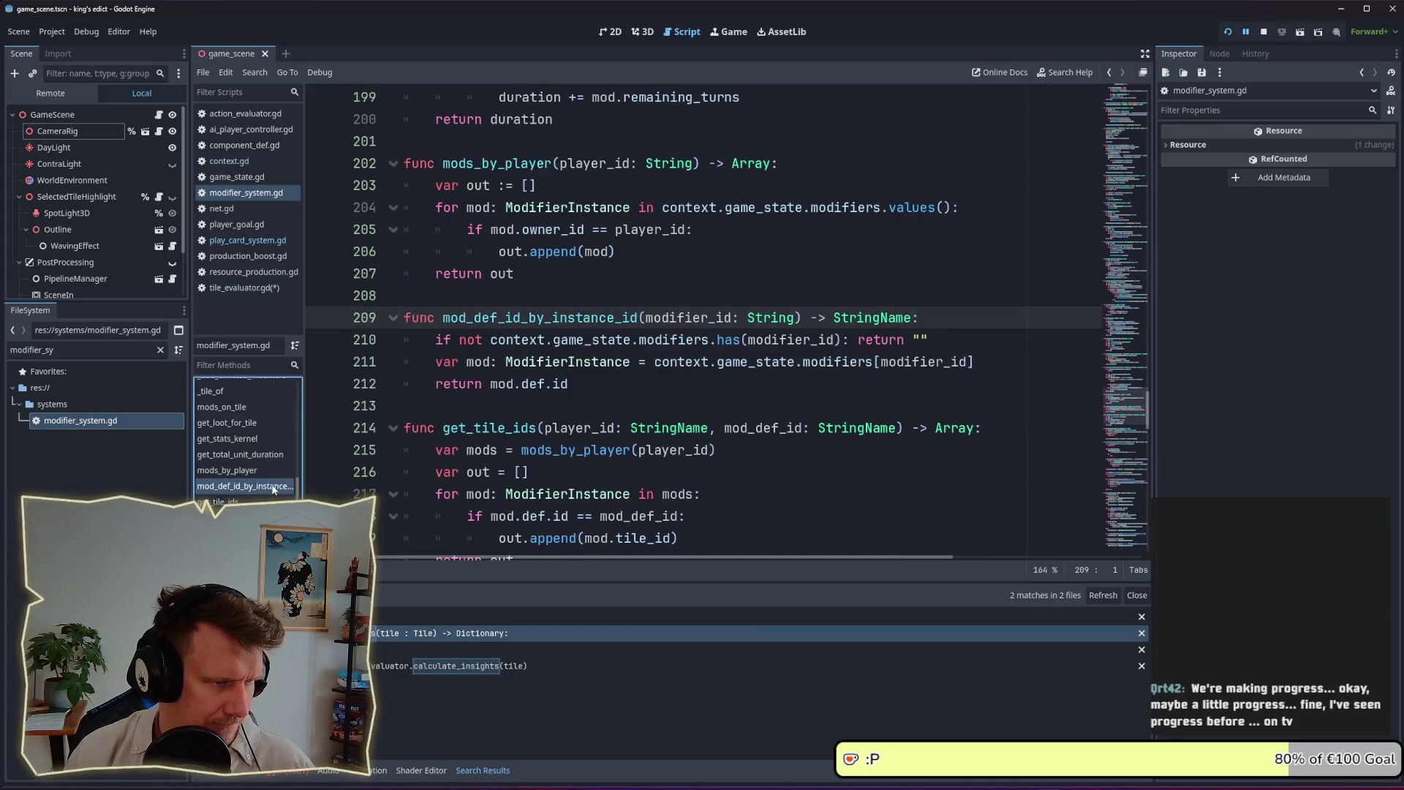
double_click(561, 317)
key(ctrl+c)
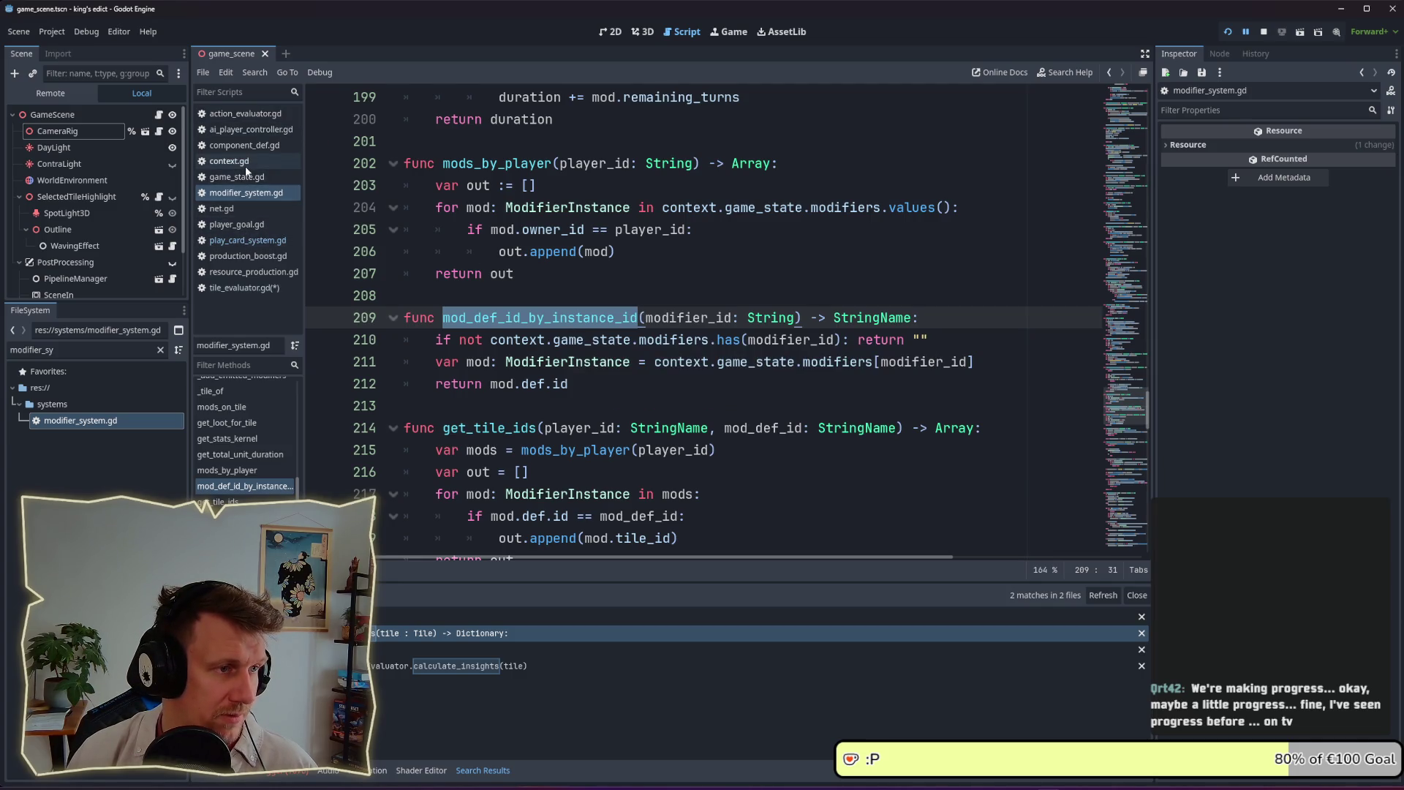
click(244, 272)
click(244, 287)
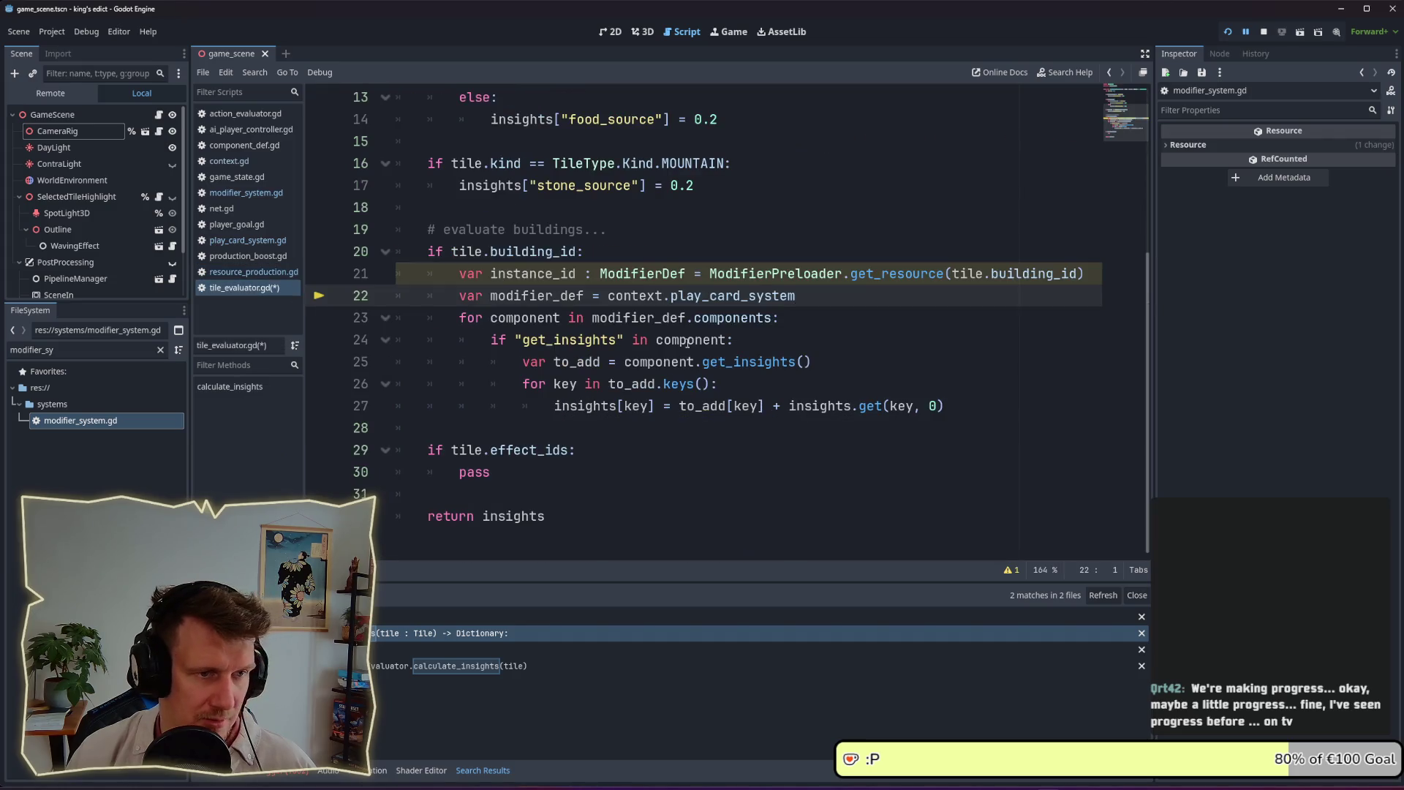
Change line 22 to call context.modifier_system.mod_def_id_by_instance_id(instance_id)
click(802, 296)
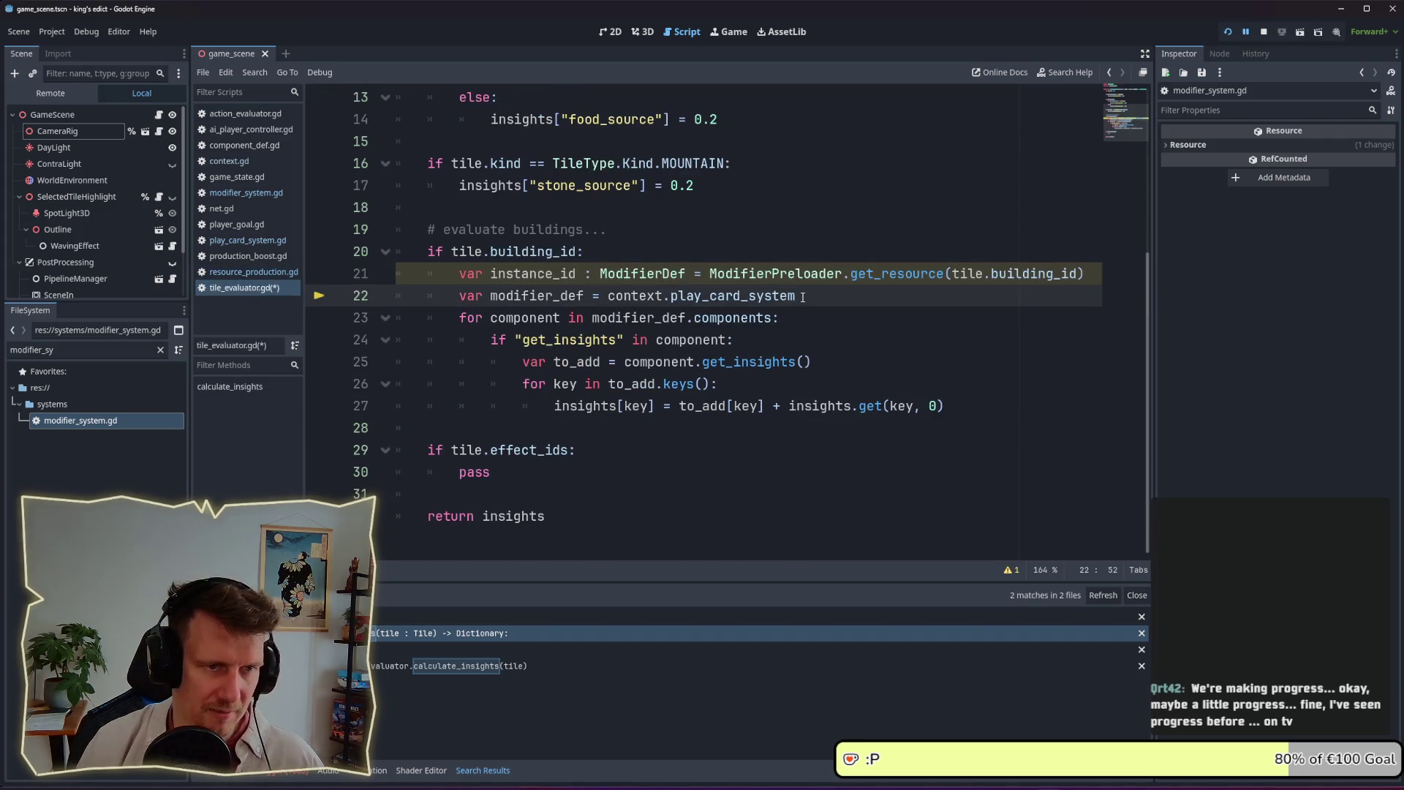
key(ctrl+BackSpace)
text(mo)
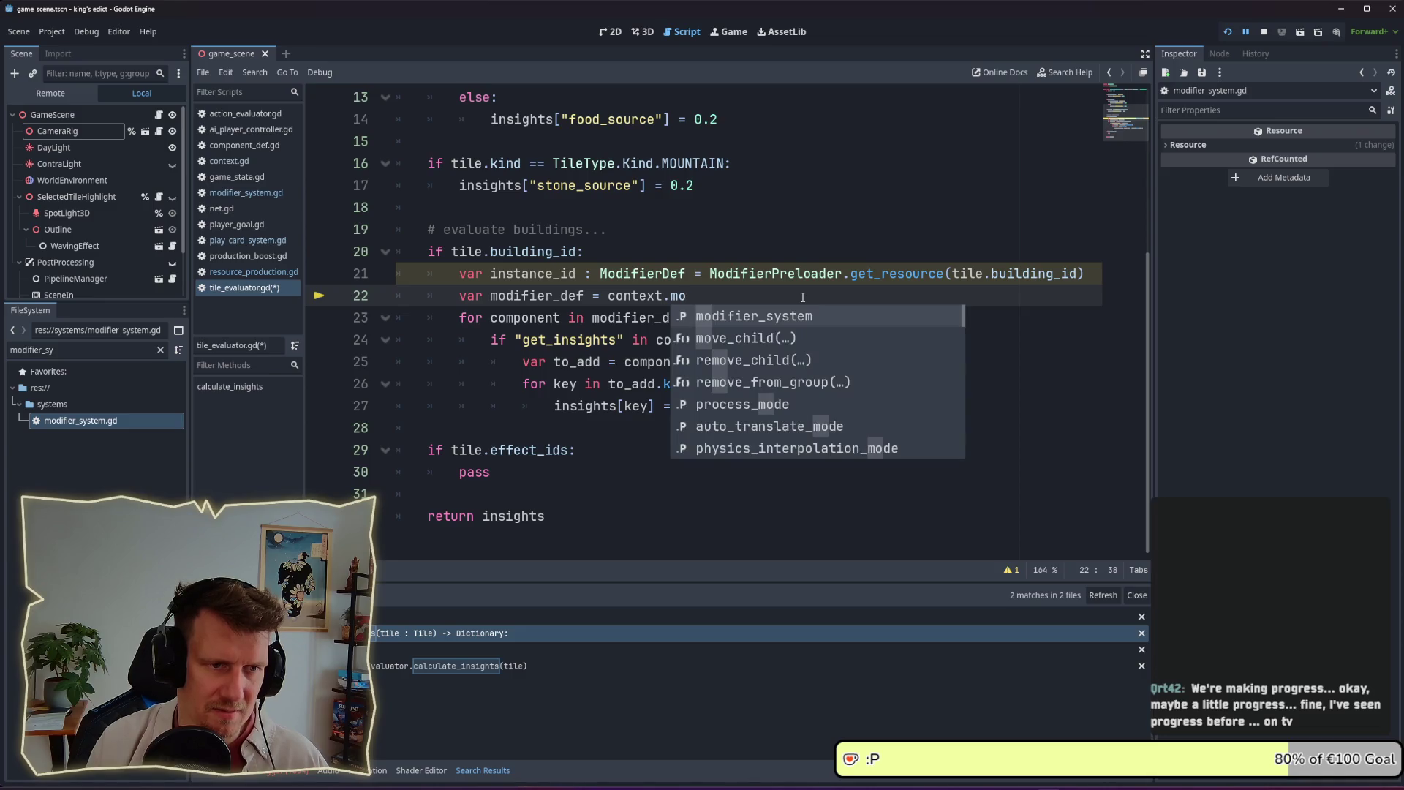
key(Return)
text(.)
key(ctrl+v)
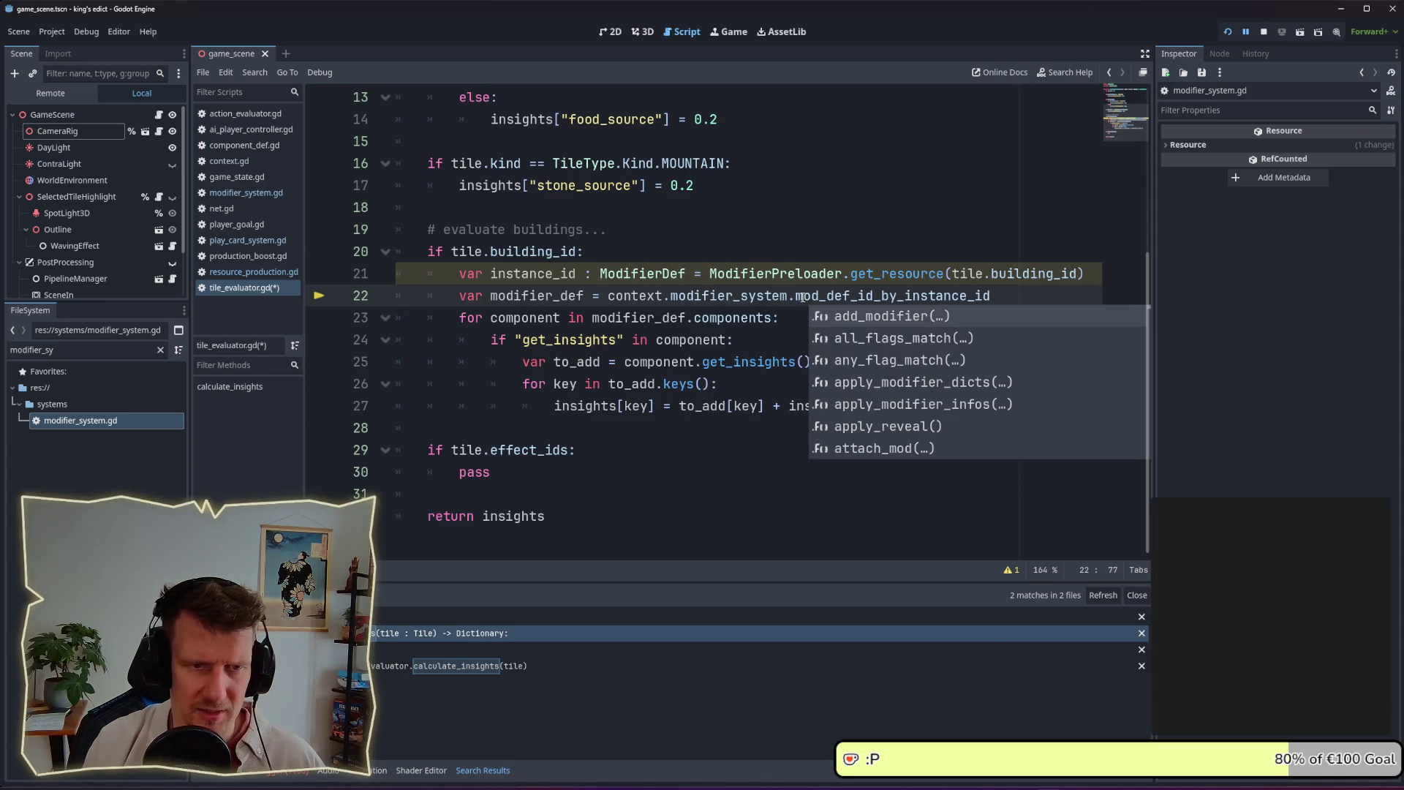
text(()
text(instance_id)
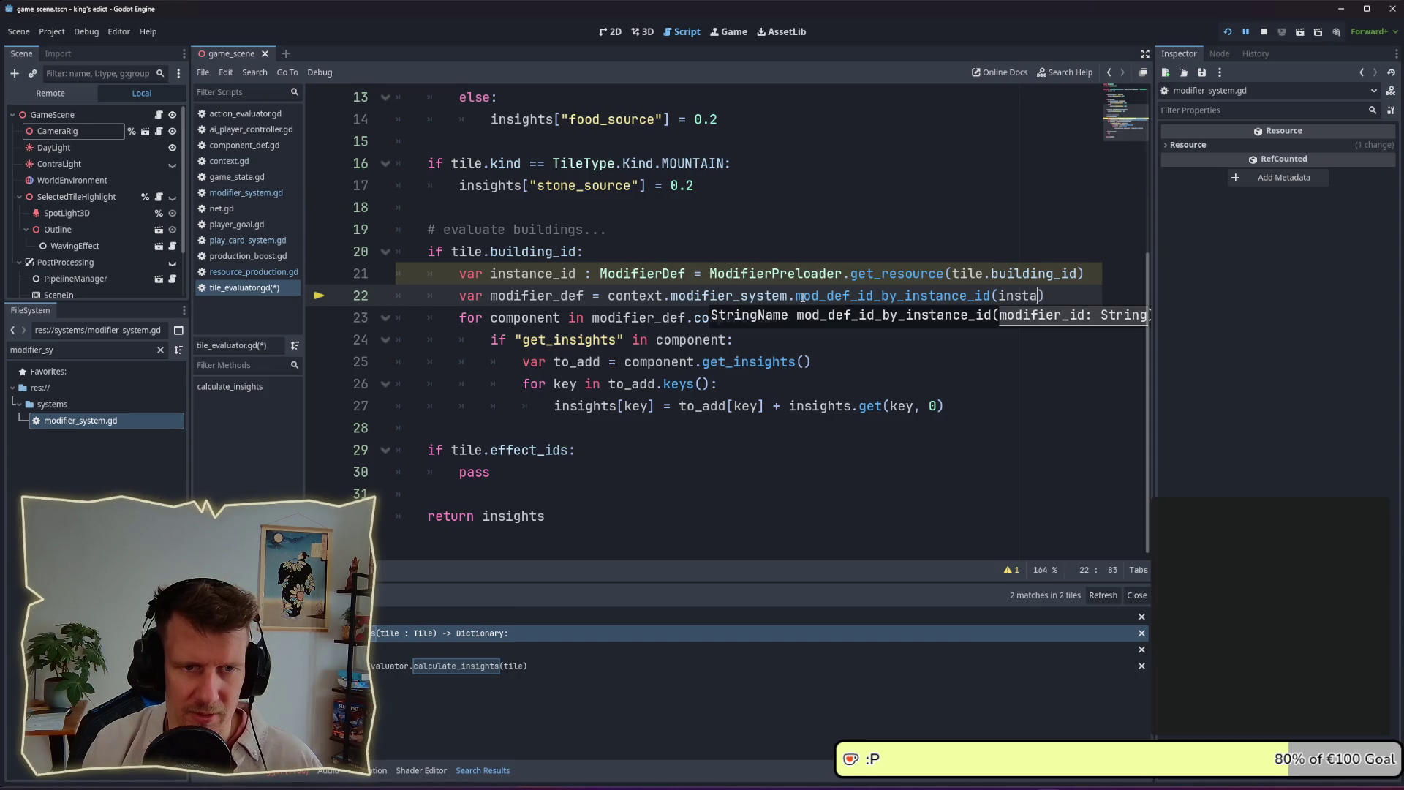
key(Escape)
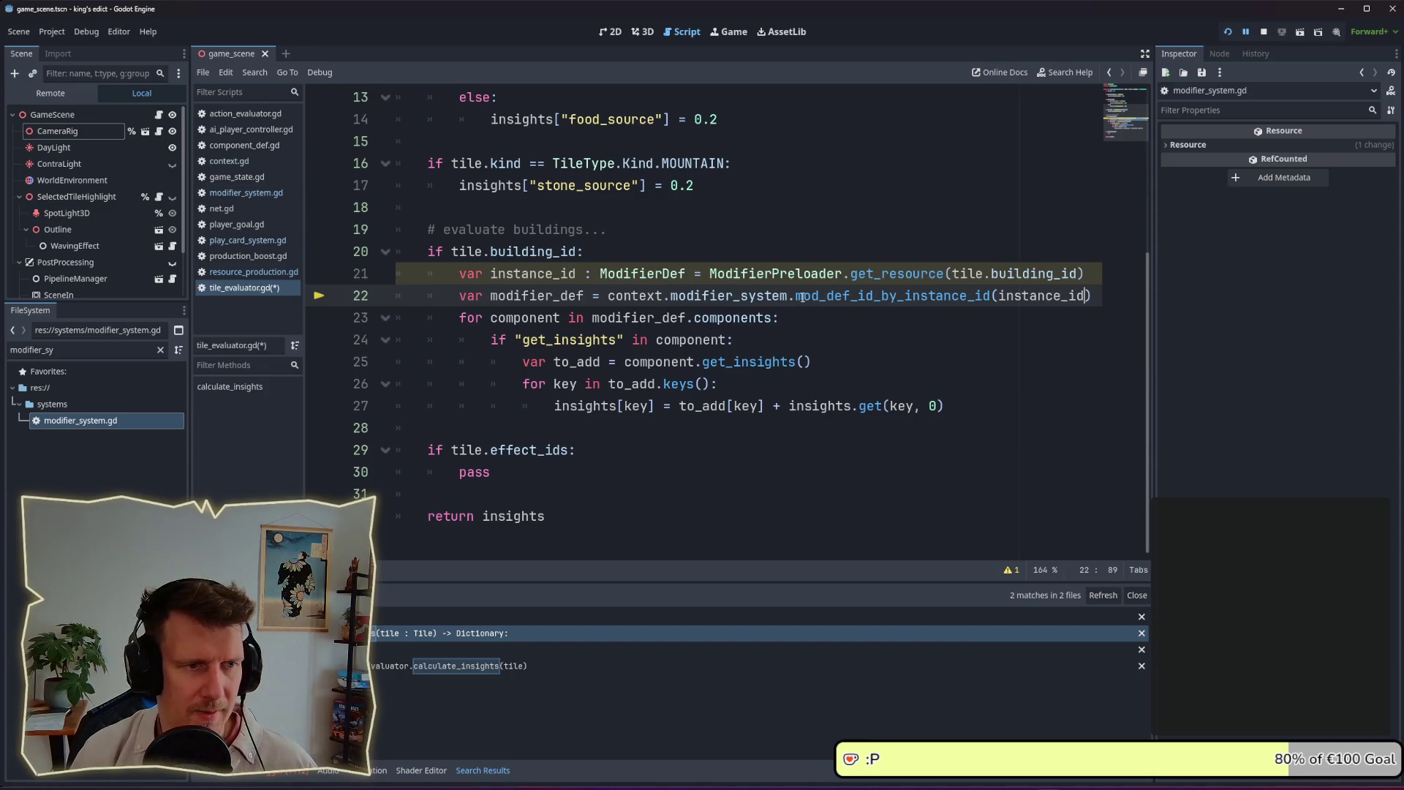
Rename the line 22 variable from modifier_def to def_id
double_click(900, 296)
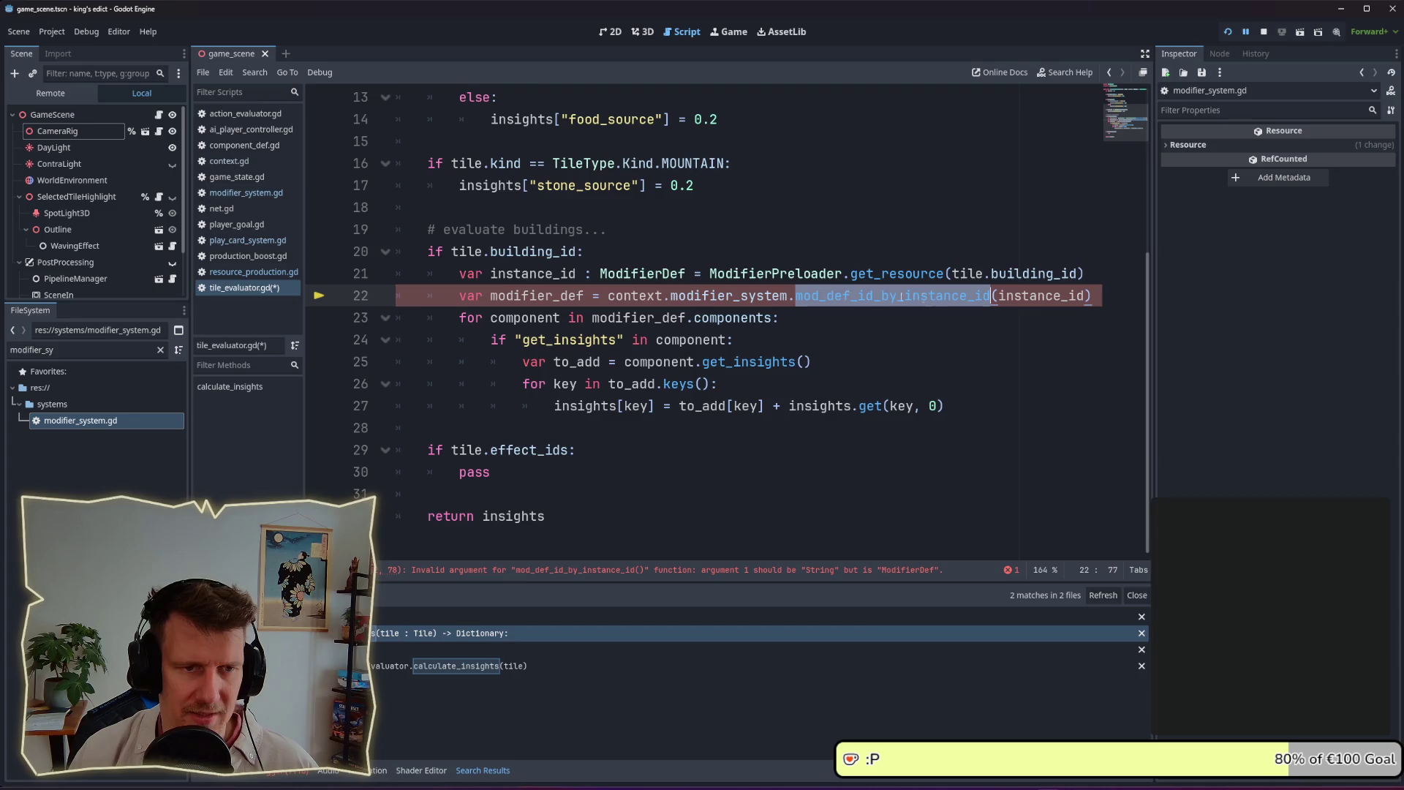
double_click(531, 296)
drag(564, 296, 492, 296)
text(def_od)
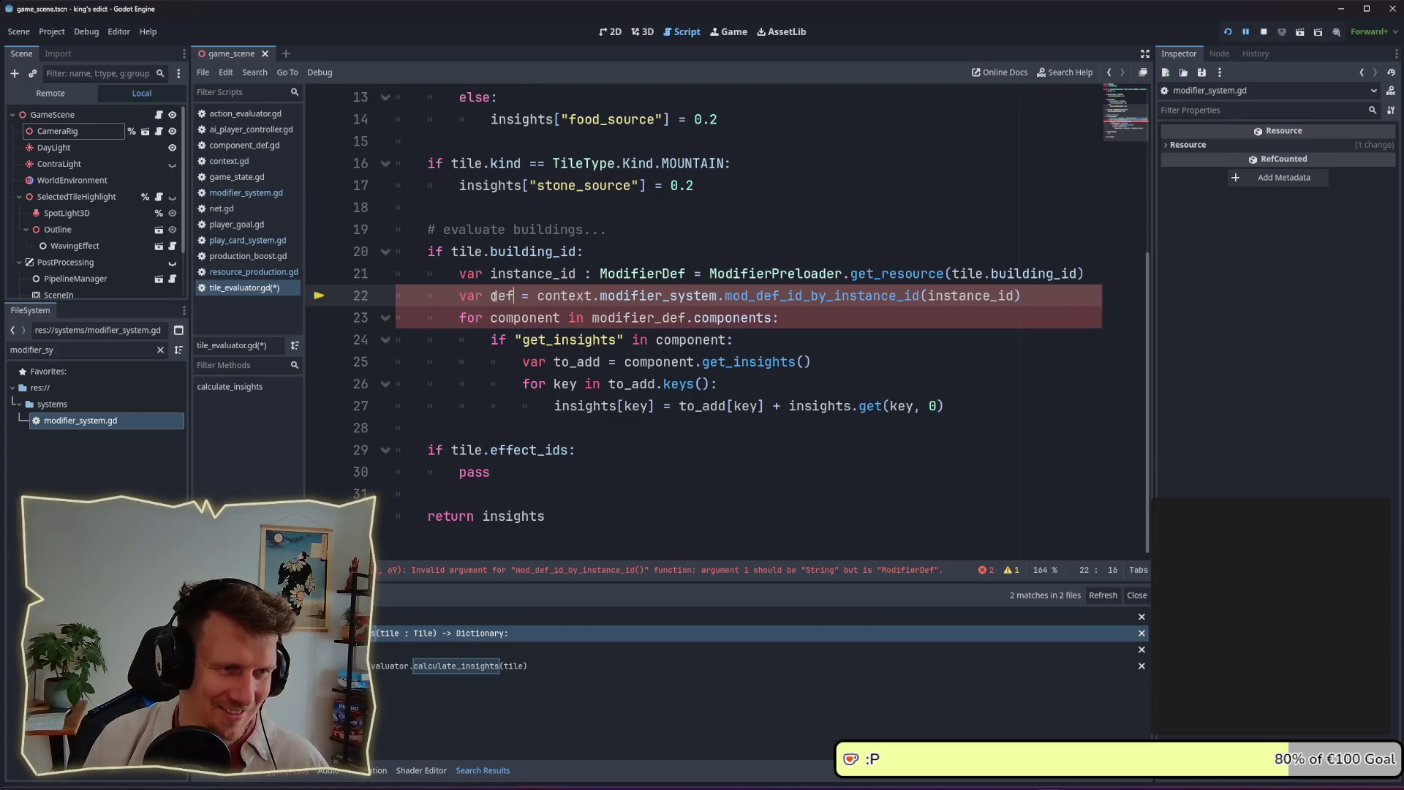
key(BackSpace)
key(BackSpace)
text(id)
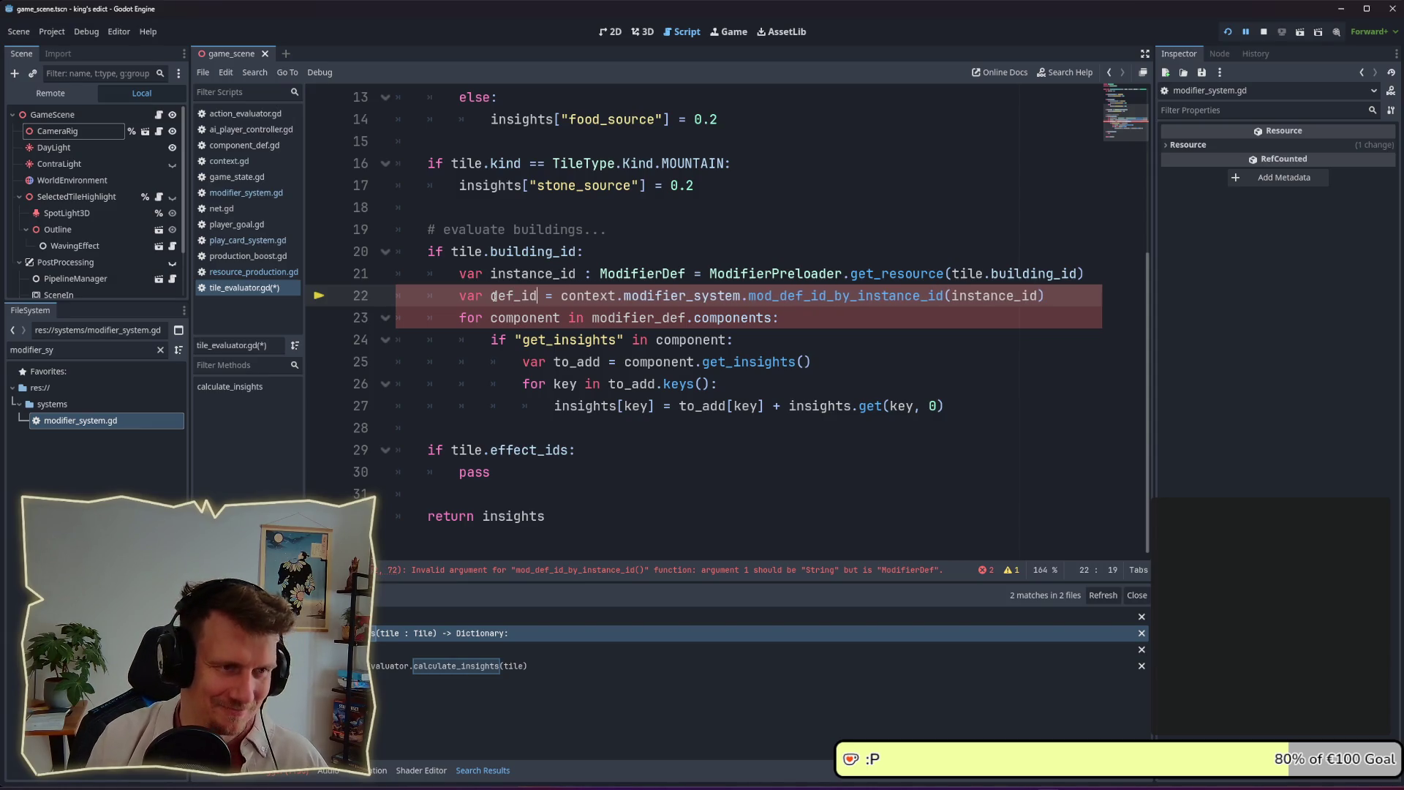
Add line 23: var modifier_def = ModifierPreloader.get_resource(def_id)
click(1052, 293)
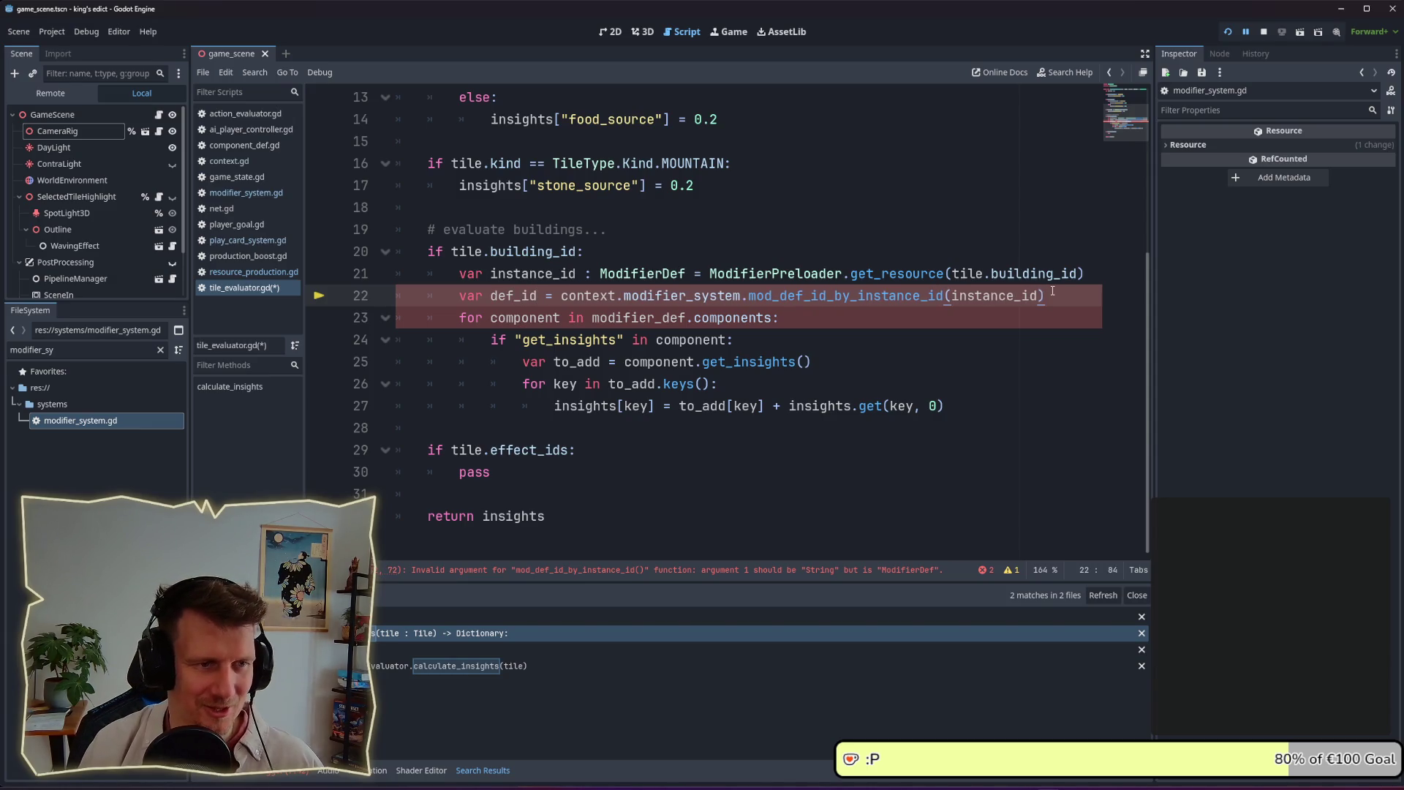
key(Return)
text(var modifer)
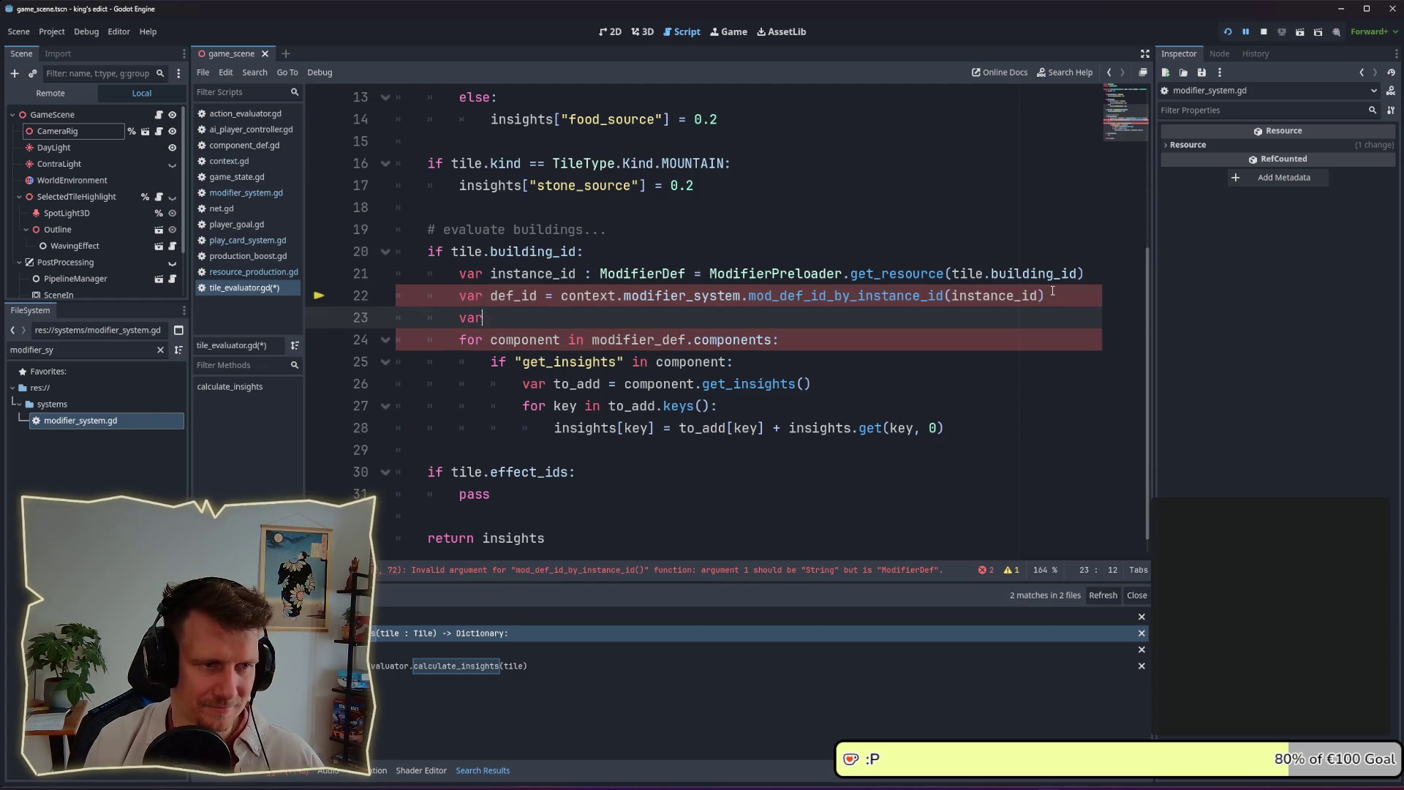
key(BackSpace)
key(BackSpace)
text(ier)
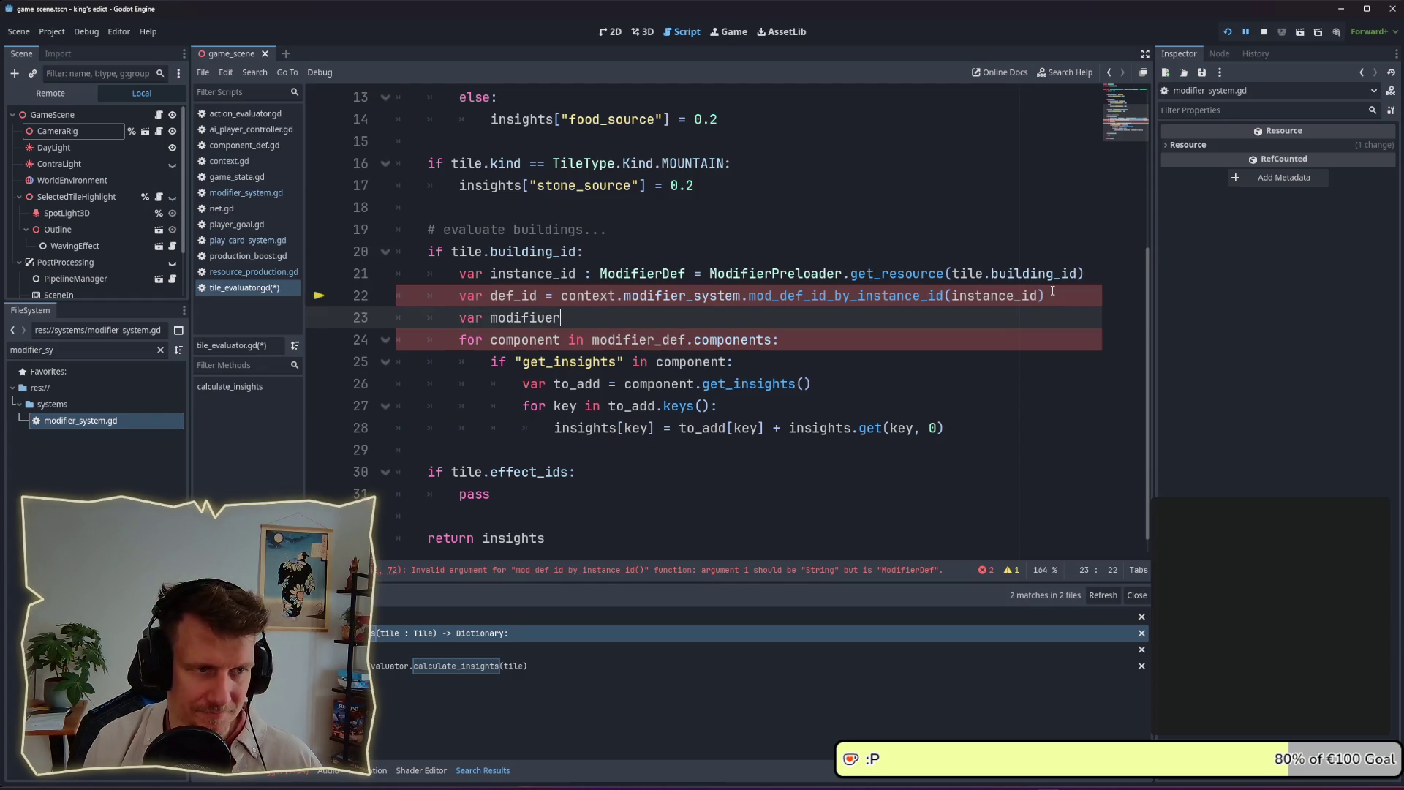
key(BackSpace)
key(BackSpace)
text(u)
key(BackSpace)
text(er_de)
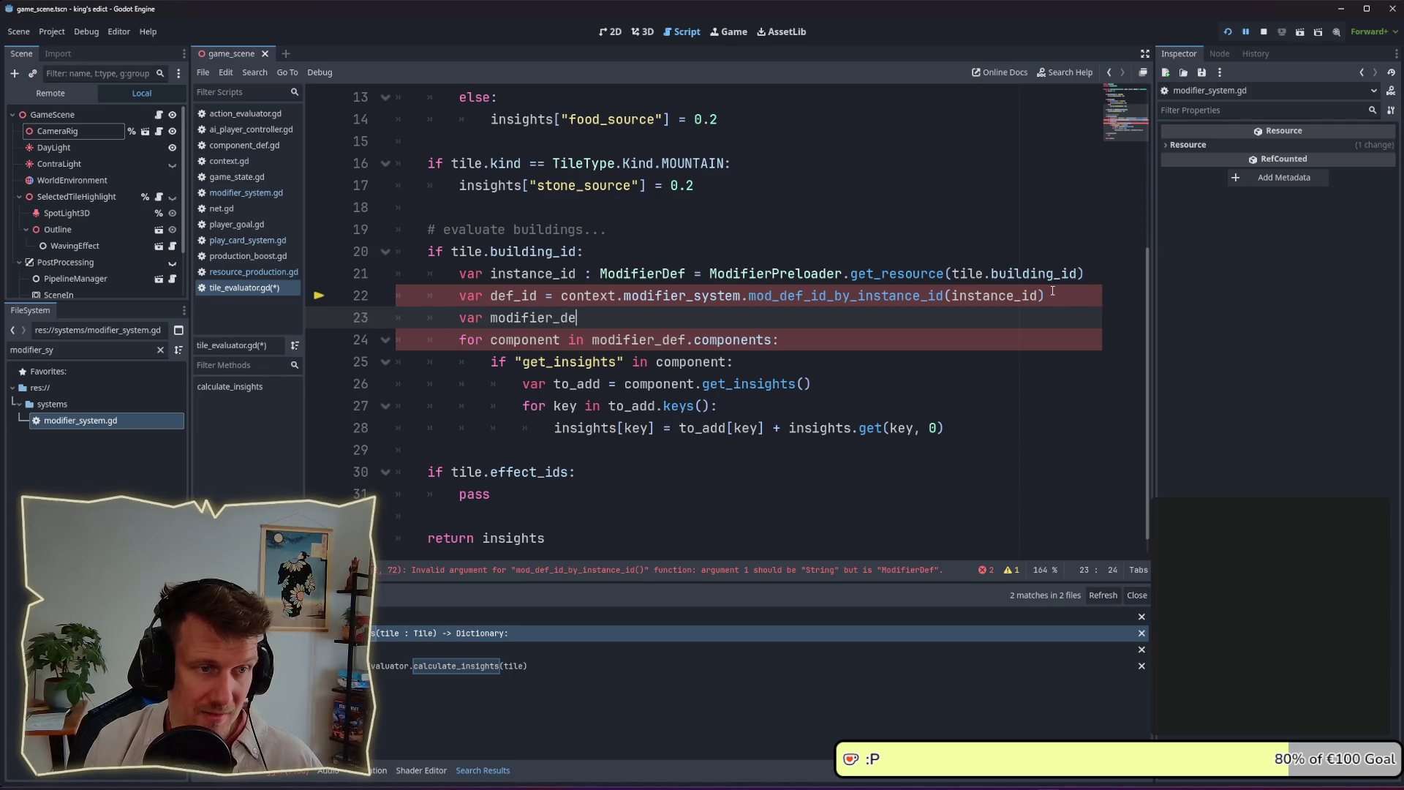
text(f = Mo)
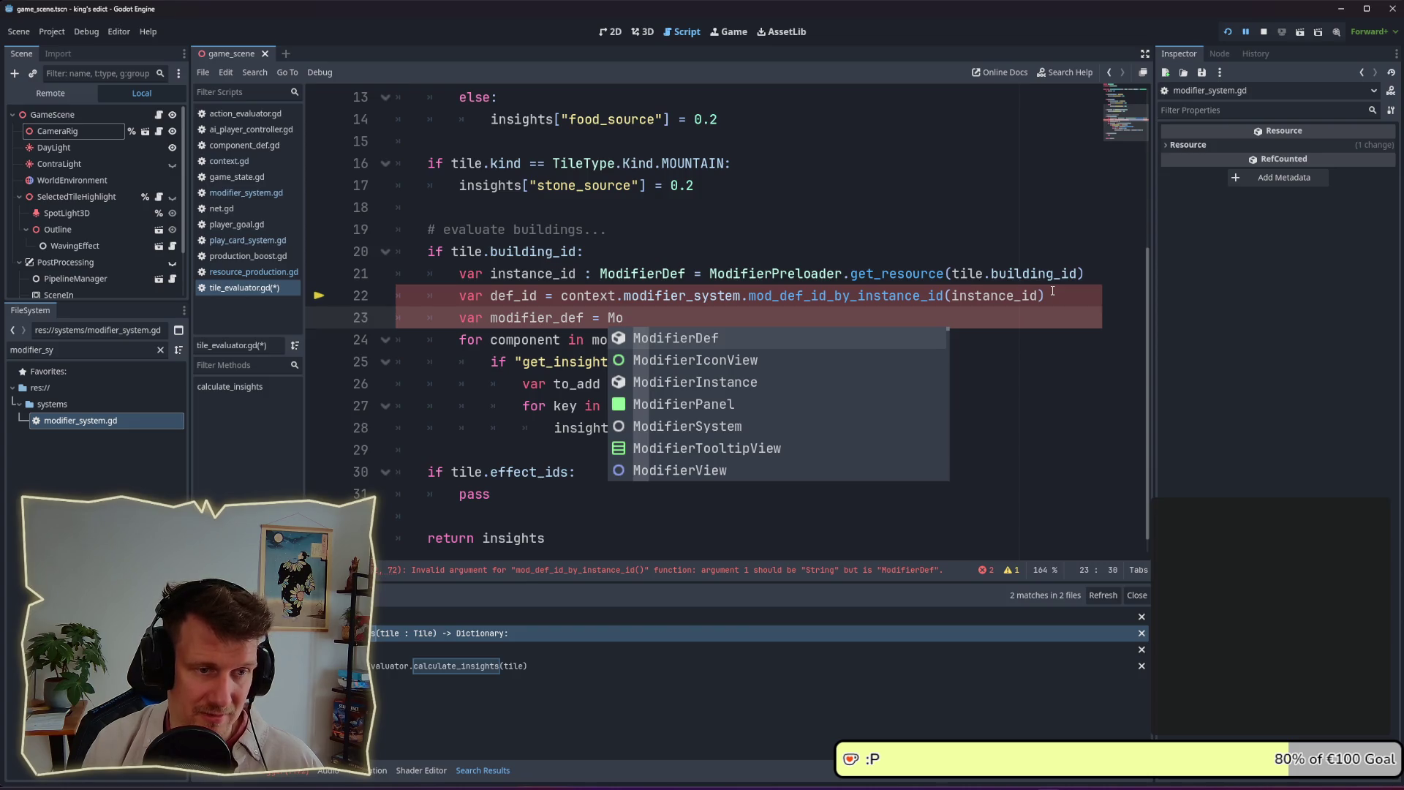
text(difier)
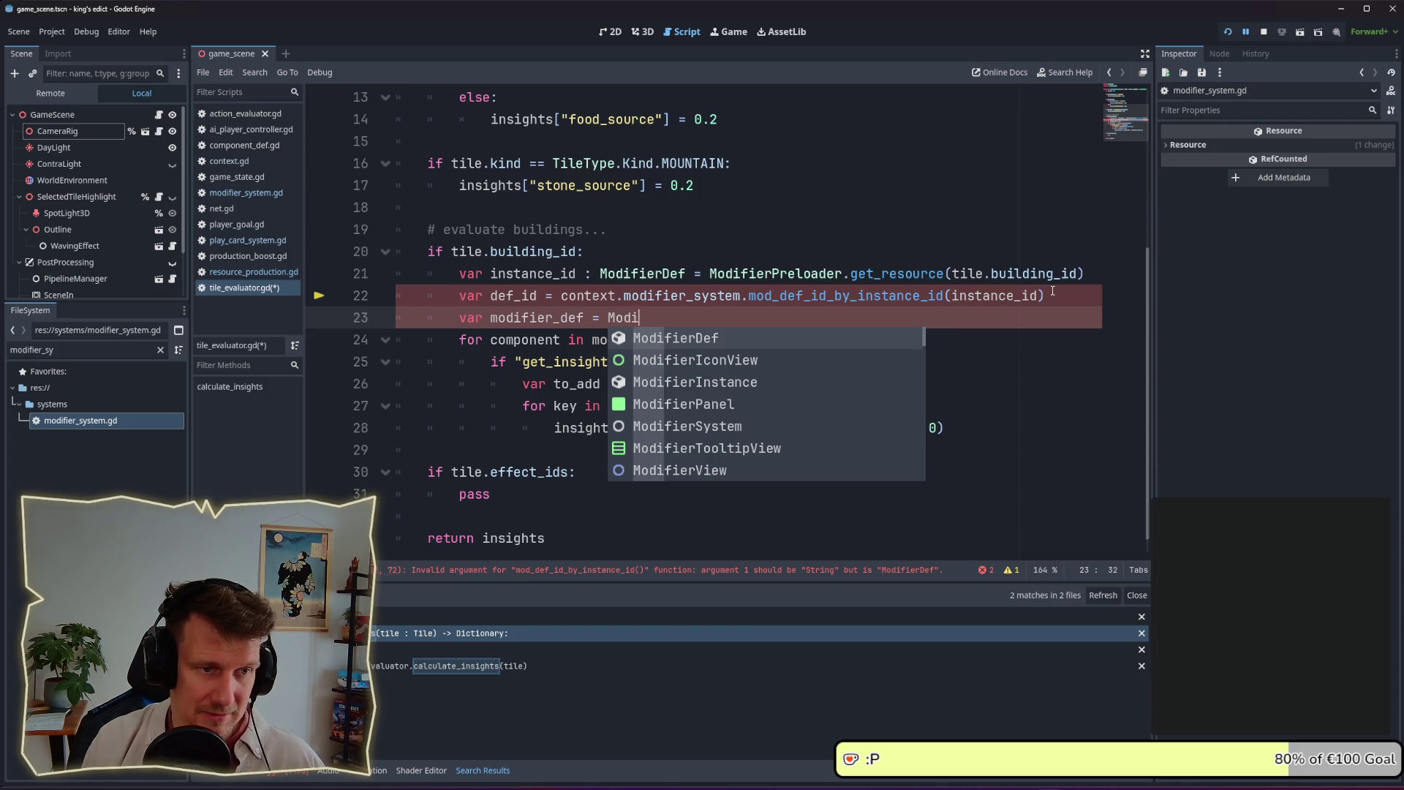
text(Preloader.)
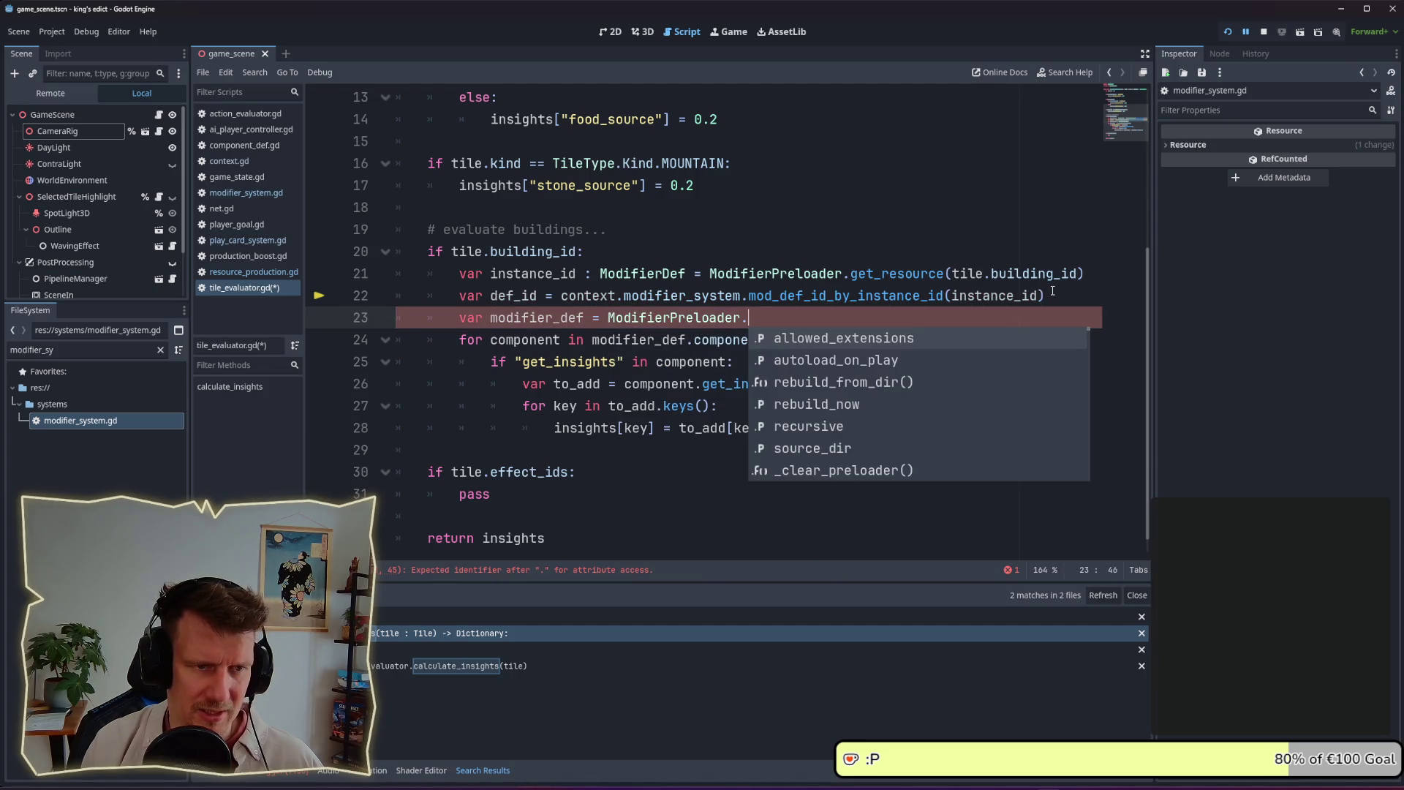
text(get_)
key(Return)
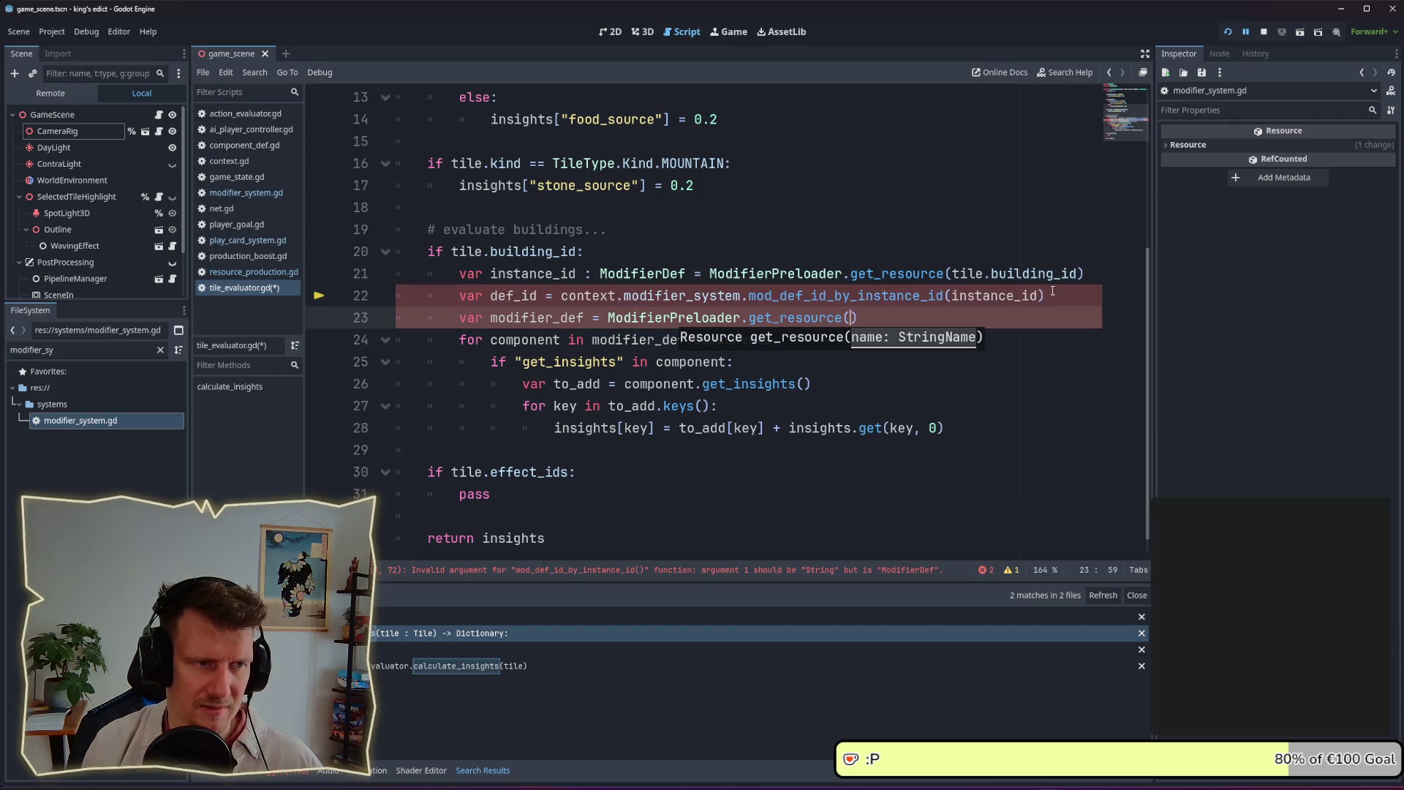
text(def_id)
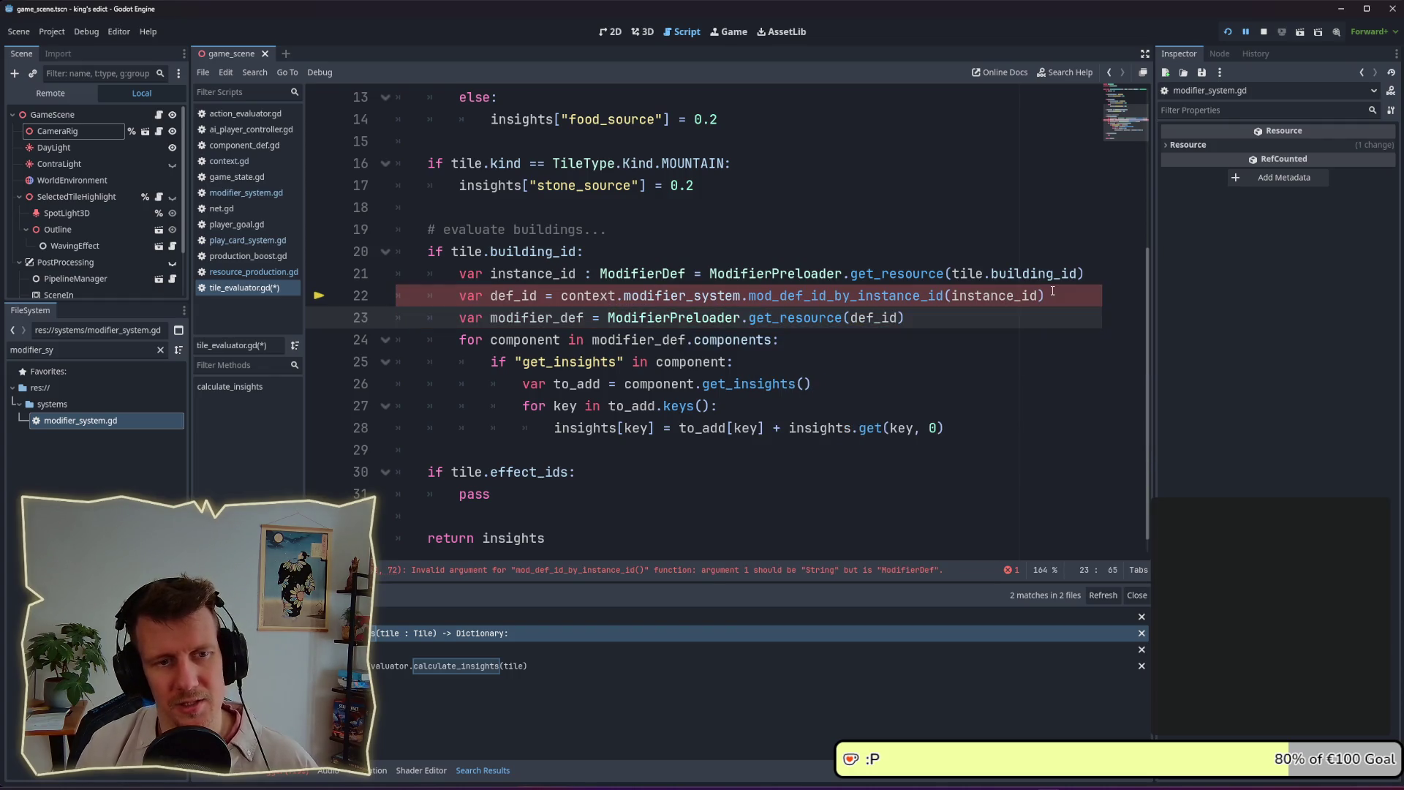
mouse_move(1012, 305)
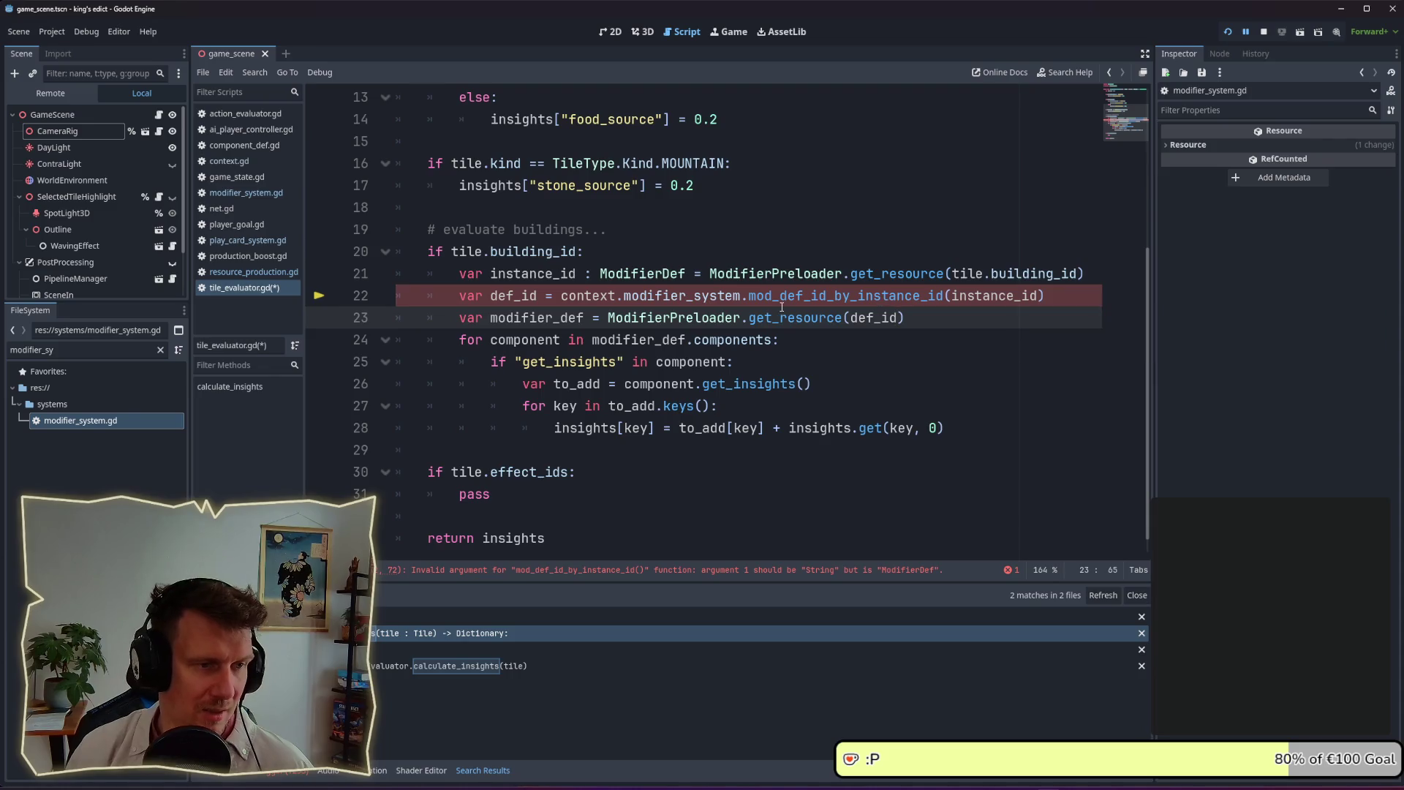
click(955, 317)
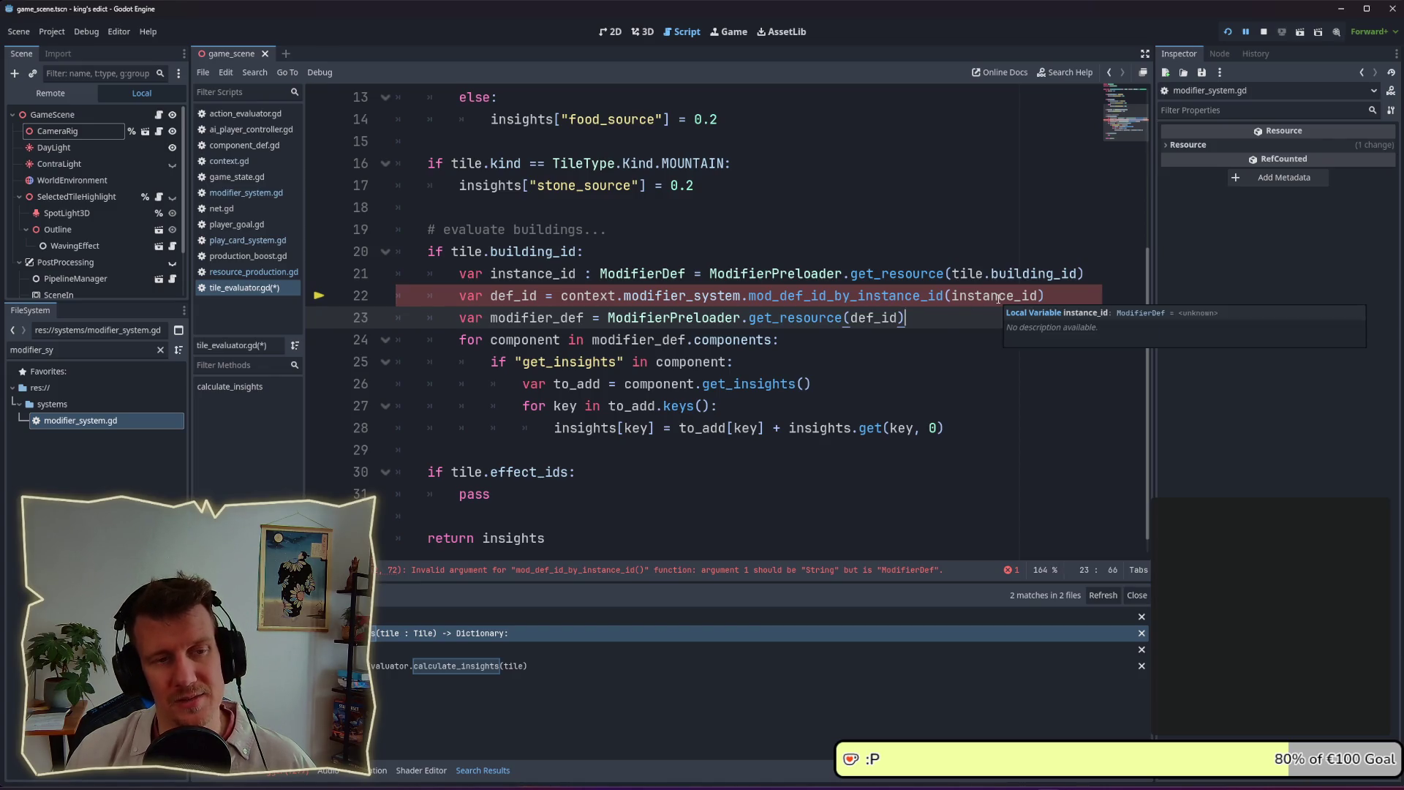
ctrl+click(849, 298)
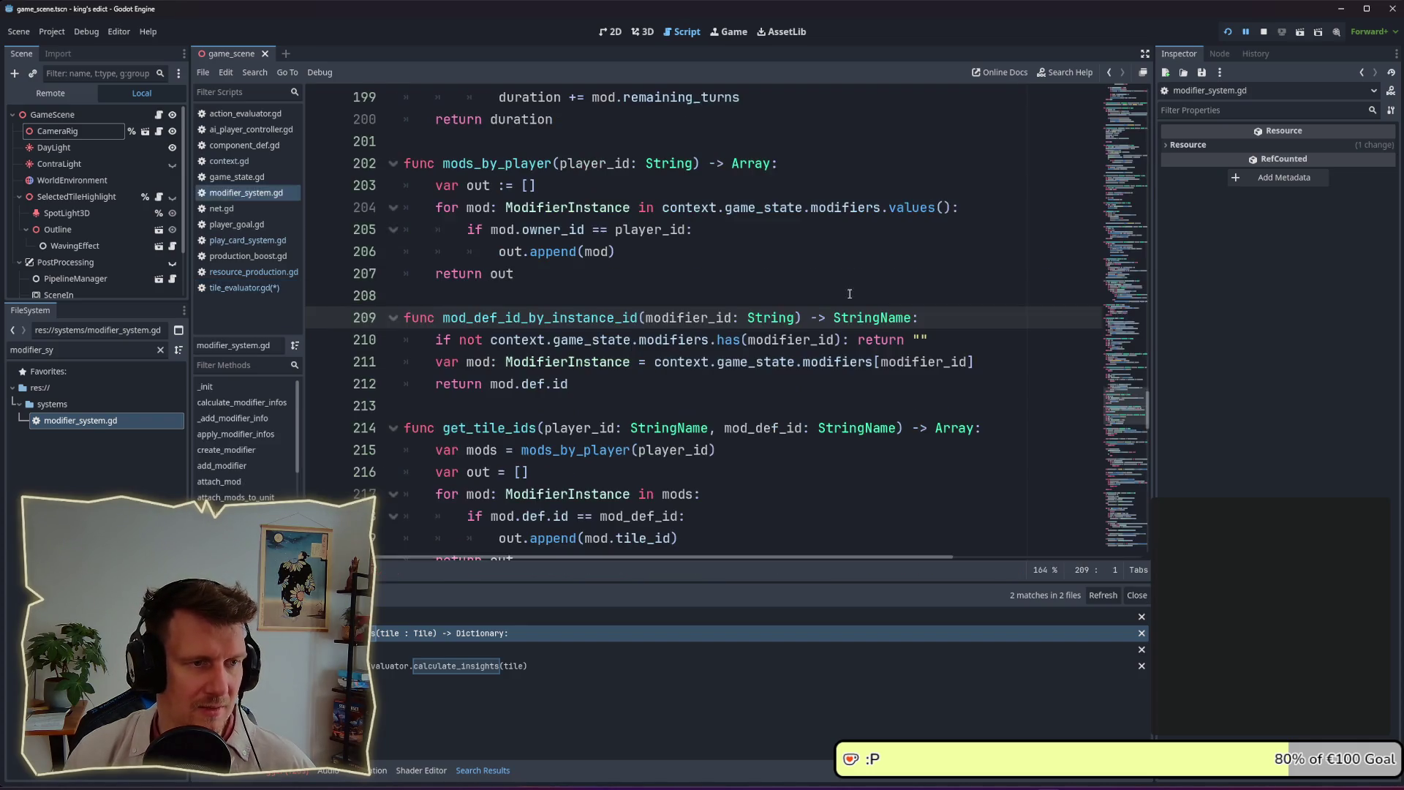
click(634, 296)
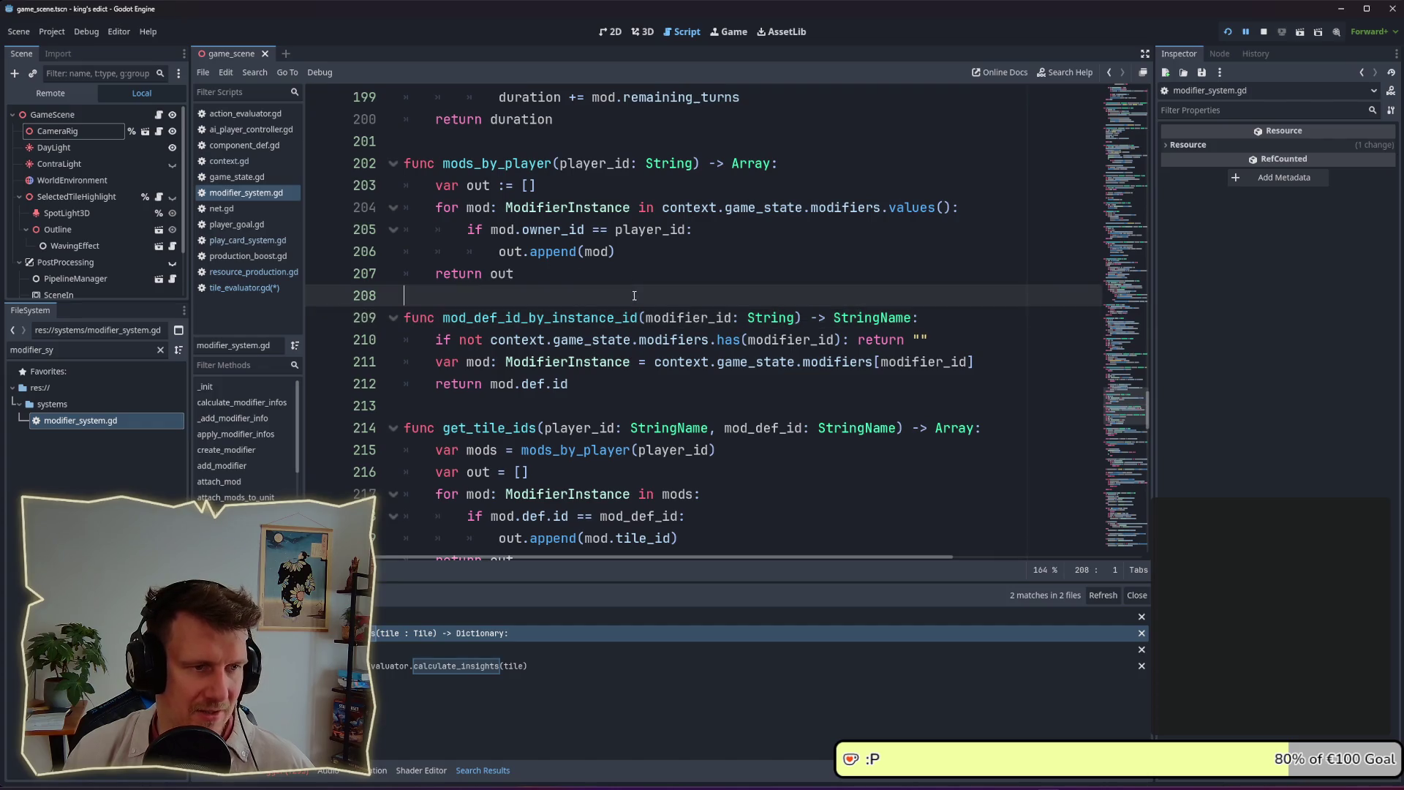
key(alt+Left)
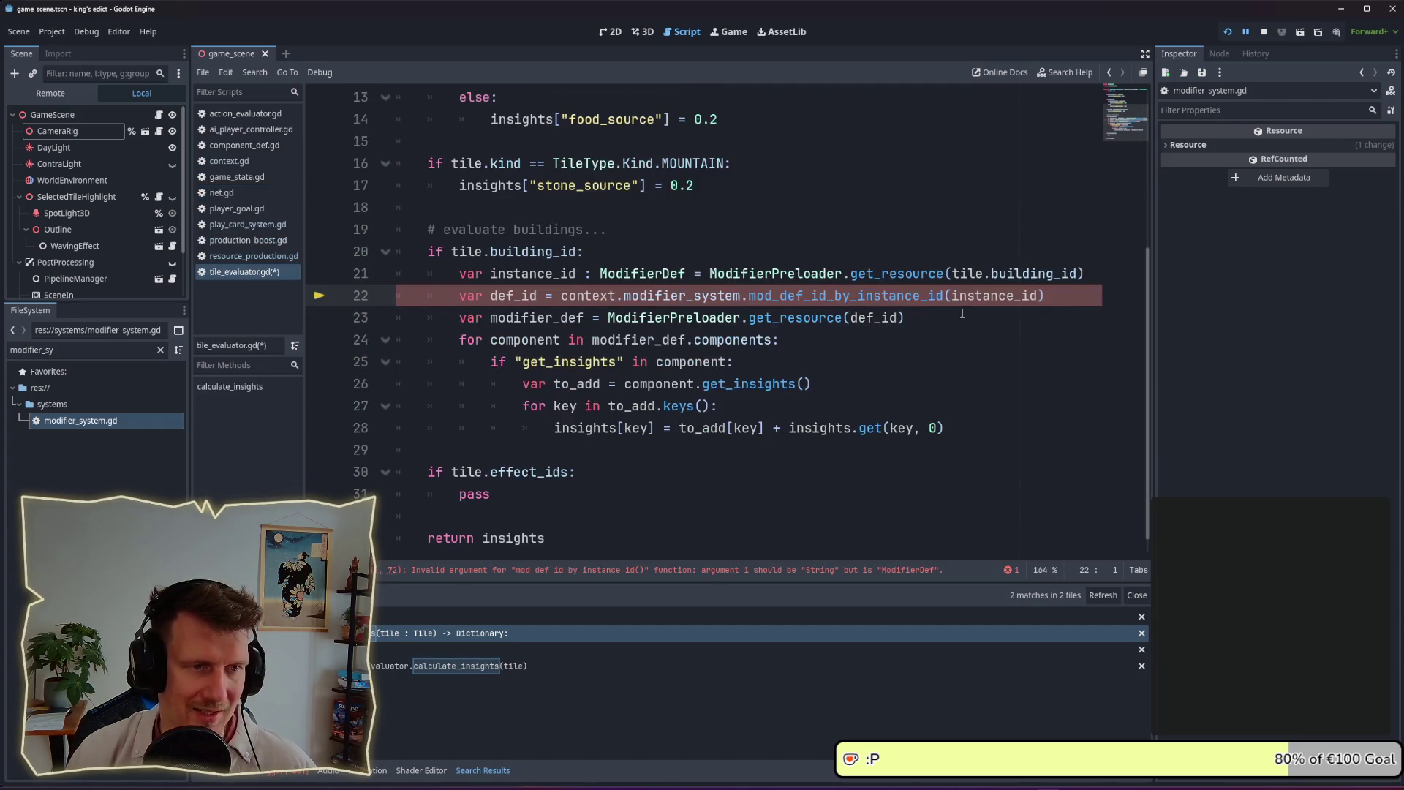
Close the debugger value popup and move to the components loop line
click(962, 313)
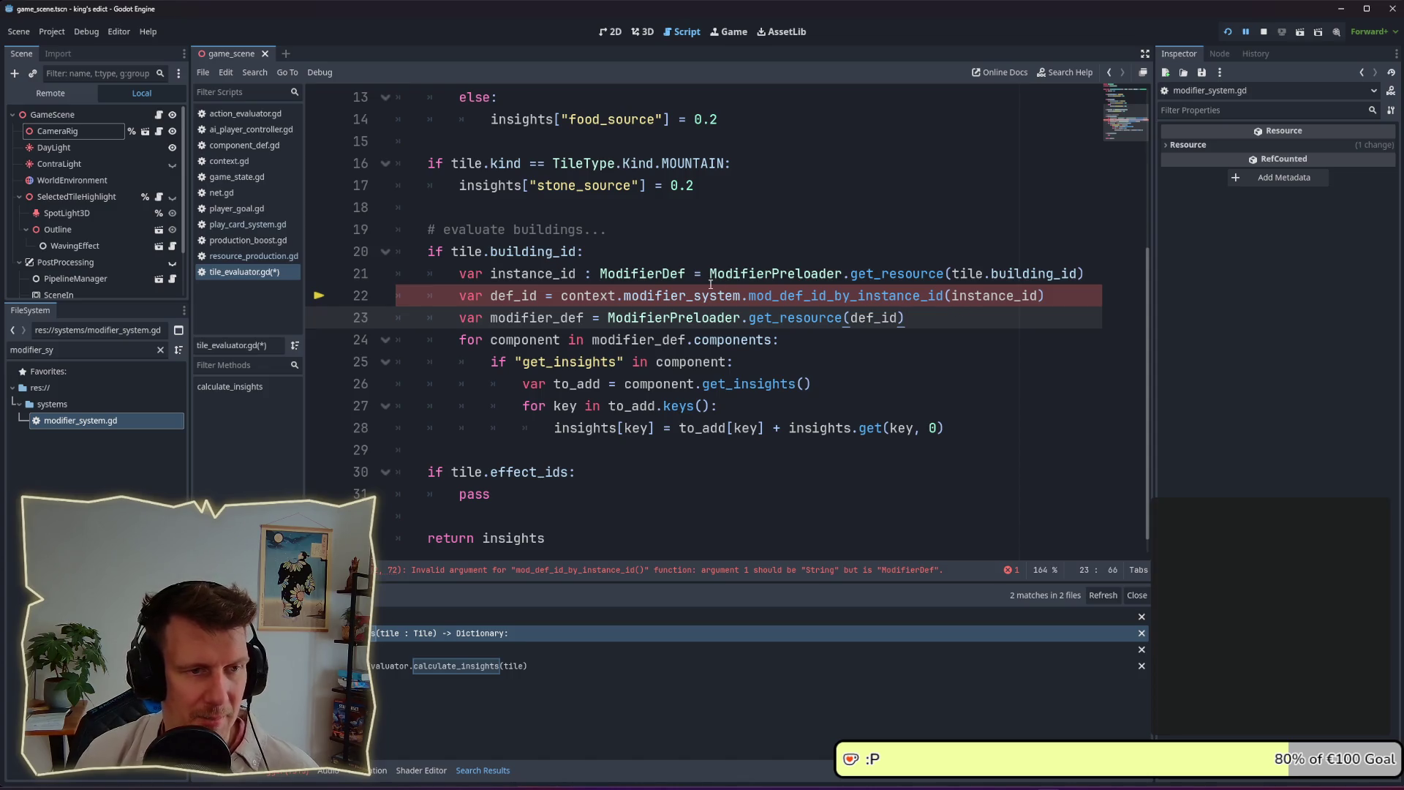
mouse_move(710, 285)
click(691, 322)
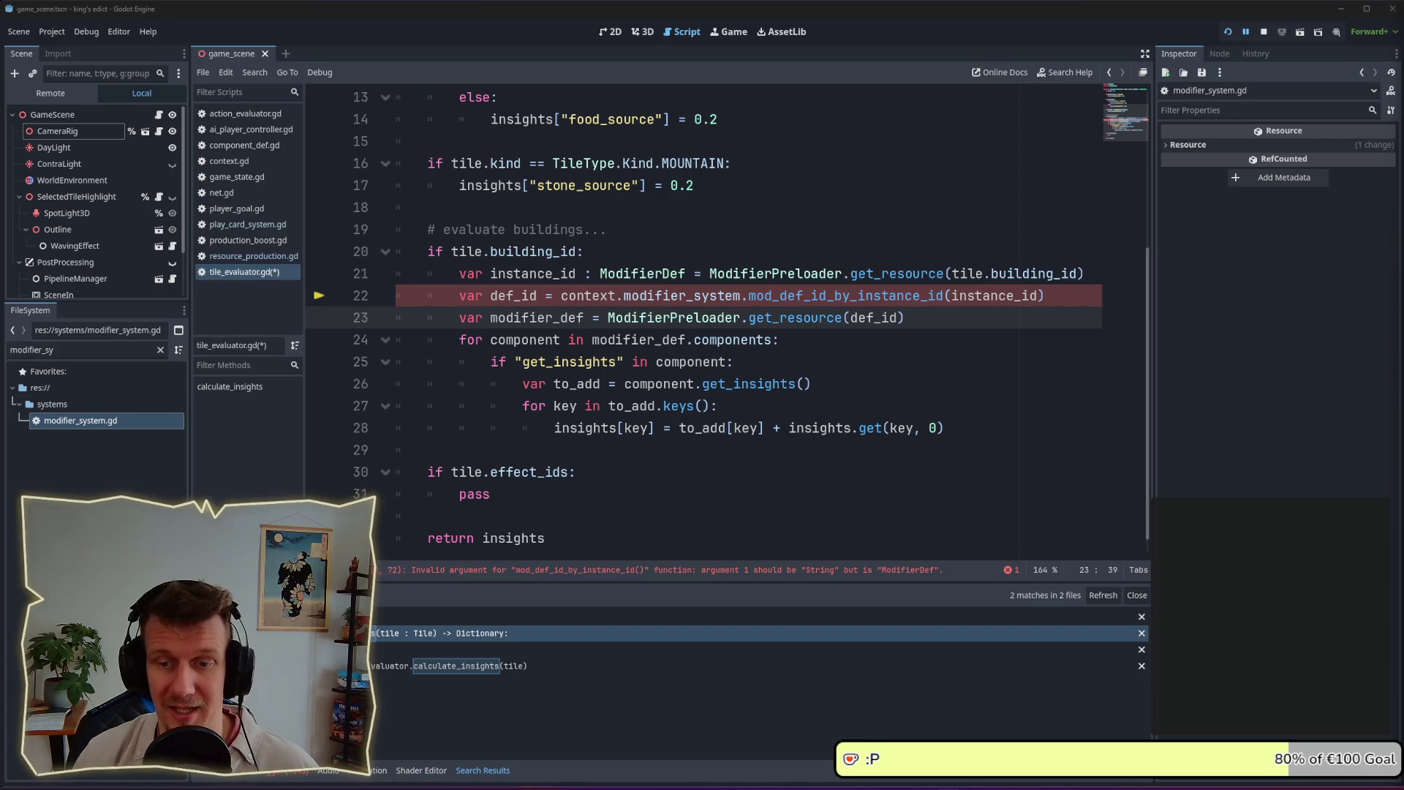
click(815, 341)
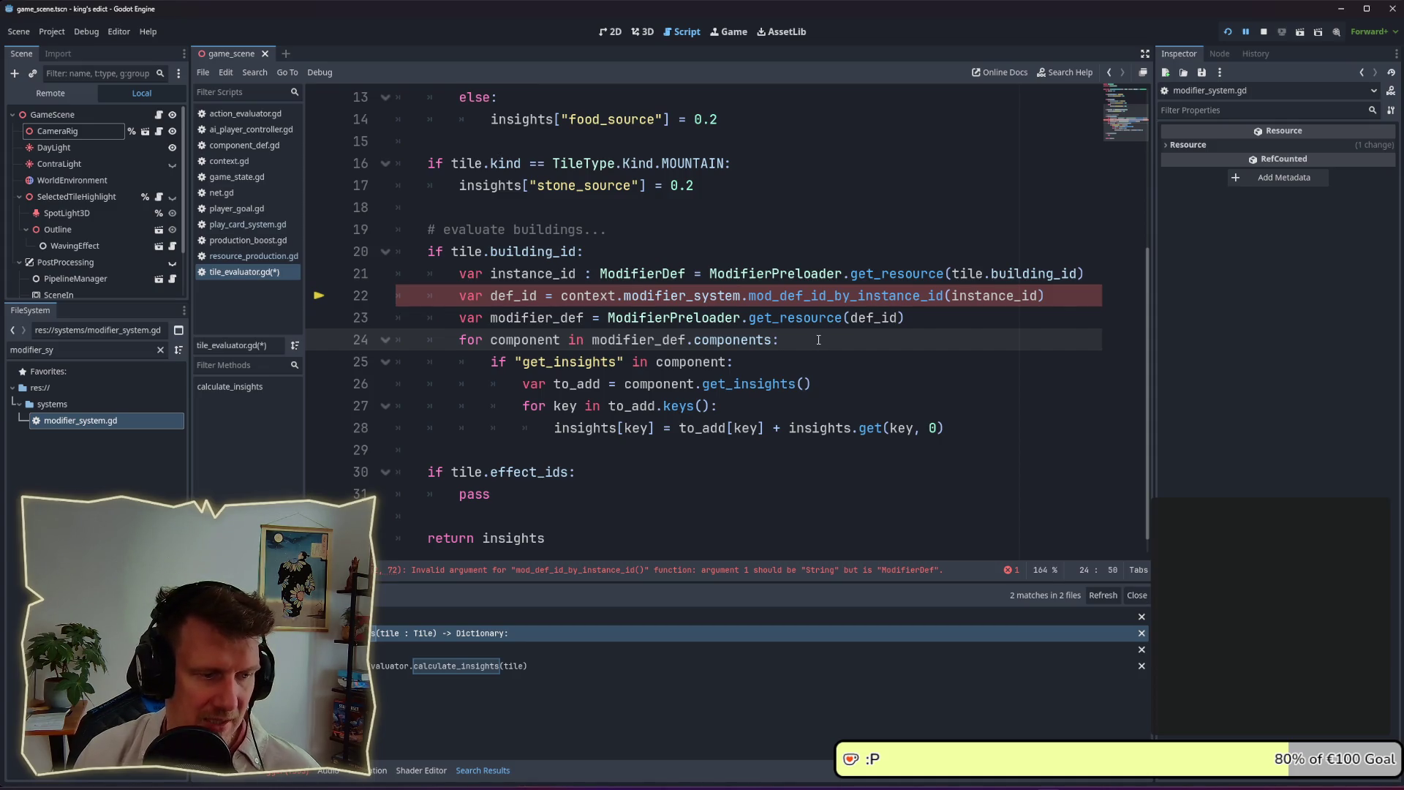
Stop the running game and select the instance_id argument on line 22
click(1264, 35)
click(943, 322)
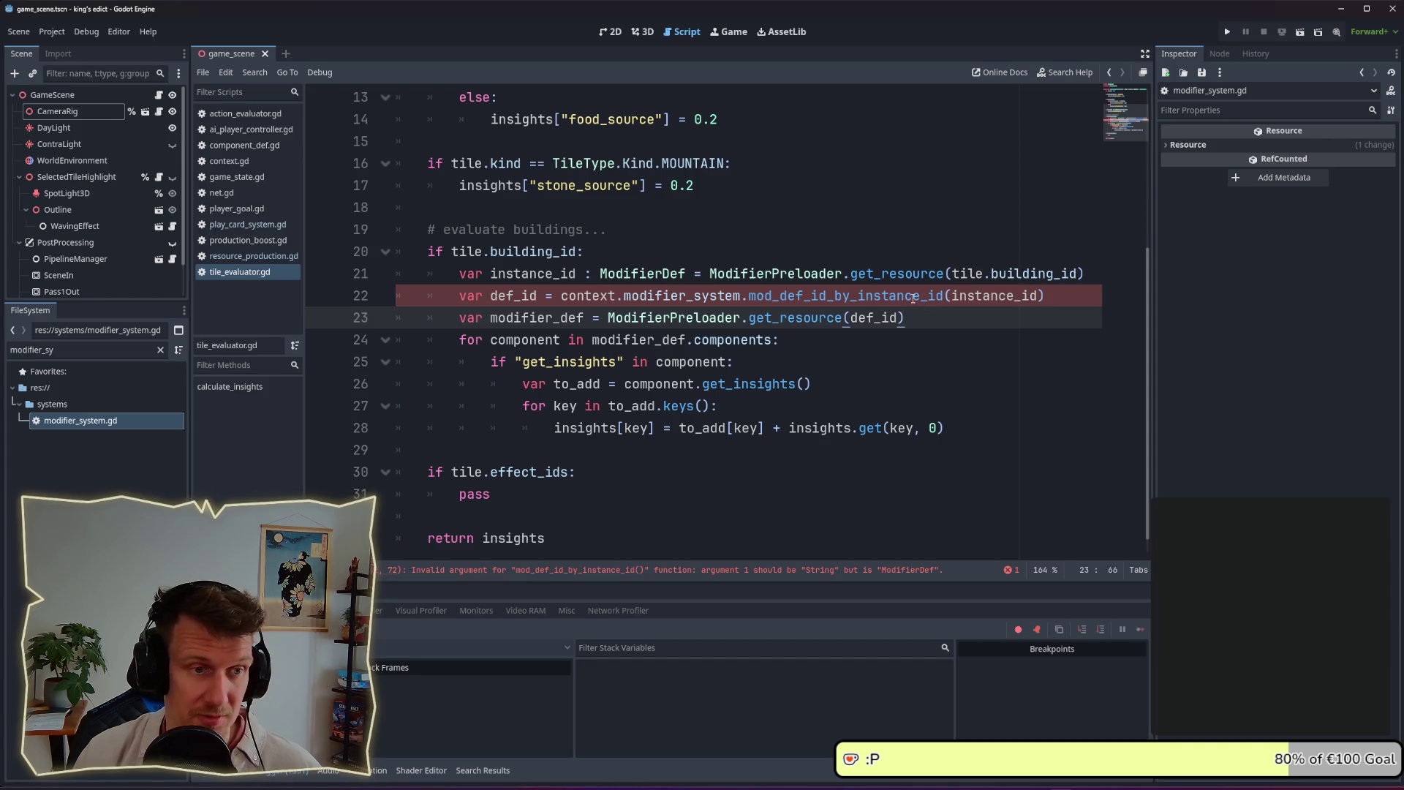
mouse_move(906, 303)
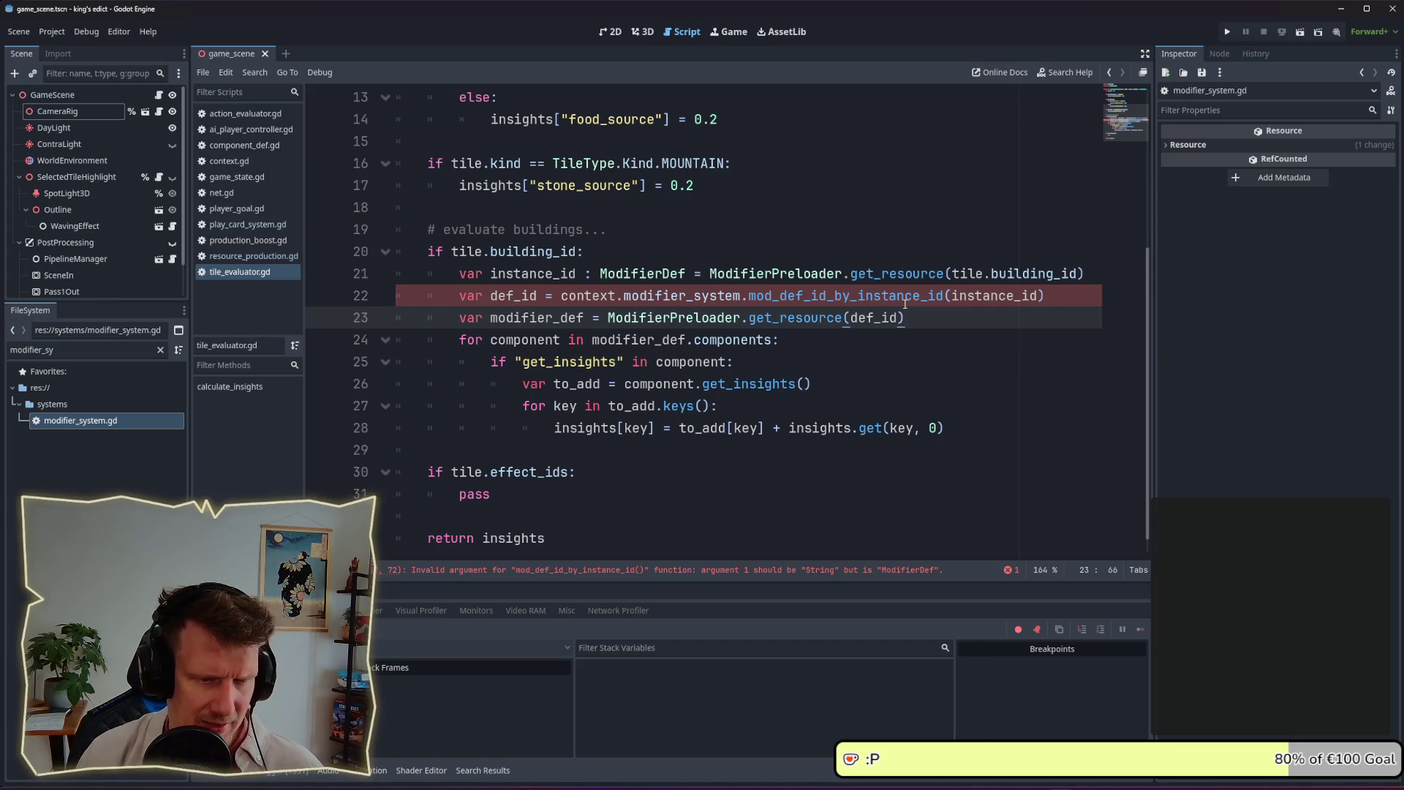
double_click(993, 294)
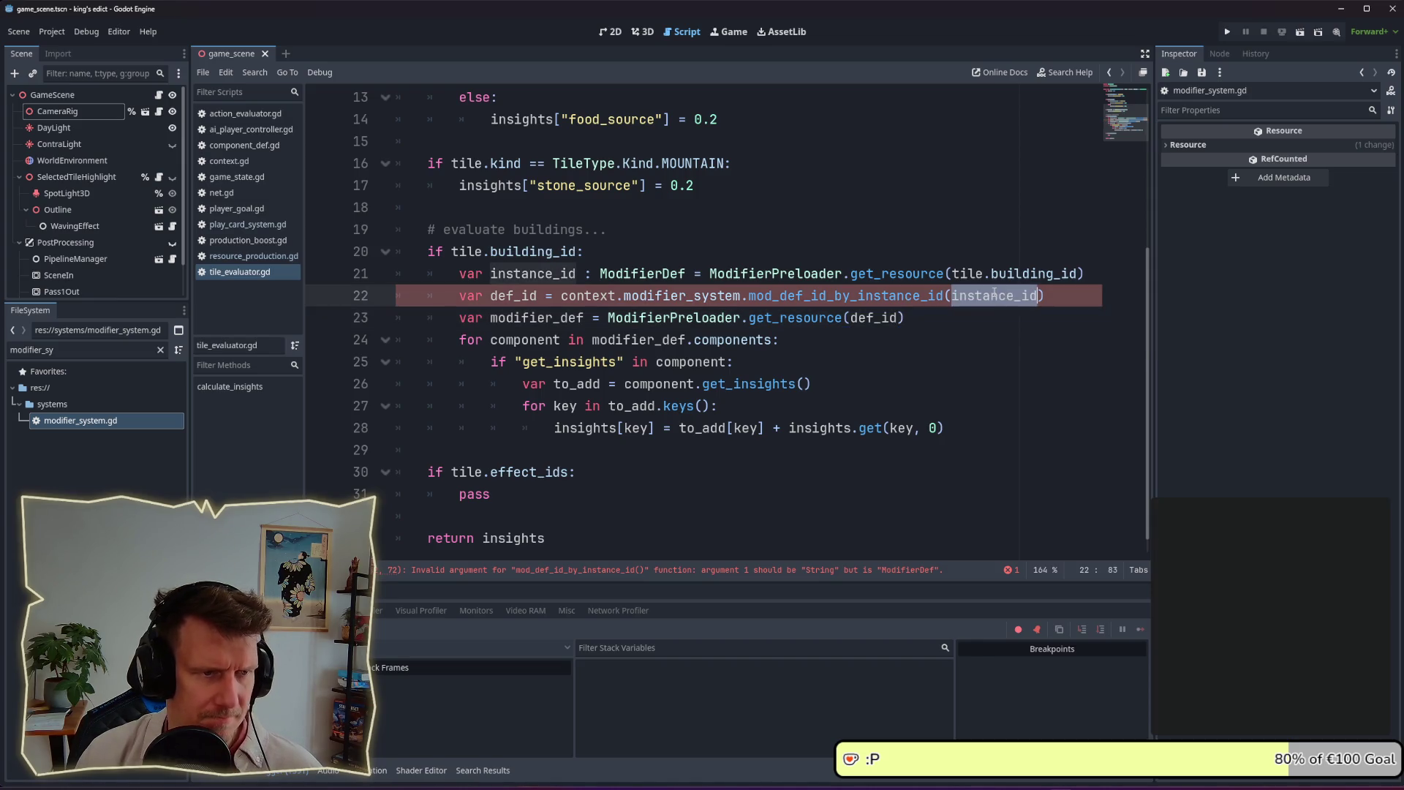
Replace instance_id with tile.building_id in the mod_def_id_by_instance_id call and delete the instance_id line
double_click(1034, 274)
mouse_move(951, 274)
mouse_down()
mouse_move(1076, 275)
mouse_move(396, 275)
mouse_up()
key(ctrl+c)
double_click(995, 295)
key(ctrl+v)
key(BackSpace)
key(BackSpace)
Save tile_evaluator.gd and run the project
click(678, 295)
key(ctrl+s)
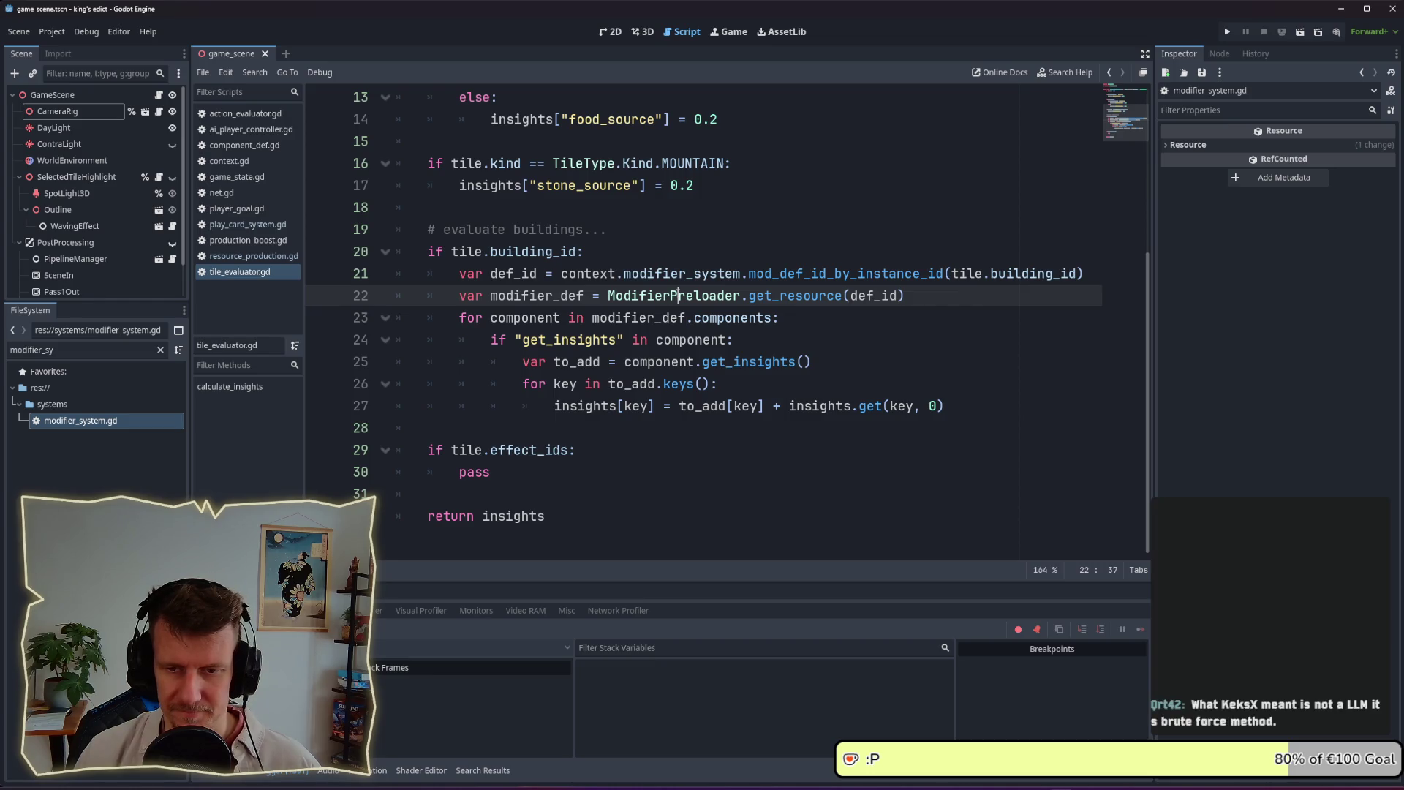
click(1228, 32)
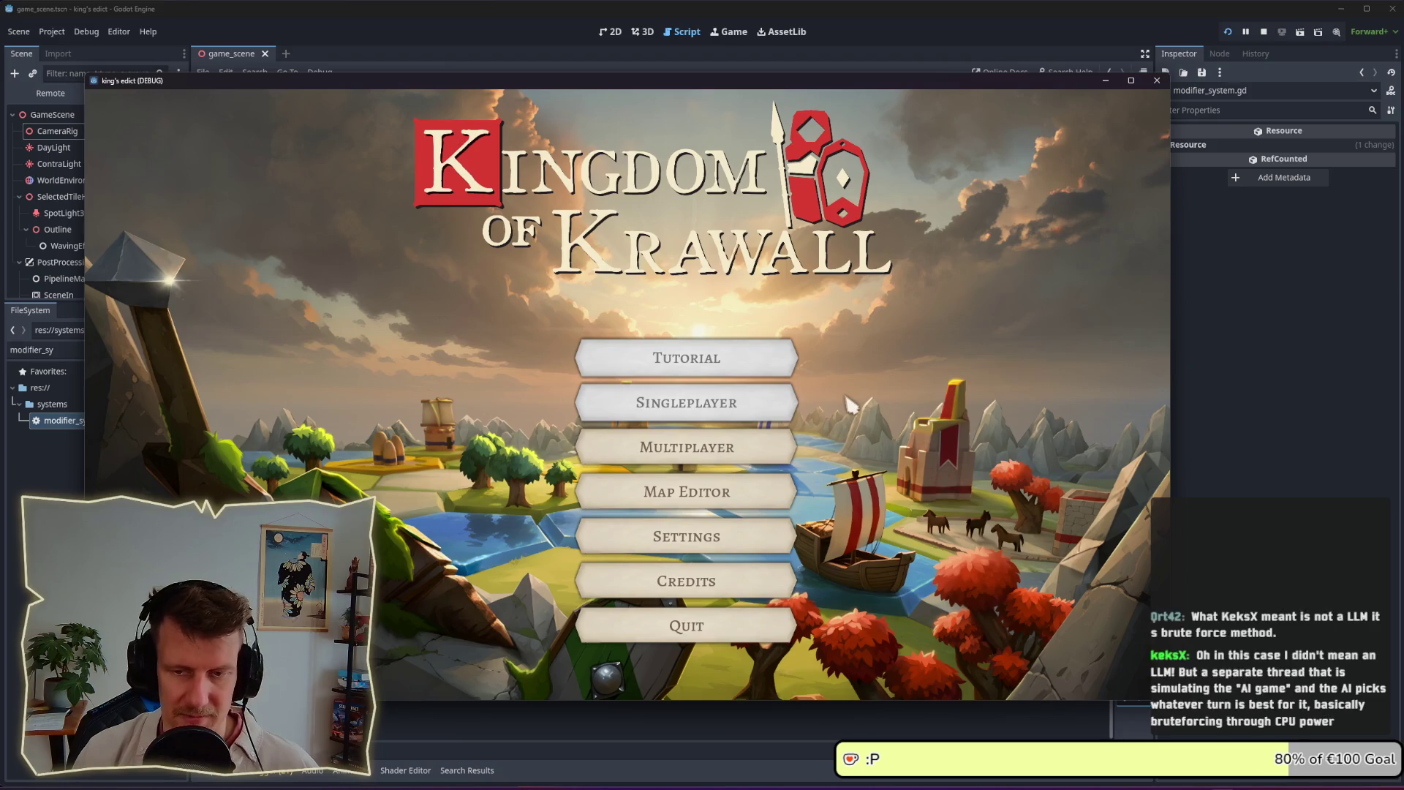
Create a multiplayer game on I Know This Place, pick the red start territory and start
click(727, 459)
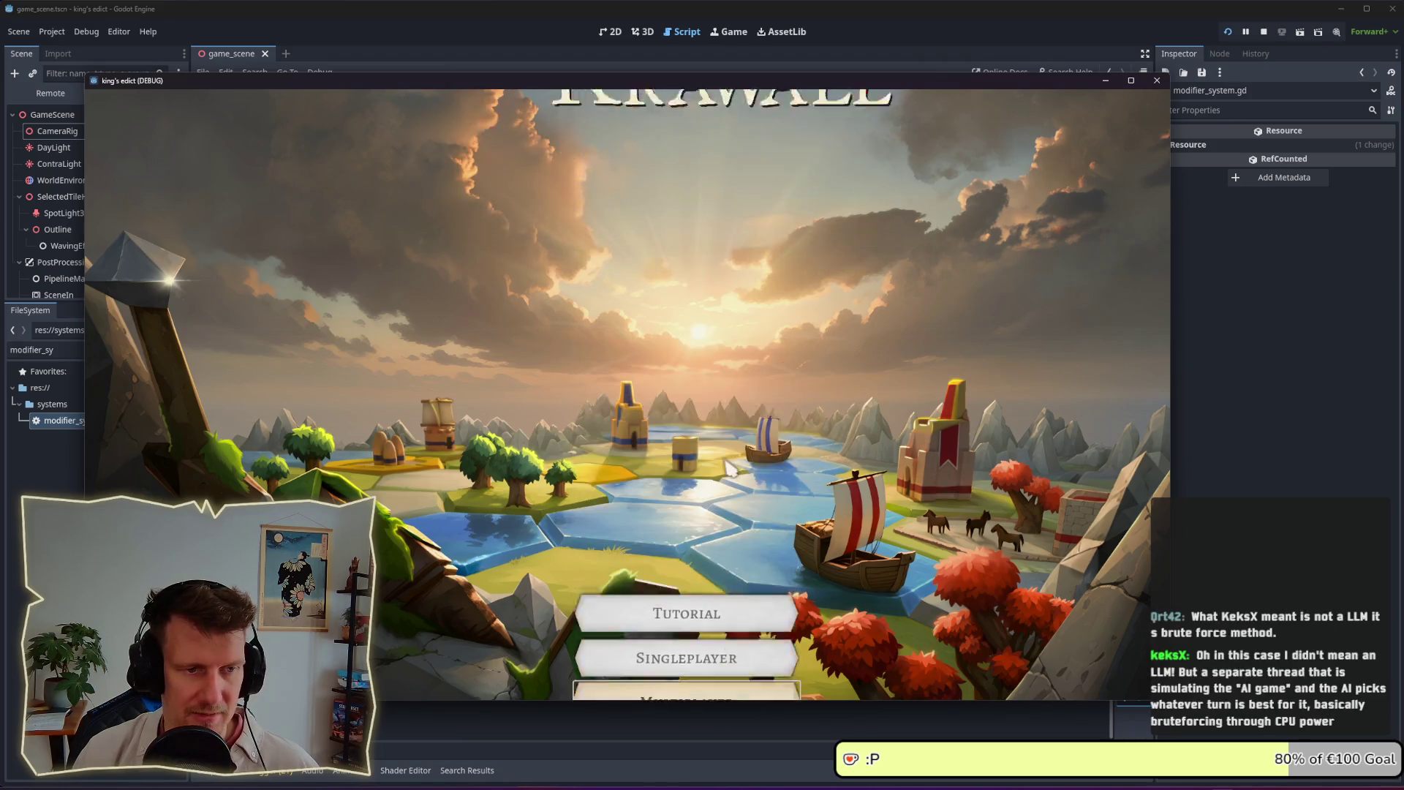
click(1038, 664)
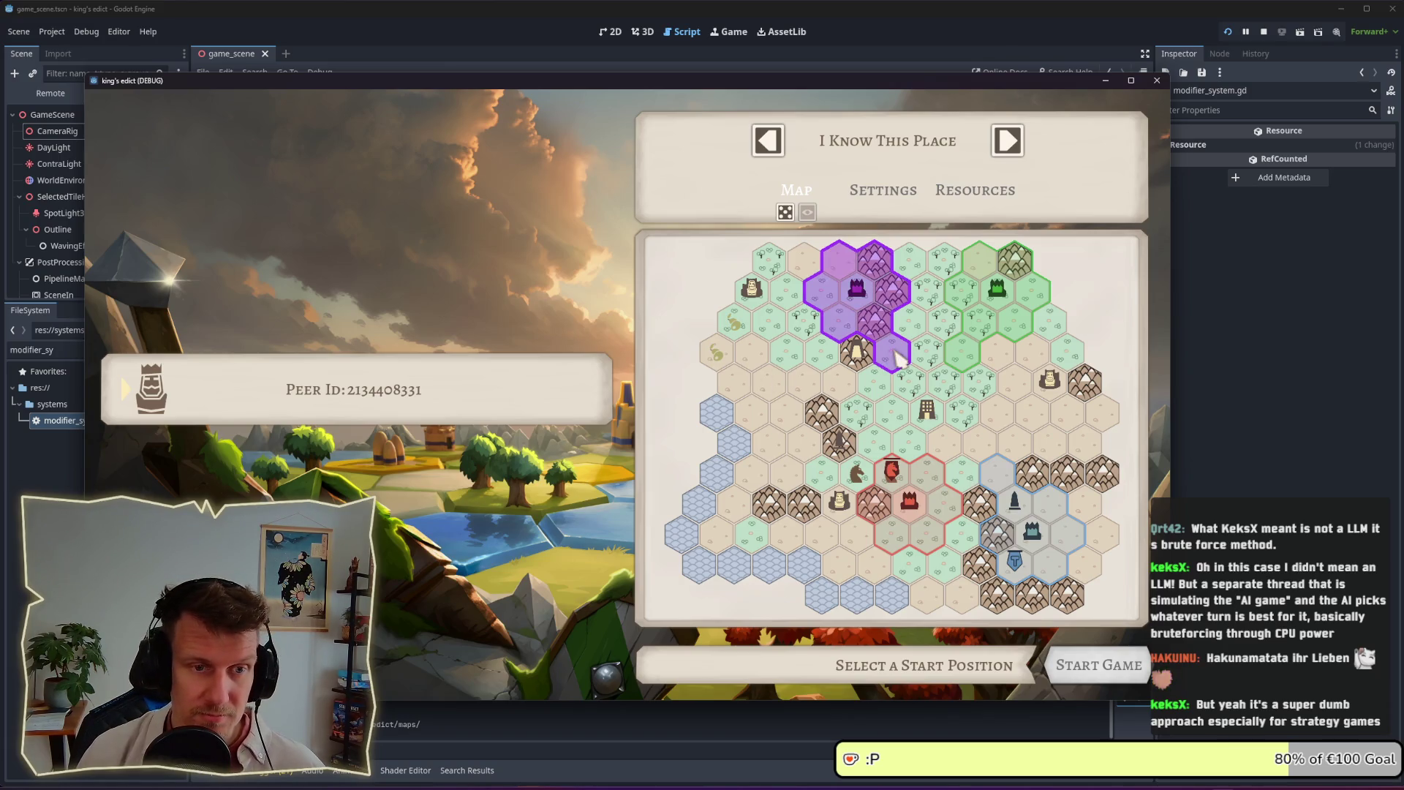
click(917, 503)
click(1095, 662)
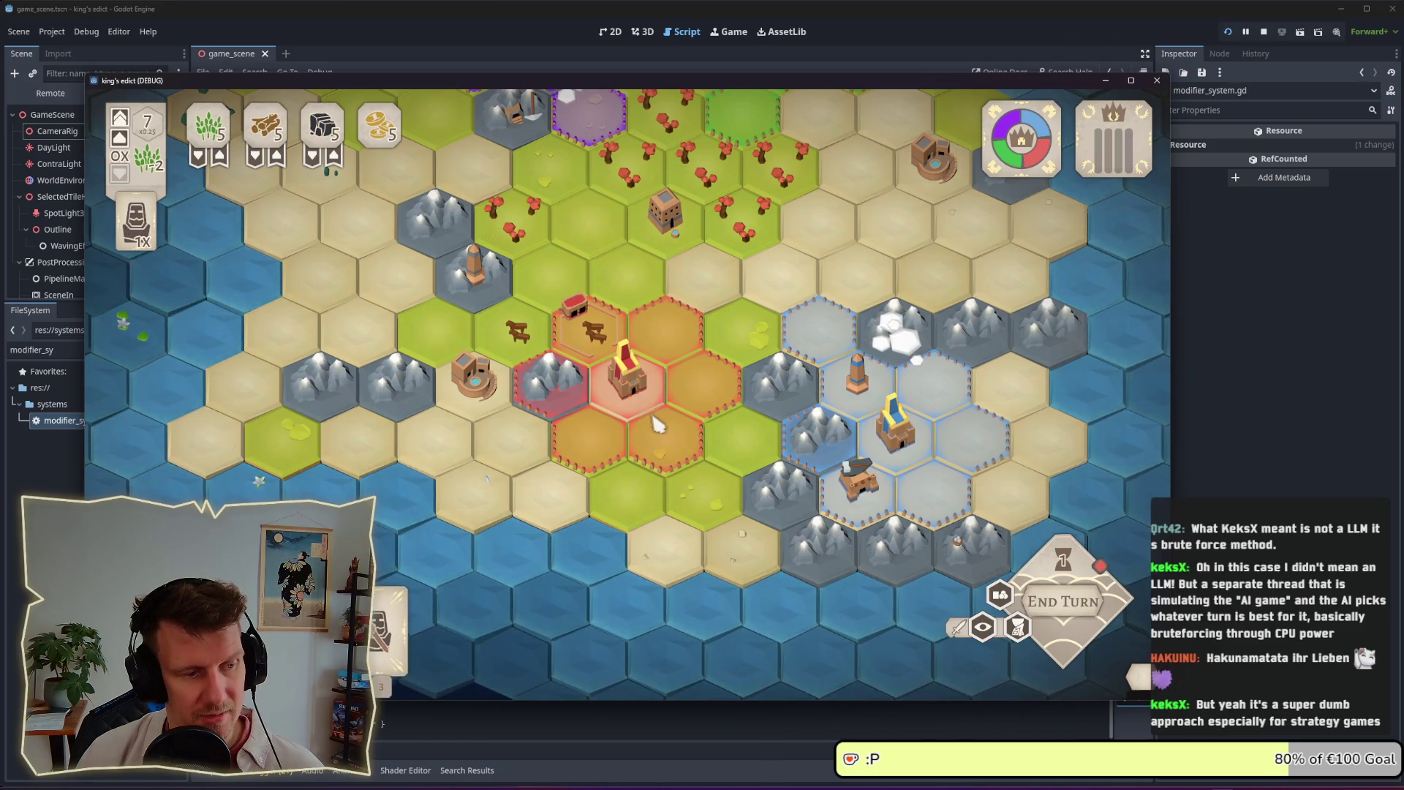
Check build-menu insights on hexes beside the red castle, then place a building, dropping wood to 3
click(567, 432)
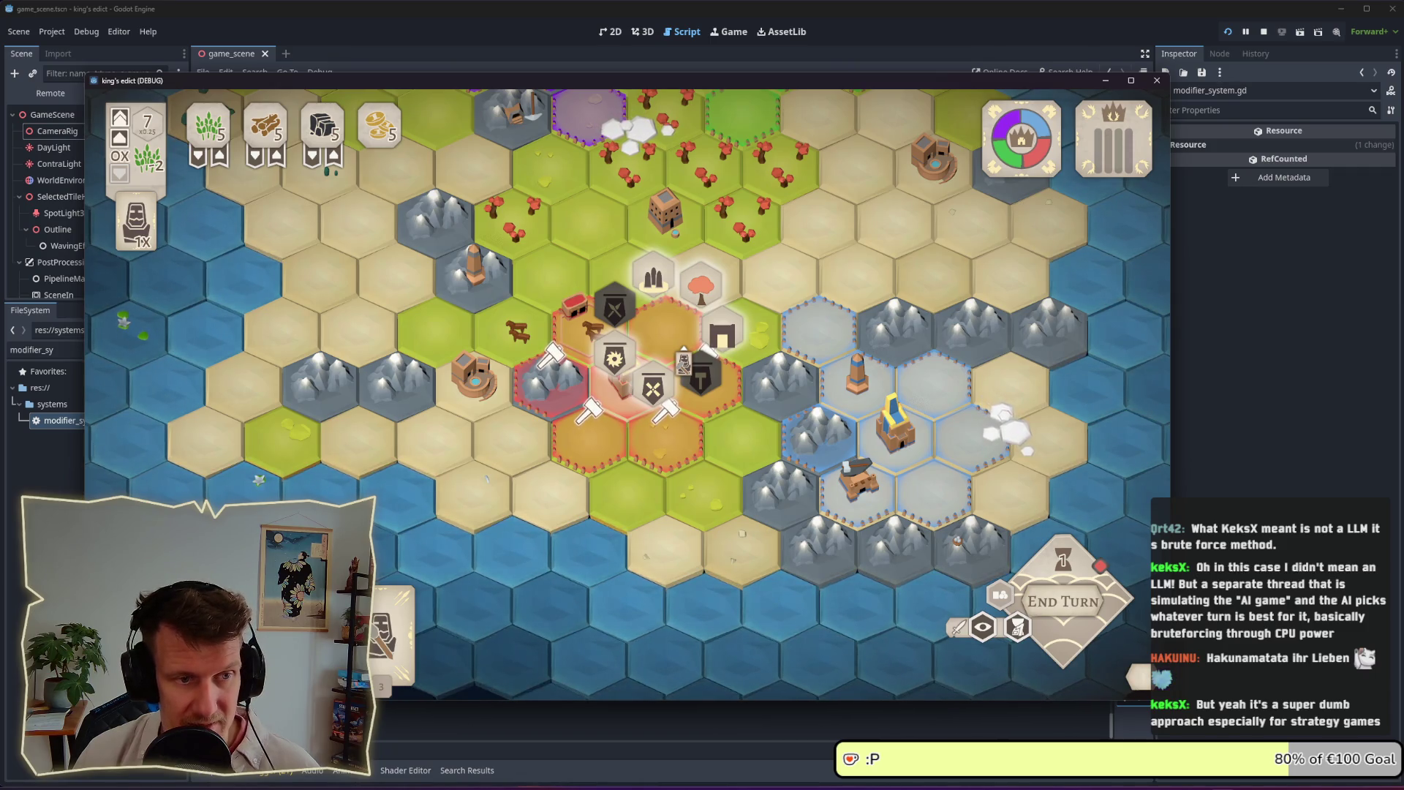
click(683, 363)
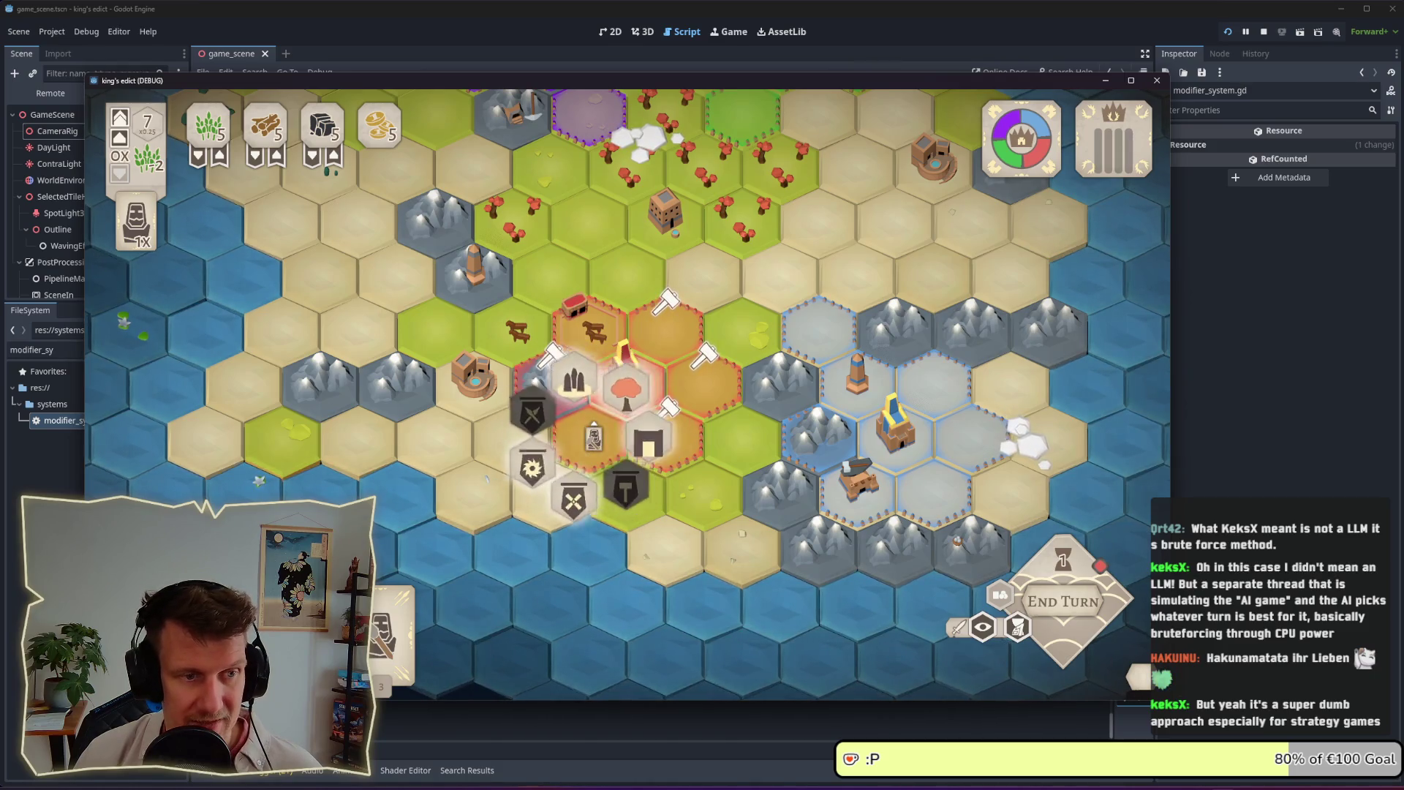
click(589, 443)
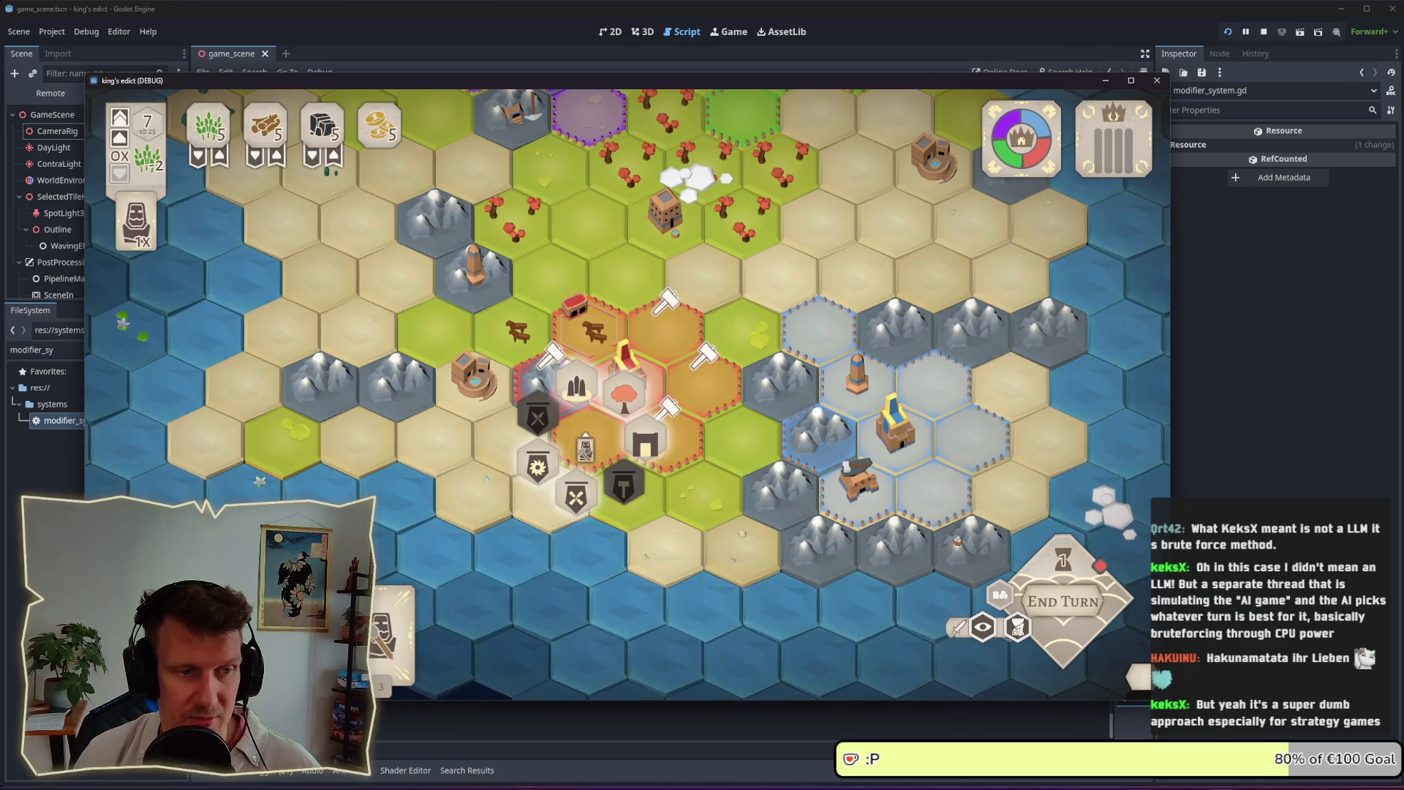
right_click(489, 515)
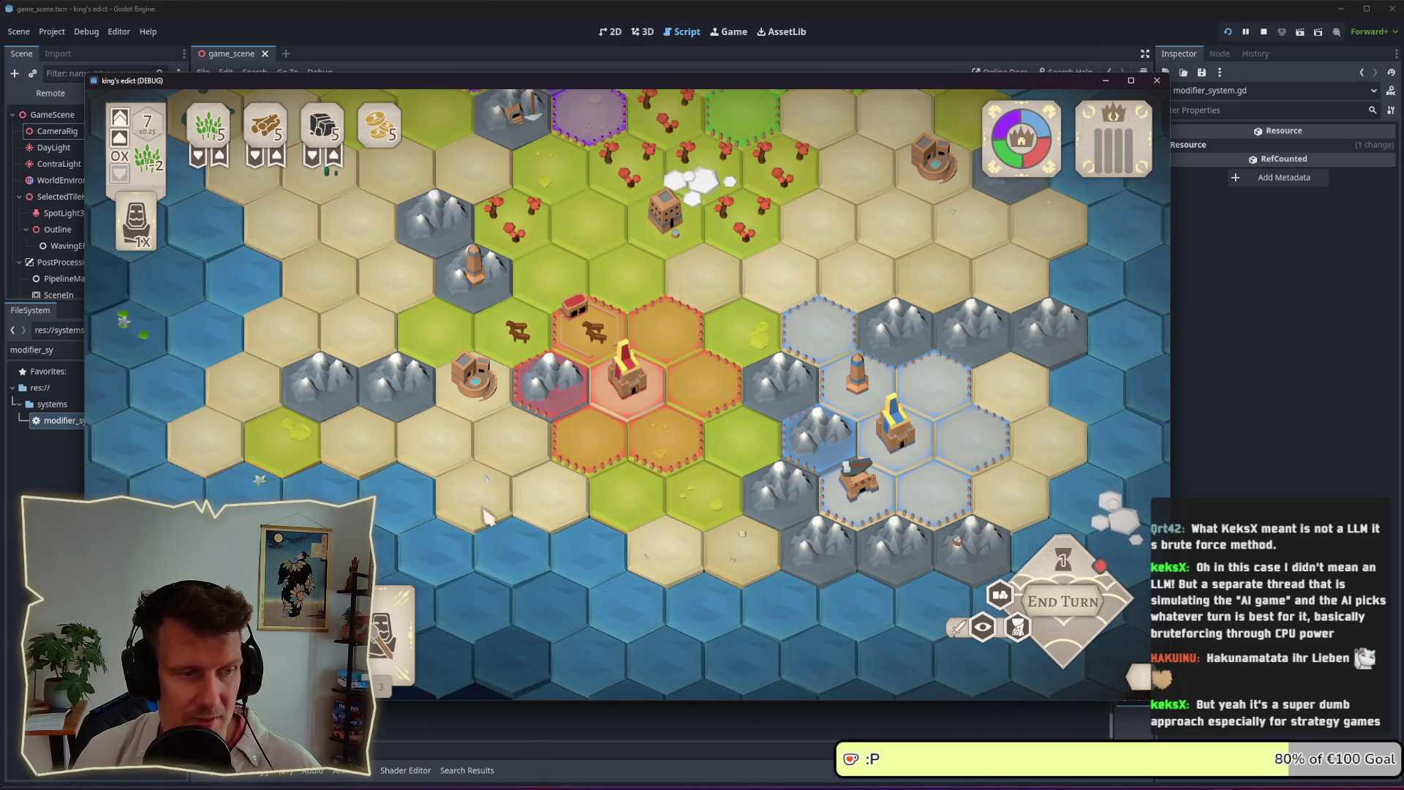
click(589, 437)
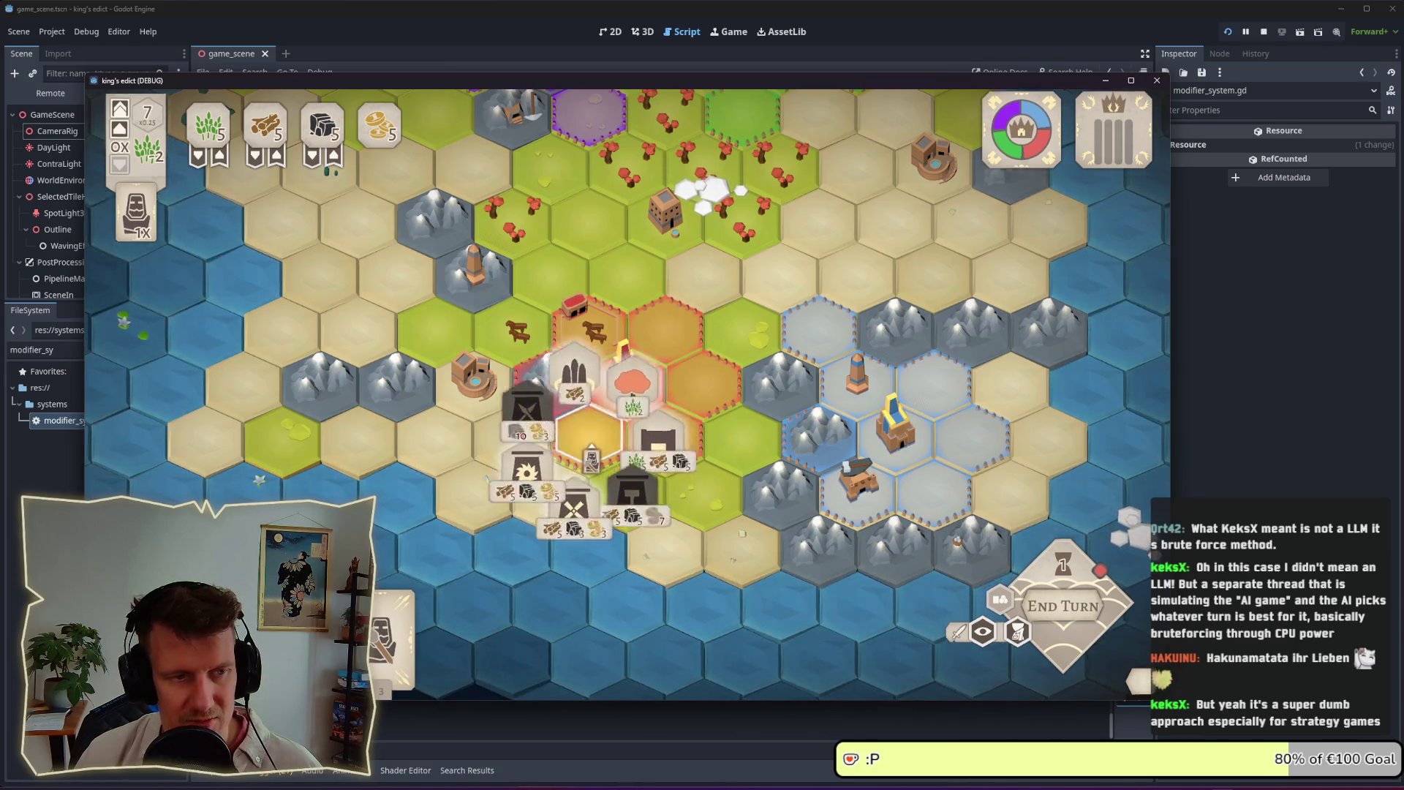
click(585, 416)
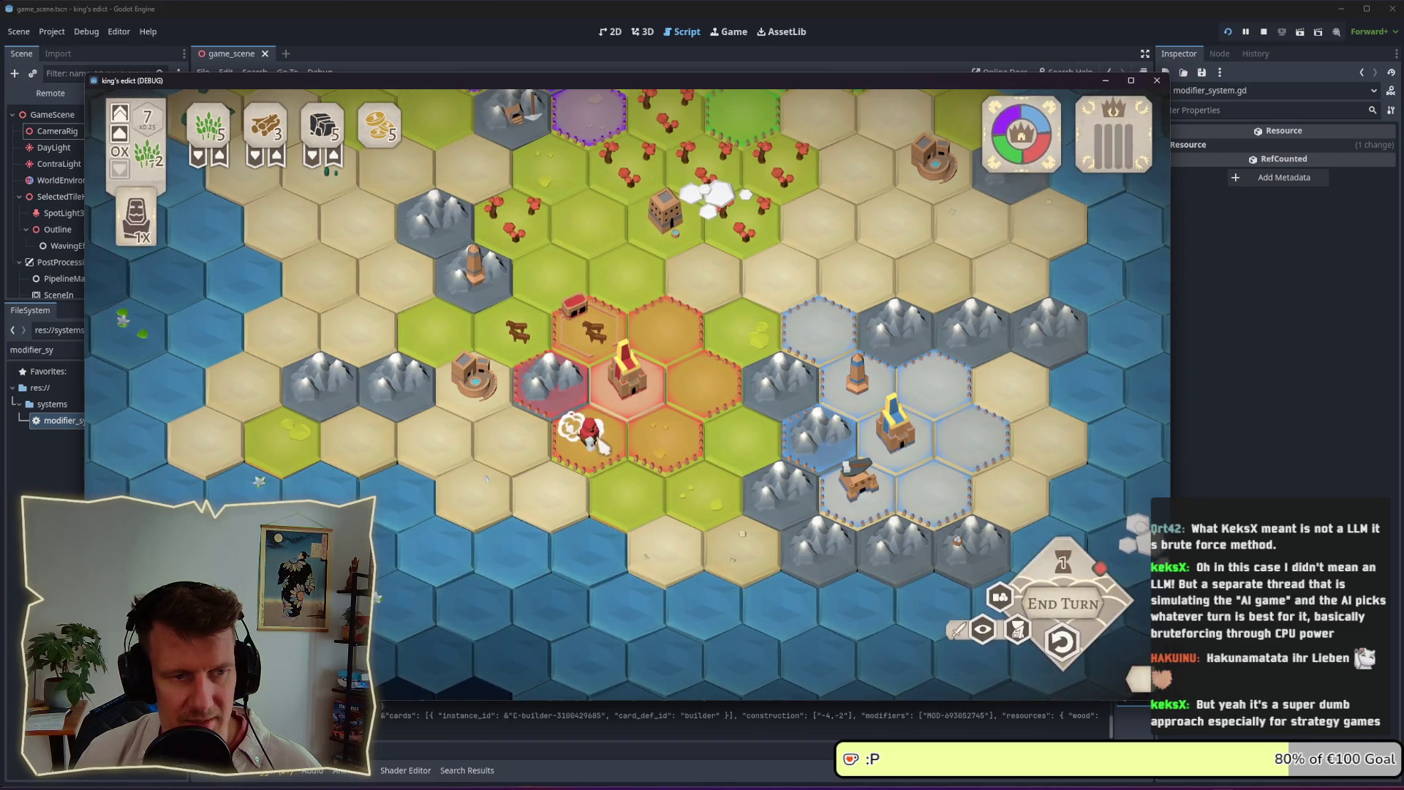
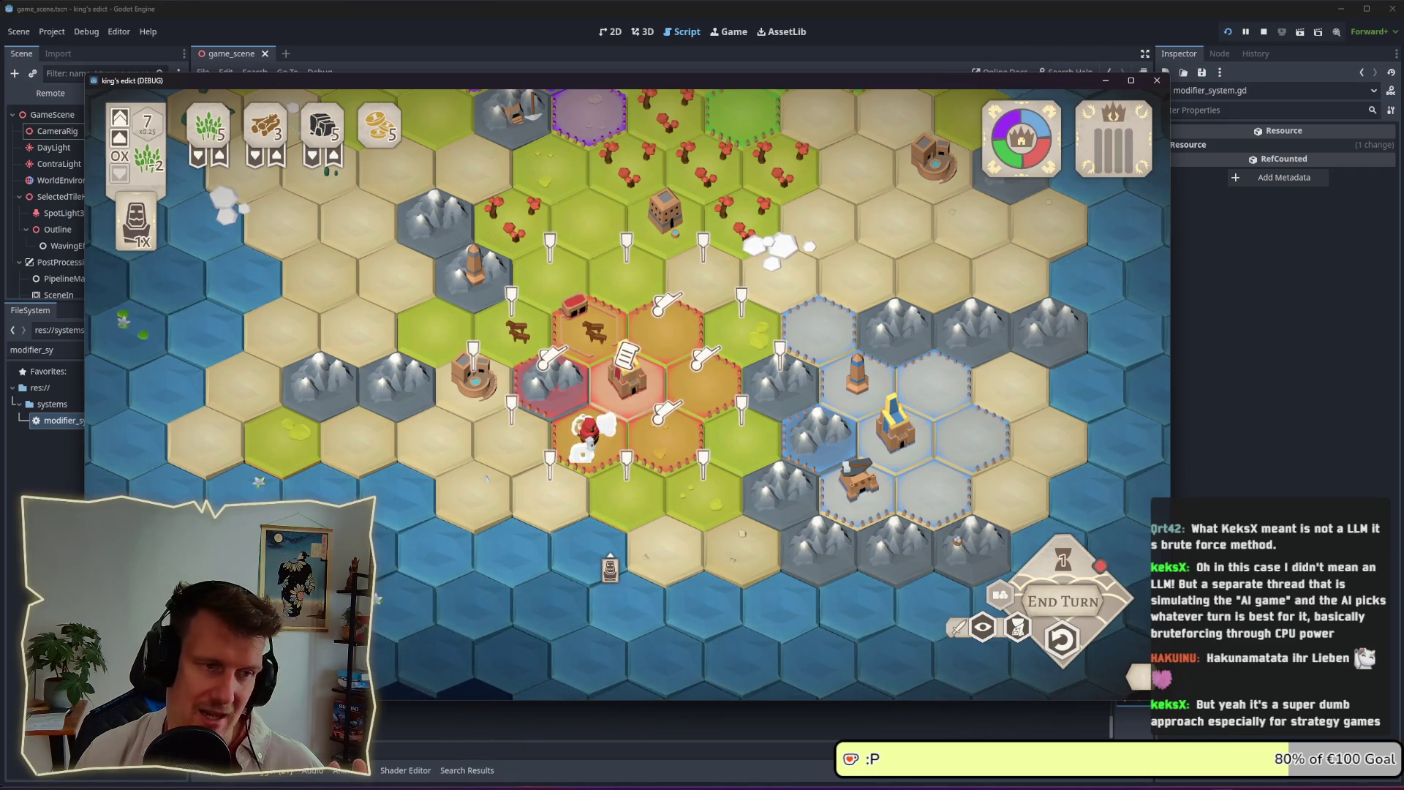
Deselect the red unit and survey the whole island map by panning and zooming
right_click(487, 479)
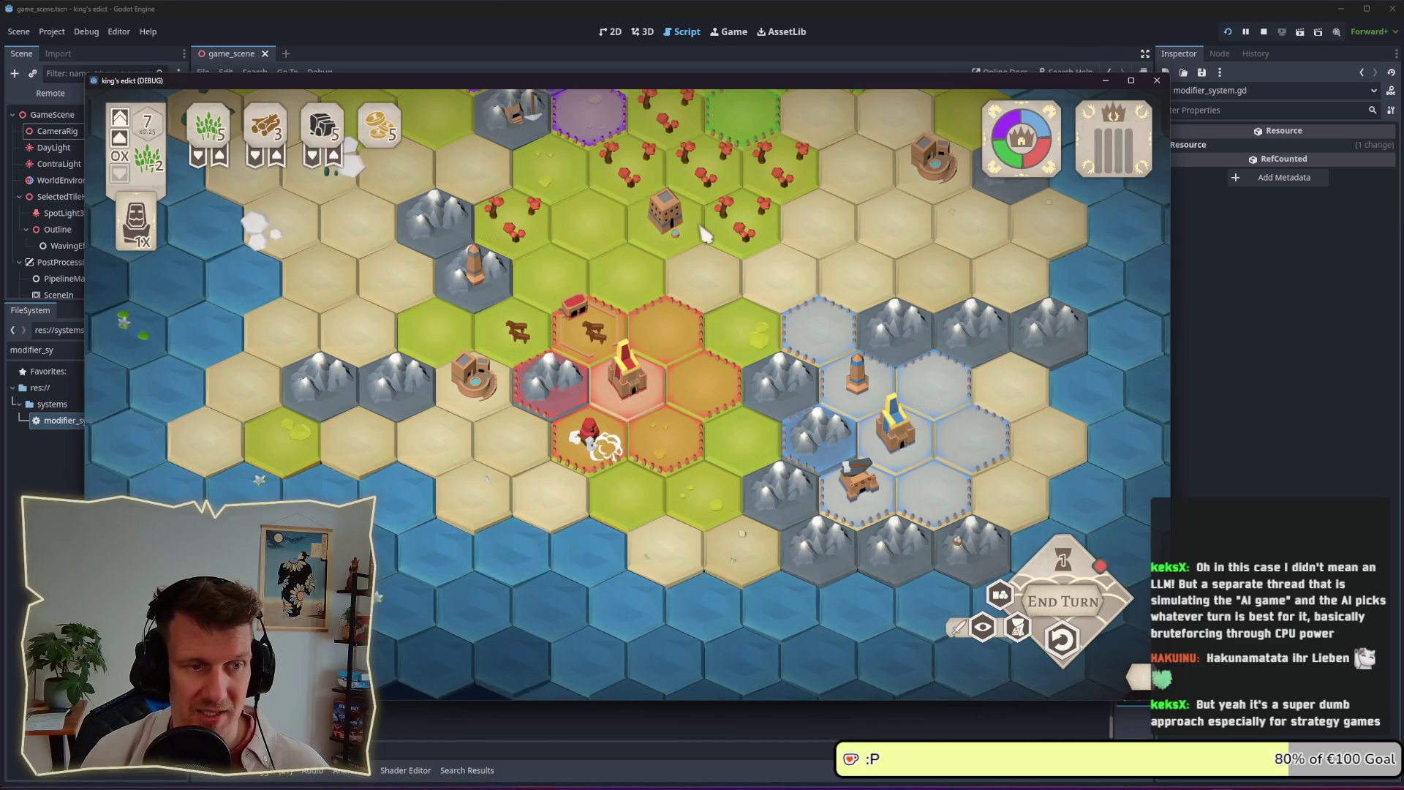
key(w)
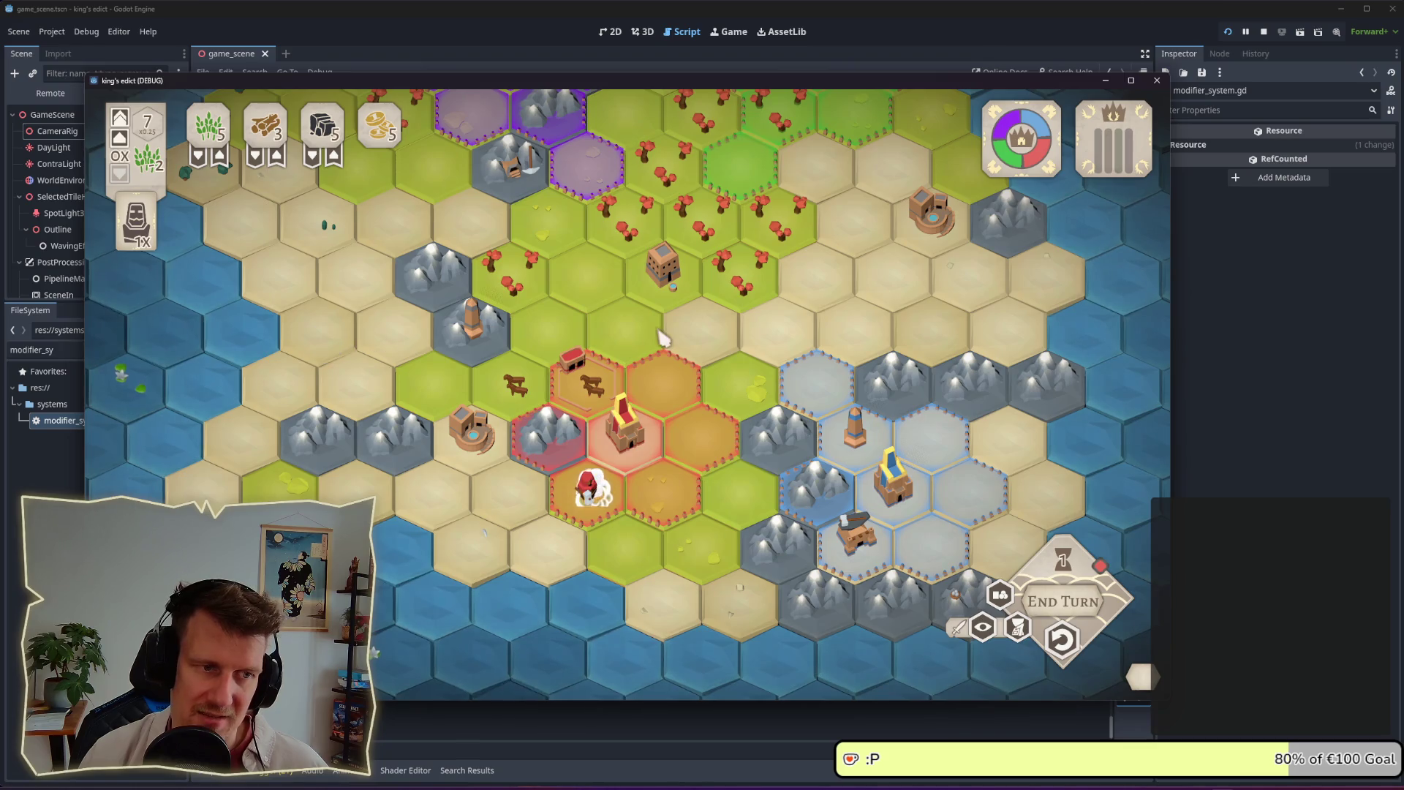
scroll(658, 342, down, 3)
scroll(621, 332, up, 2)
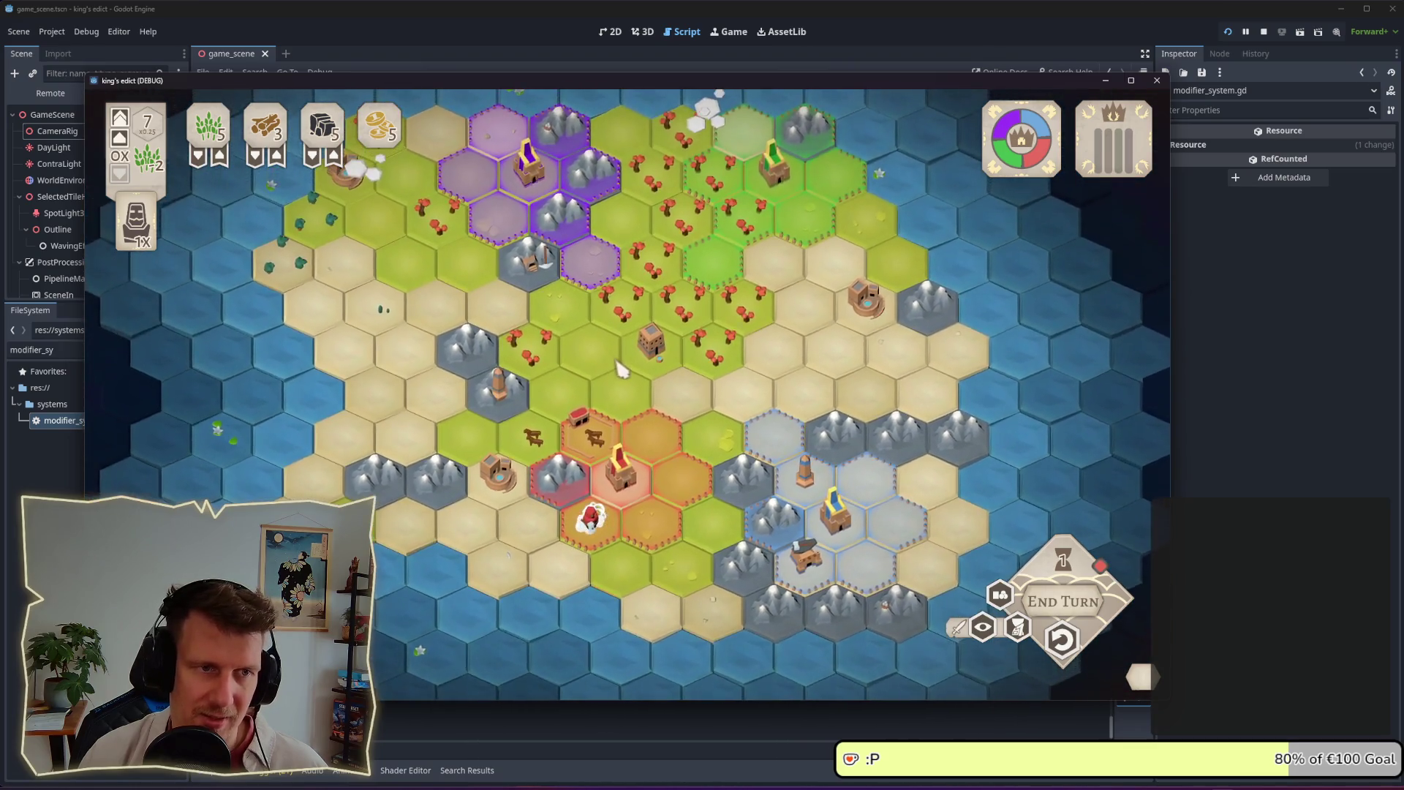
scroll(599, 355, up, 2)
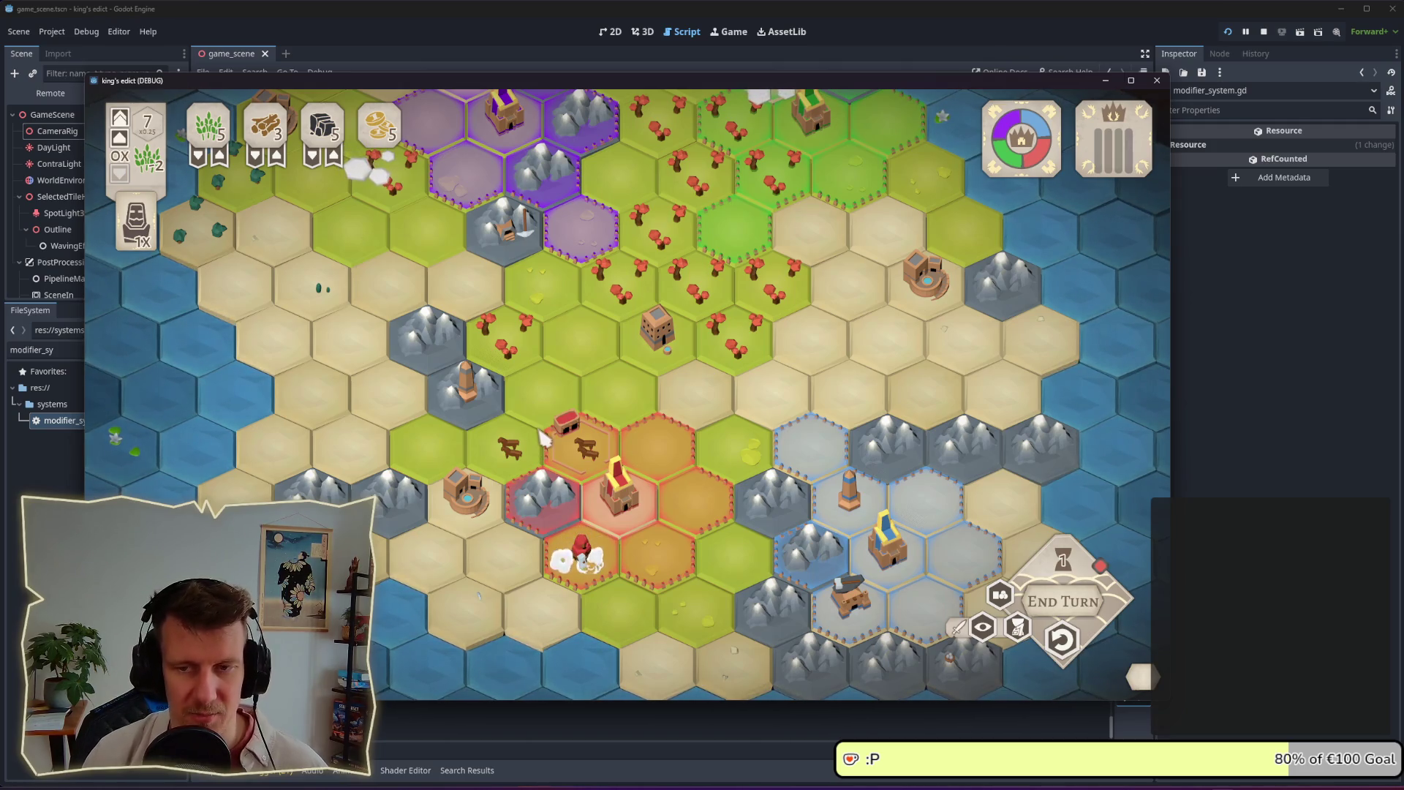
scroll(541, 438, down, 2)
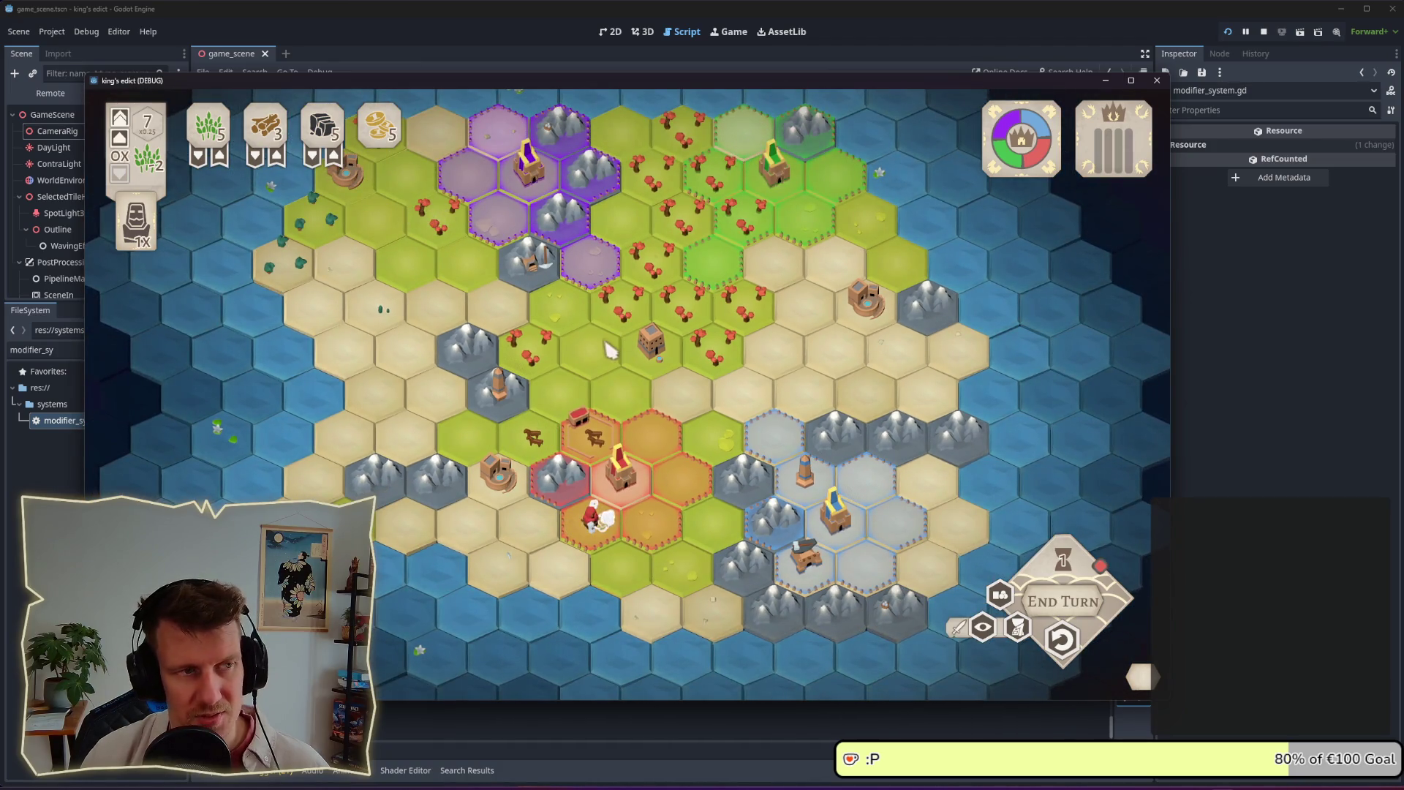
scroll(607, 325, up, 2)
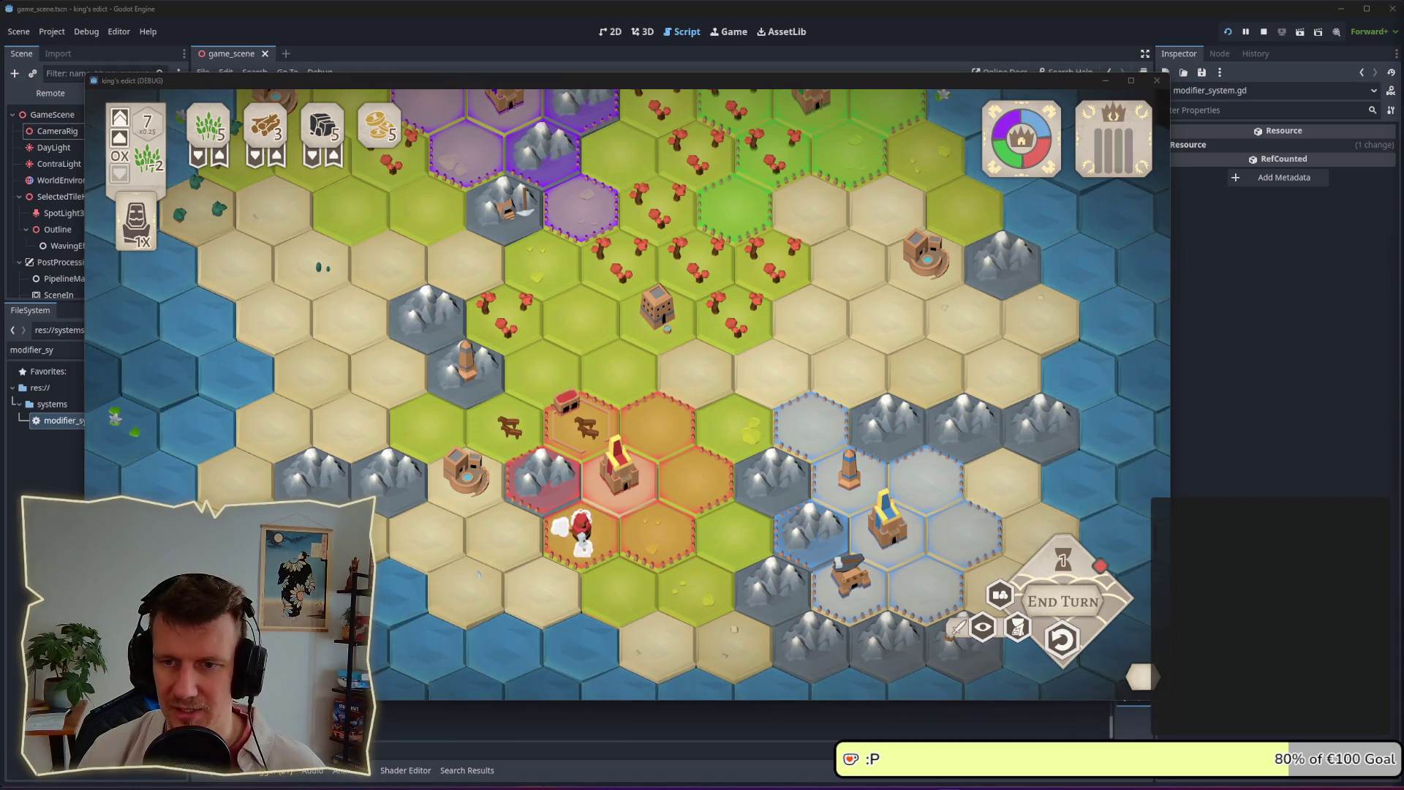
click(687, 520)
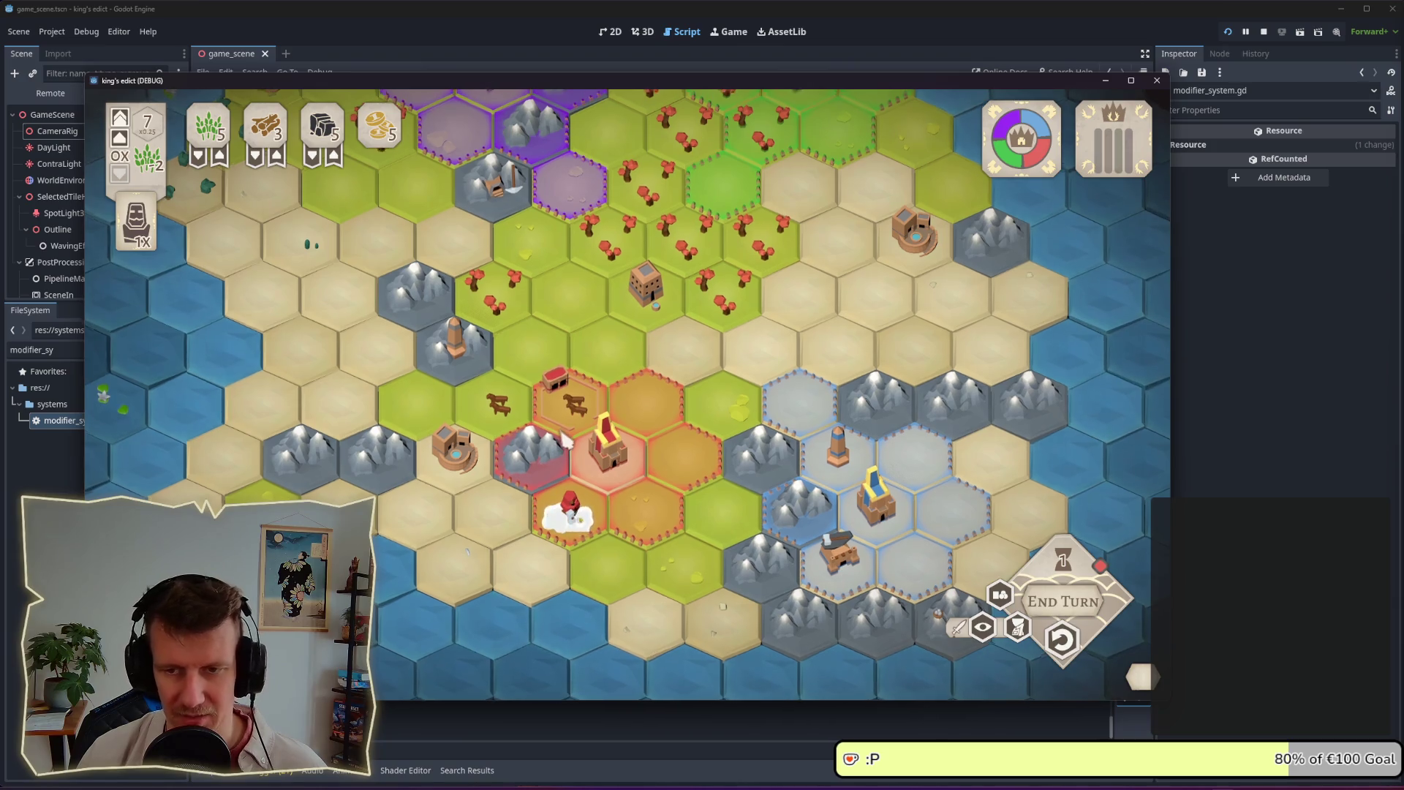
Use the red unit to claim the mountain tile, then end the turn
click(546, 470)
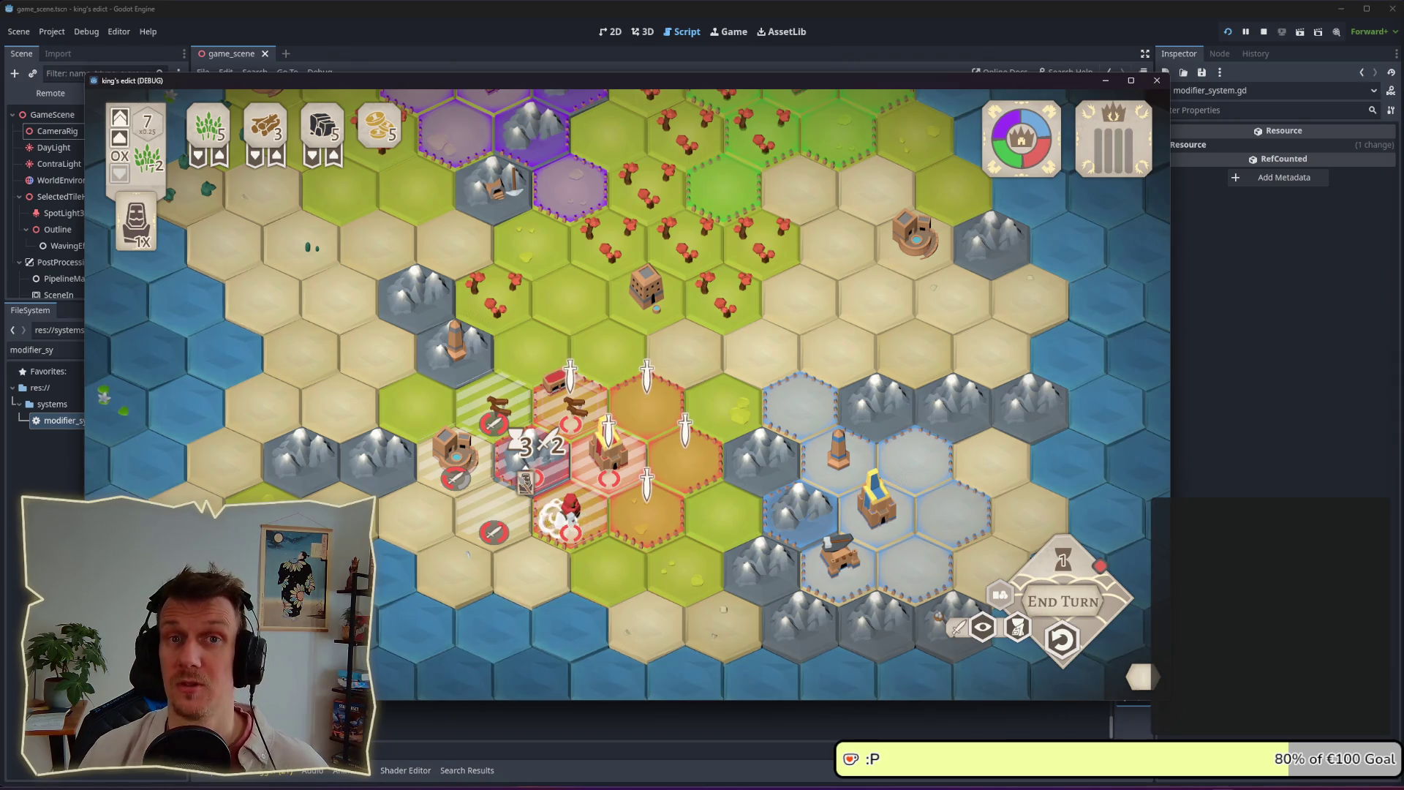
click(531, 474)
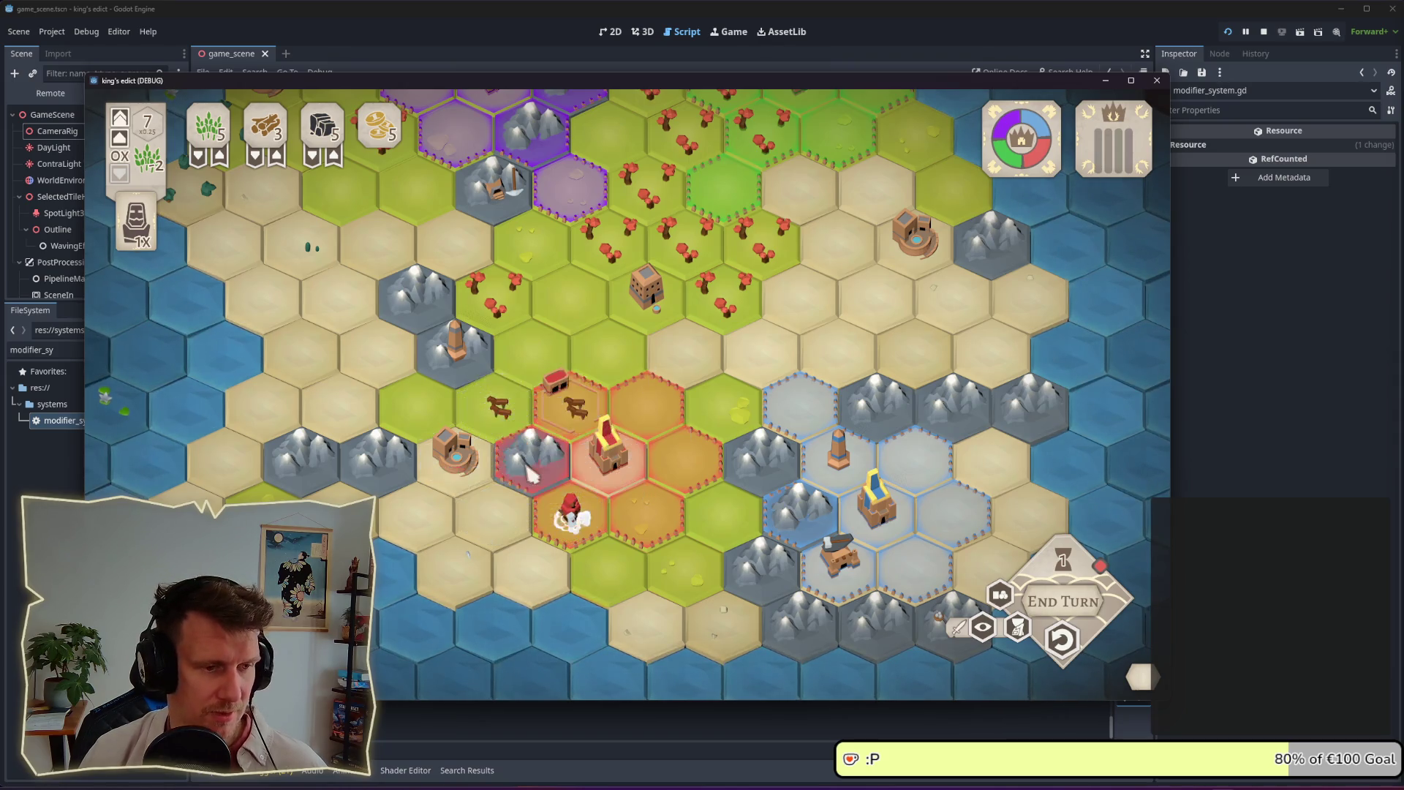
key(w)
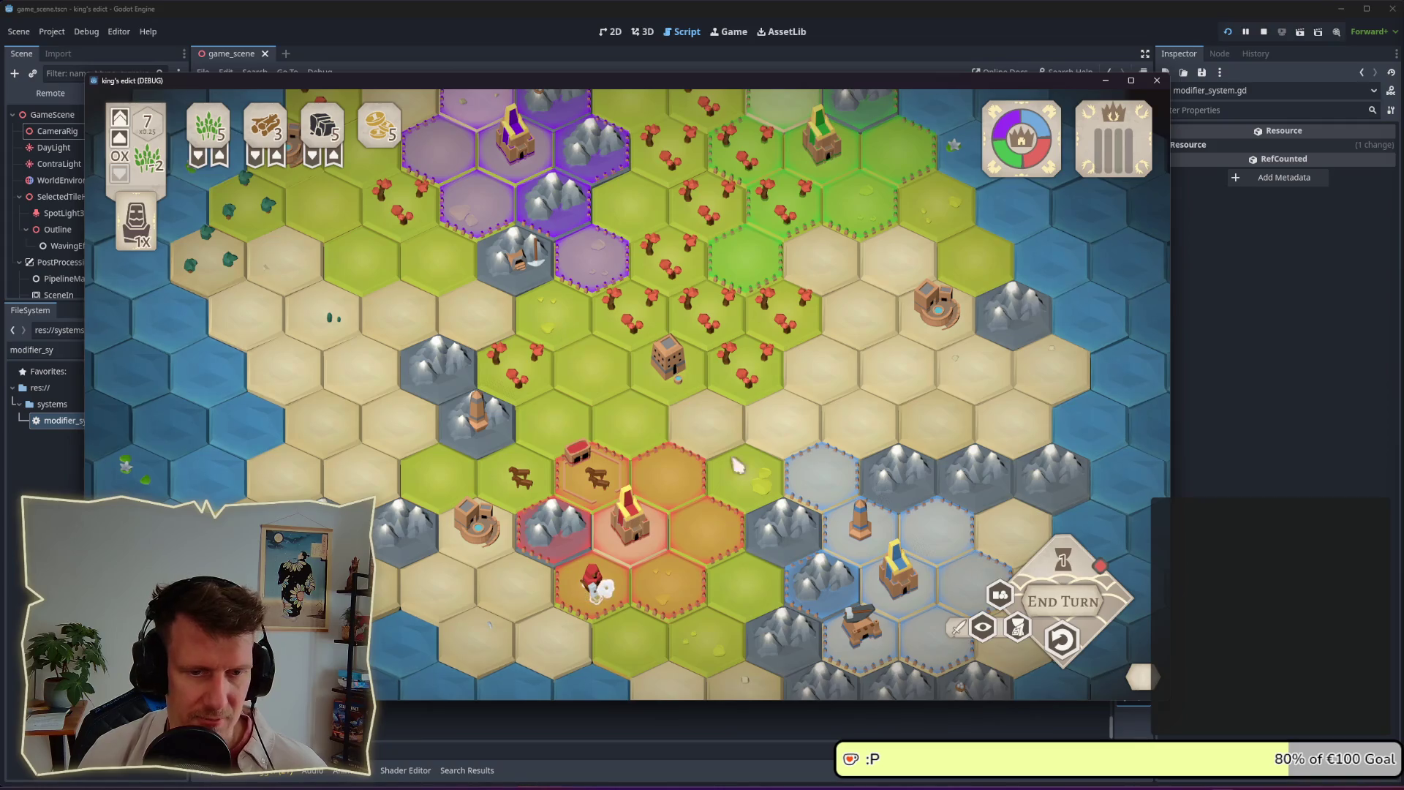
key(w)
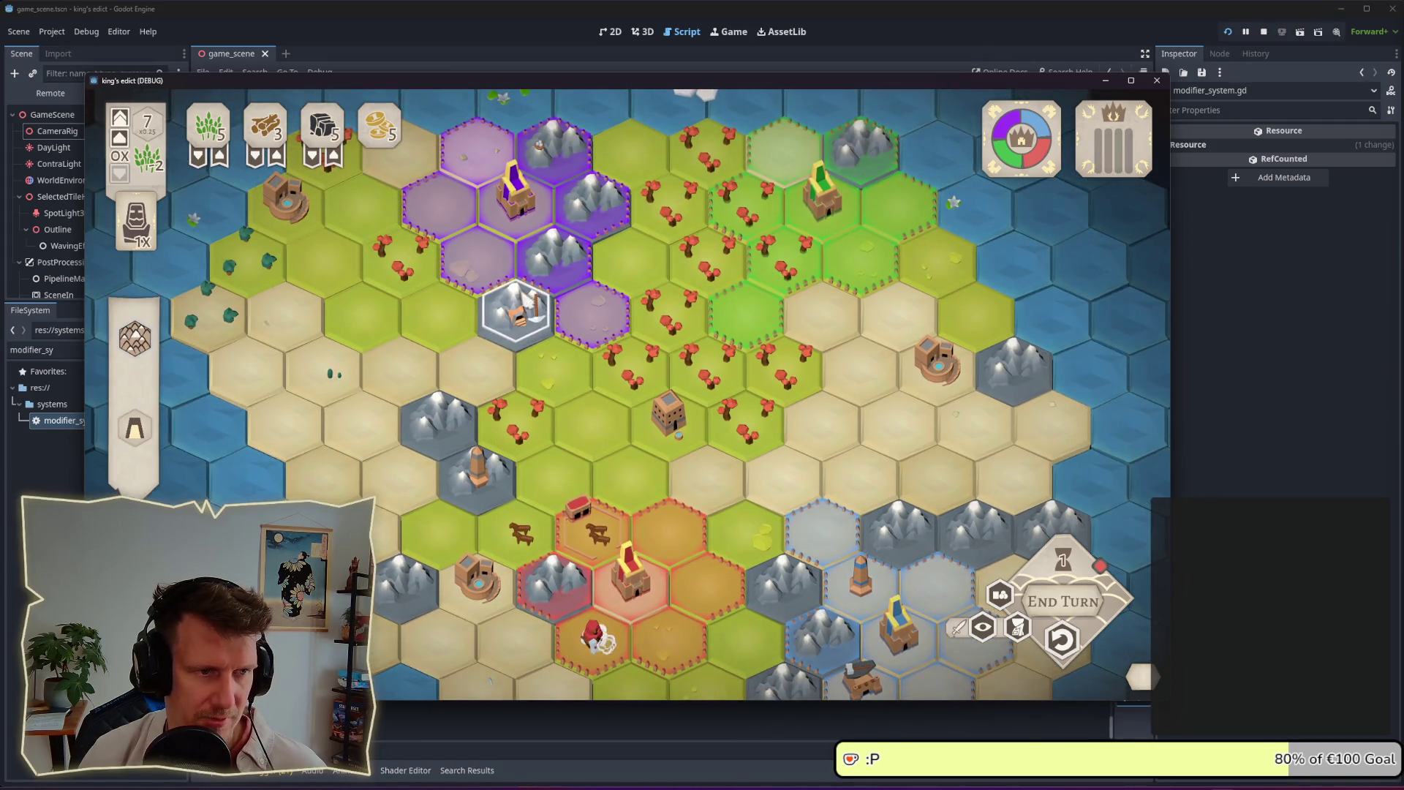
click(1082, 613)
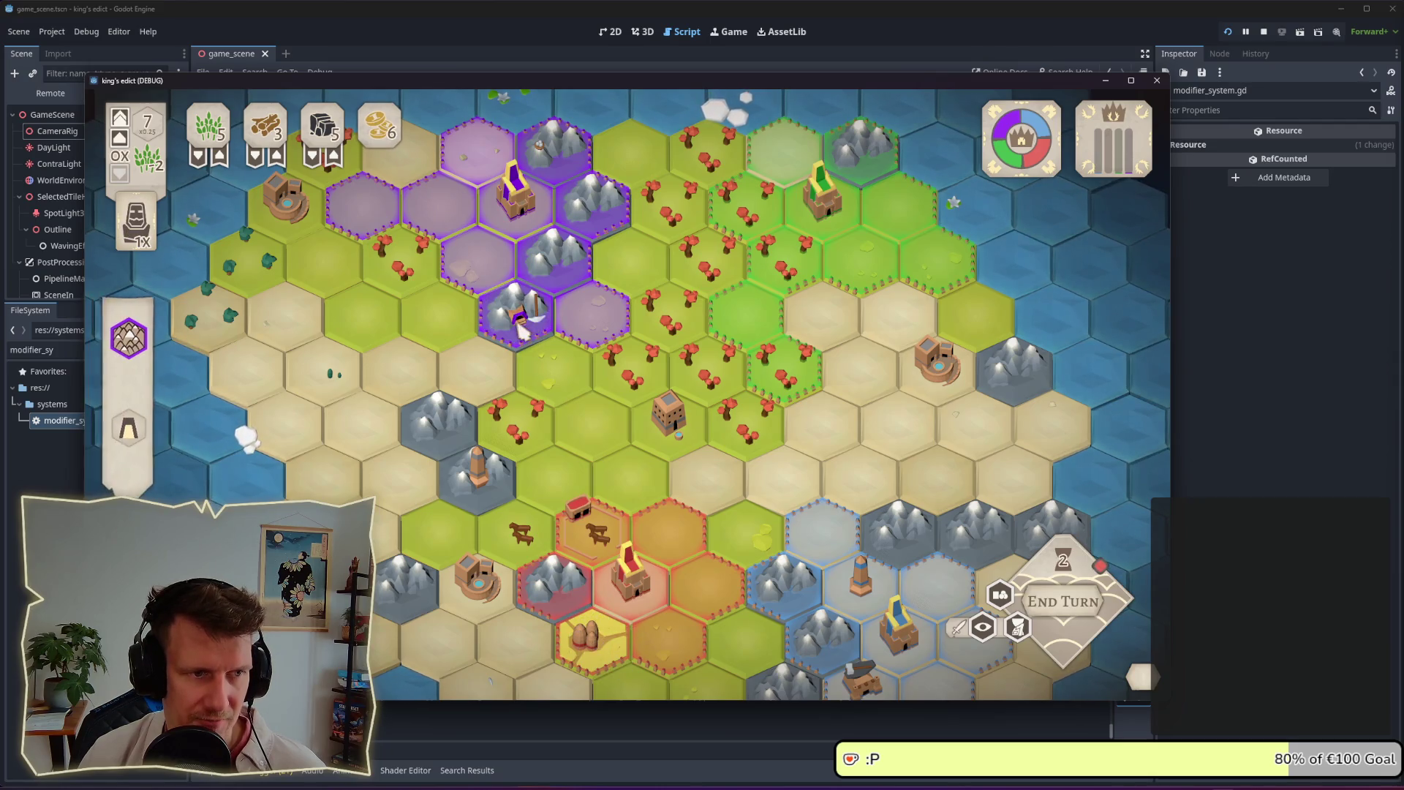
Inspect a purple territory tile, end two more turns, and close the game window
drag(529, 323, 525, 345)
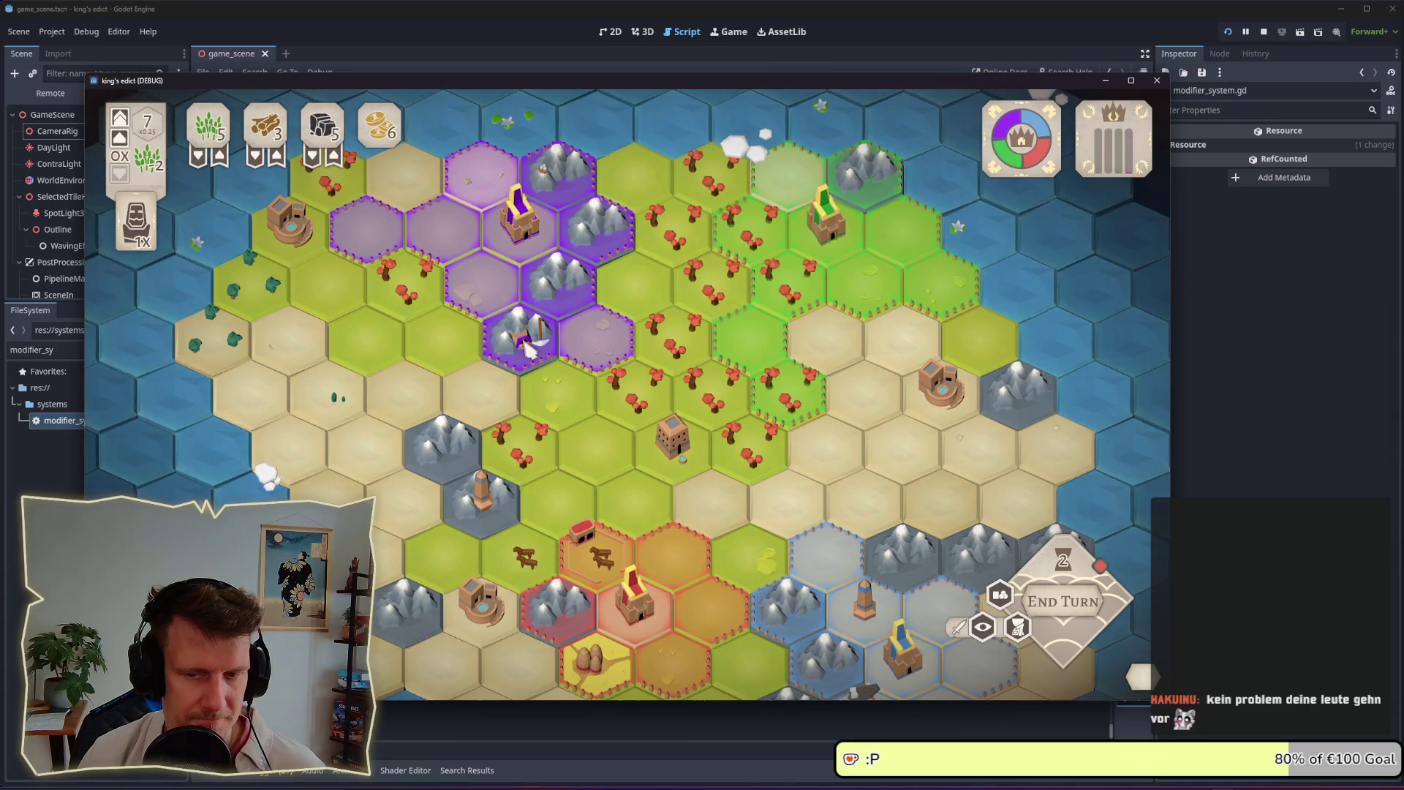
click(377, 244)
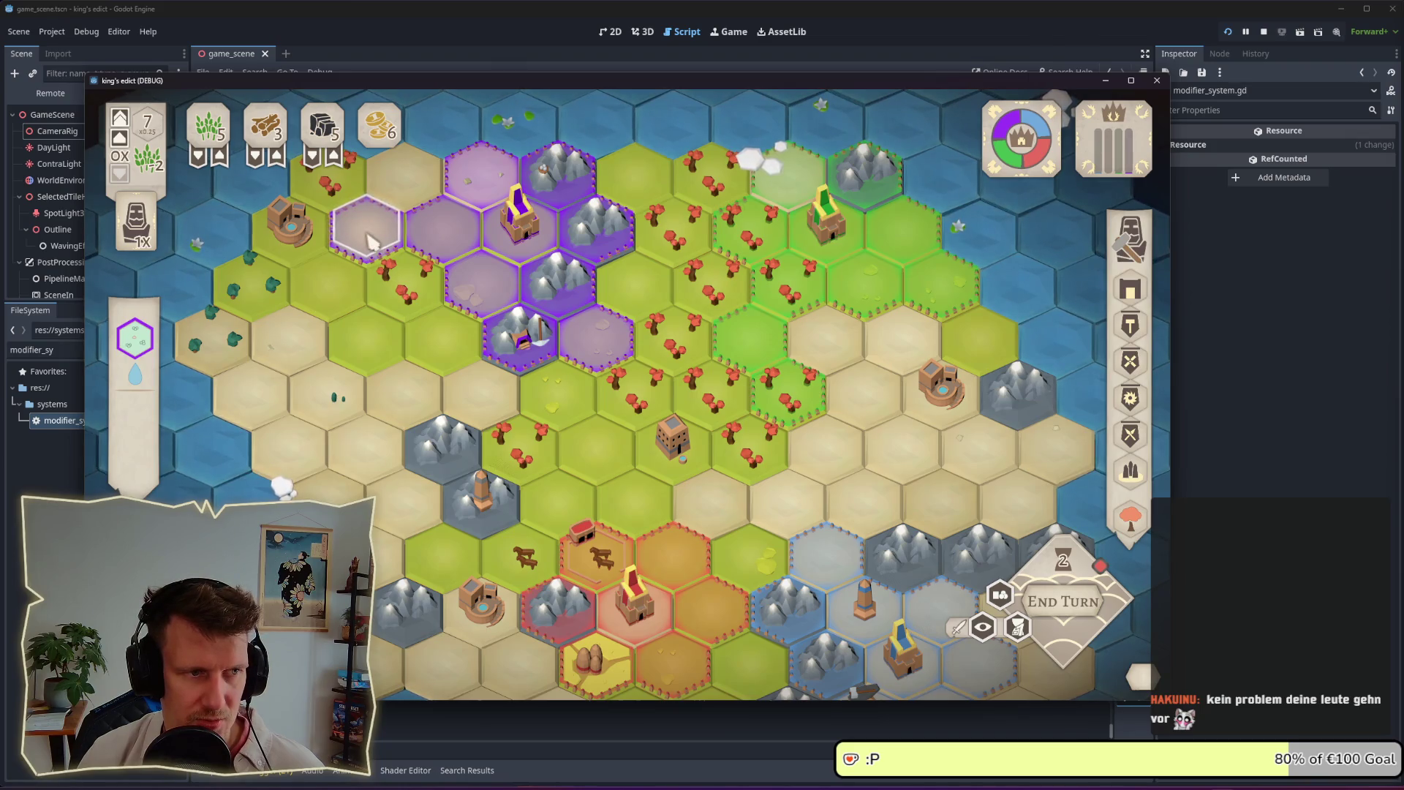
right_click(368, 230)
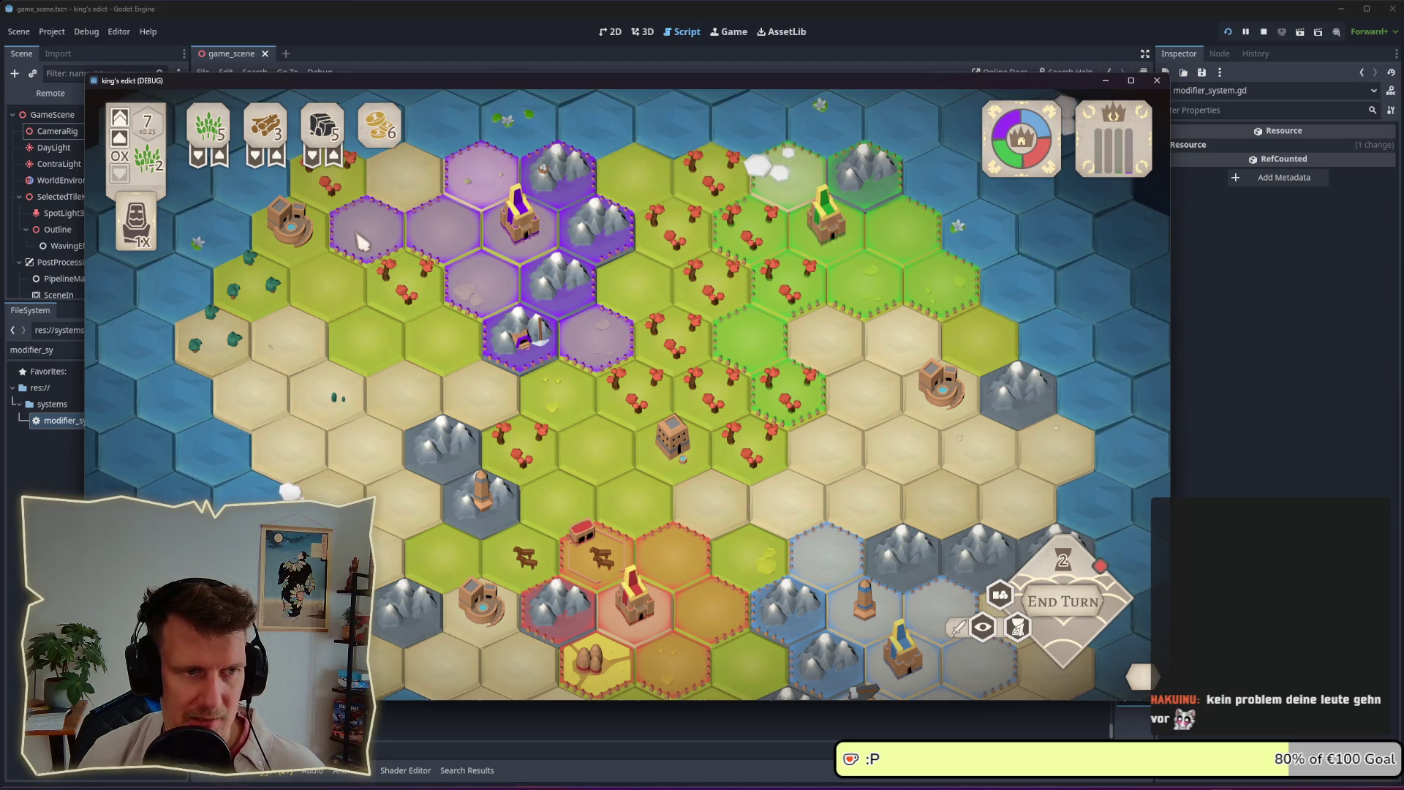
click(1059, 614)
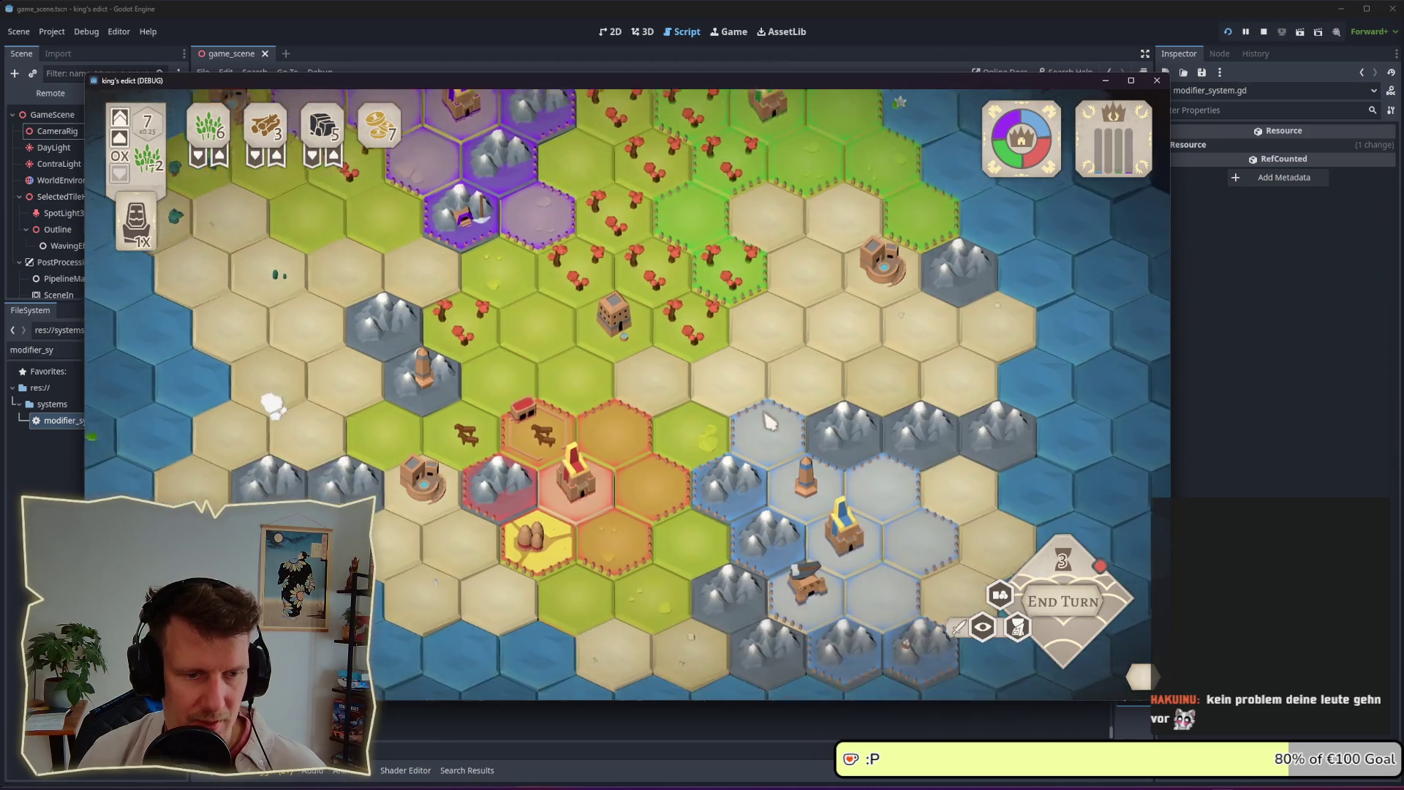
click(1064, 601)
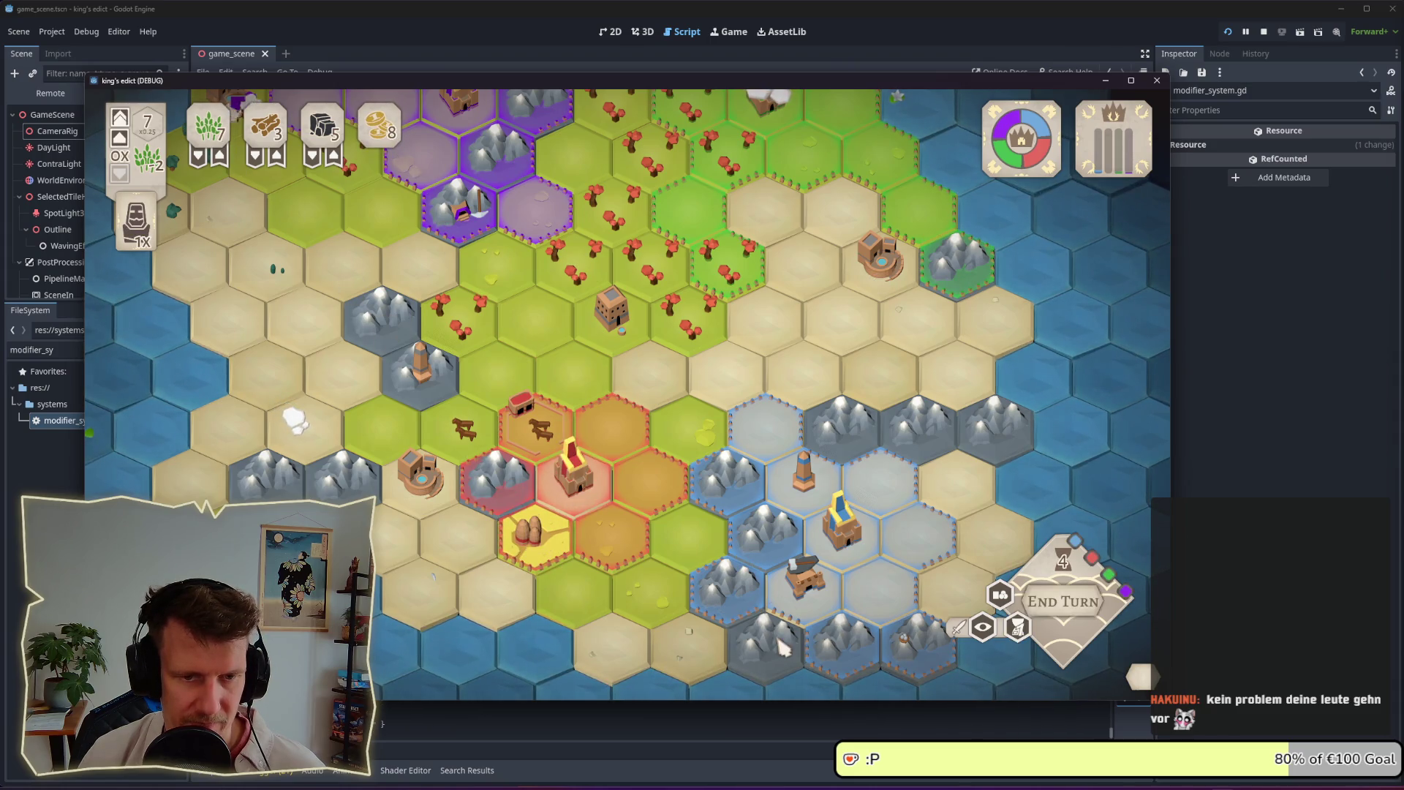
click(1264, 32)
Change the stone_source weight in ai_player_controller.gd to 0.7 and run the project
scroll(629, 298, up, 5)
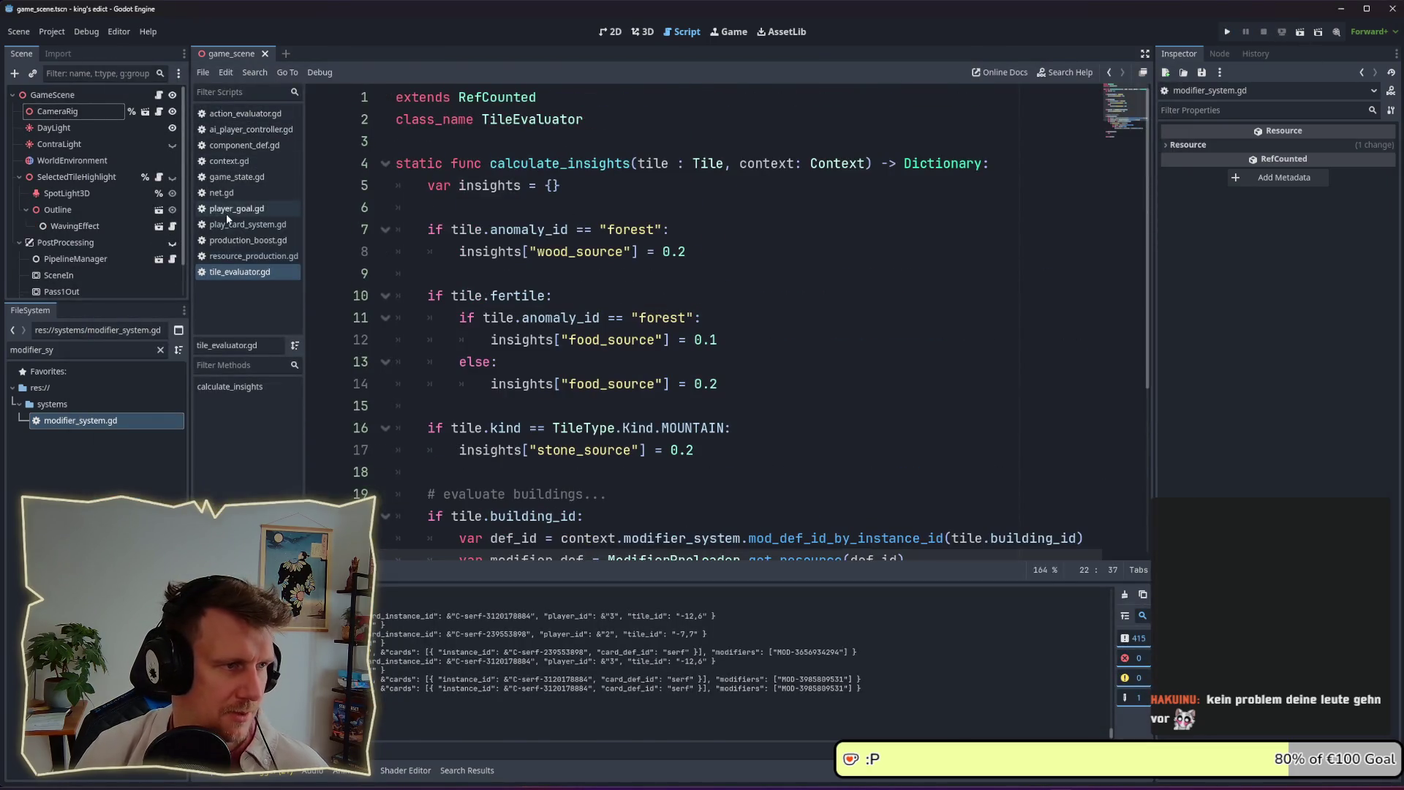
click(234, 130)
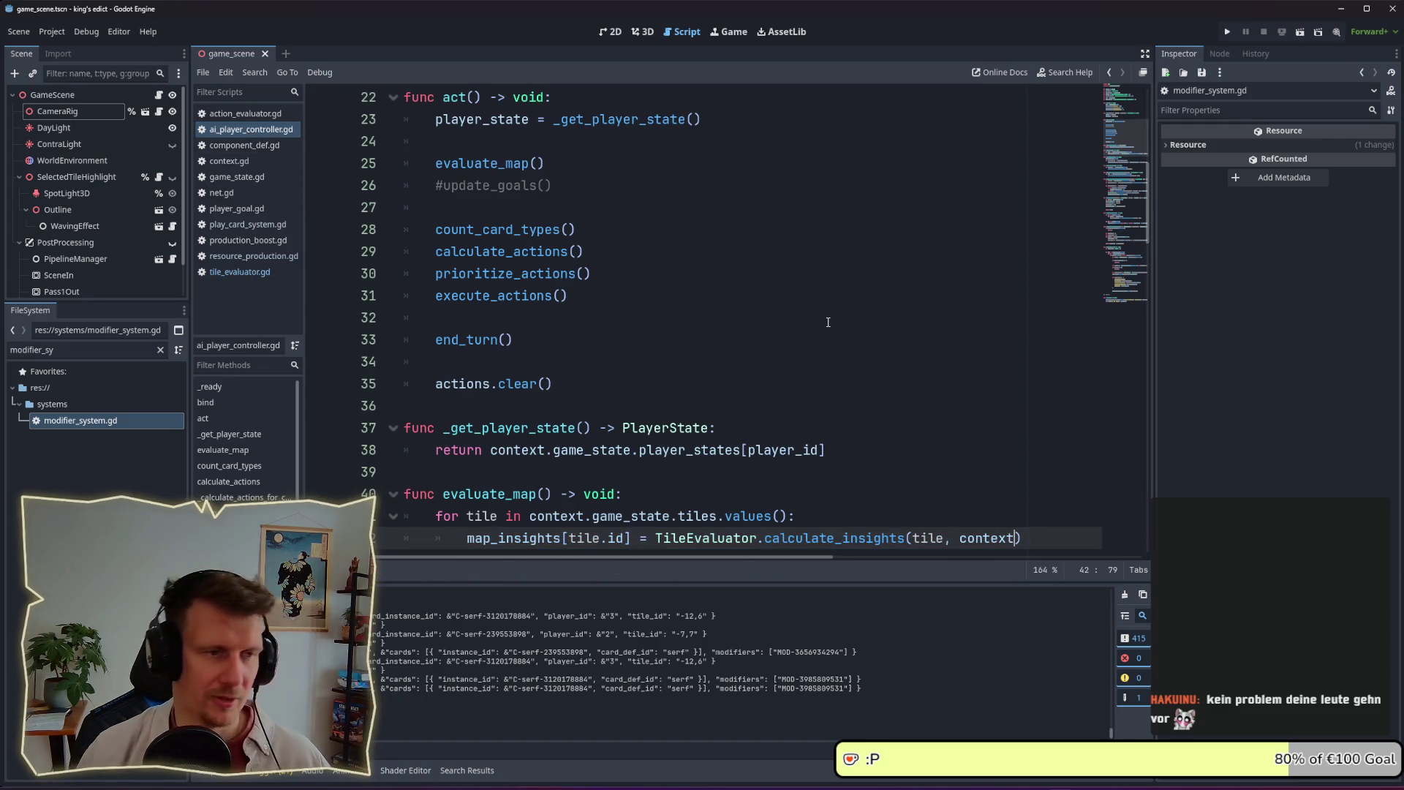
scroll(766, 337, up, 7)
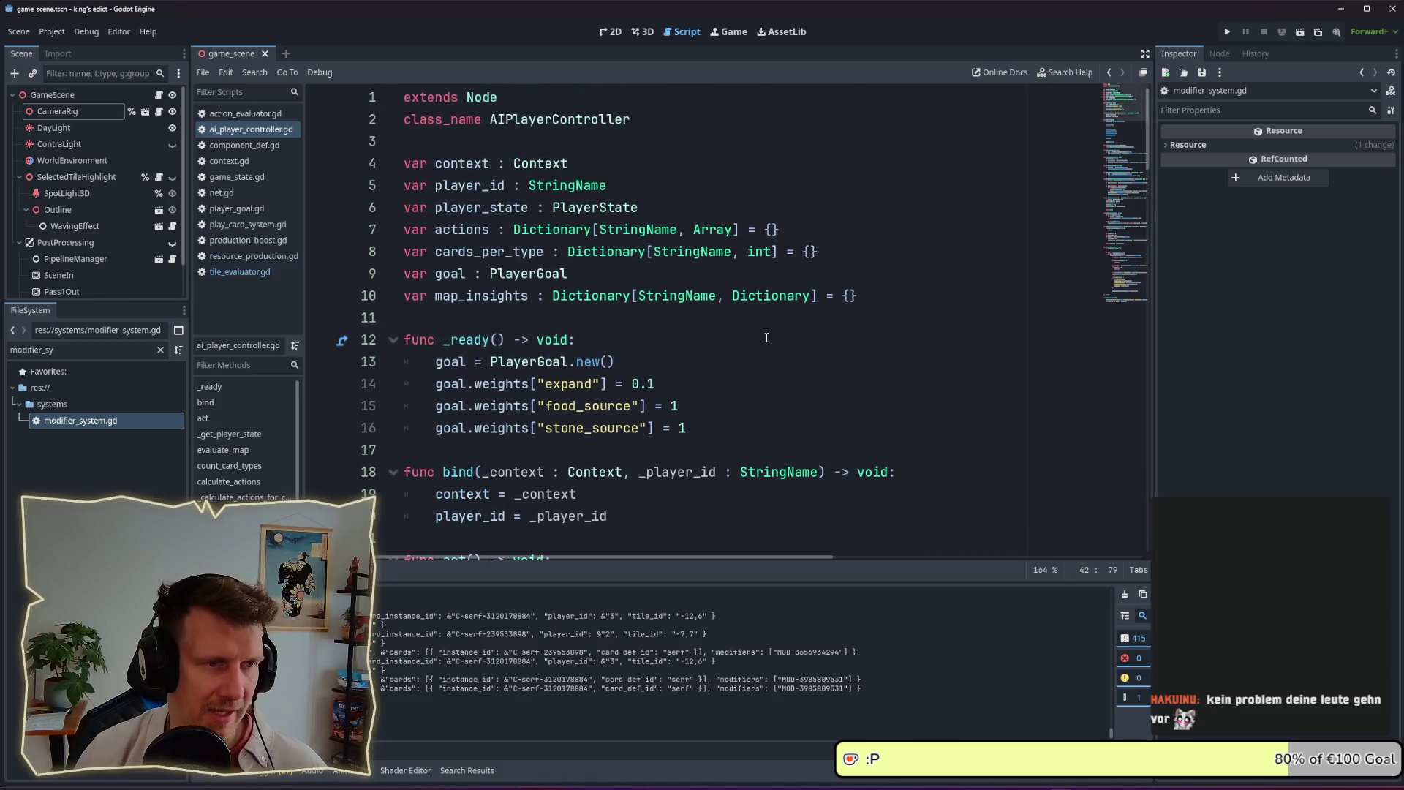
double_click(687, 429)
text(0.7)
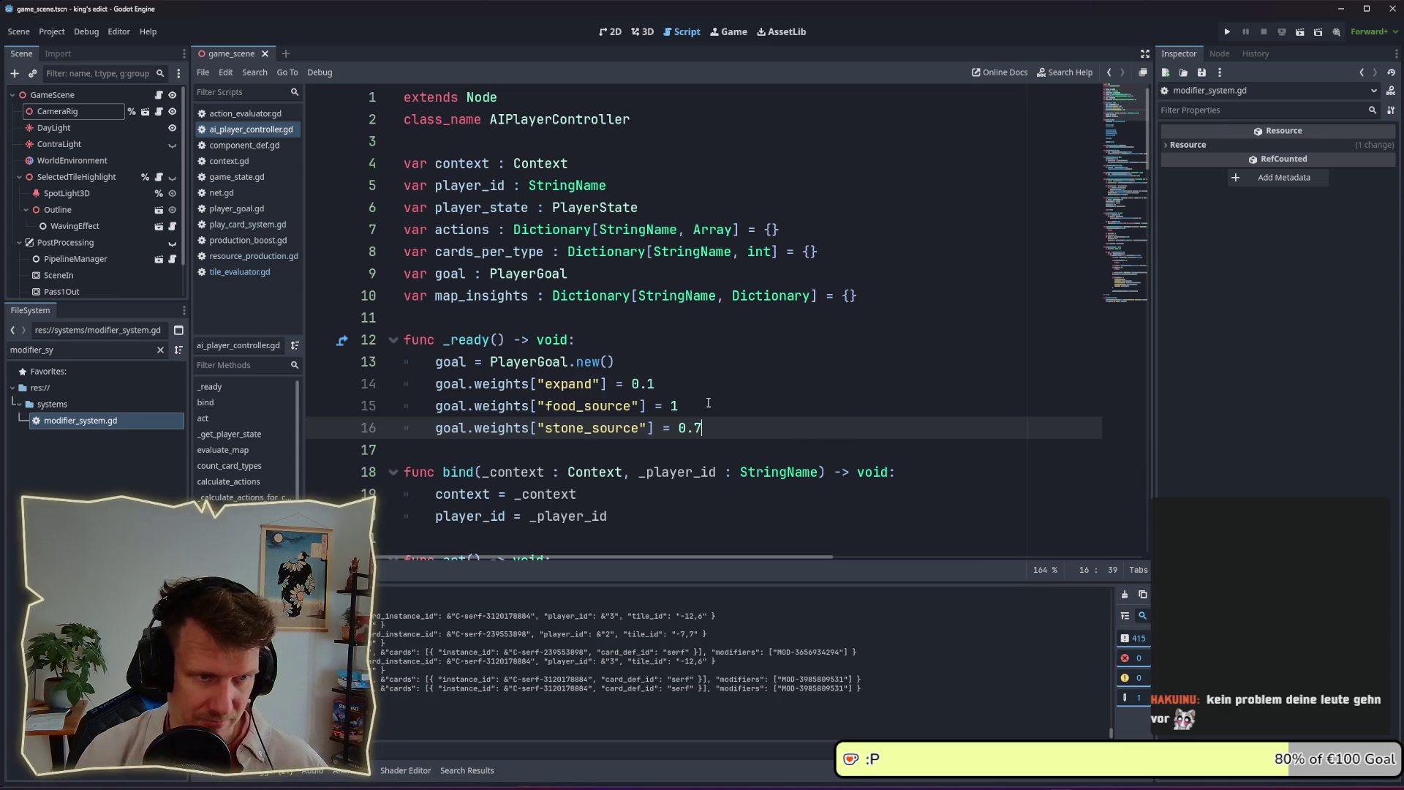
click(711, 403)
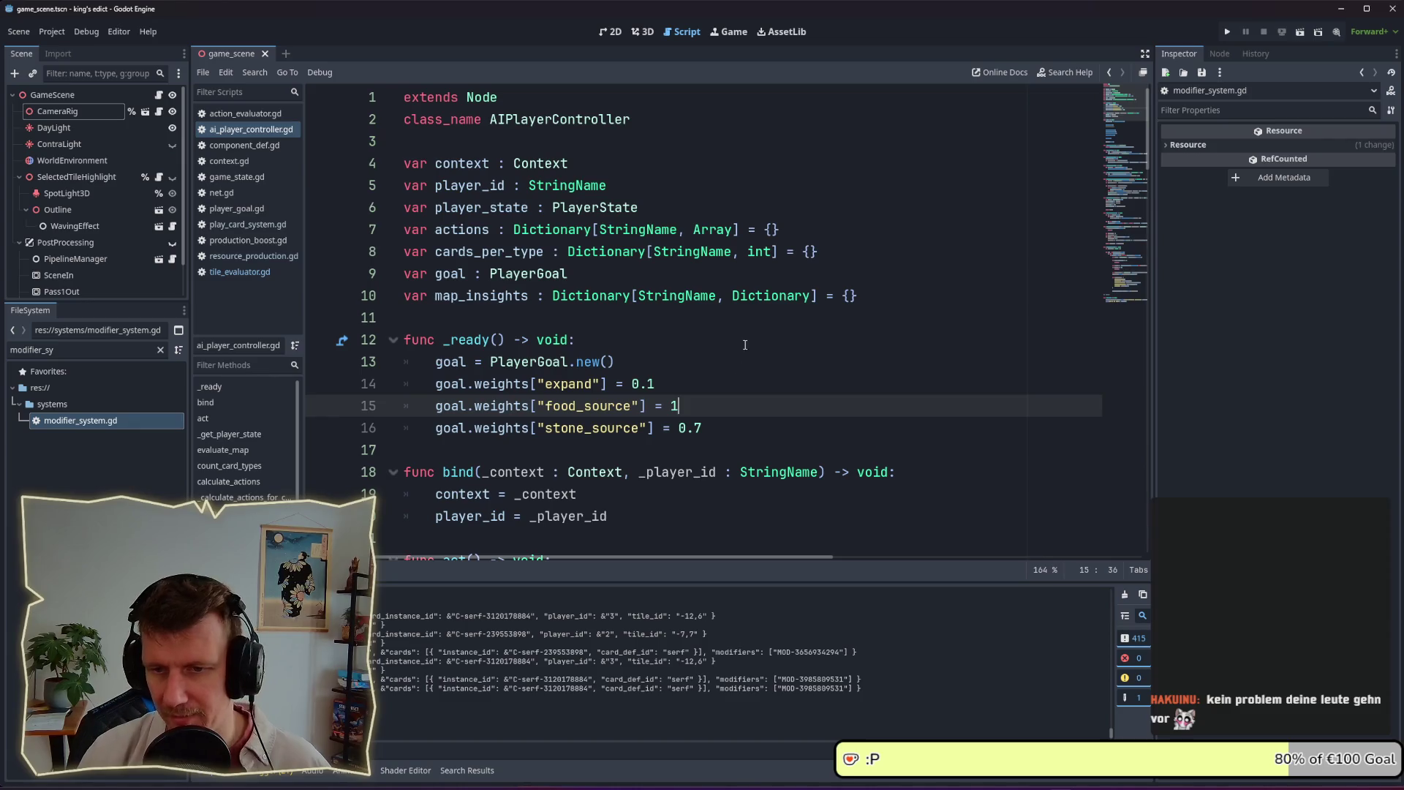
click(1226, 32)
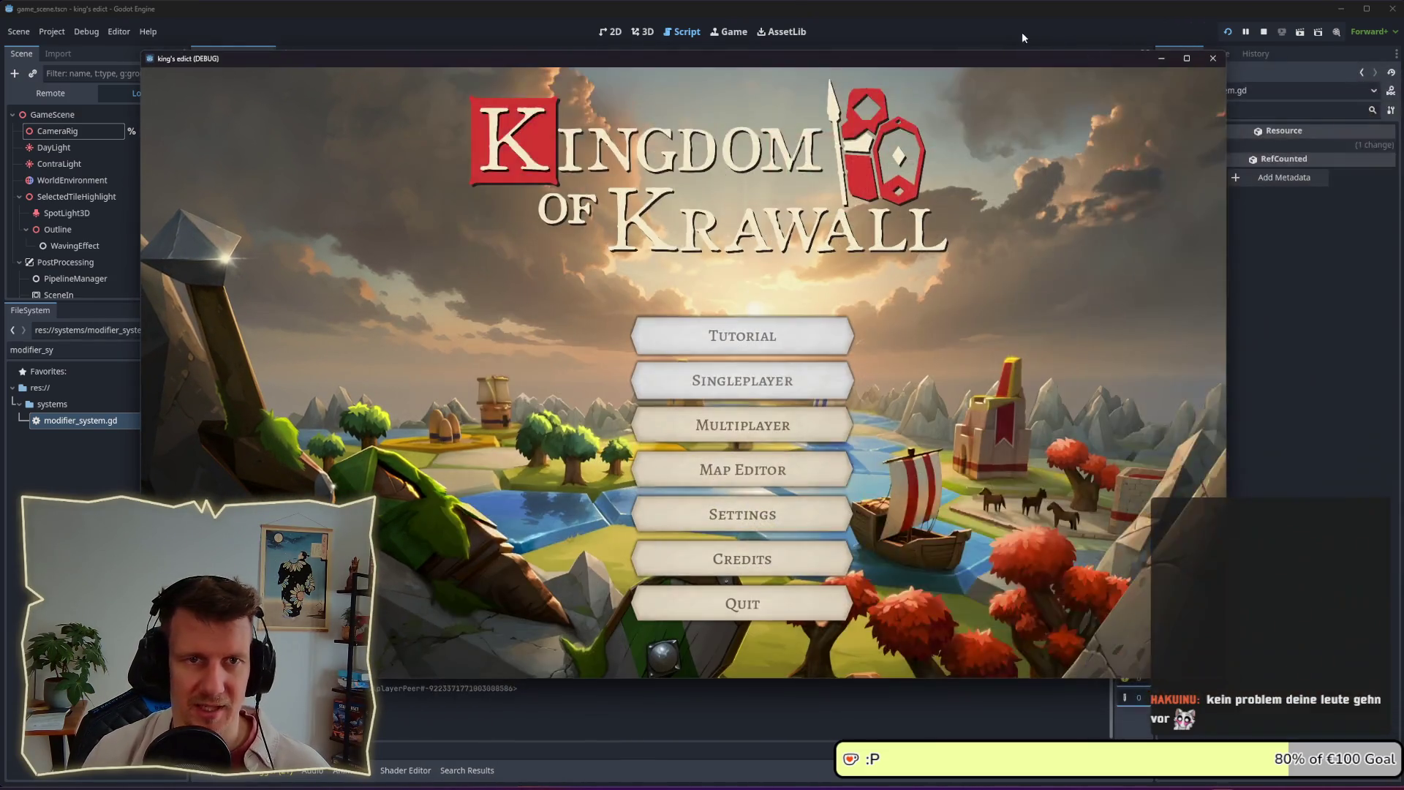
Check the 0.7 stone_source weight, then start a match from green start position 2
click(1020, 32)
drag(704, 426, 674, 428)
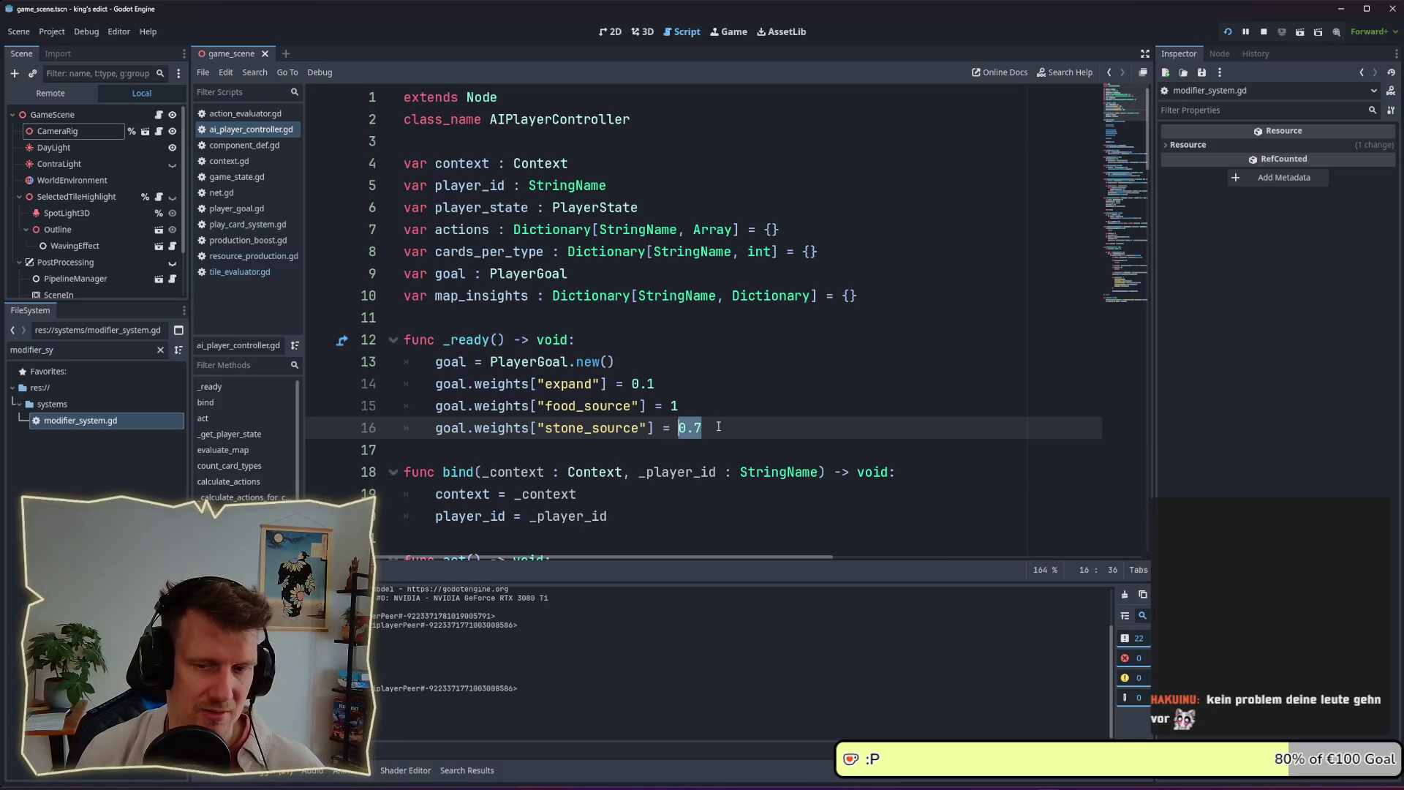
click(708, 407)
key(alt+Tab)
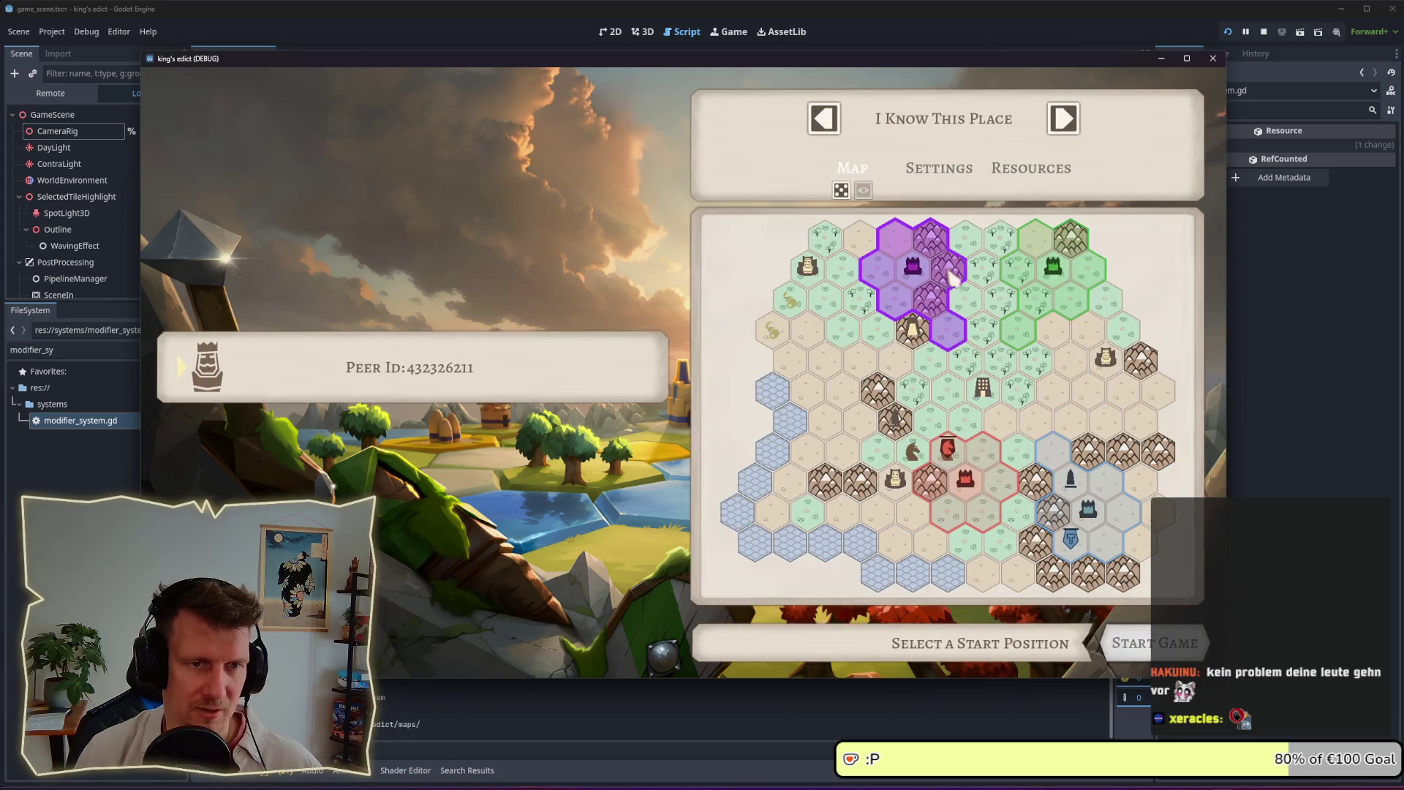
click(1067, 306)
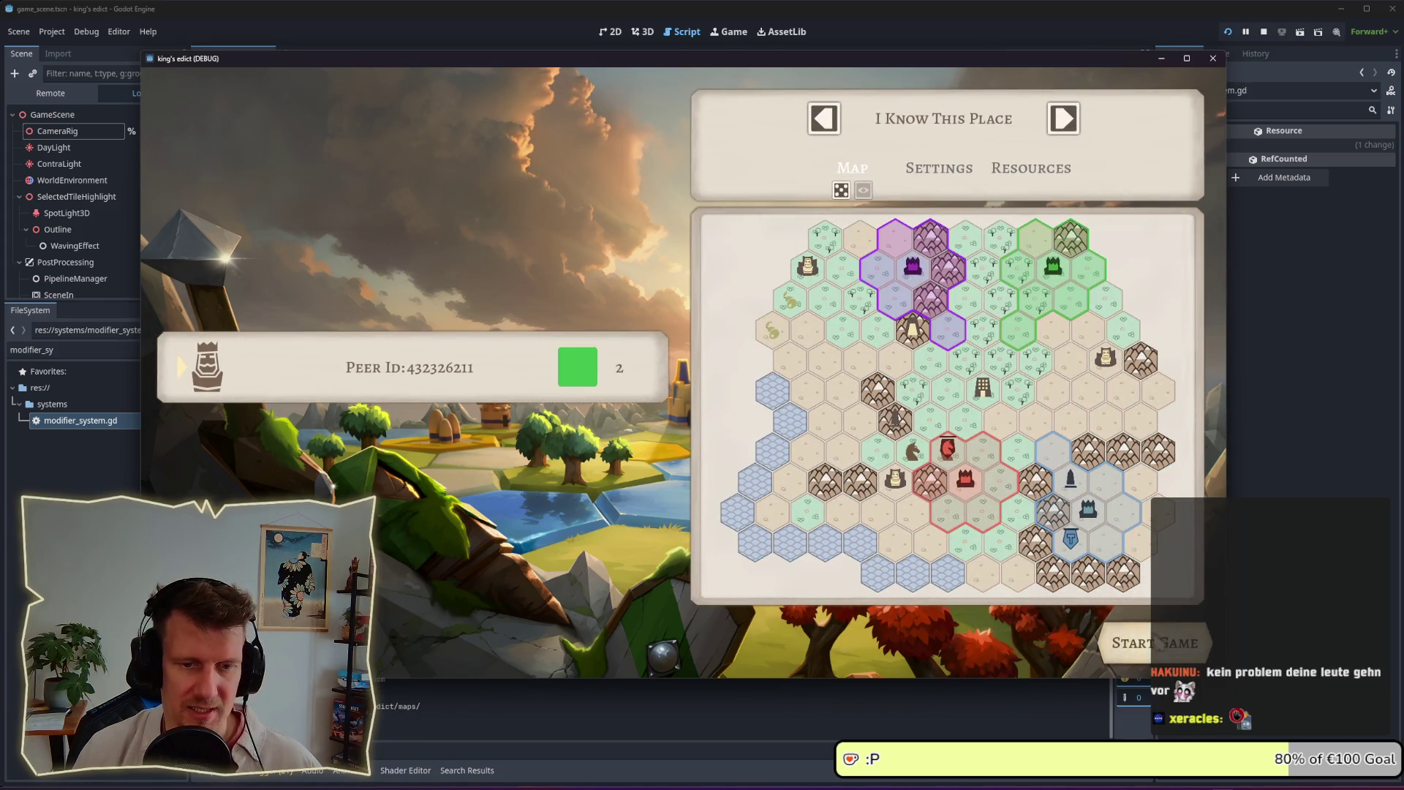
click(1155, 643)
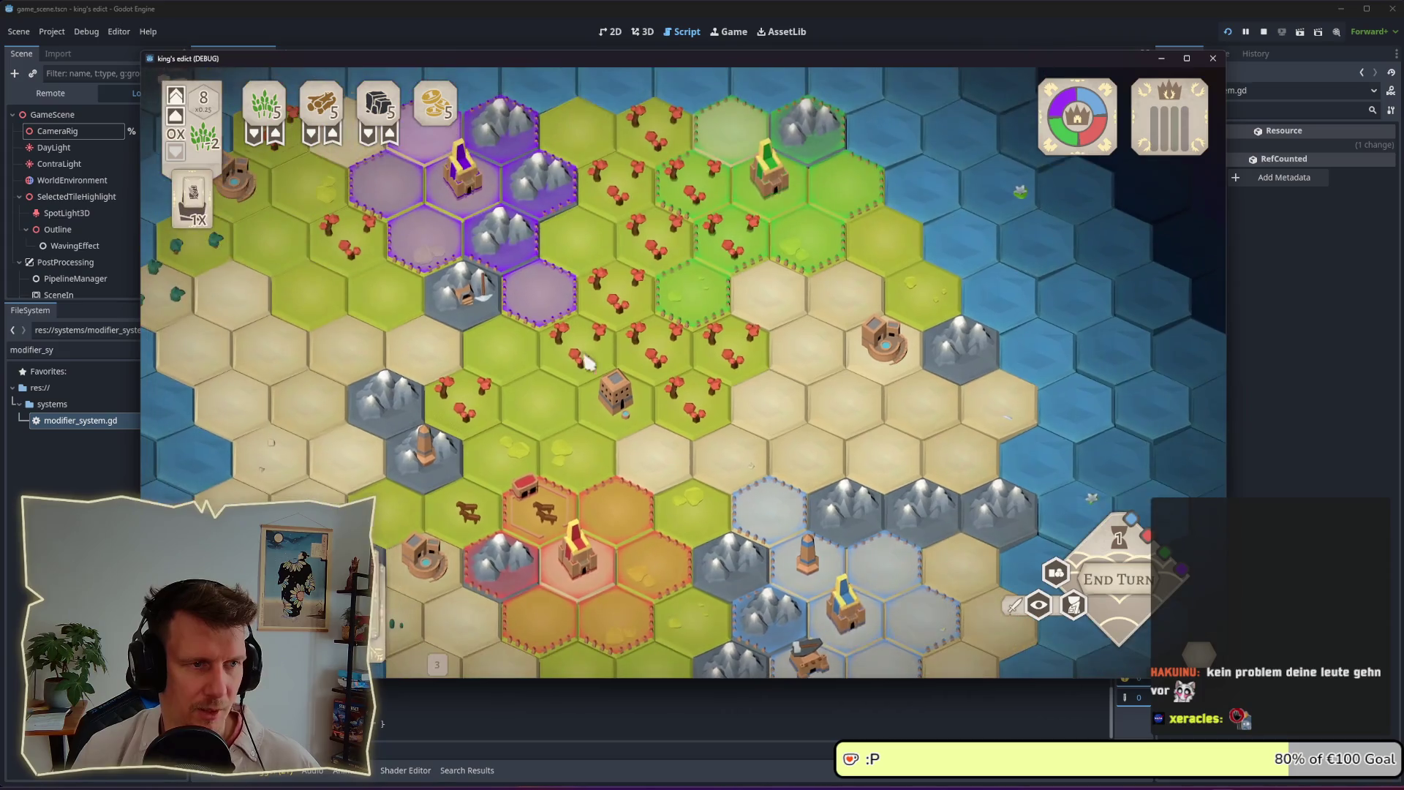
Inspect several mountain and grass hexes for build options, then clear the selection
click(465, 296)
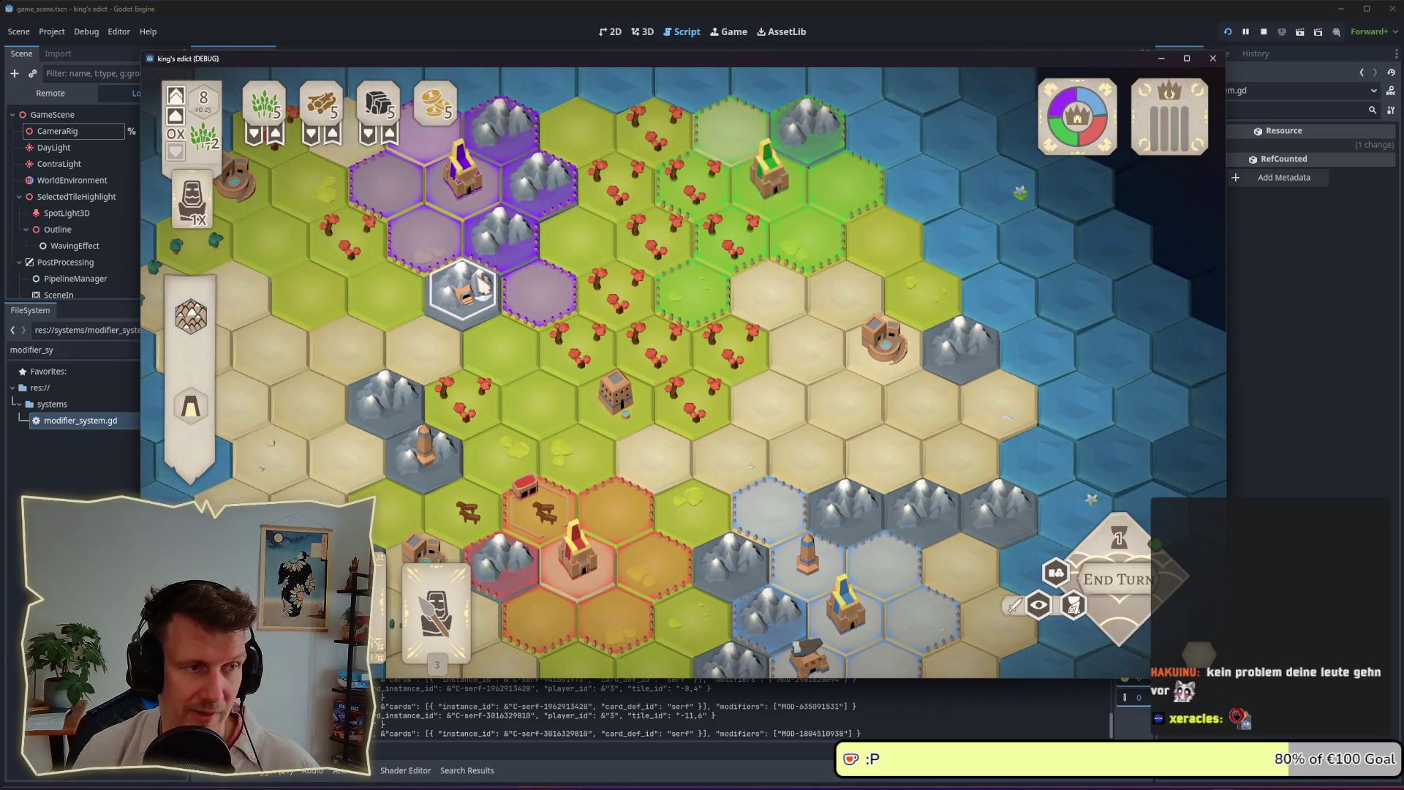
click(369, 302)
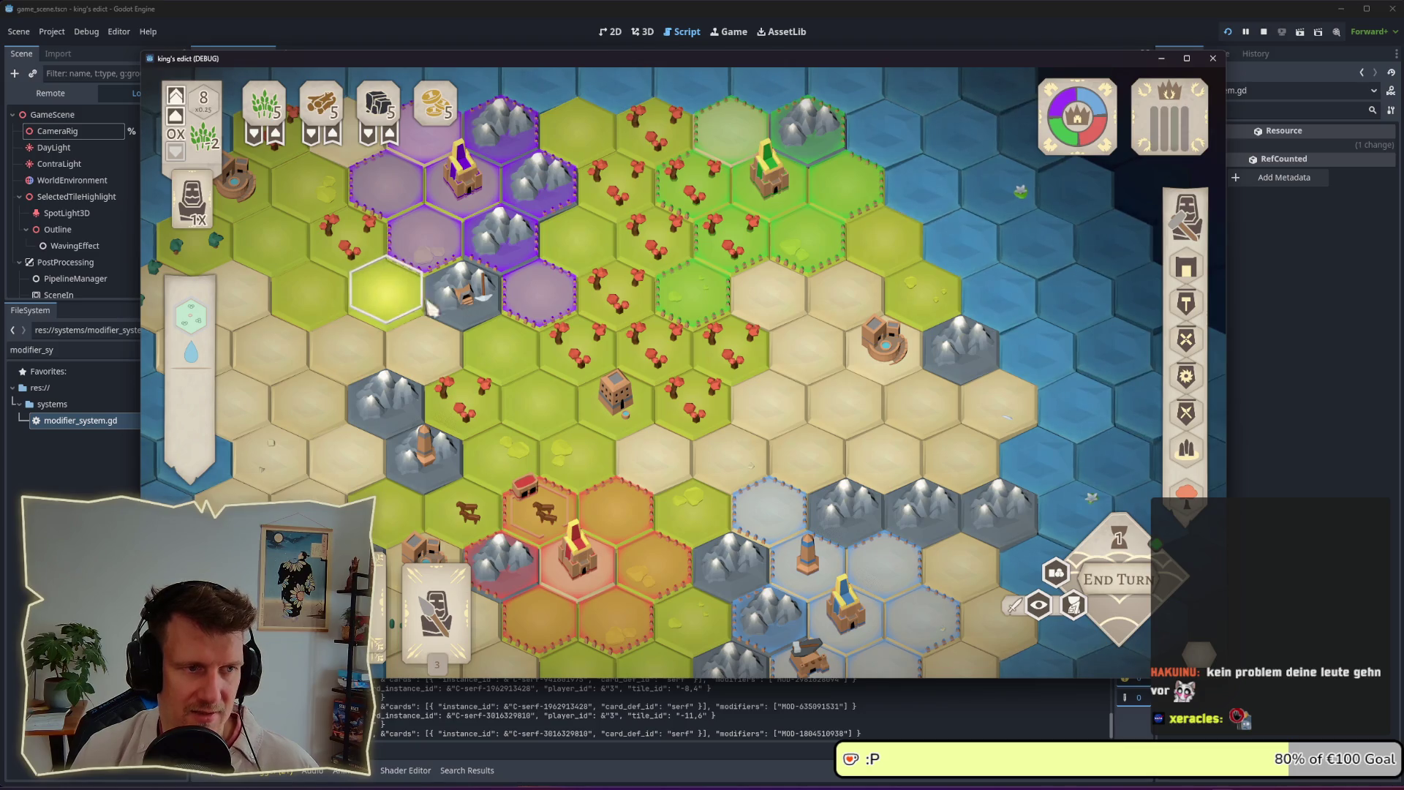
click(465, 297)
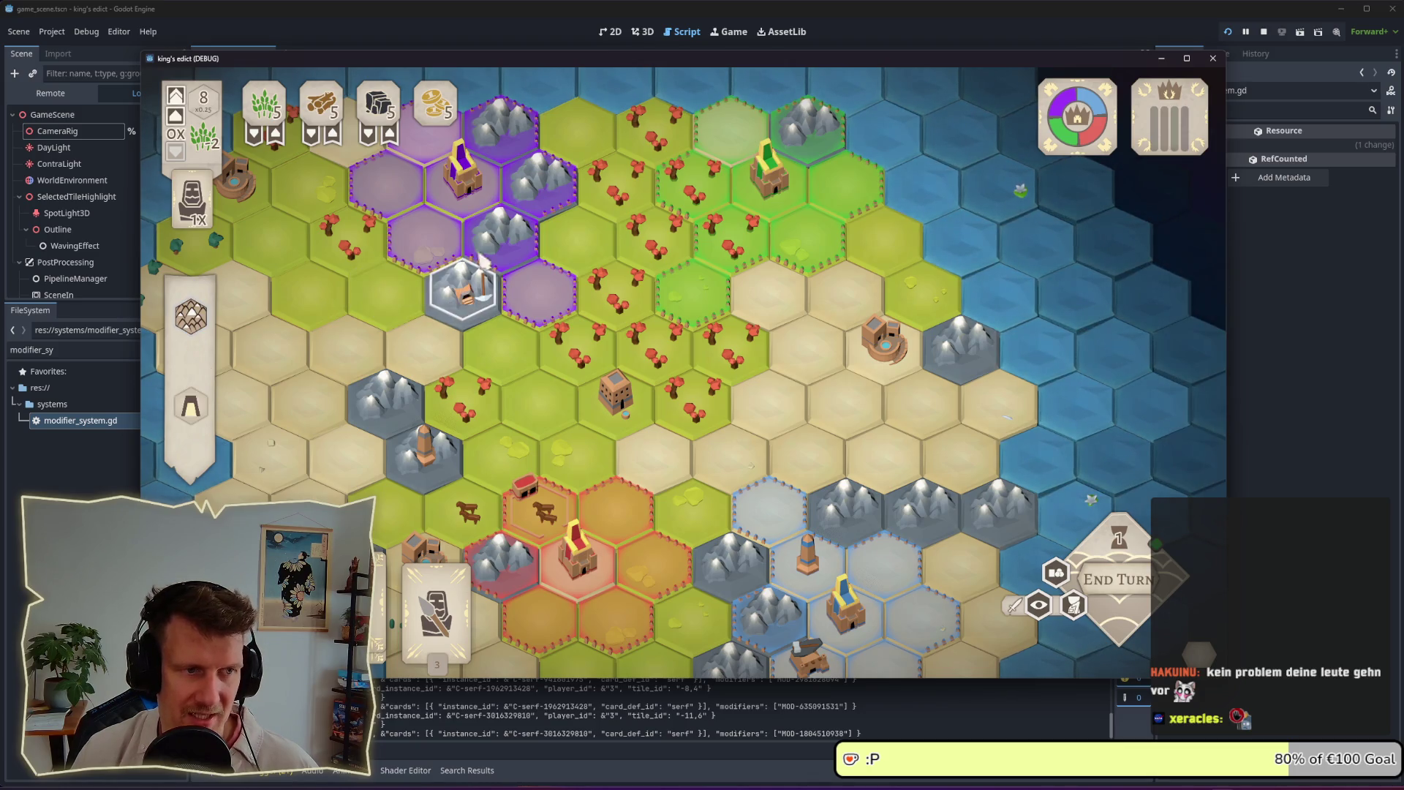
key(s)
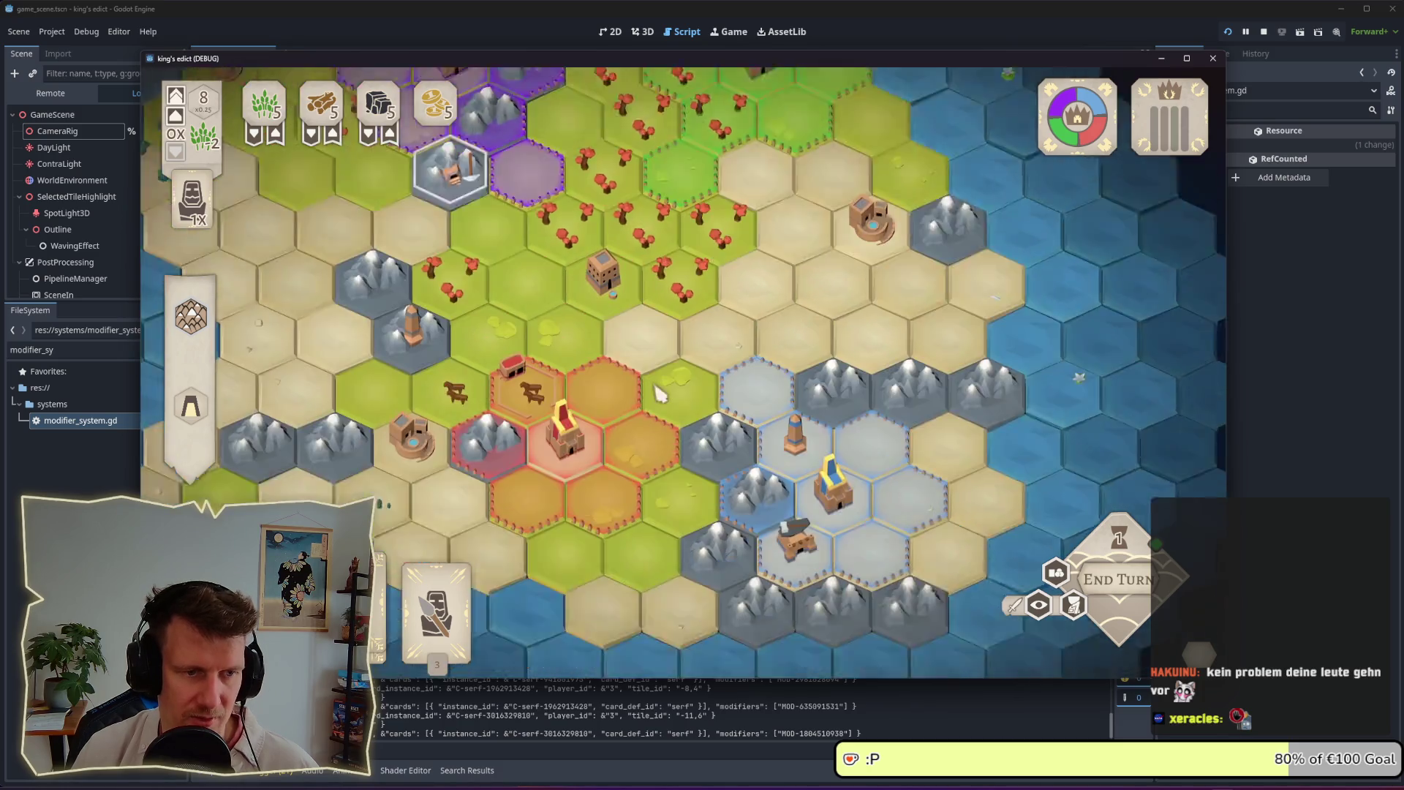
click(731, 385)
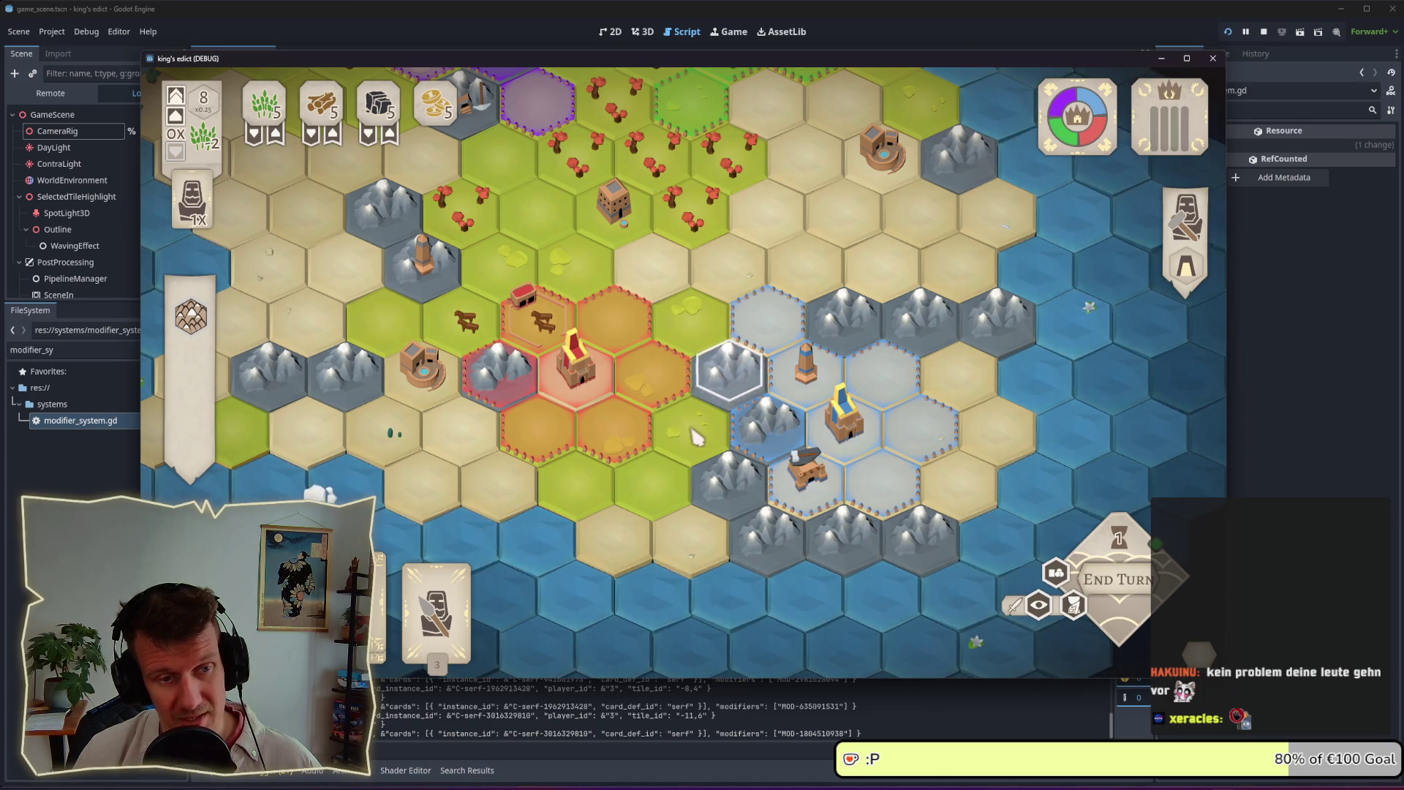
click(707, 345)
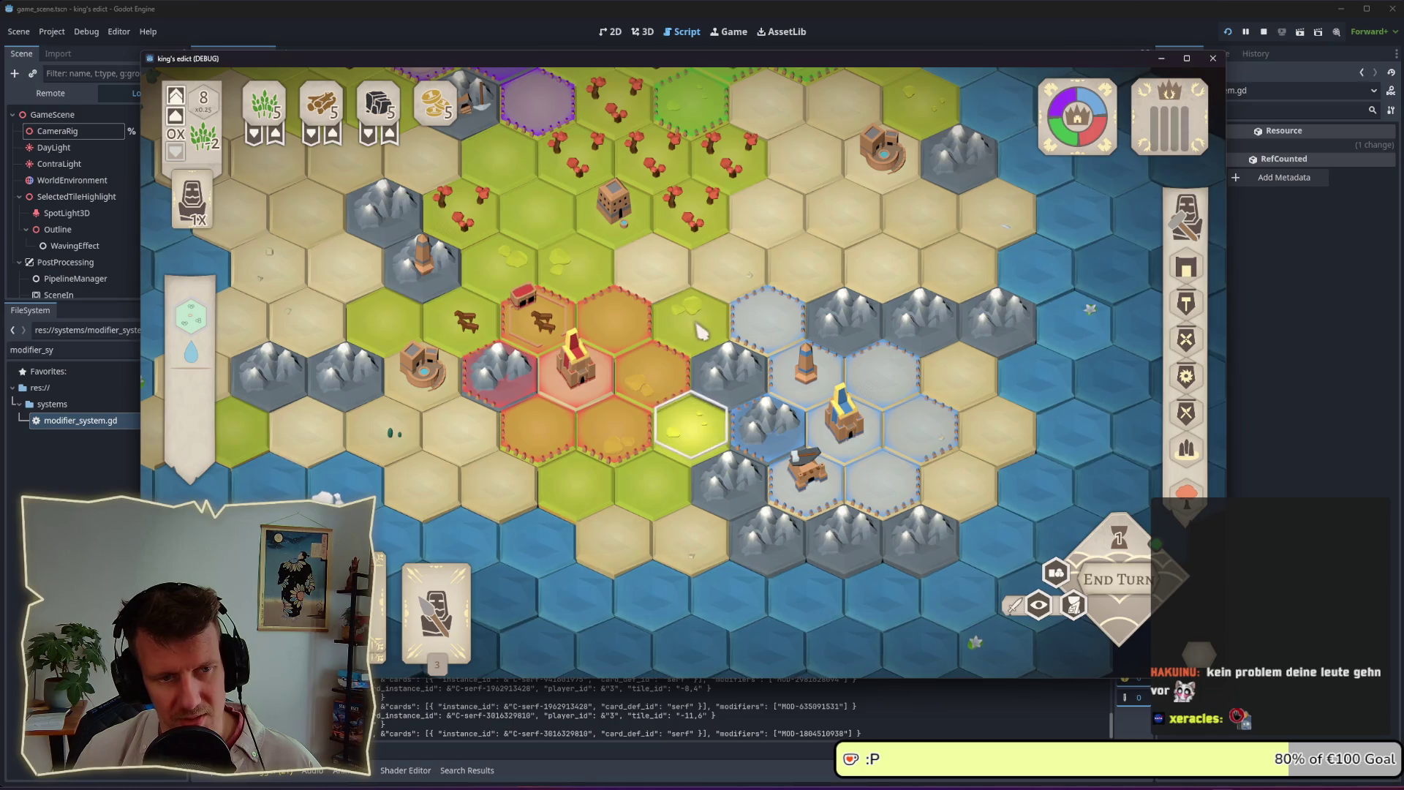
click(727, 394)
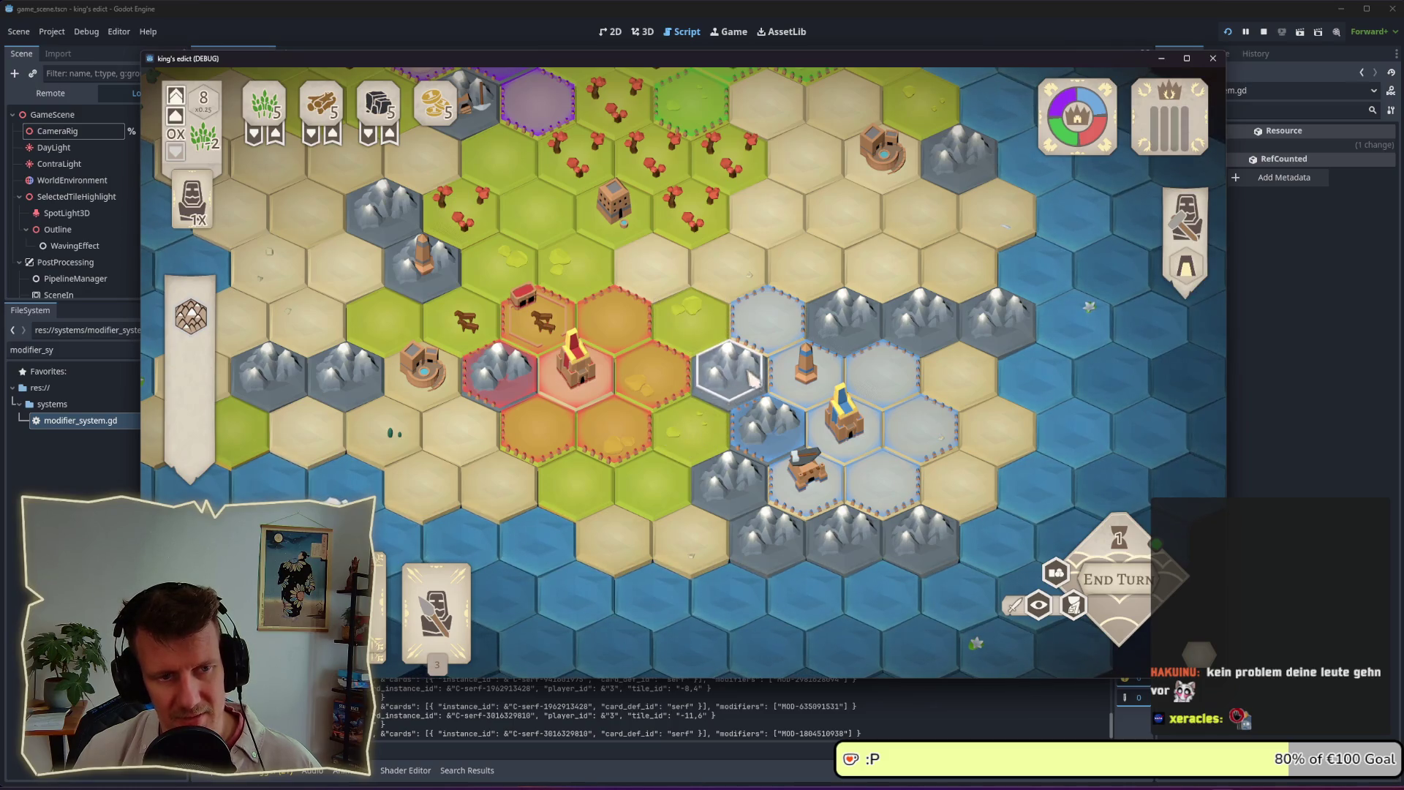
click(726, 483)
click(666, 483)
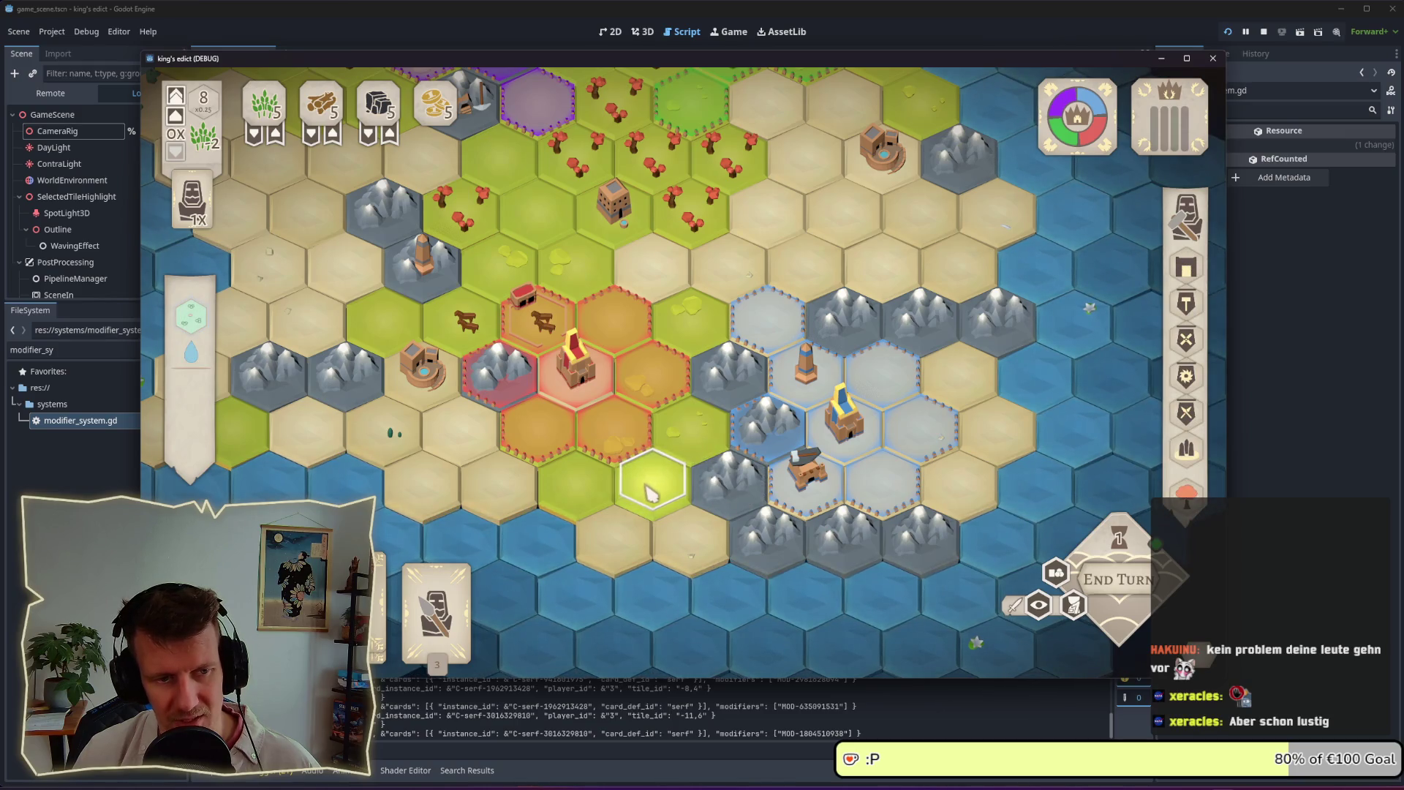
click(596, 496)
click(605, 503)
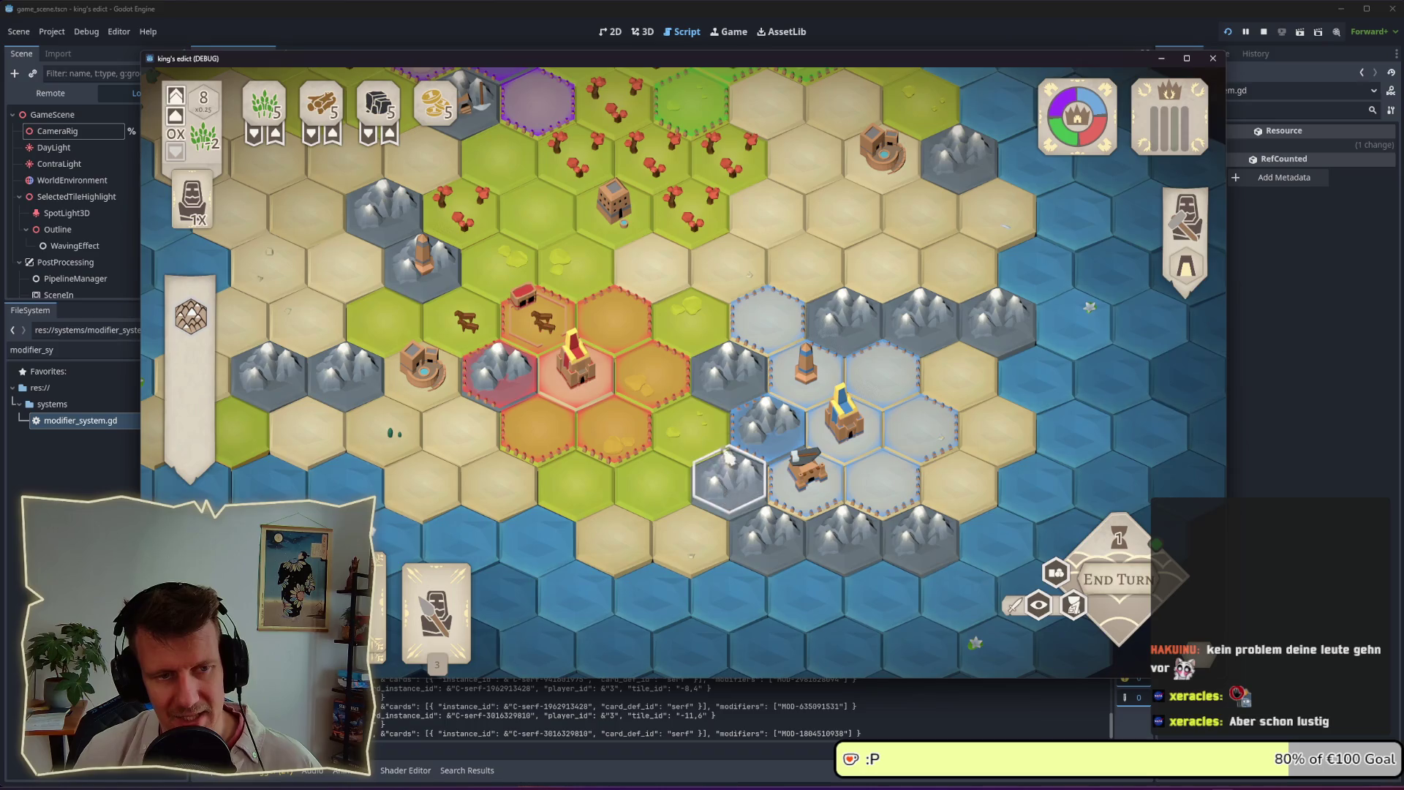
End three turns to let the AI act, inspect a purple hex, then switch to Obsidian
click(1094, 576)
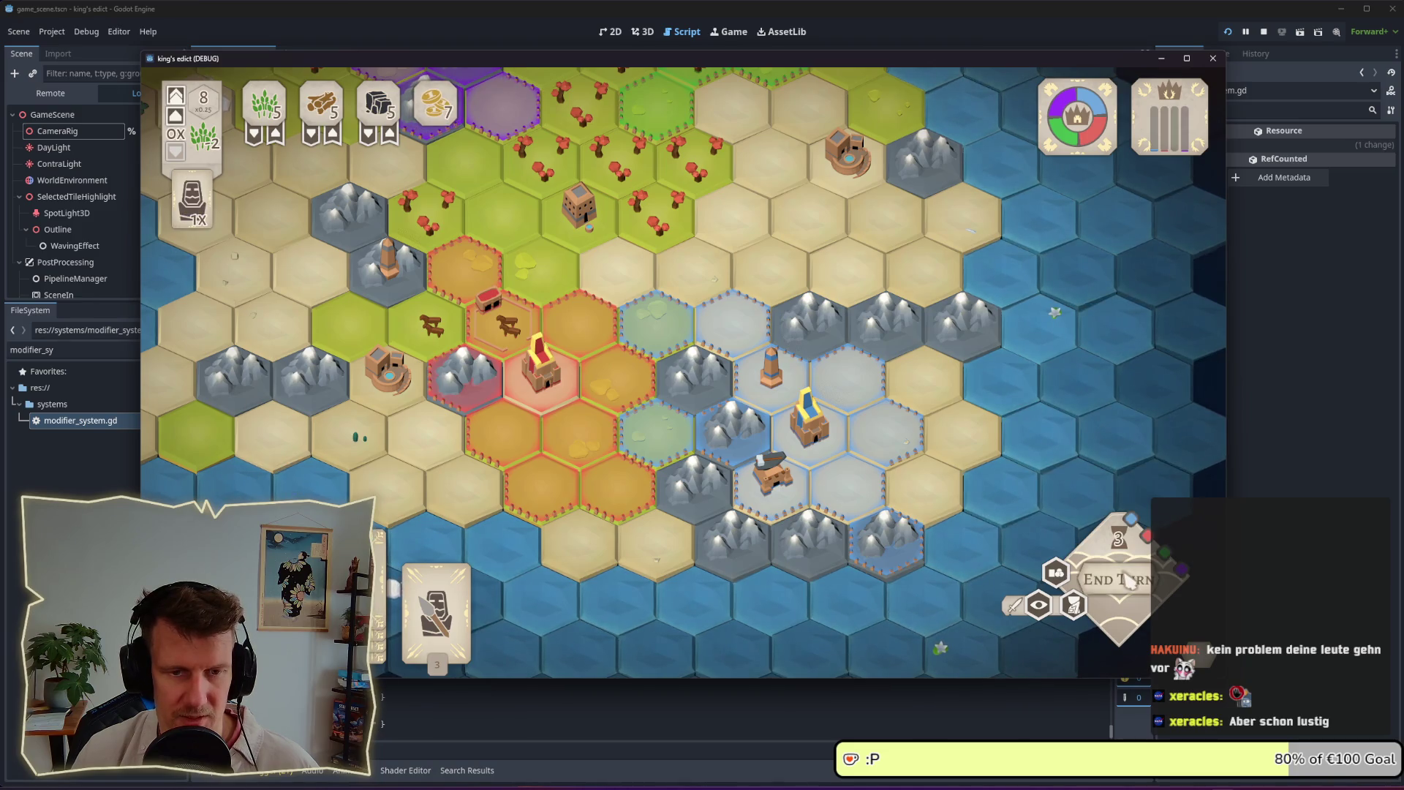
click(1130, 581)
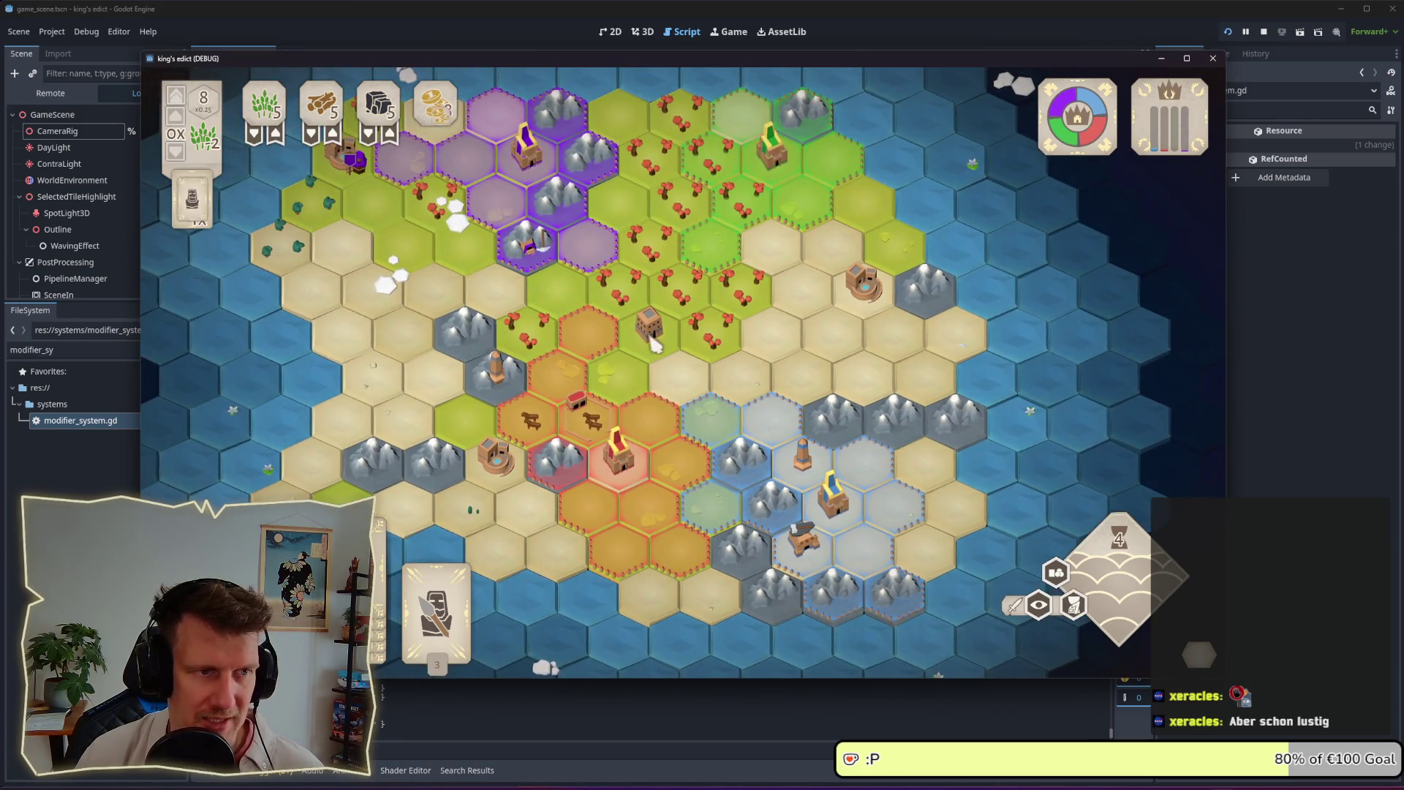
click(1126, 592)
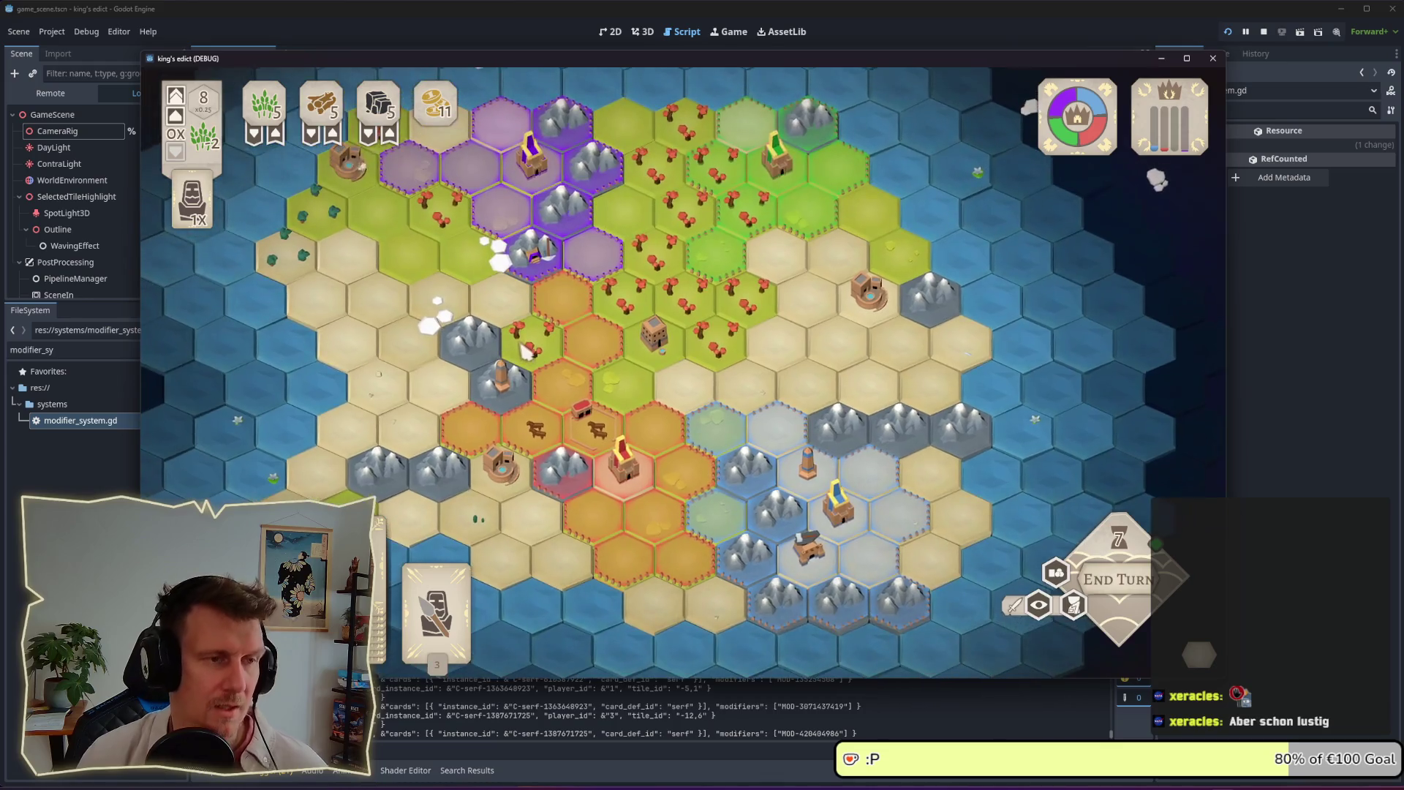
click(532, 272)
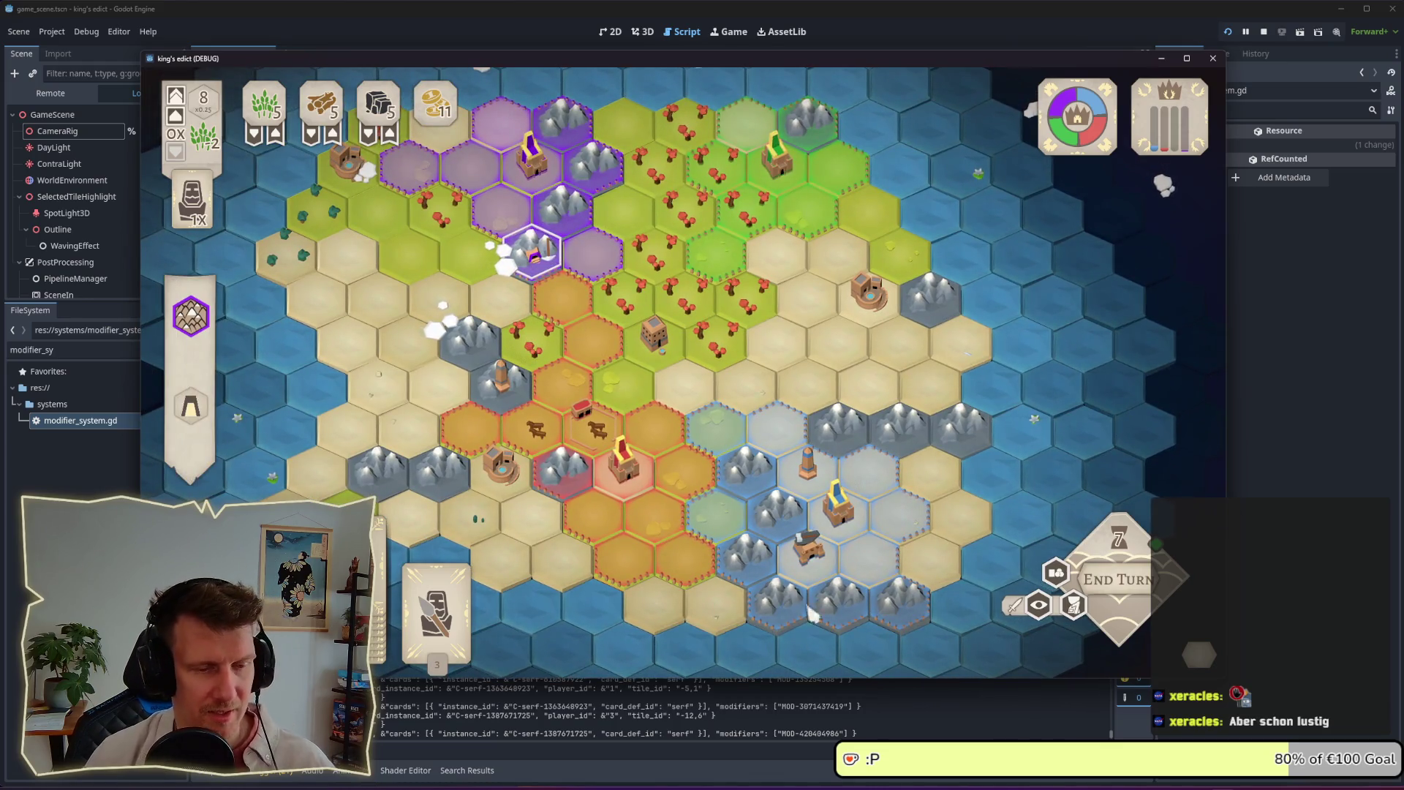
key(alt+Tab)
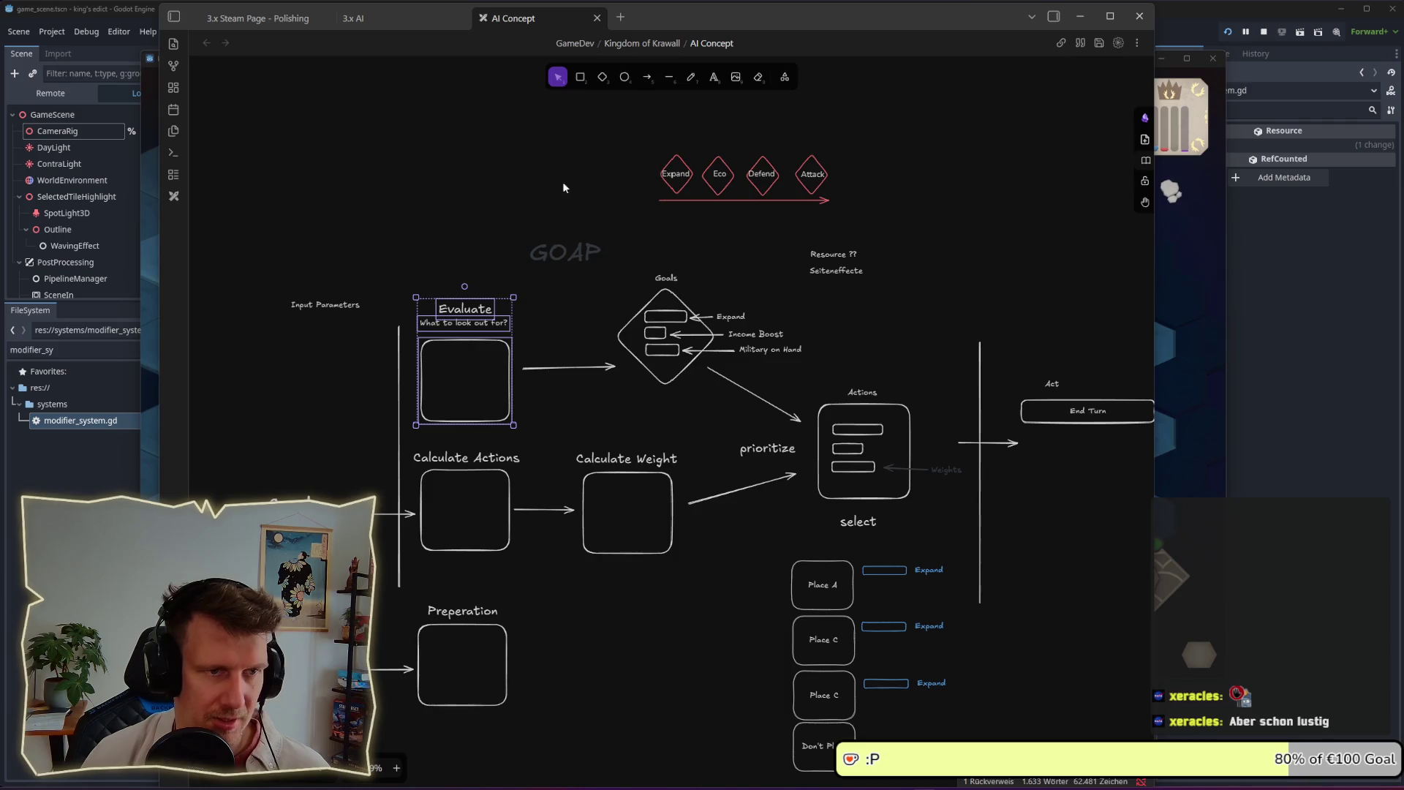
Read the 3.x AI checklist note, then return to the food_source line in the Godot script
click(353, 20)
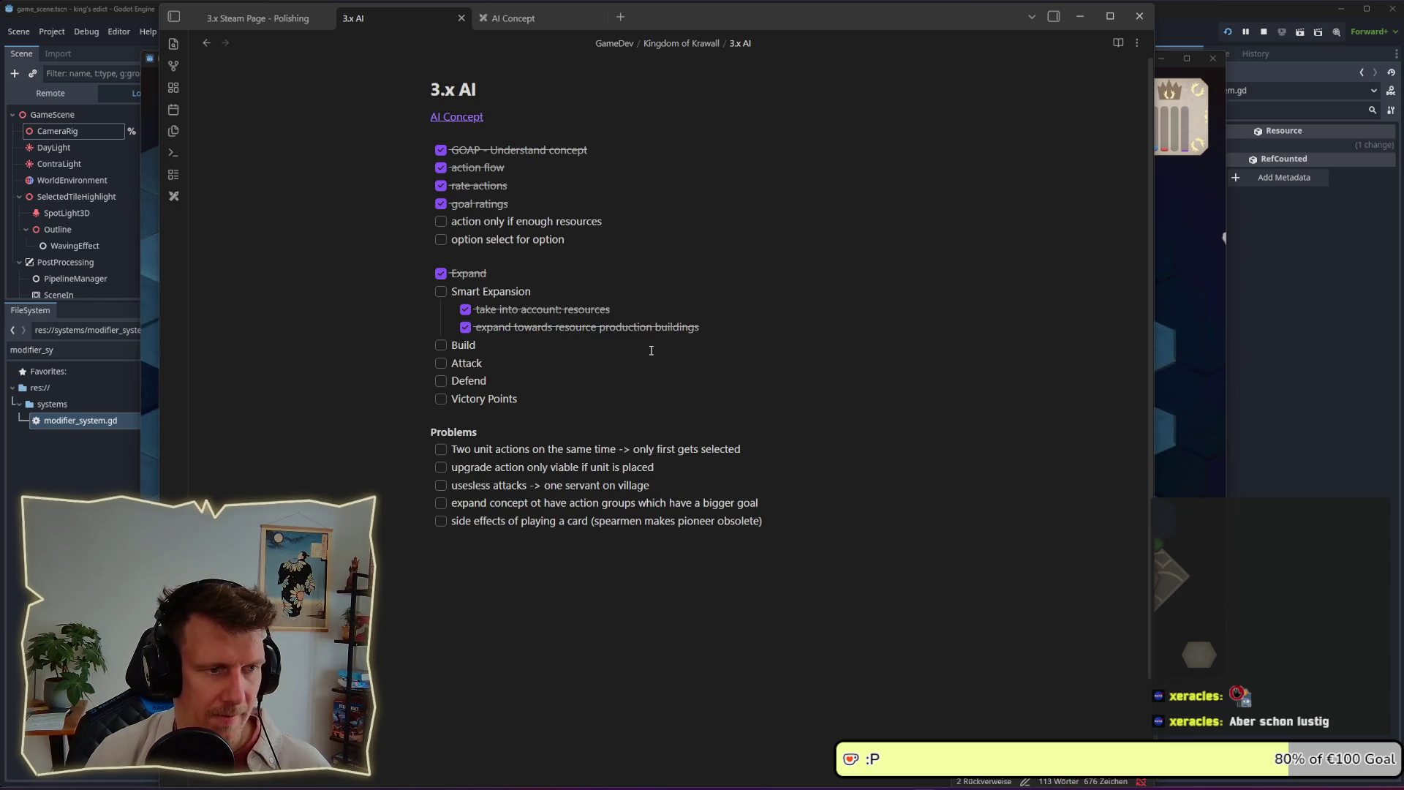
click(1294, 380)
click(655, 406)
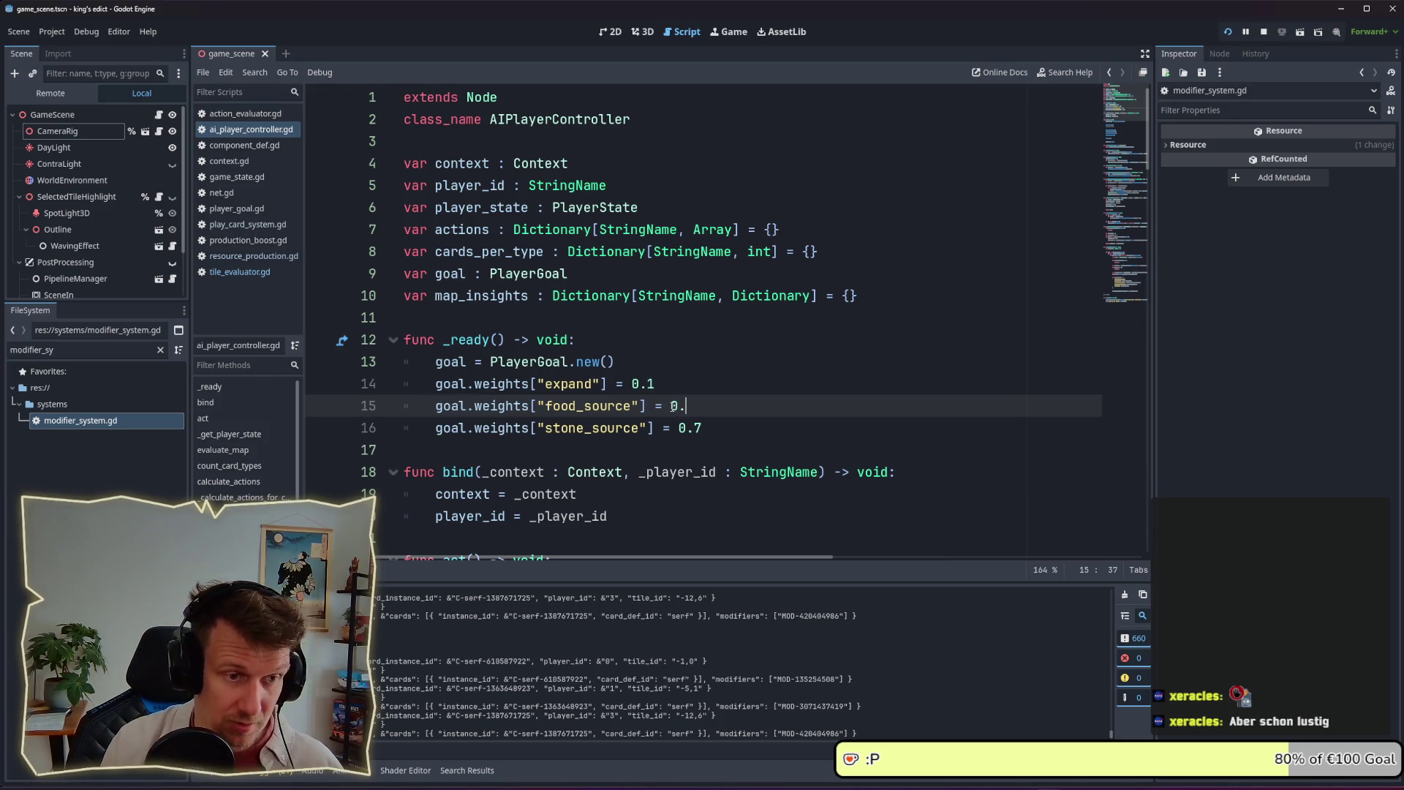
Duplicate the food_source weight line into a wood_source weight of 1, then relaunch the game
key(Down)
key(End)
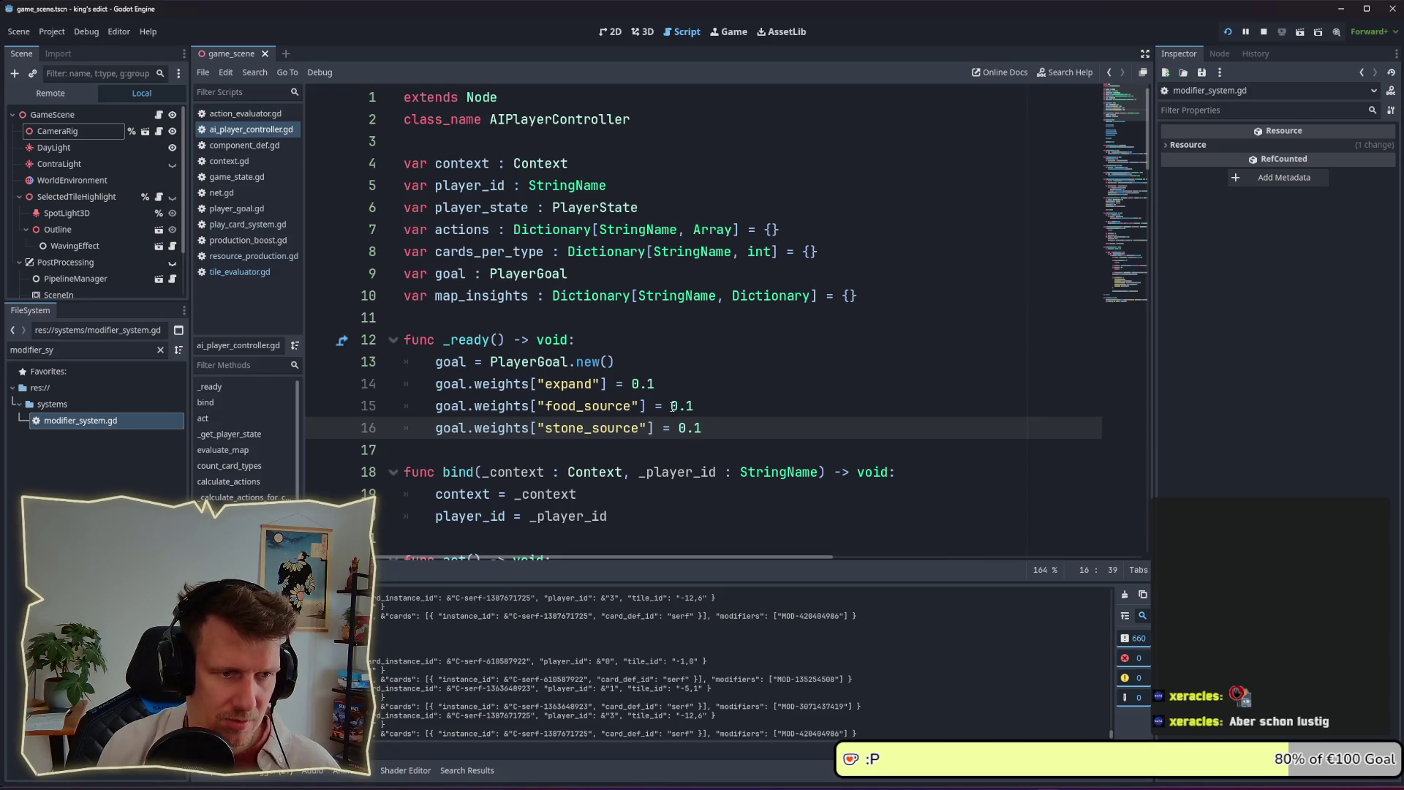
key(Up)
key(Up)
key(Down)
key(ctrl+shift+d)
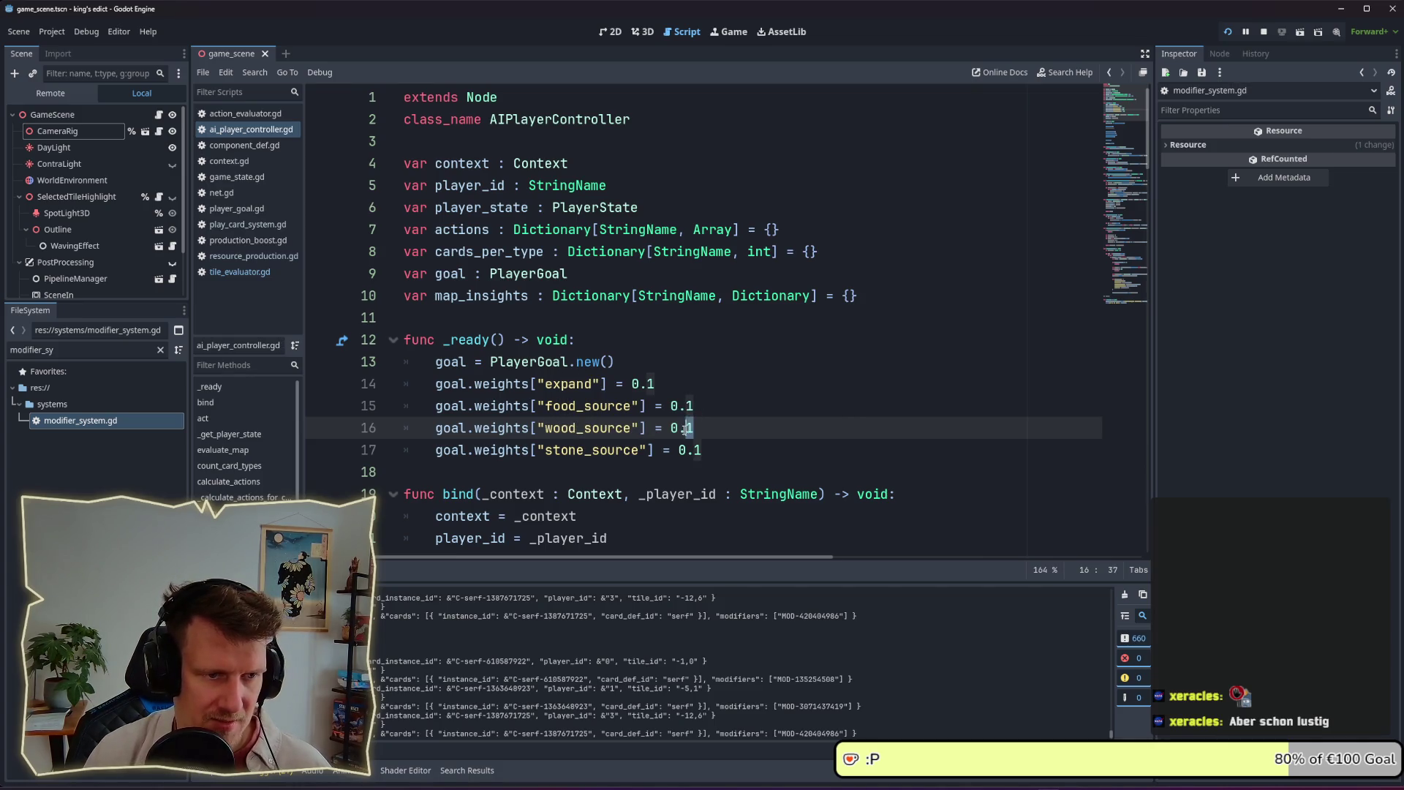
text(1)
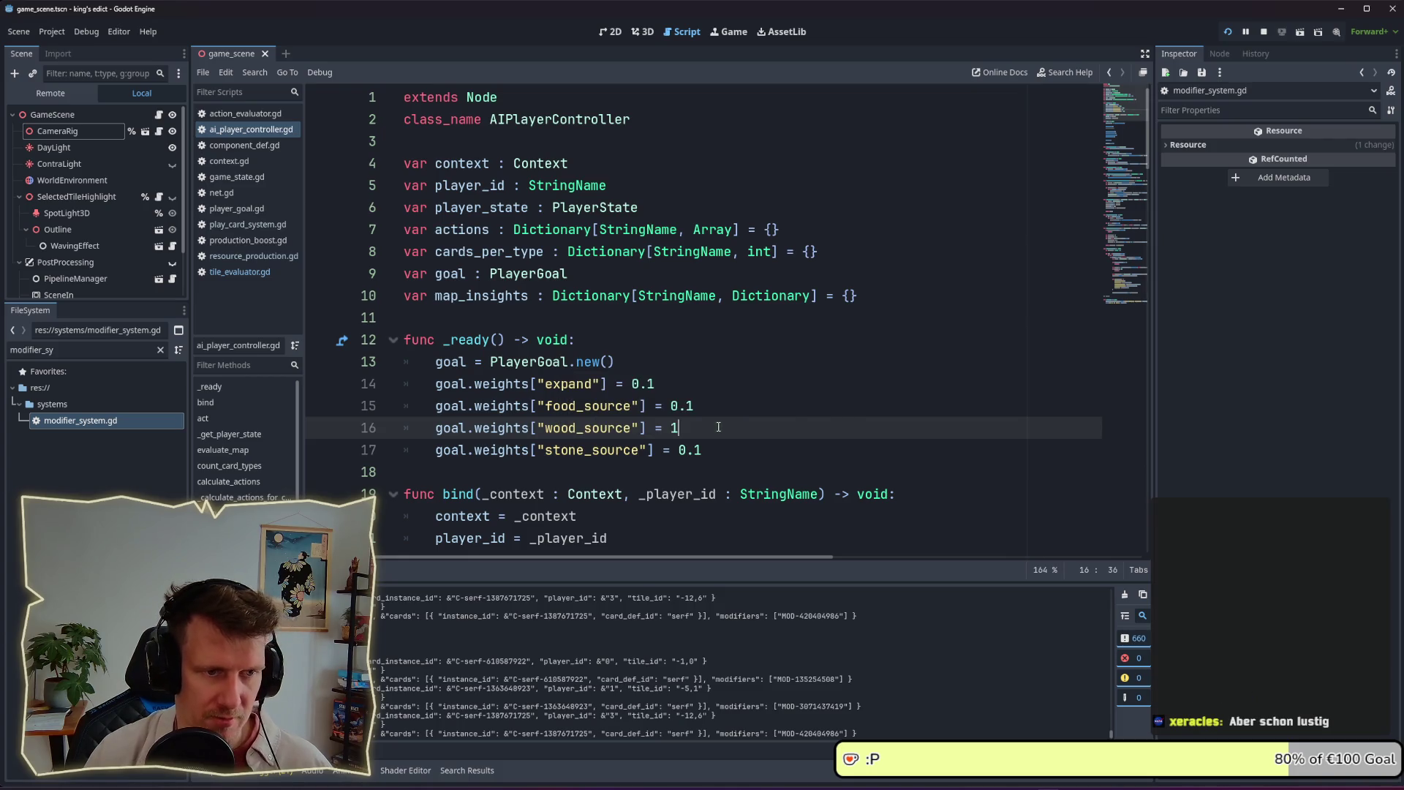
click(1230, 30)
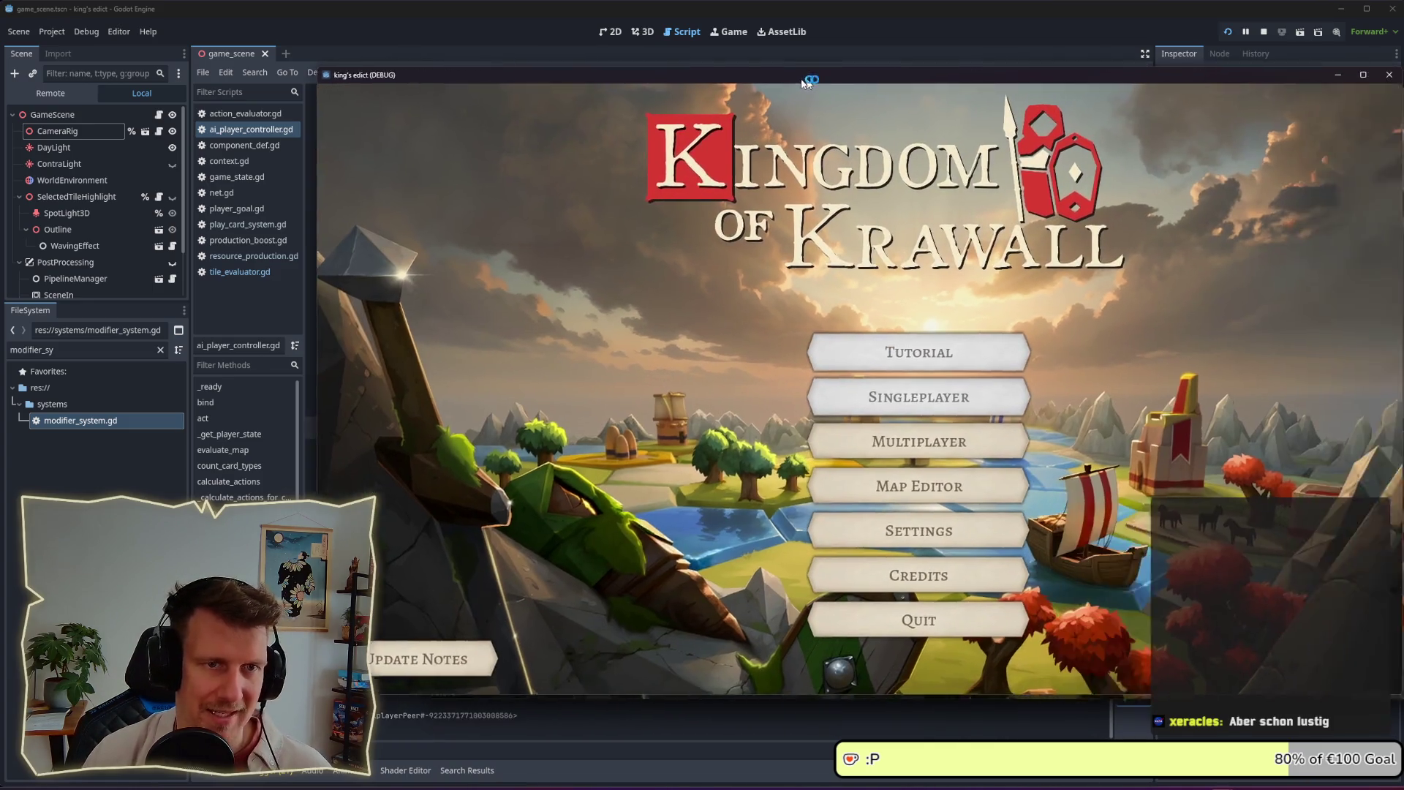
Create a multiplayer game room and start the match from the blue start region
drag(804, 82, 658, 81)
click(768, 443)
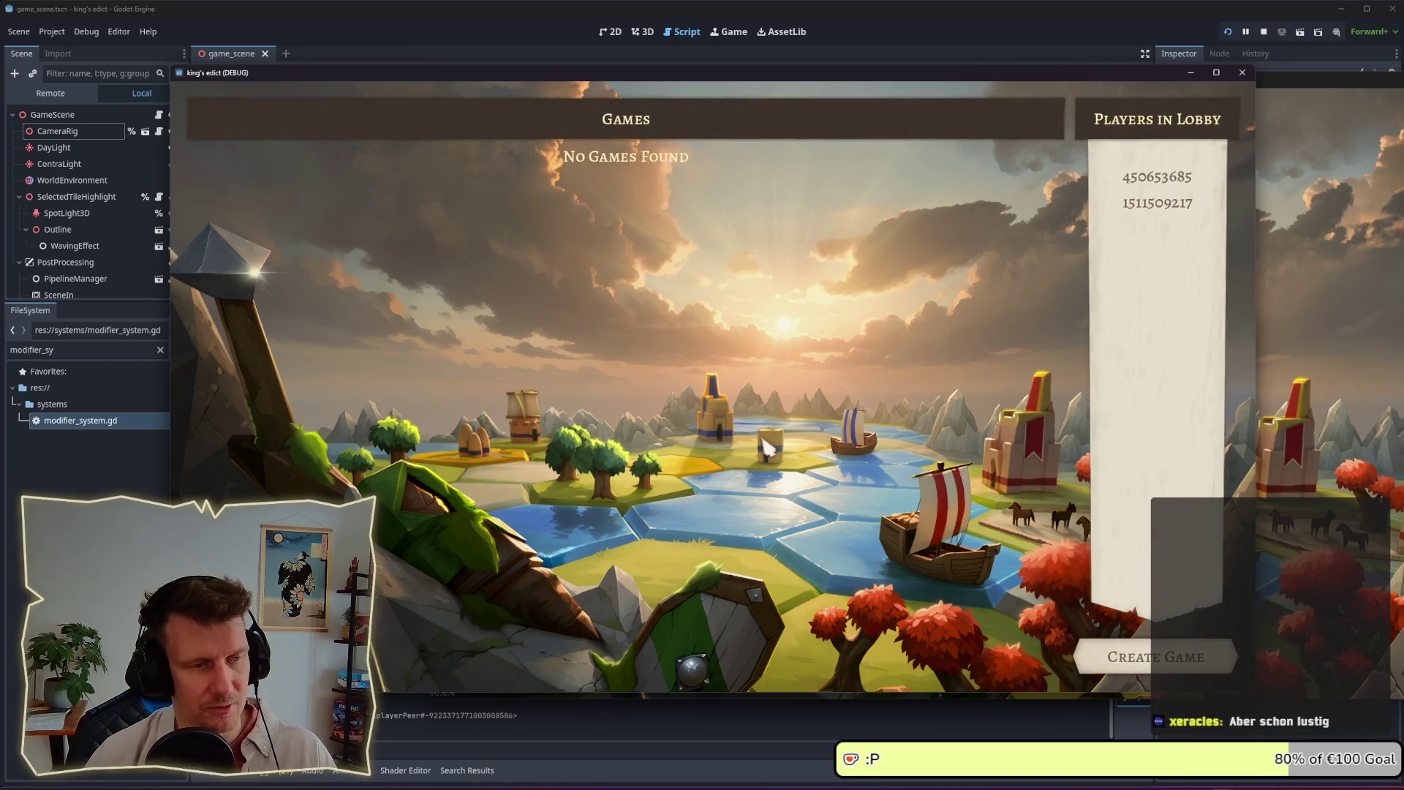
click(1125, 645)
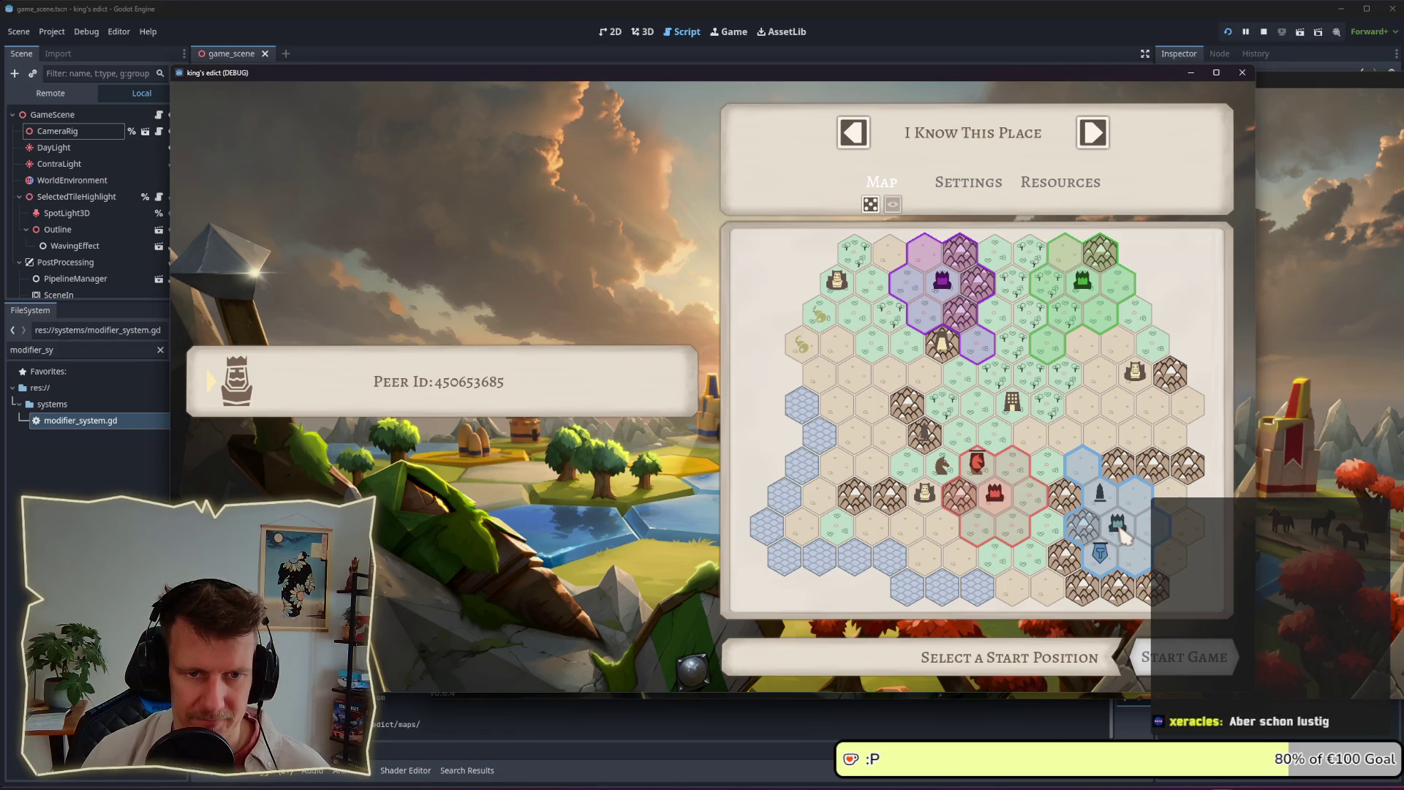
click(1124, 536)
click(1173, 641)
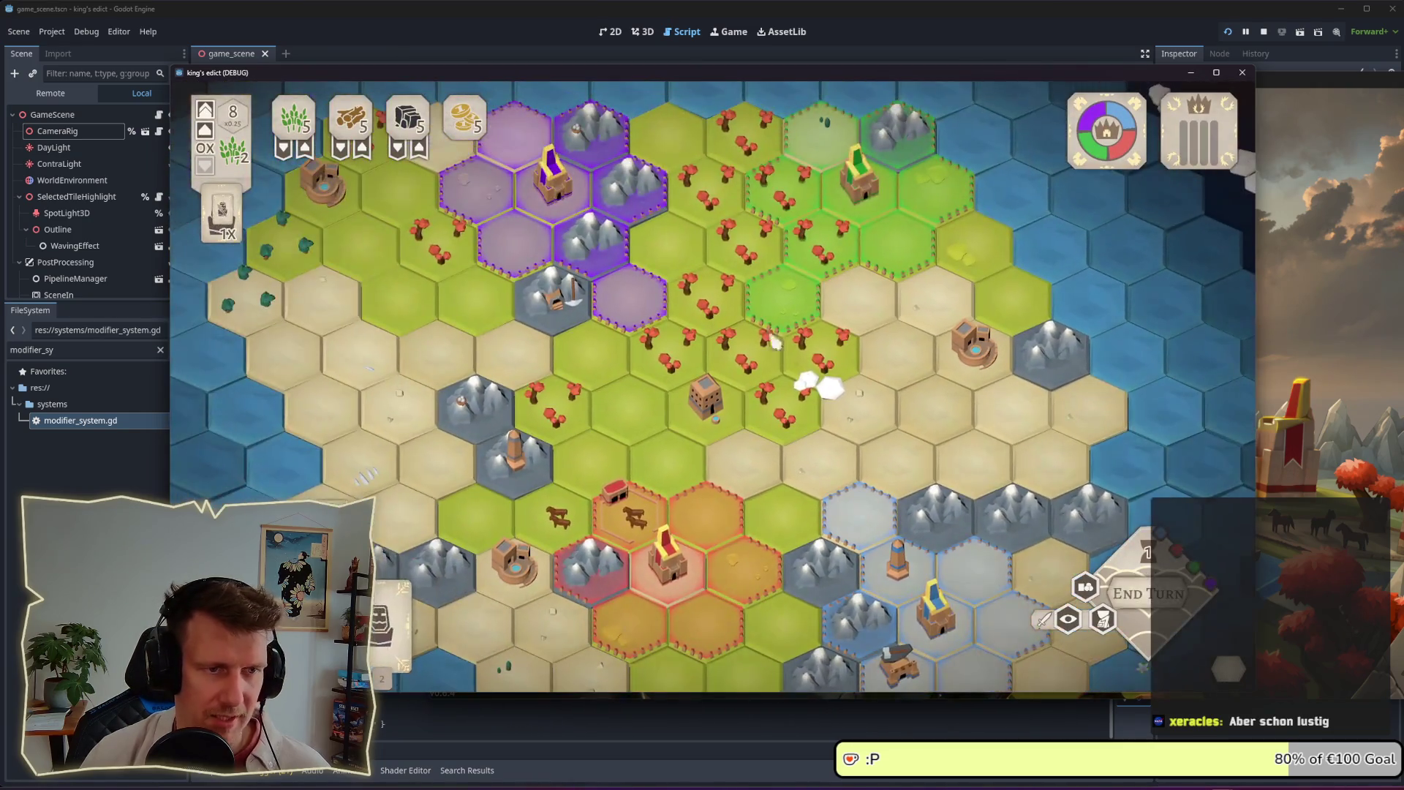
Inspect the forest and building hexes near the blue start, then end the turn
click(439, 267)
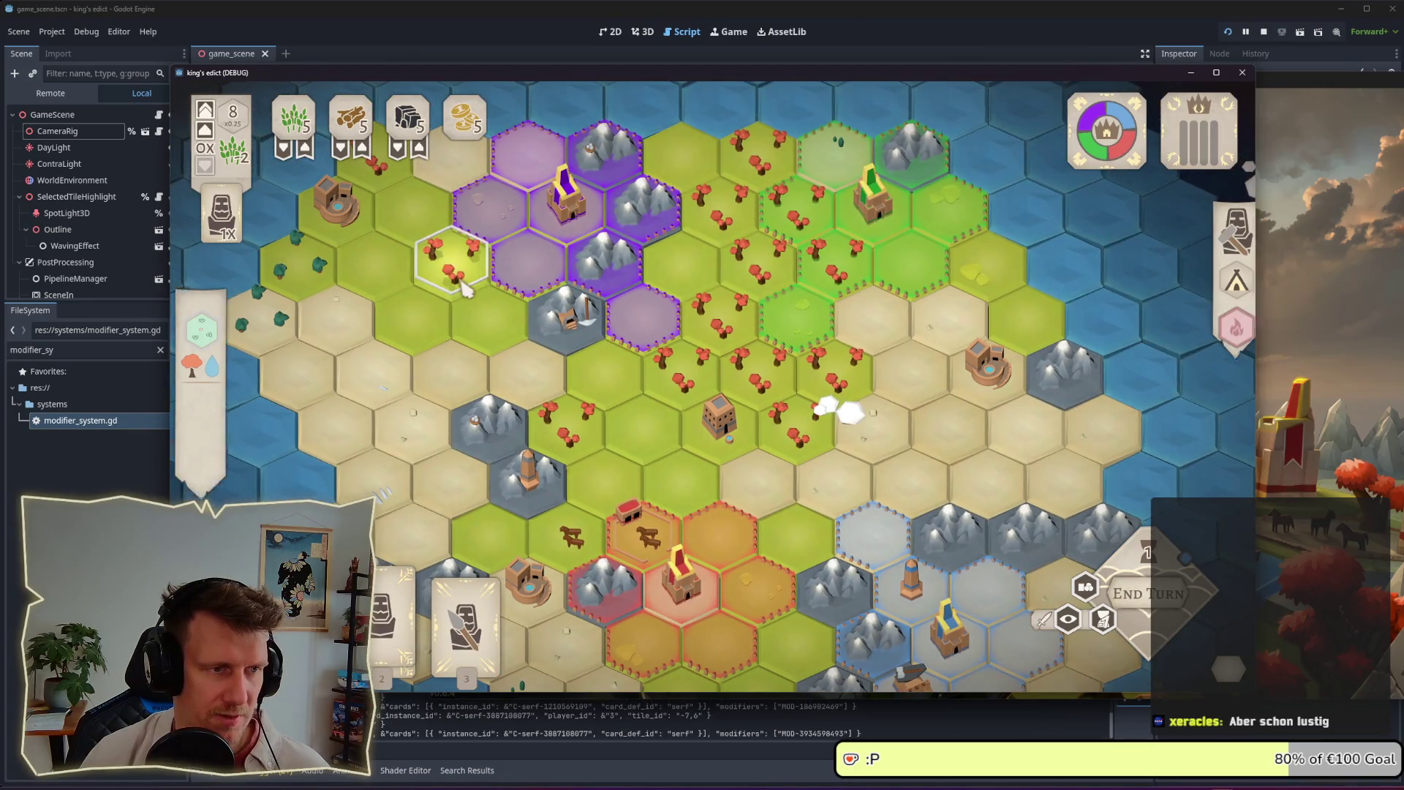
click(379, 174)
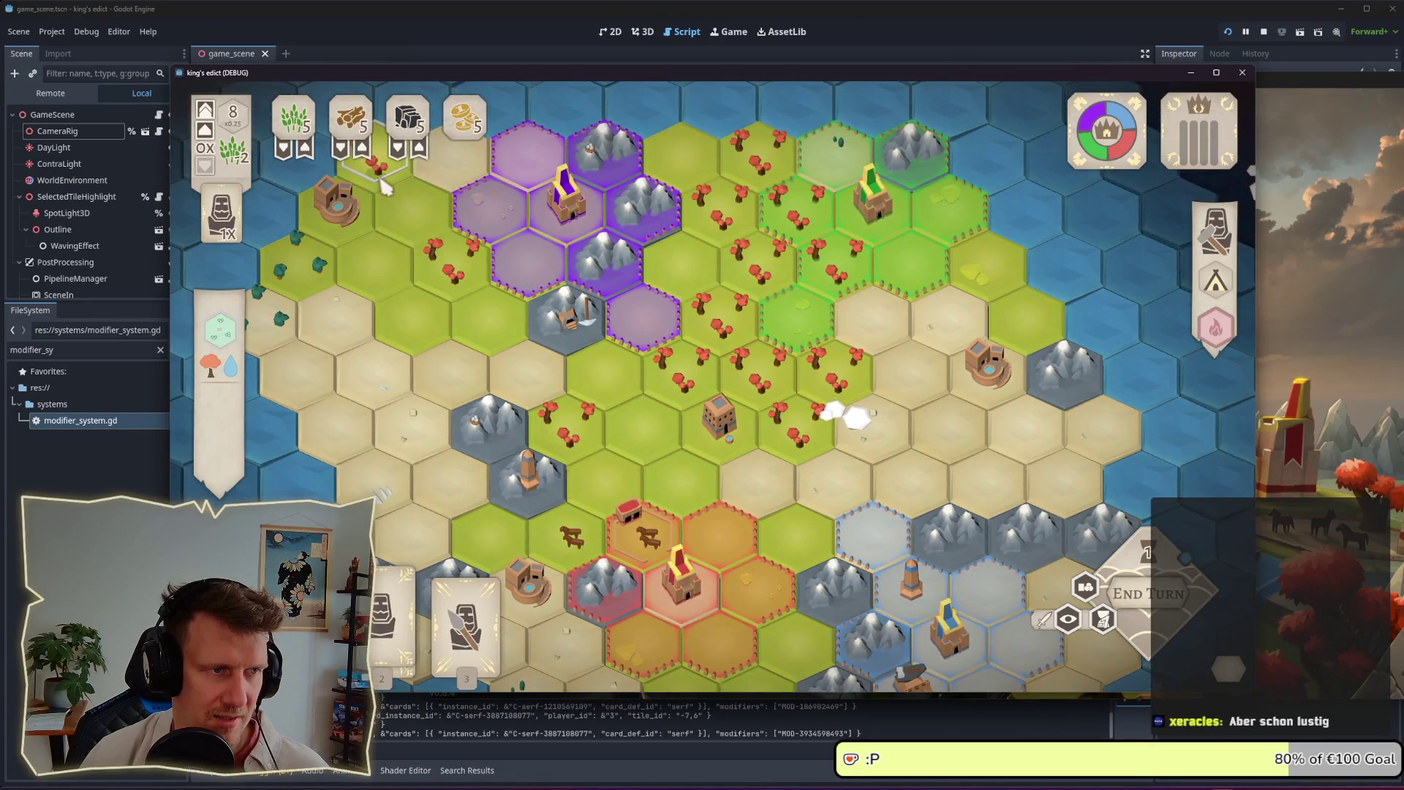
click(472, 292)
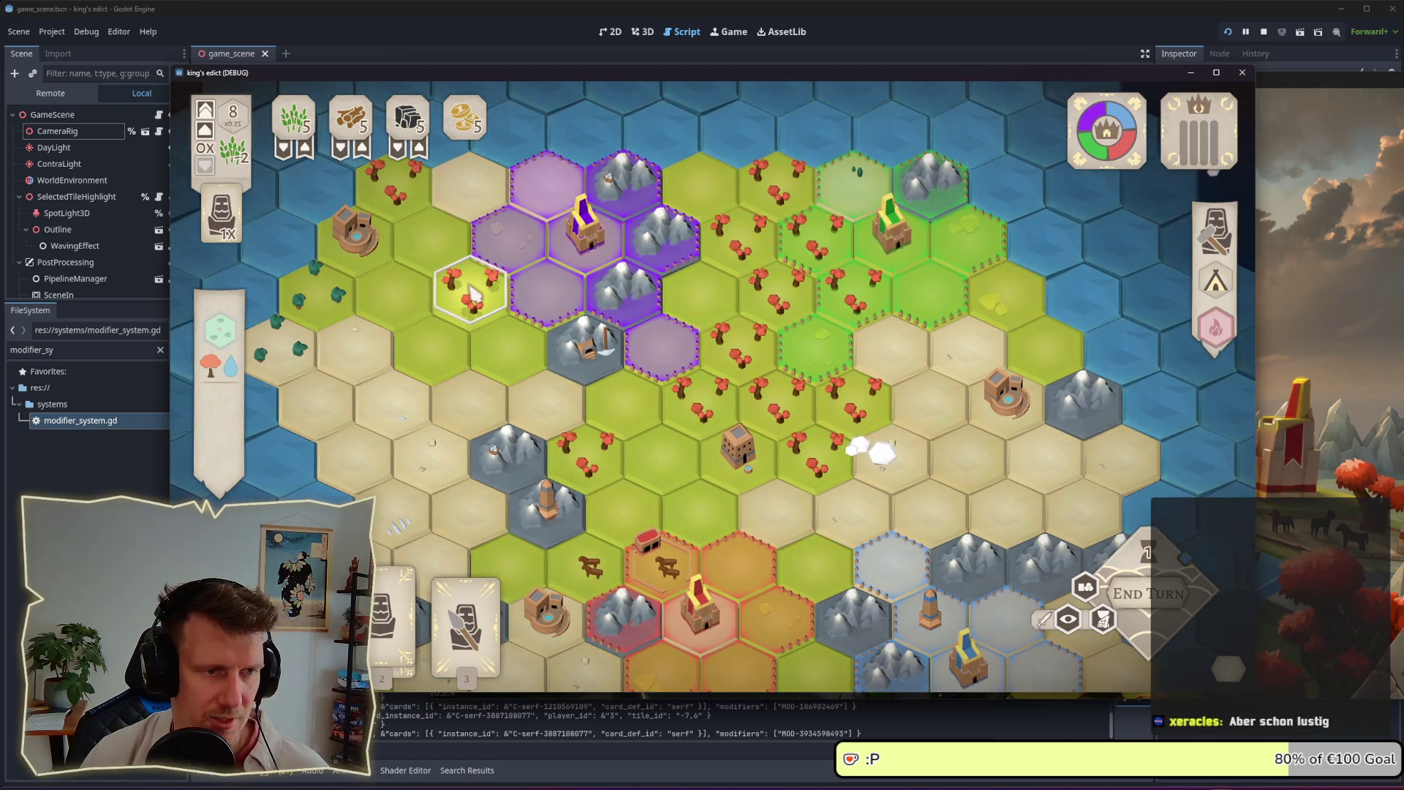
click(606, 356)
click(490, 300)
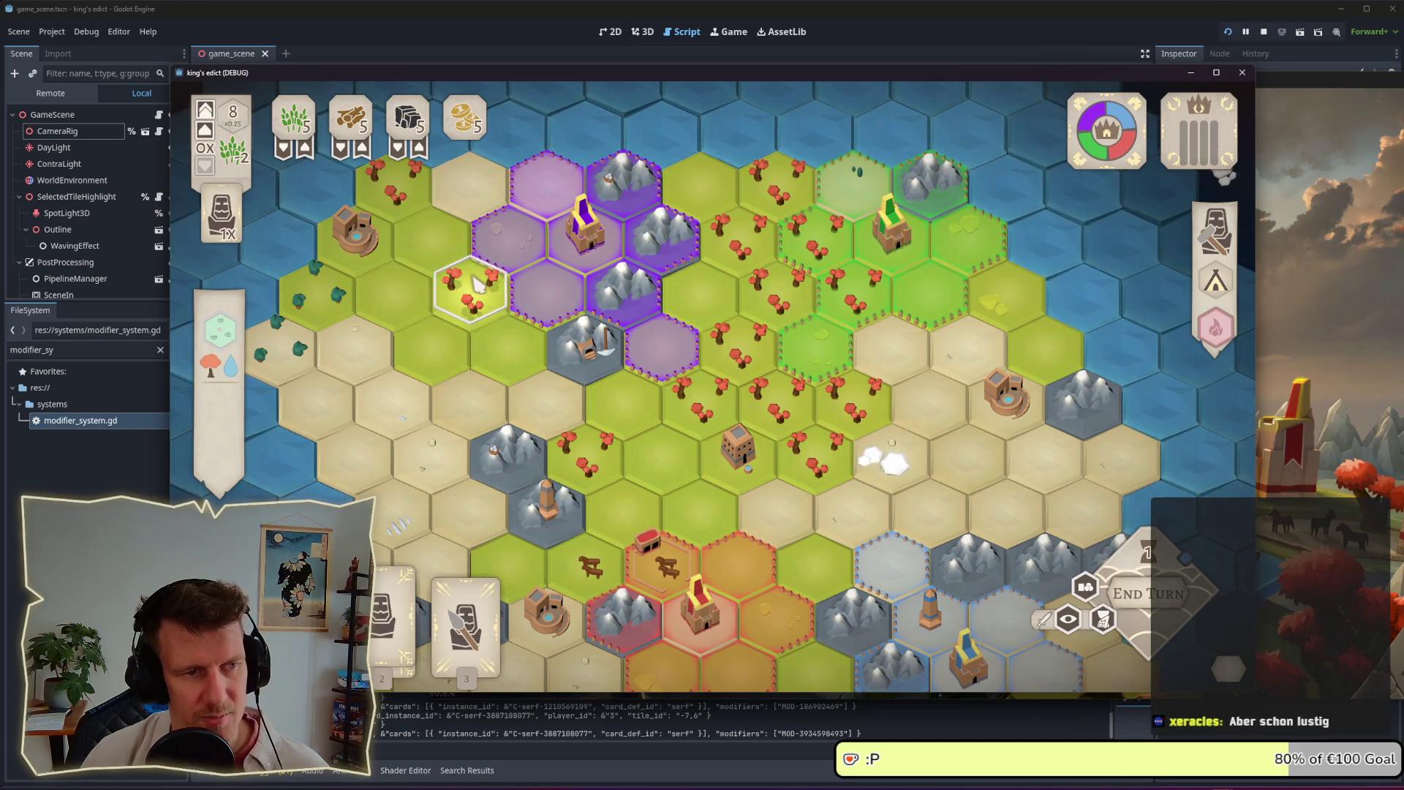
click(591, 357)
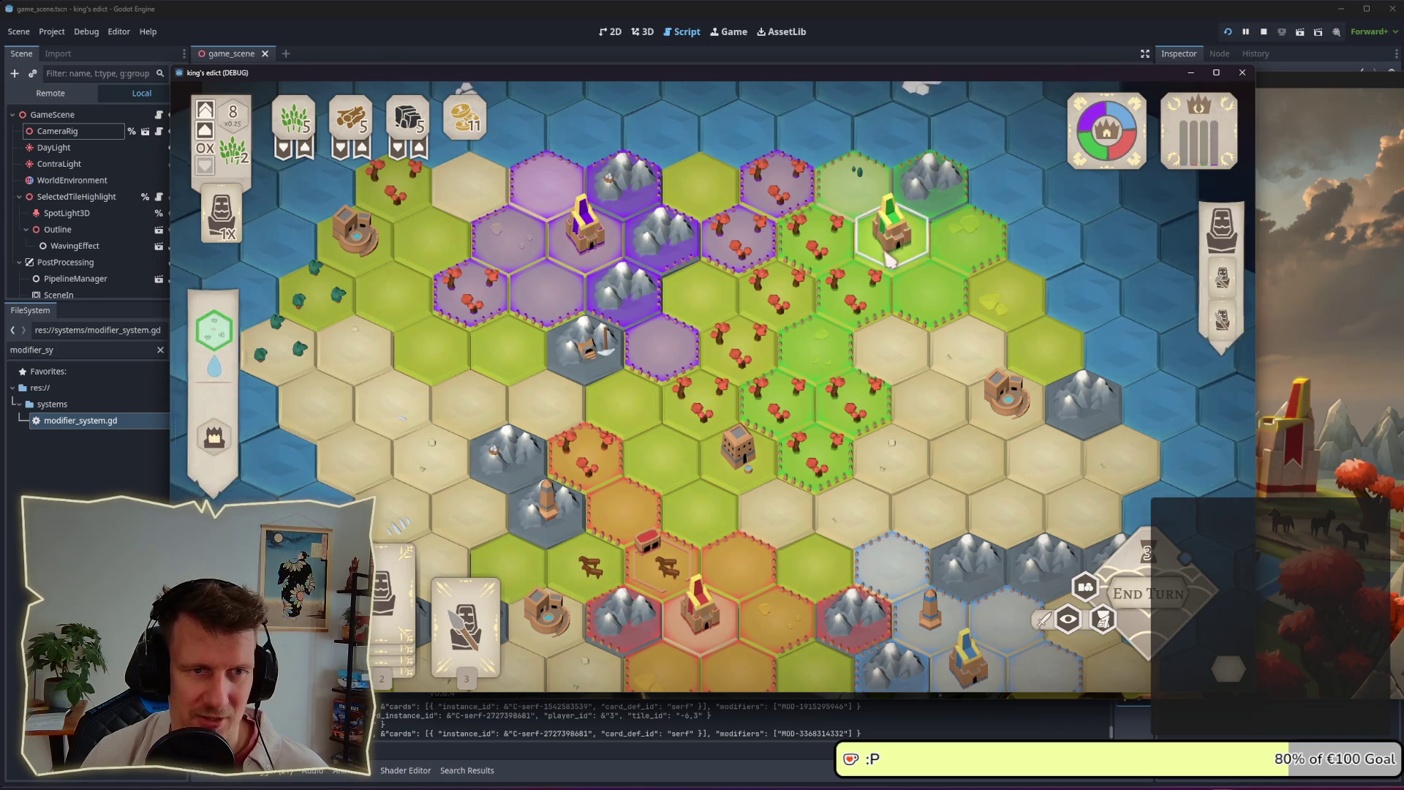
click(1166, 594)
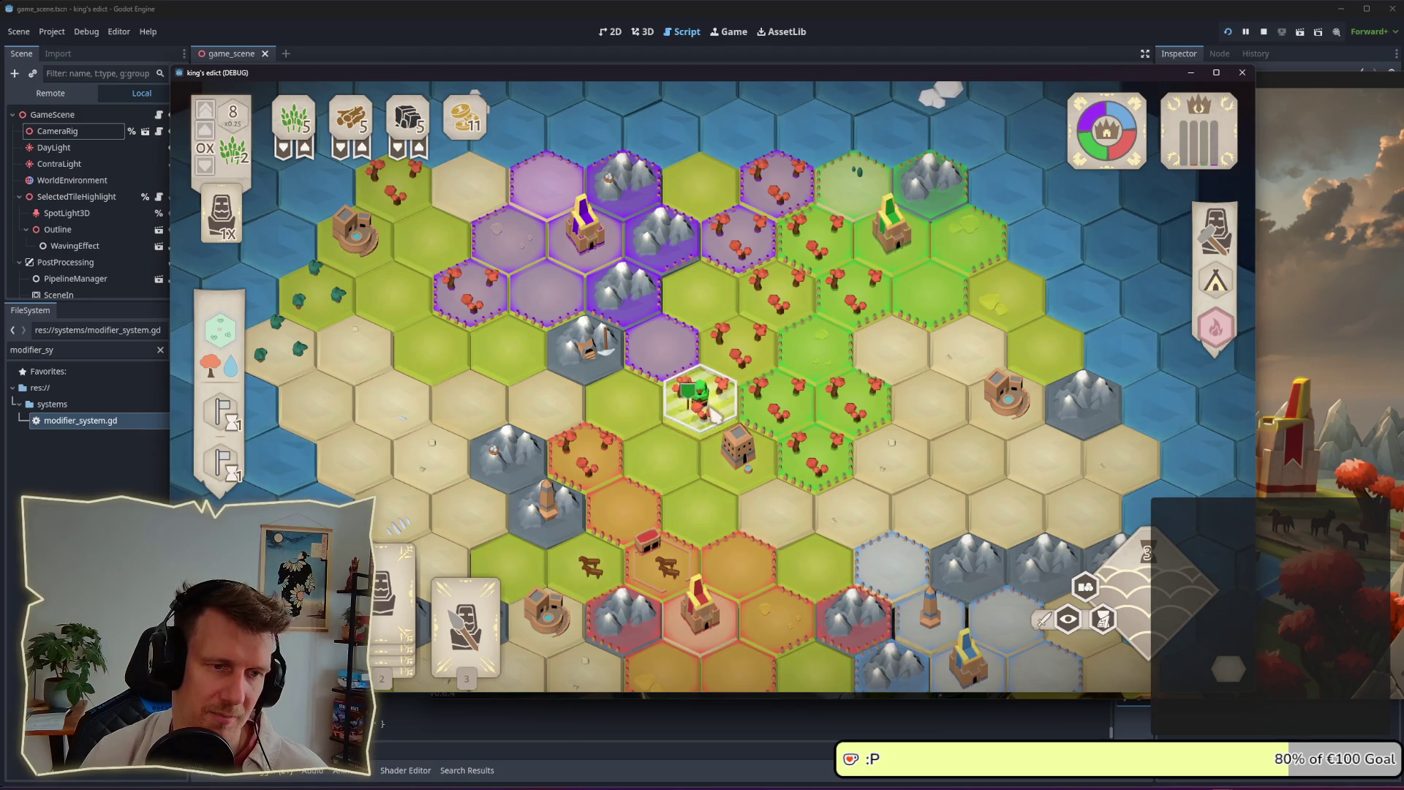
Zoom the map, confirm wood_source is 1 in the script, then switch to the 3.x AI note
scroll(709, 415, up, 3)
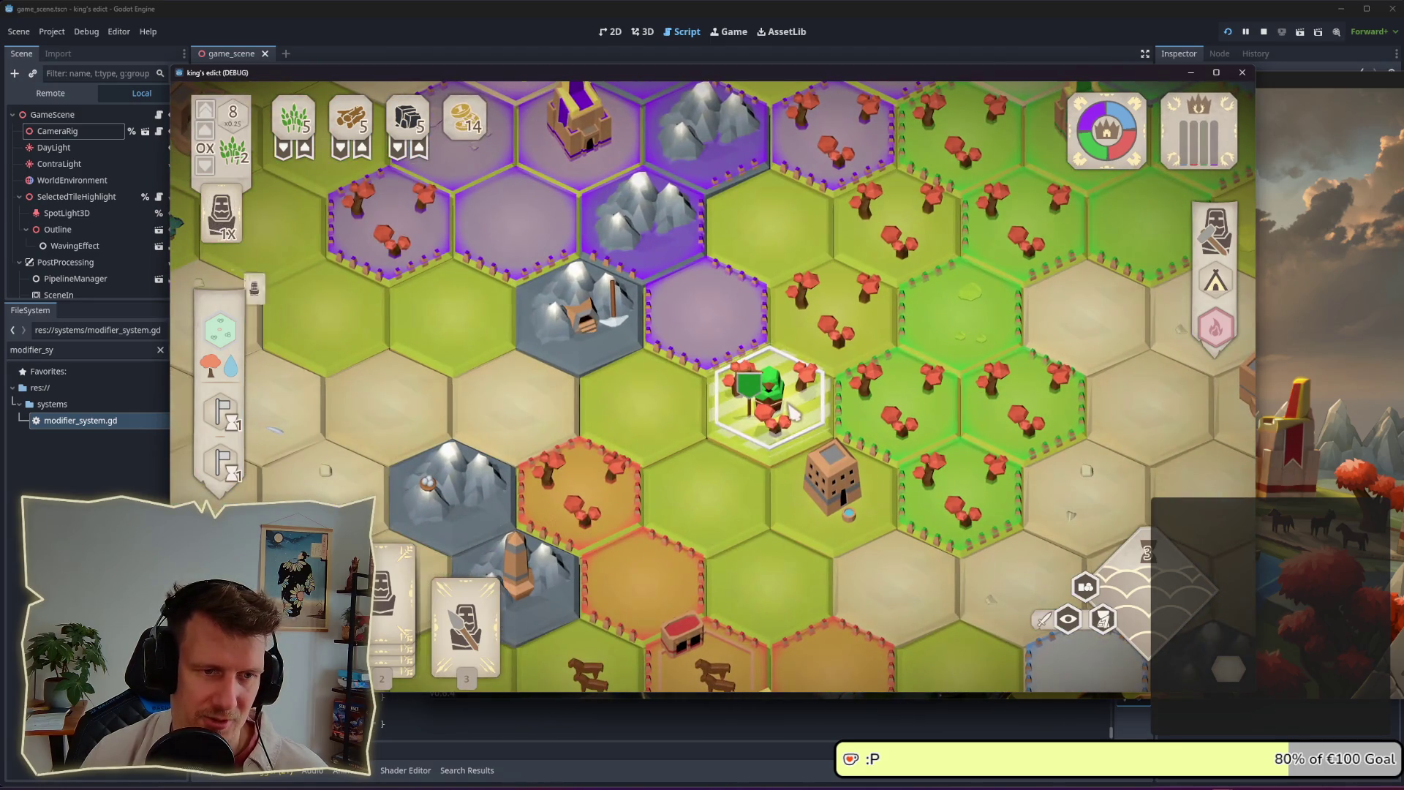
scroll(791, 411, down, 2)
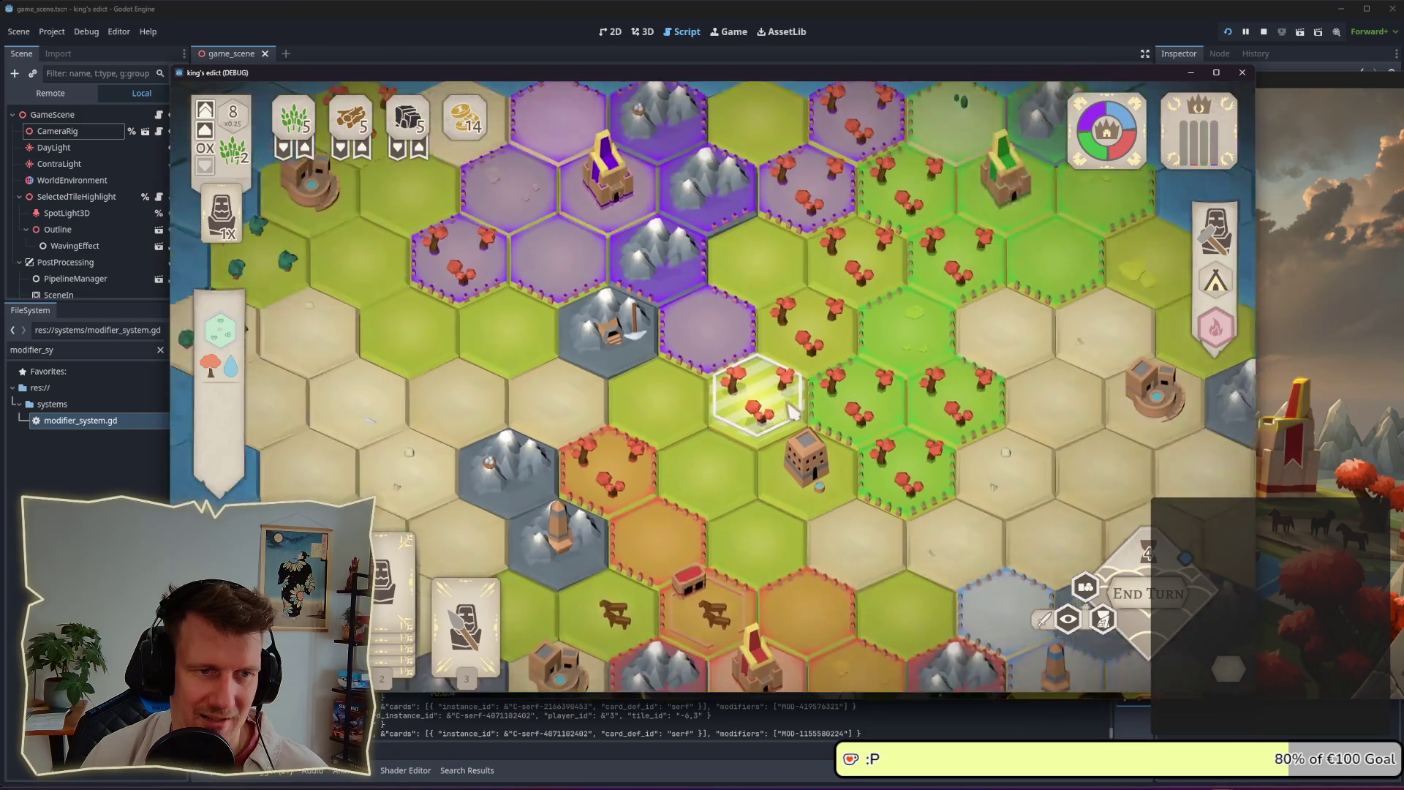
scroll(791, 412, down, 1)
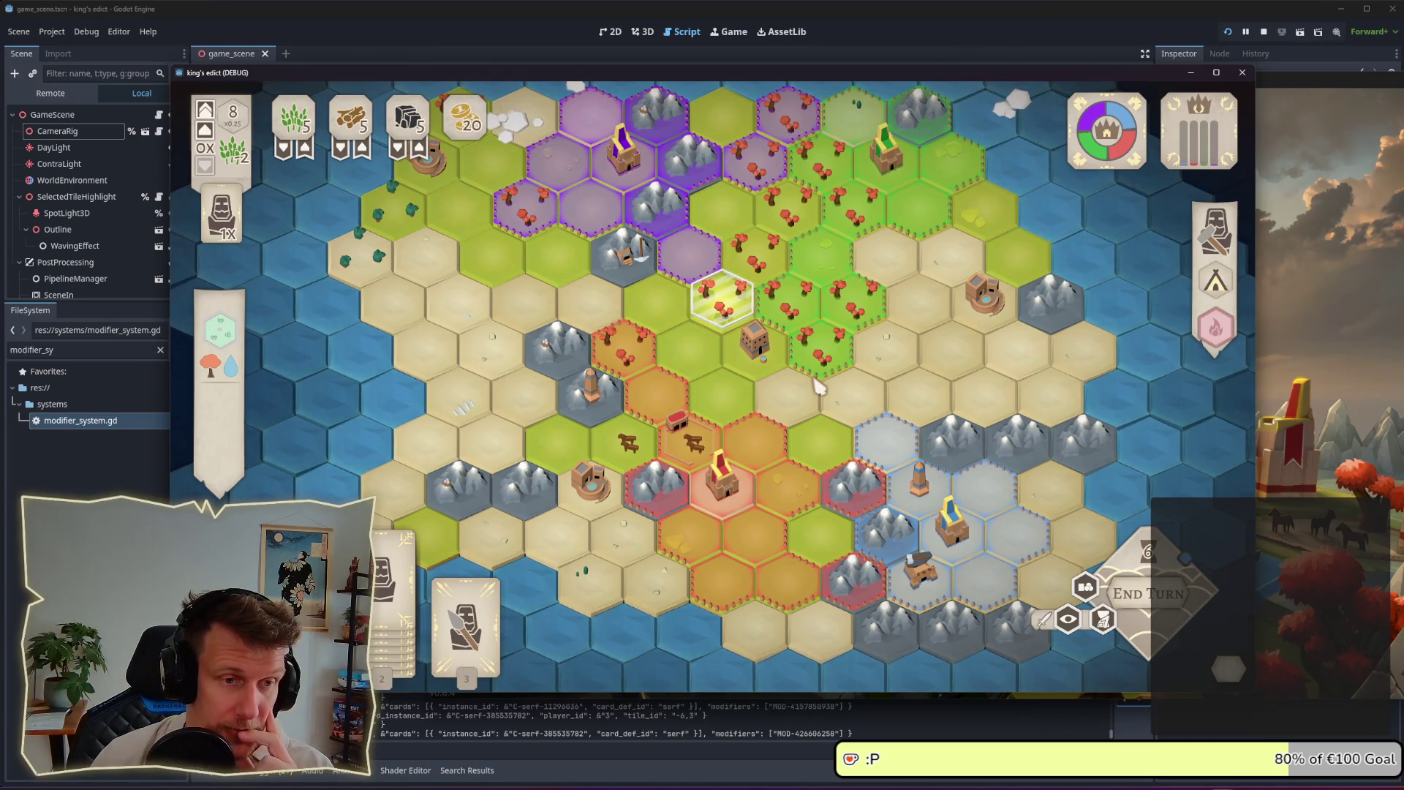
right_click(747, 386)
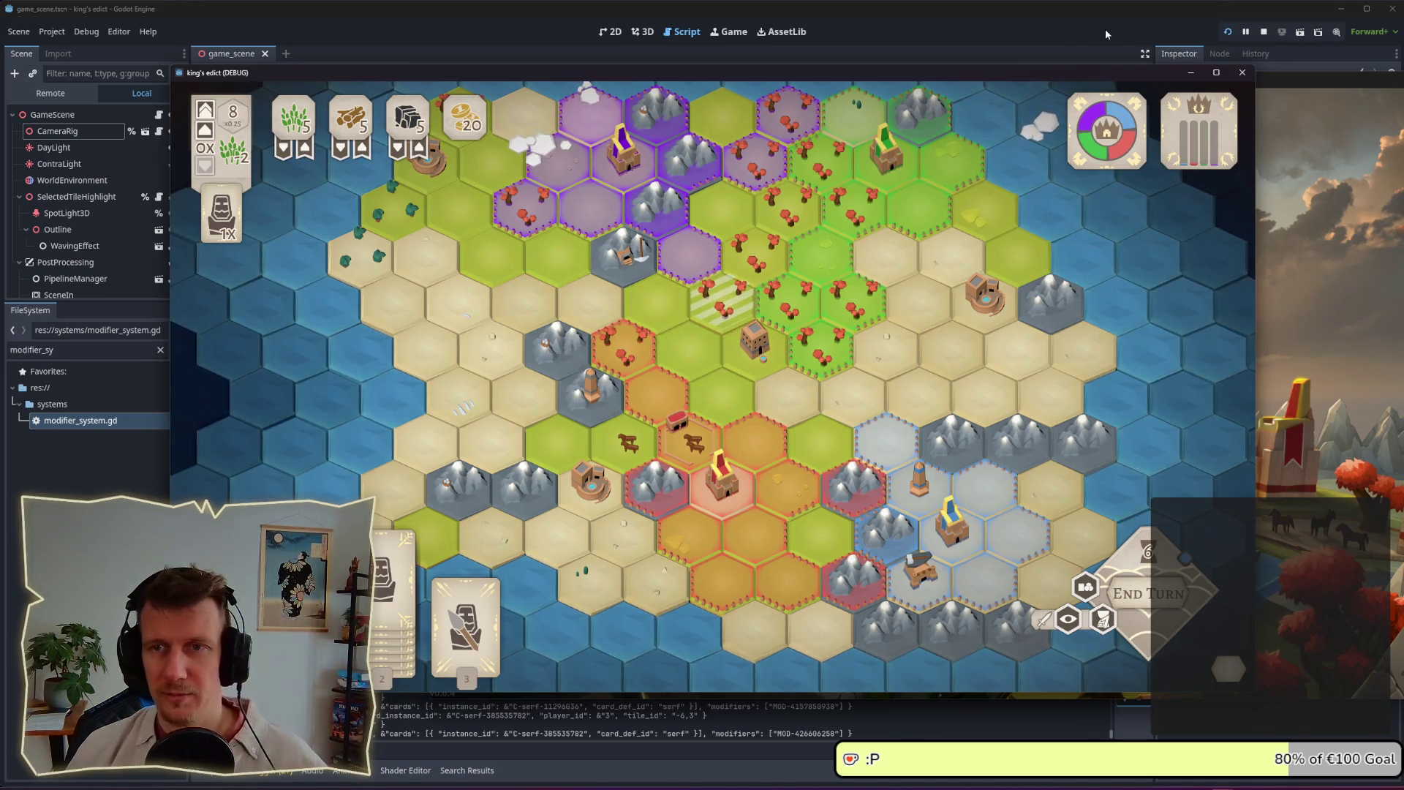
click(1021, 26)
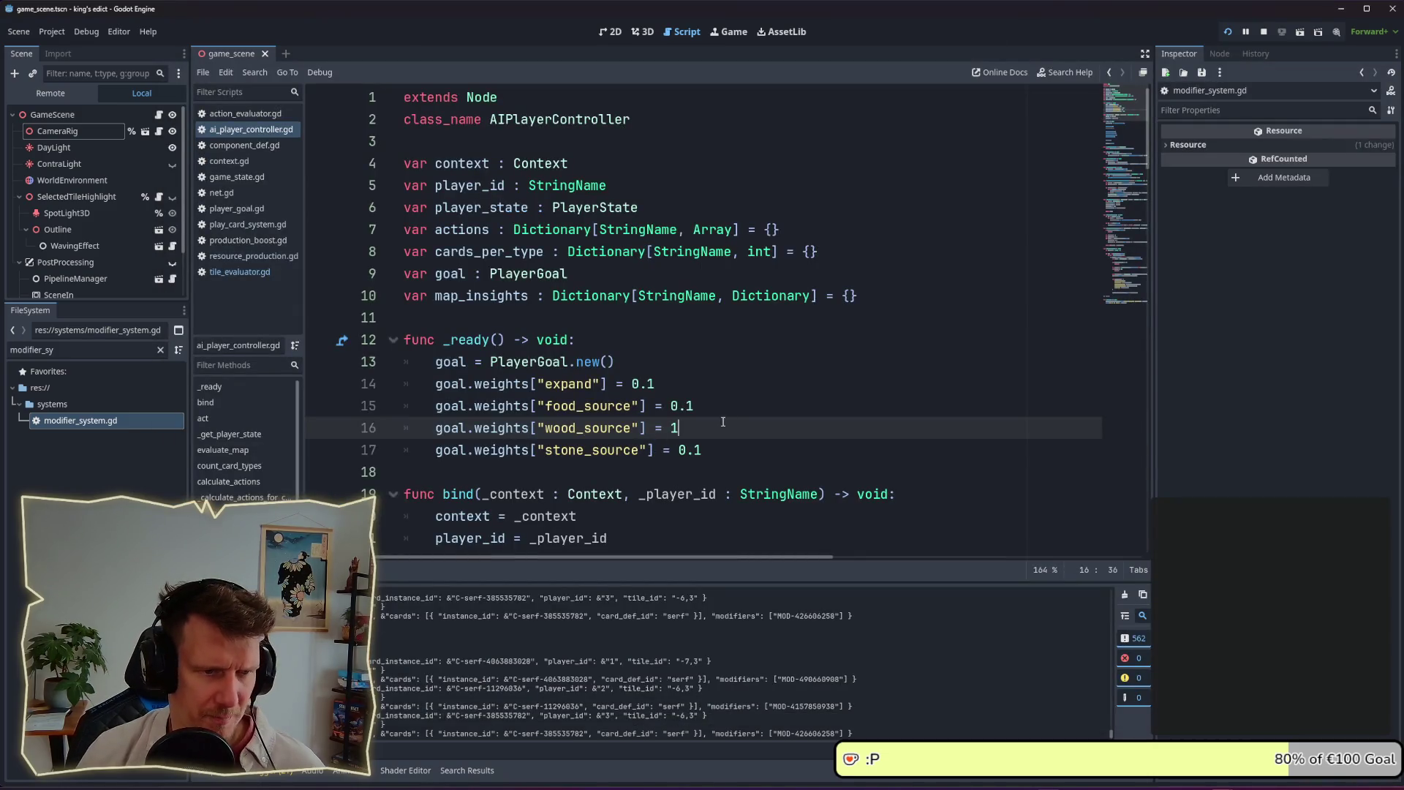
key(alt+Tab)
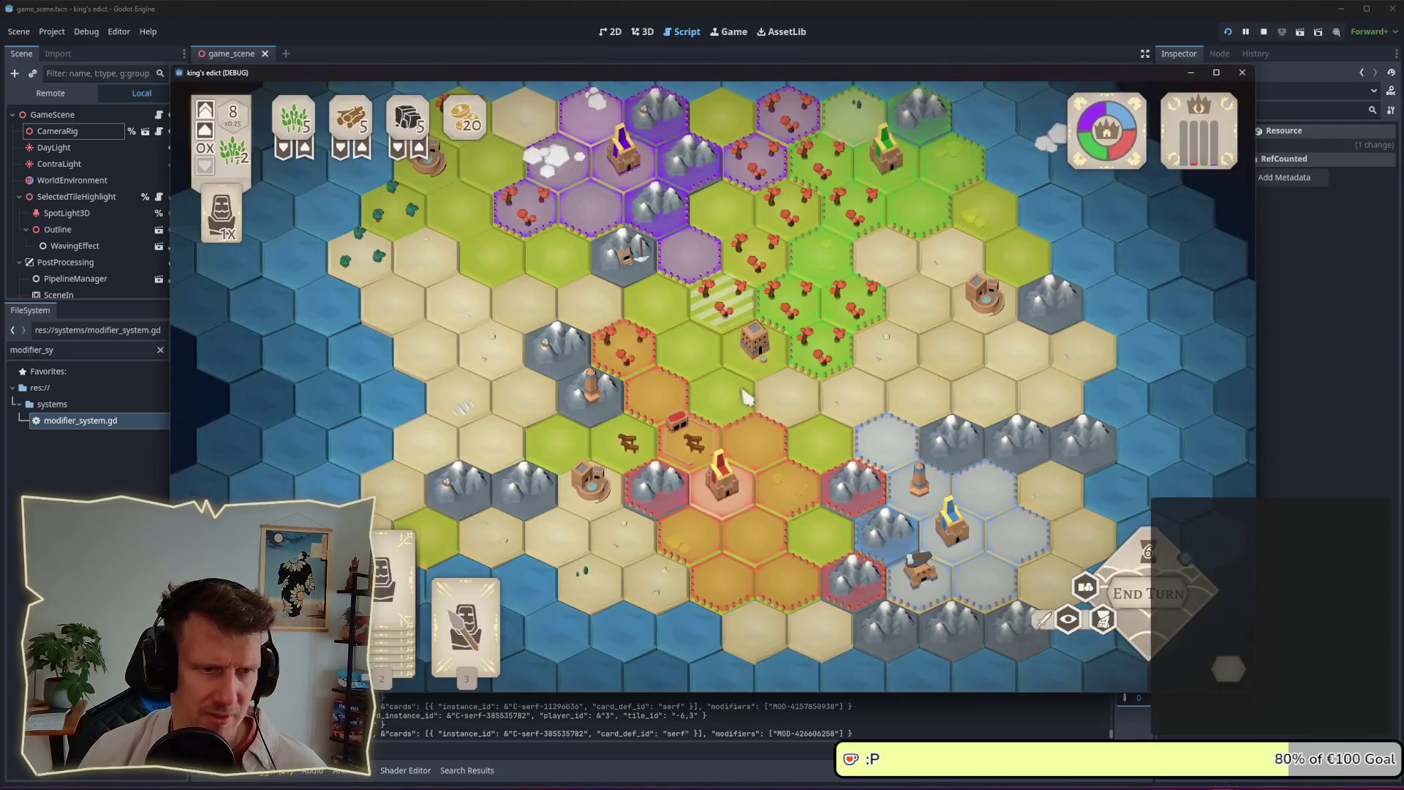
key(alt+Tab)
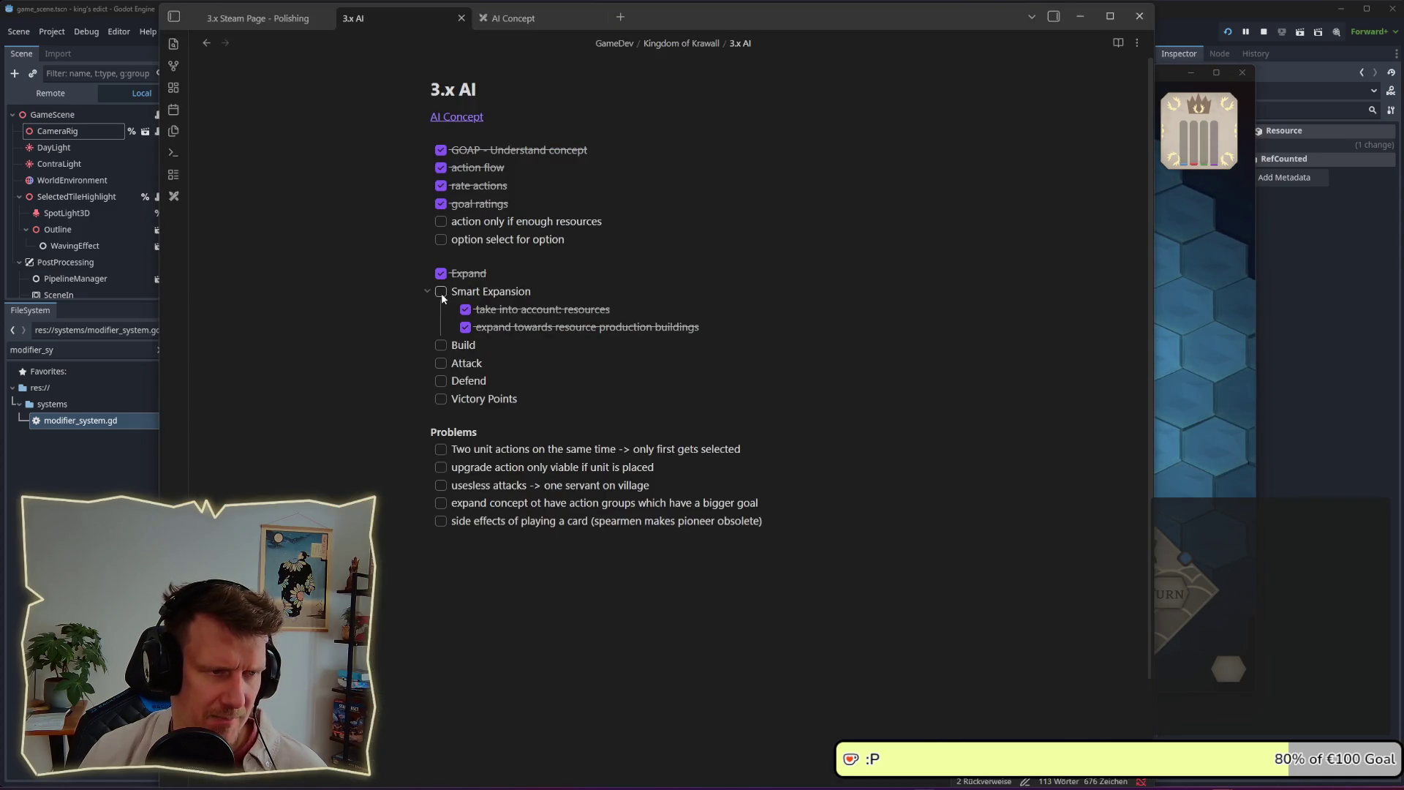
Add Smart Expansion tasks: attack when needed, don't place when weak, expand toward resources over 1 tile away
key(Return)
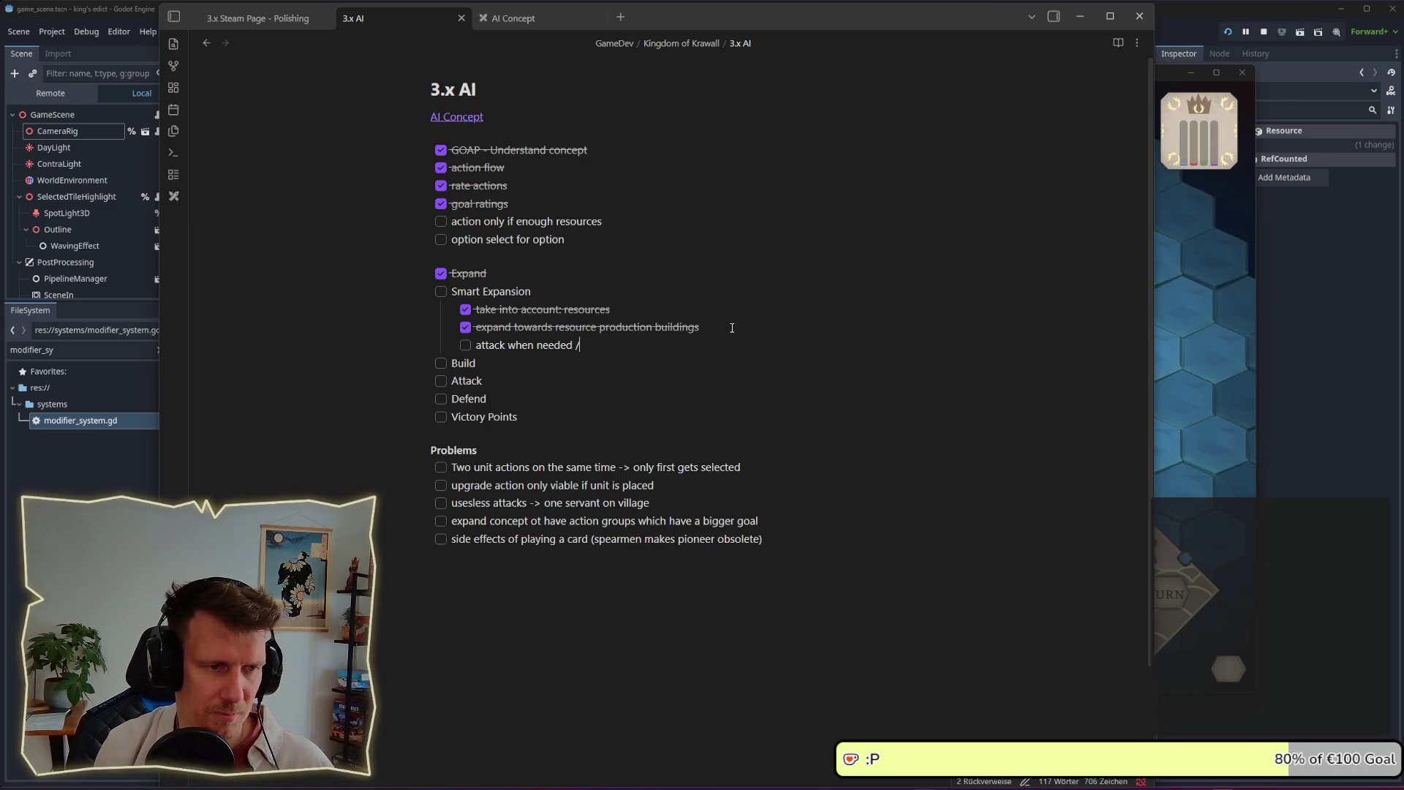
key(Return)
text(dont place if not strong enough)
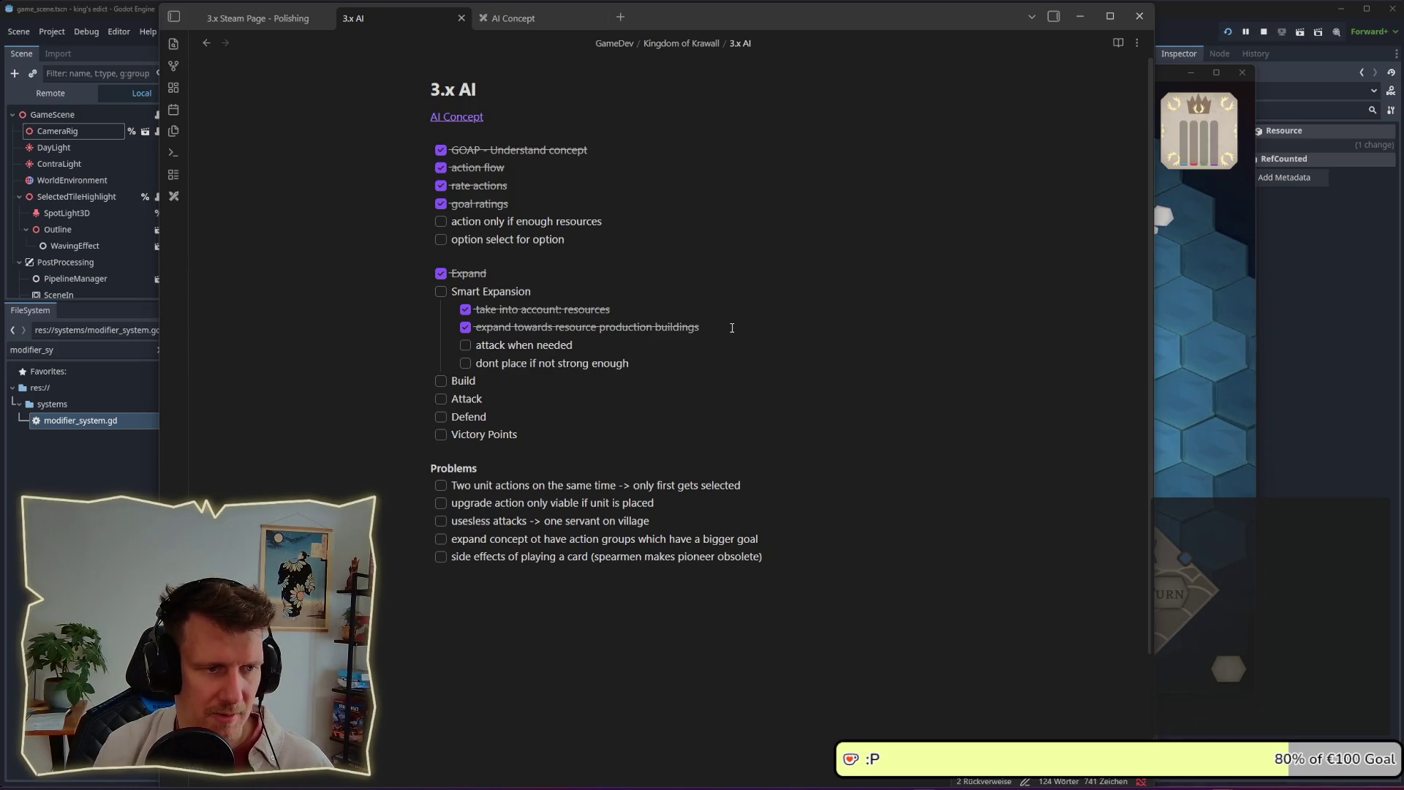
key(Return)
text(expand towards a resource the is more than 1 tile away)
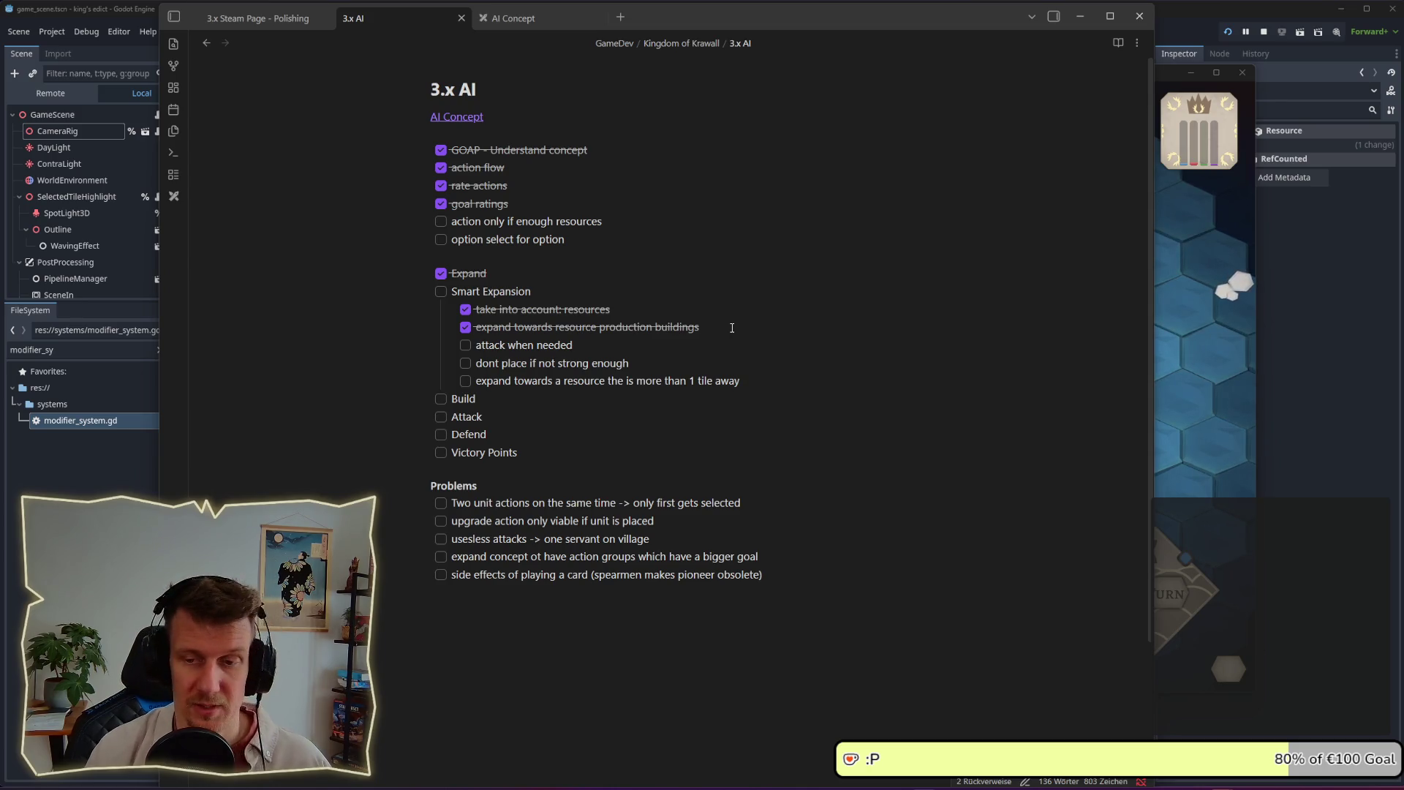
key(alt+Tab)
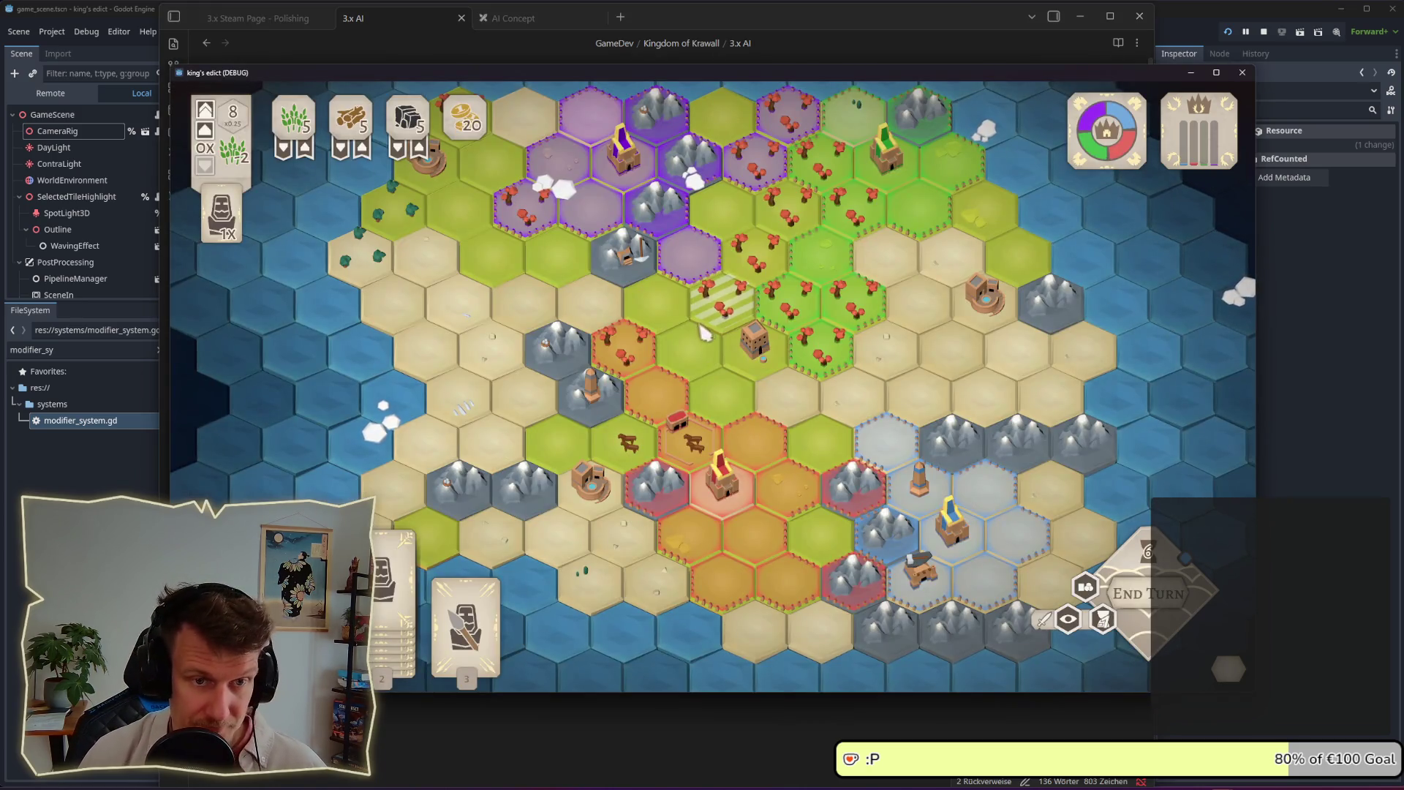
scroll(745, 427, up, 2)
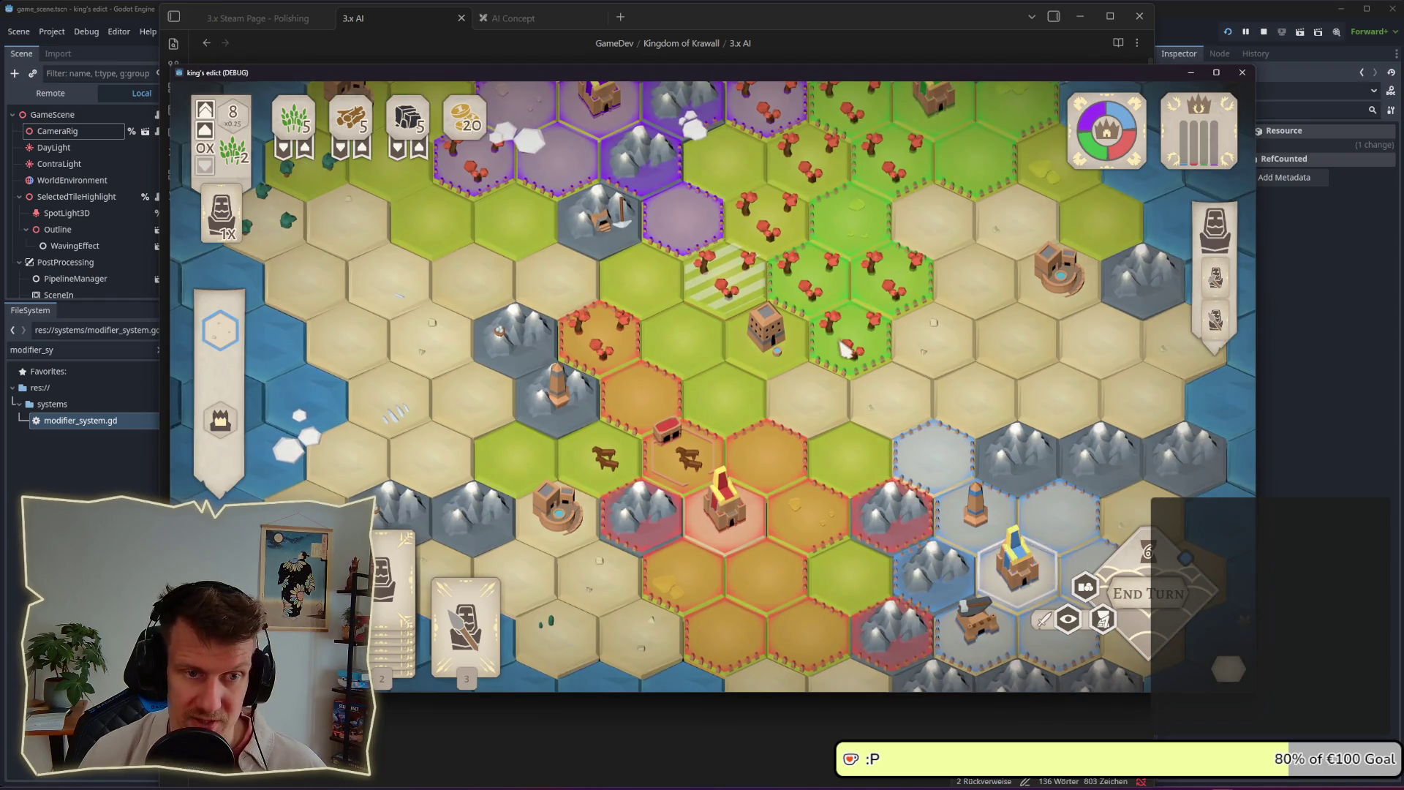
drag(848, 336, 732, 292)
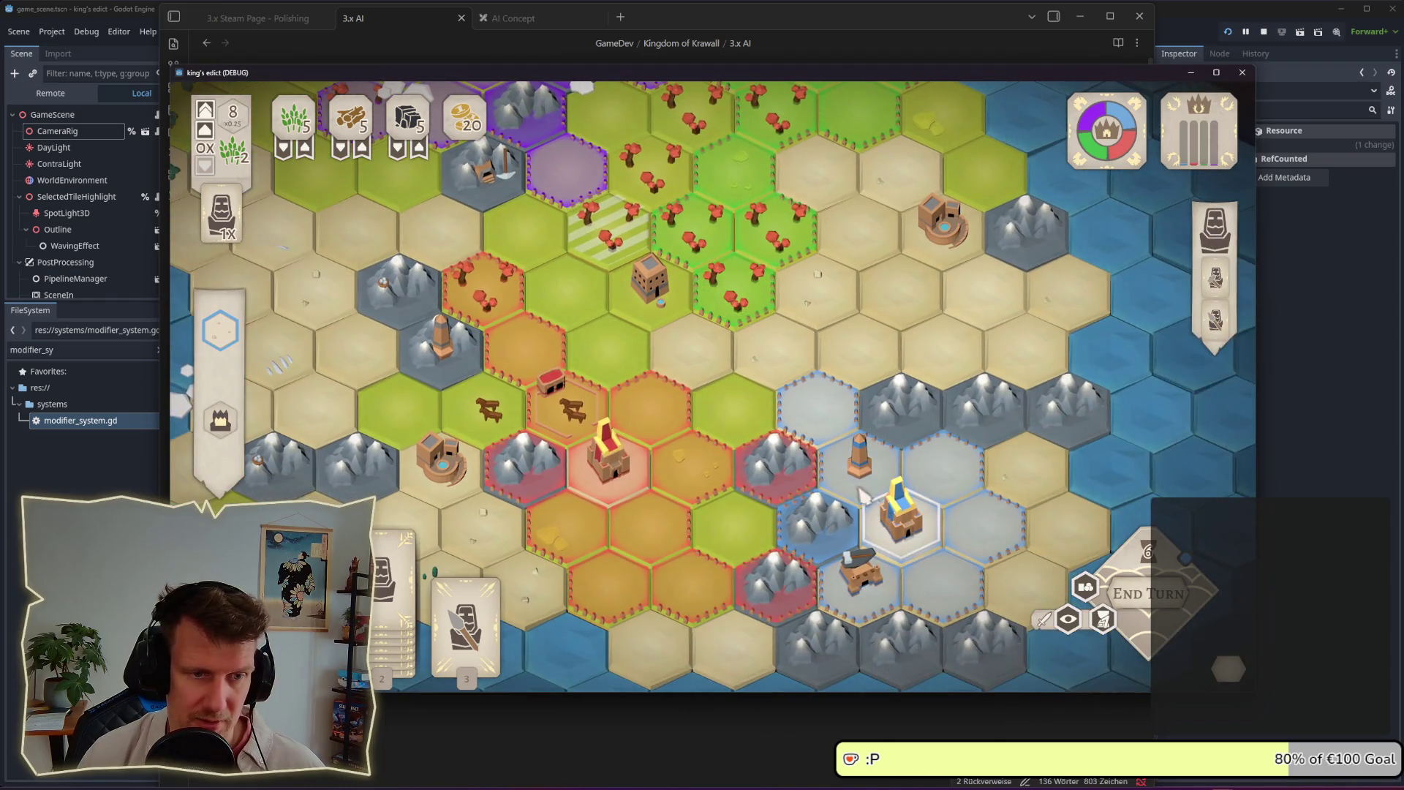
scroll(786, 322, up, 2)
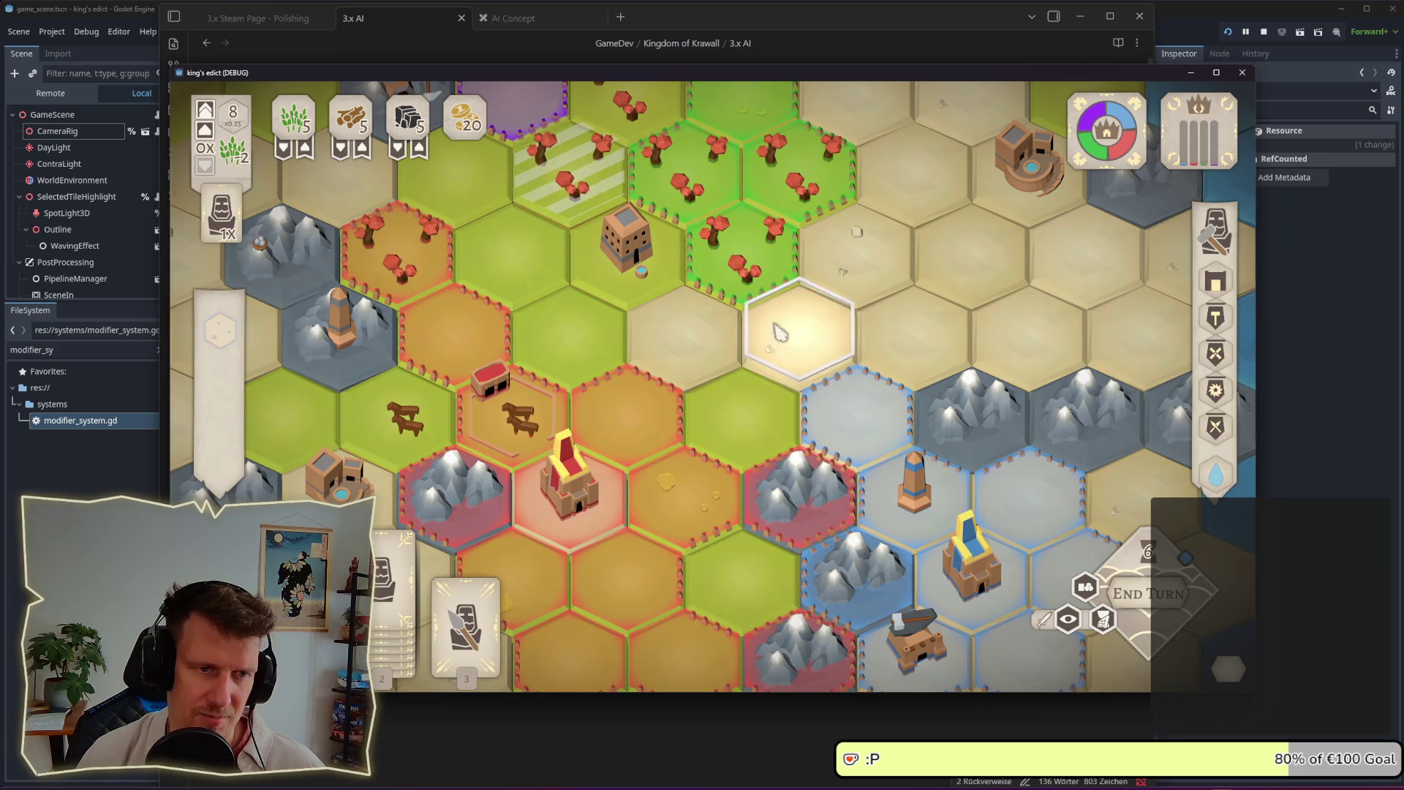
scroll(756, 274, down, 2)
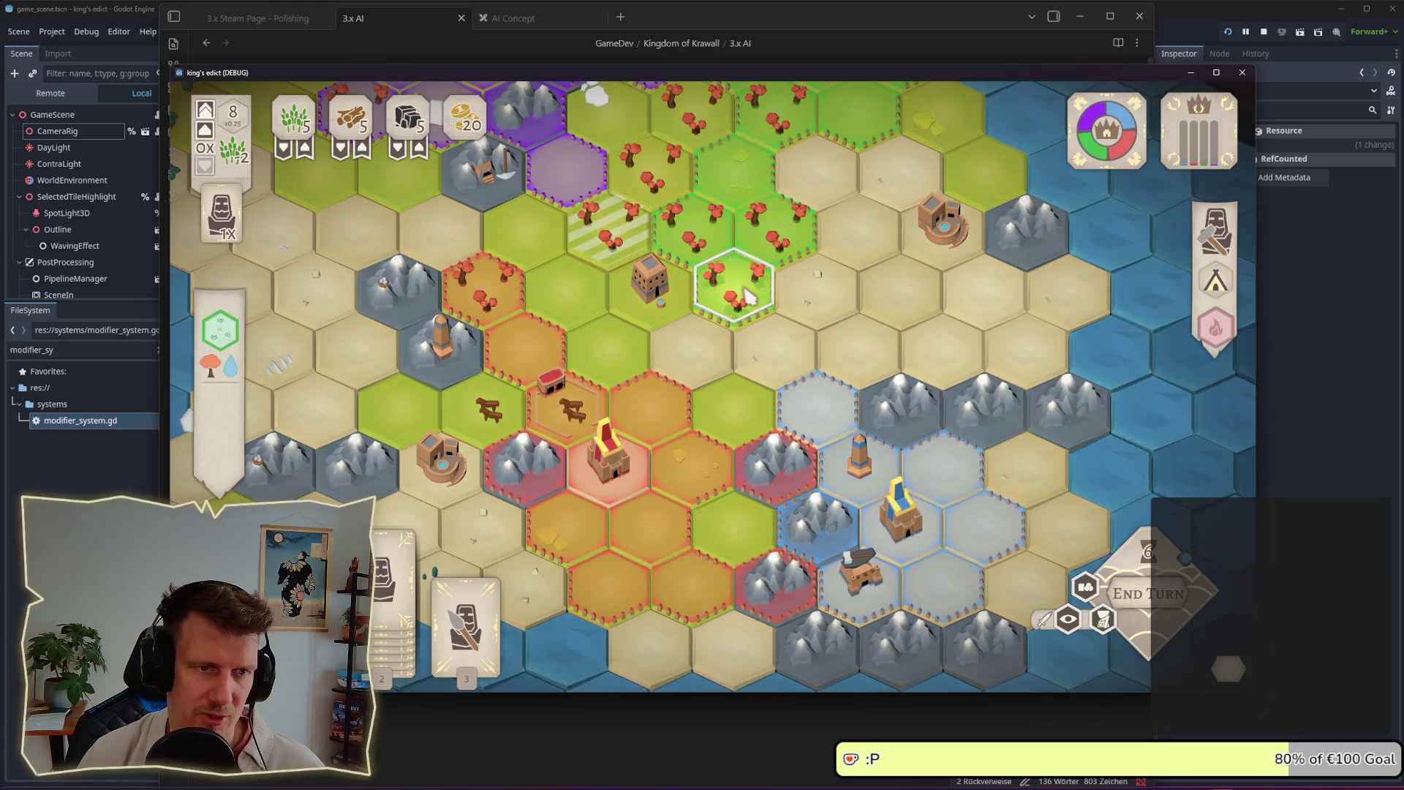
scroll(747, 296, down, 2)
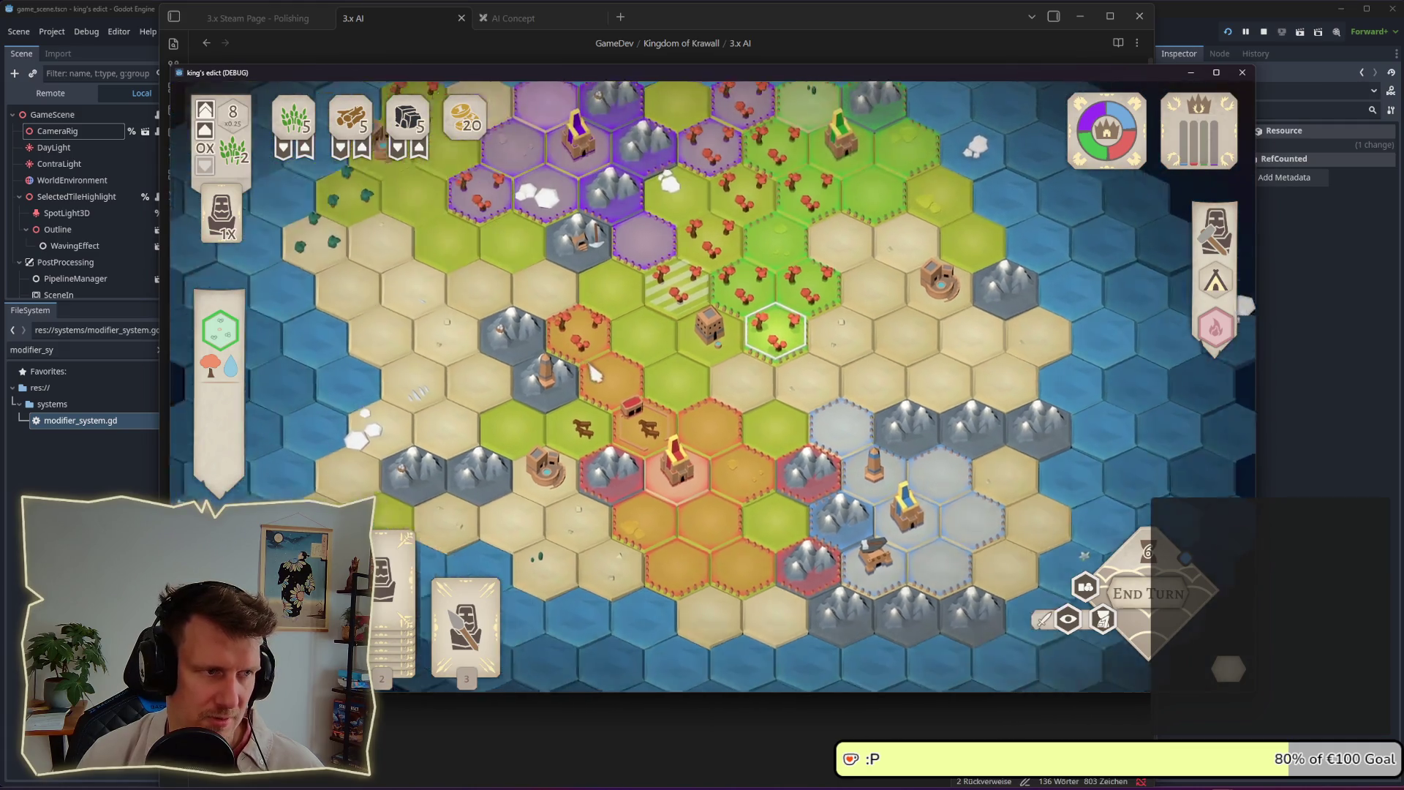
drag(594, 373, 674, 402)
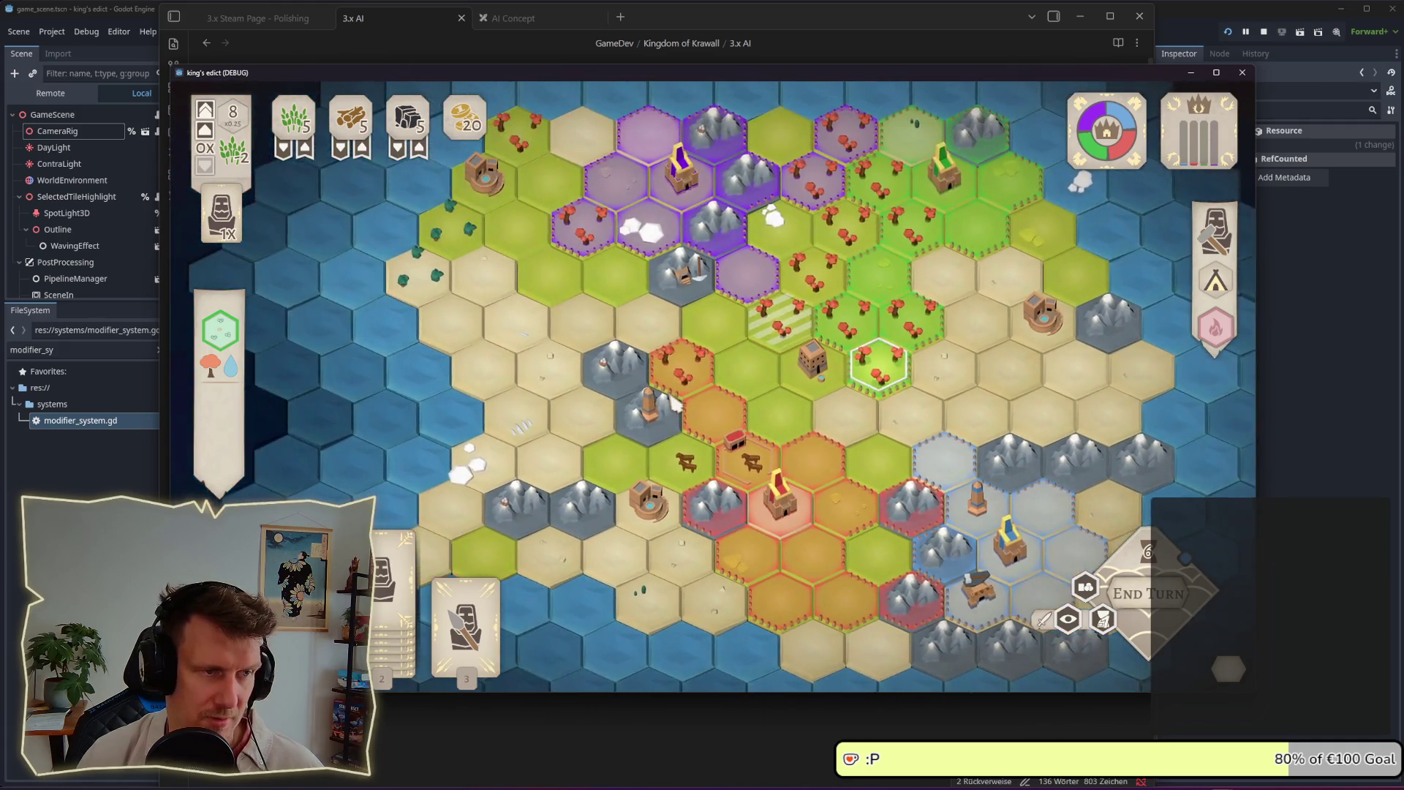